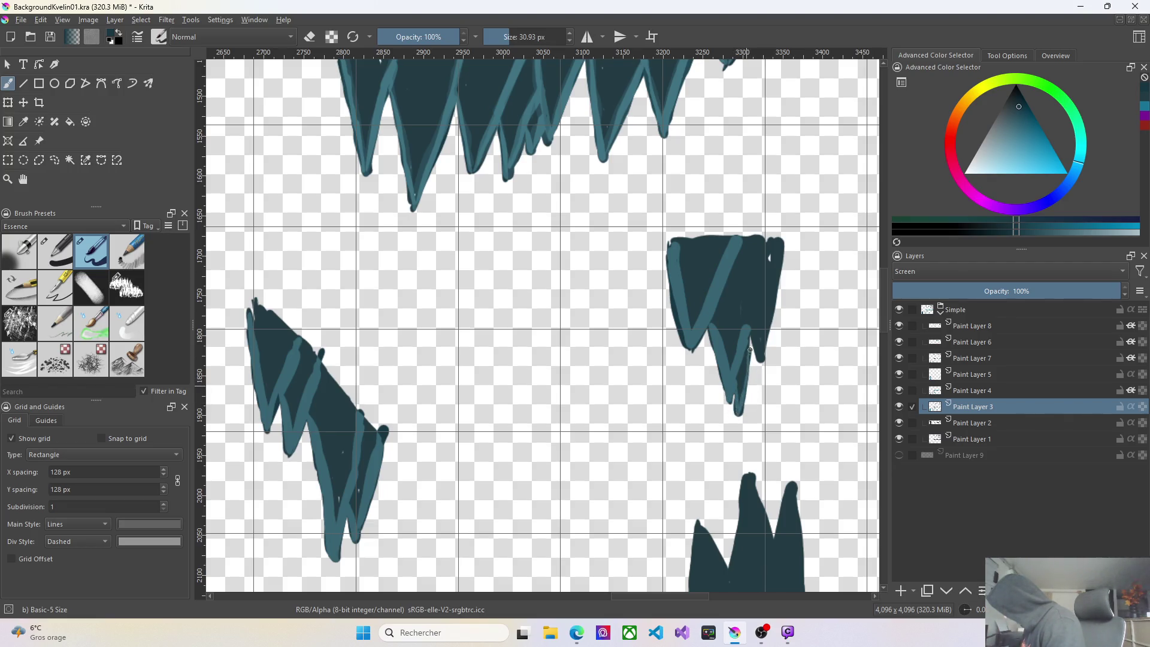
Darken the lower tip of the right stalactite.
left_click_drag(754, 335, 756, 359)
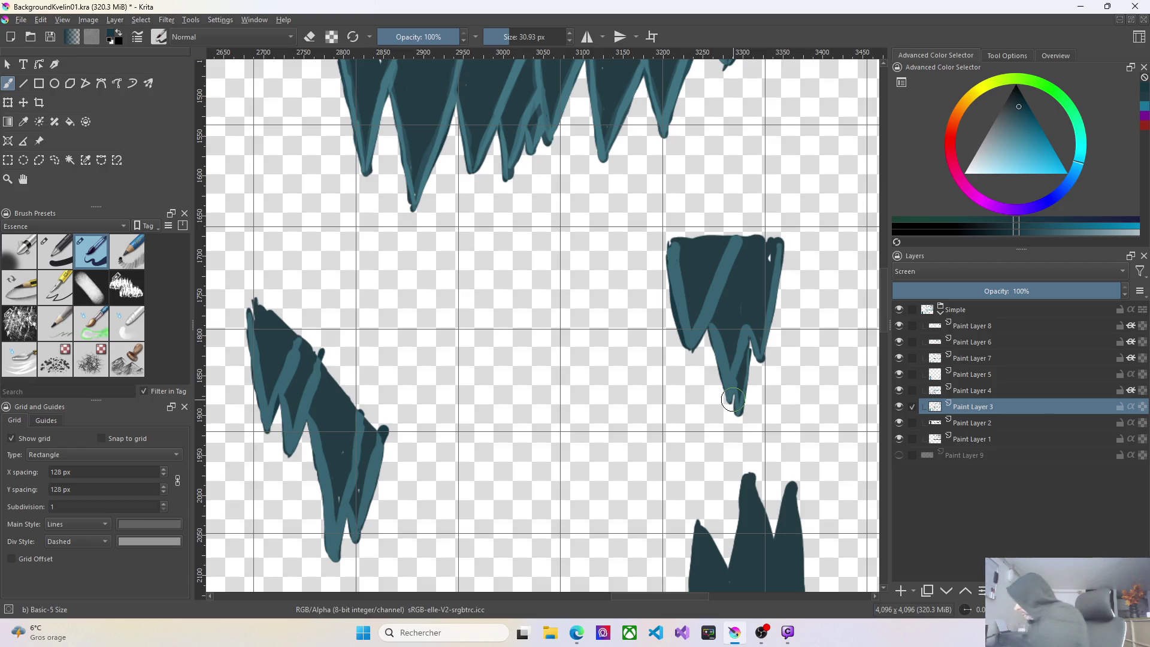
scroll(834, 449, "down", 3)
scroll(817, 457, "up", 3)
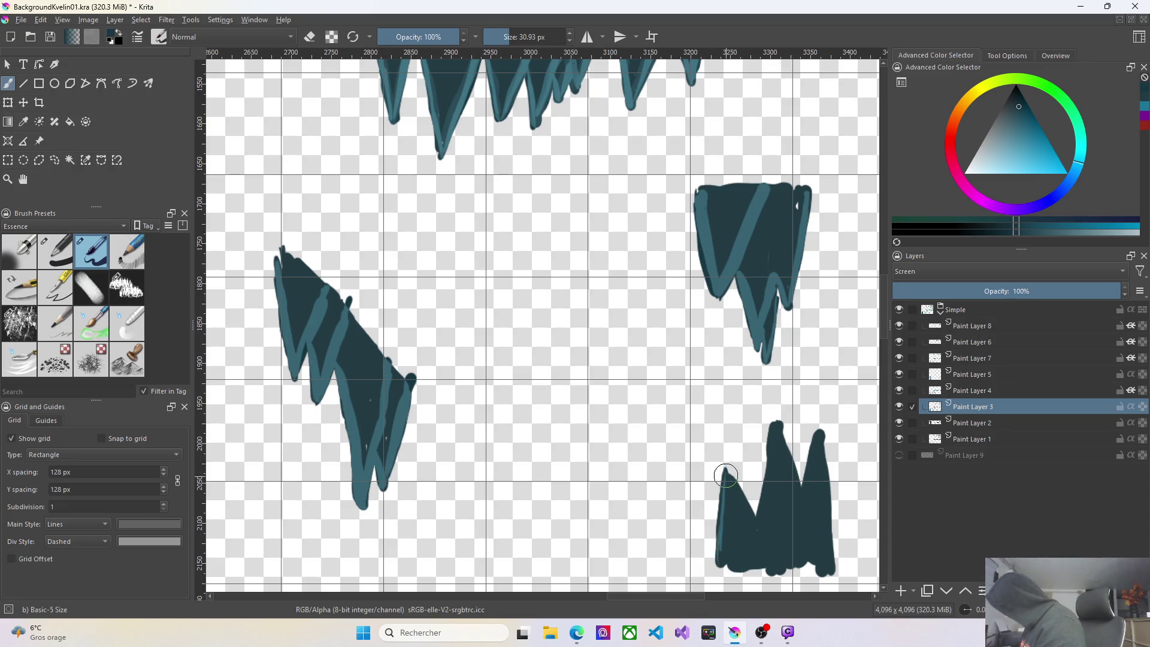
Paint light teal highlights along the left and middle peaks of the lower-right rock spike.
left_click_drag(725, 476, 722, 563)
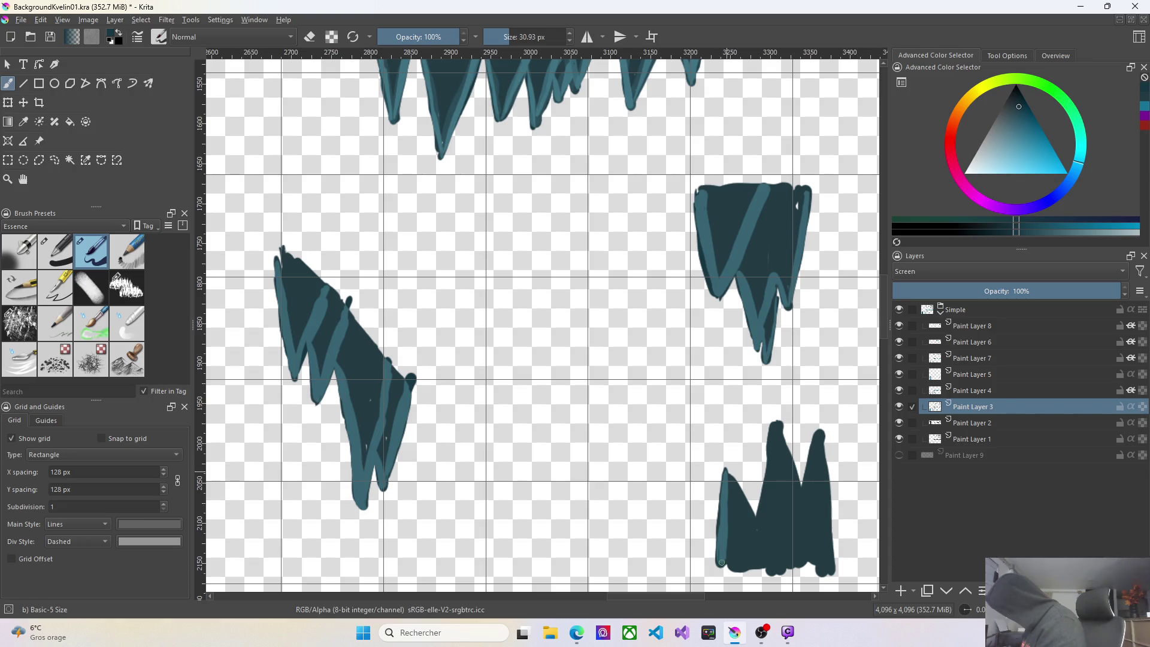
left_click_drag(726, 470, 753, 514)
left_click_drag(753, 527, 748, 565)
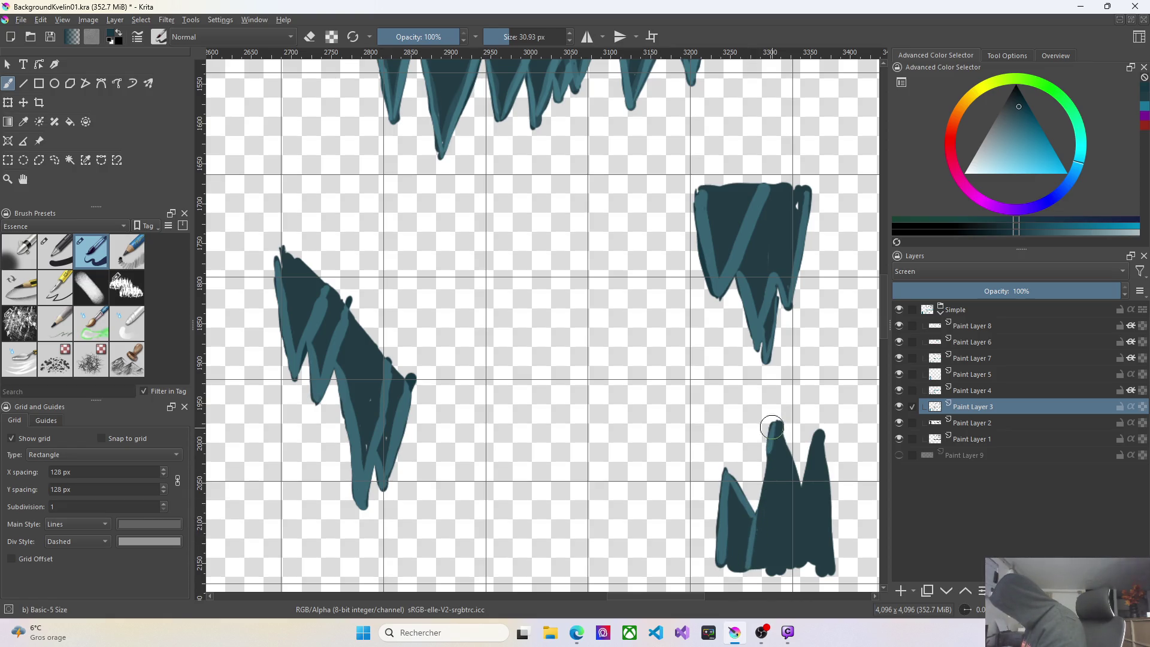
mouse_move(772, 433)
left_mouse_down()
mouse_move(760, 515)
mouse_move(773, 465)
left_mouse_up()
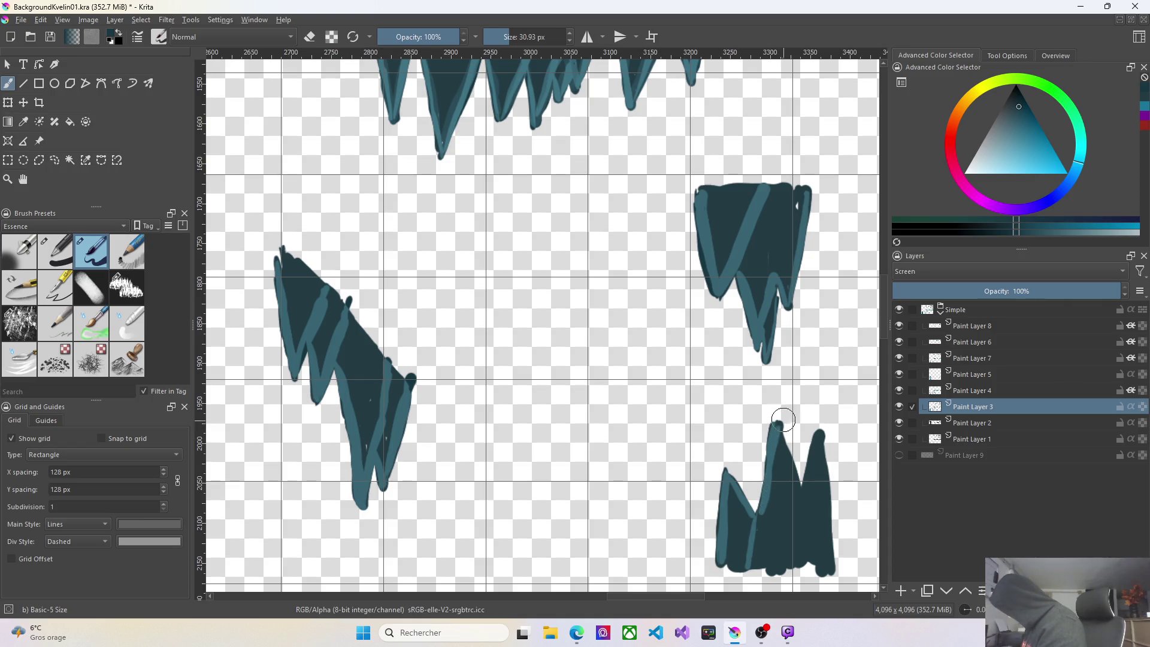
left_click_drag(782, 425, 786, 456)
left_click_drag(780, 425, 829, 571)
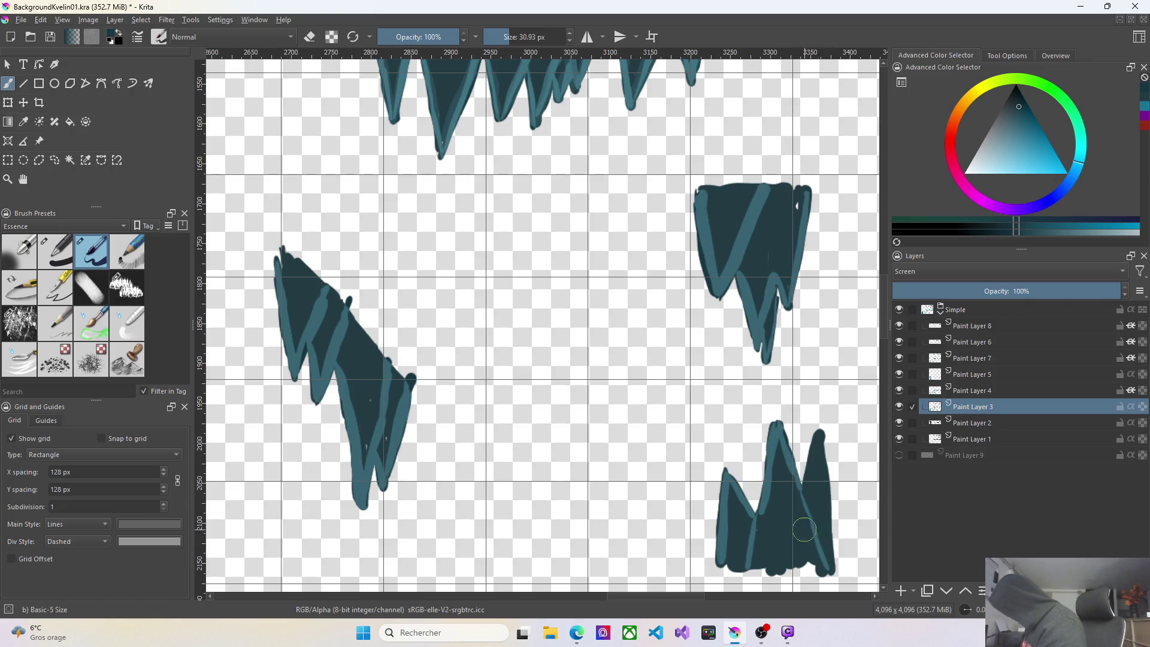
Trace the left edge, tip and right edge of the rock spike's right peak.
left_click_drag(816, 431, 801, 484)
left_click_drag(820, 436, 831, 569)
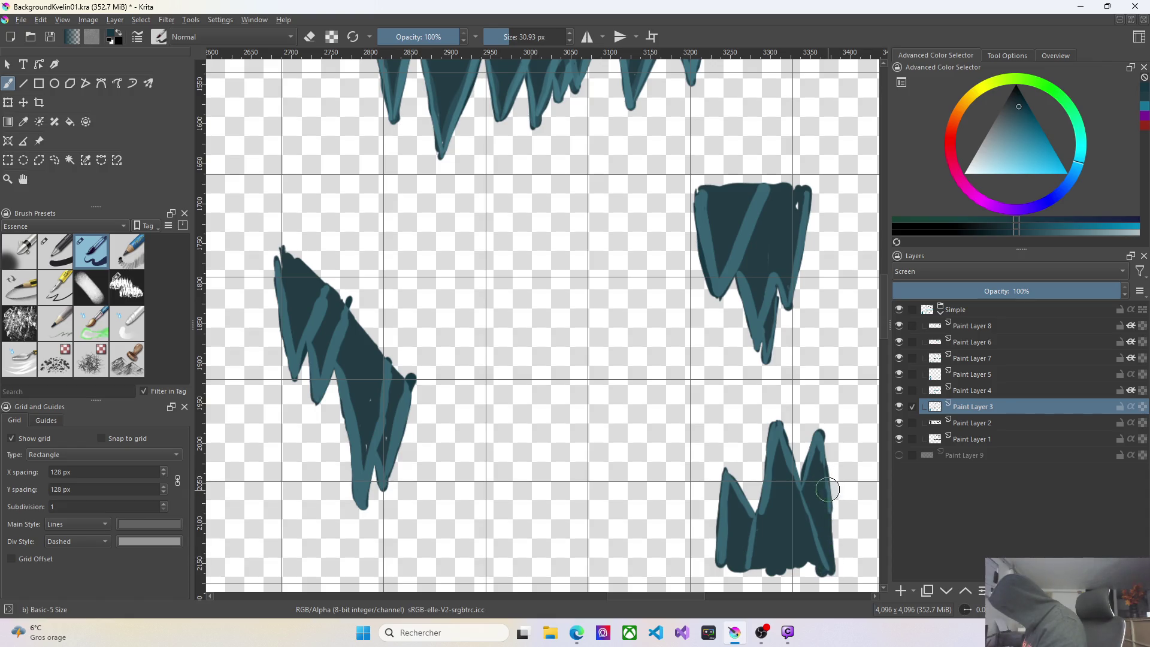
left_click_drag(829, 489, 831, 566)
Make Paint Layer 7 the active layer in the Layers docker.
scroll(829, 498, "down", 1)
scroll(828, 498, "down", 1)
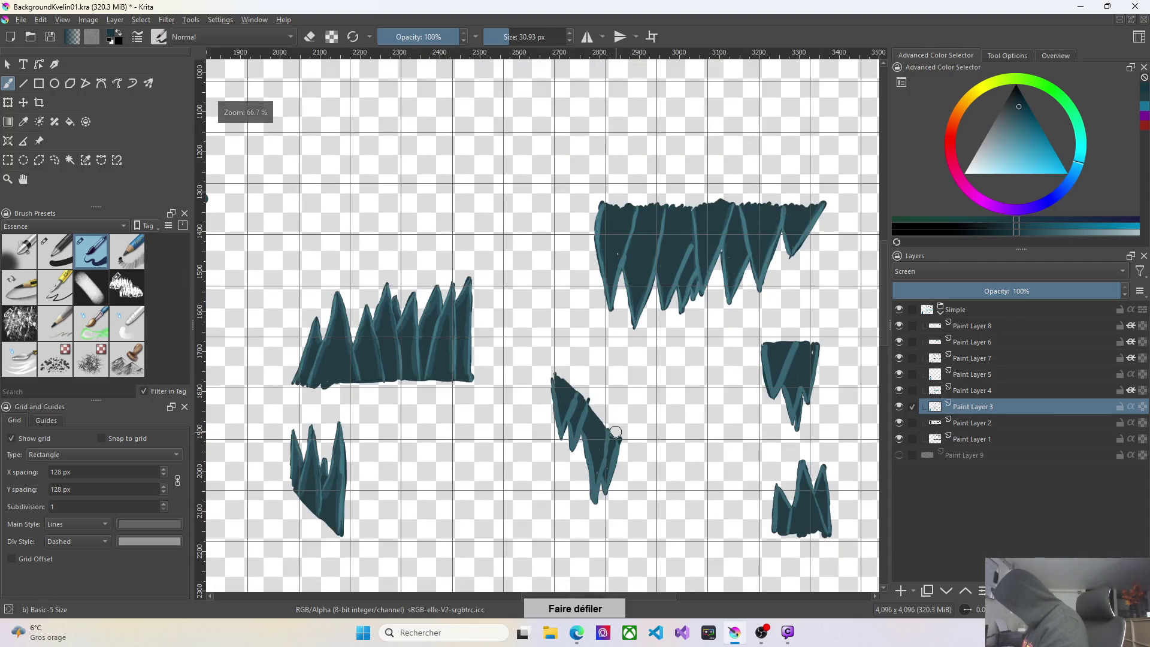
scroll(812, 465, "down", 2)
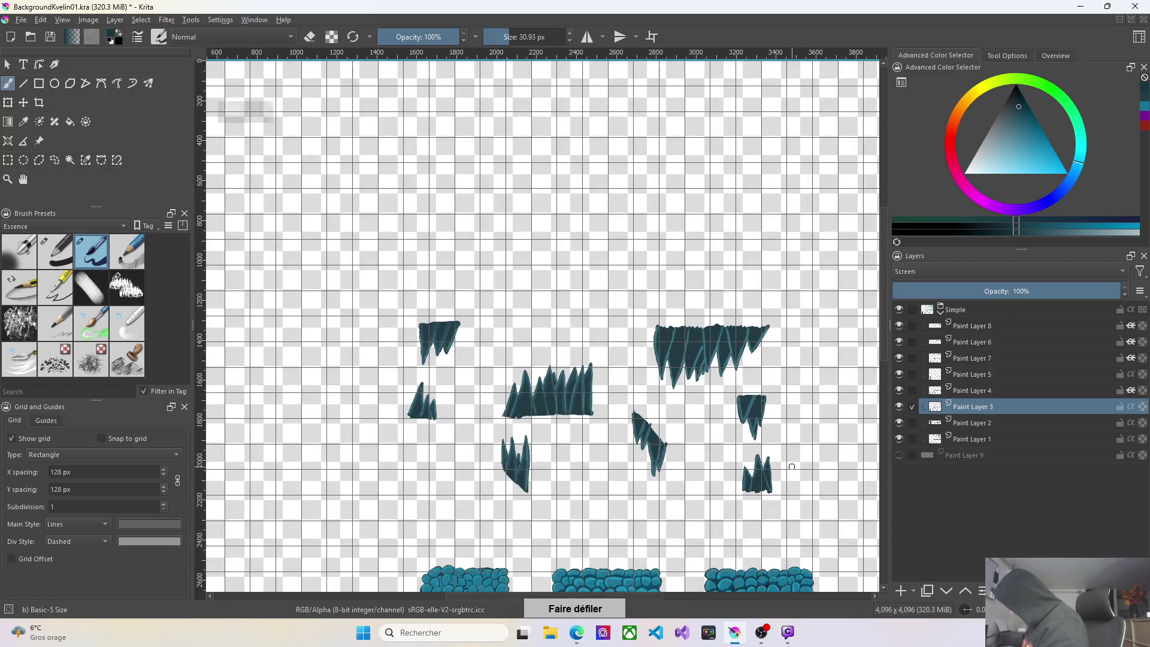
scroll(801, 473, "up", 1)
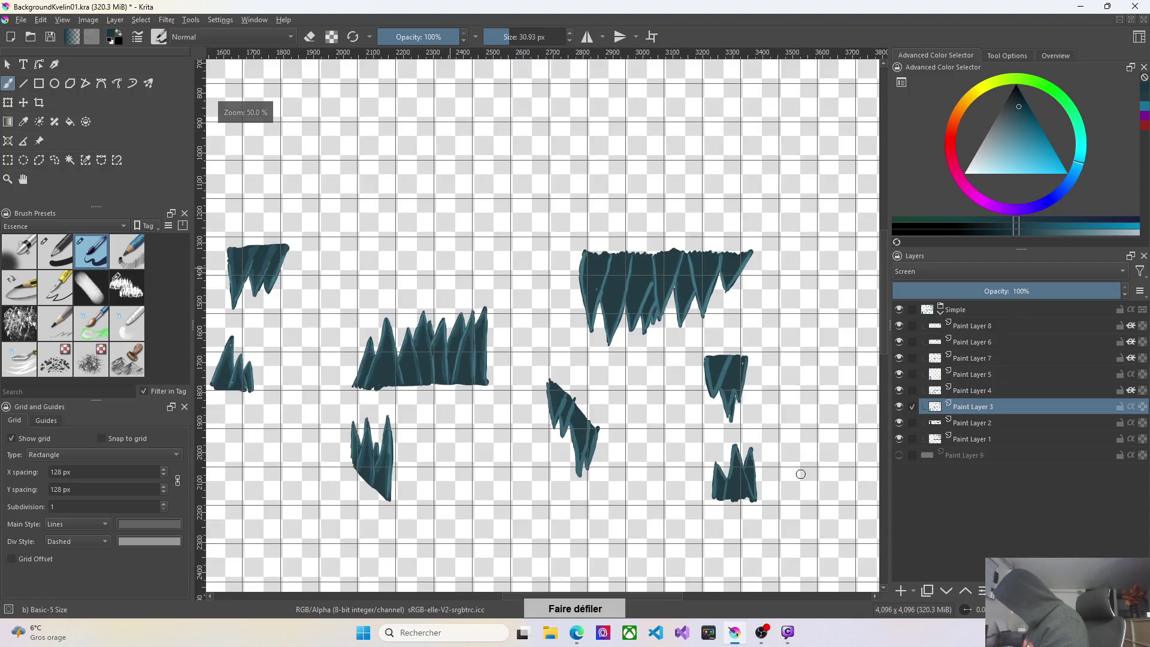
left_click(982, 392)
left_click(984, 376)
left_click(988, 360)
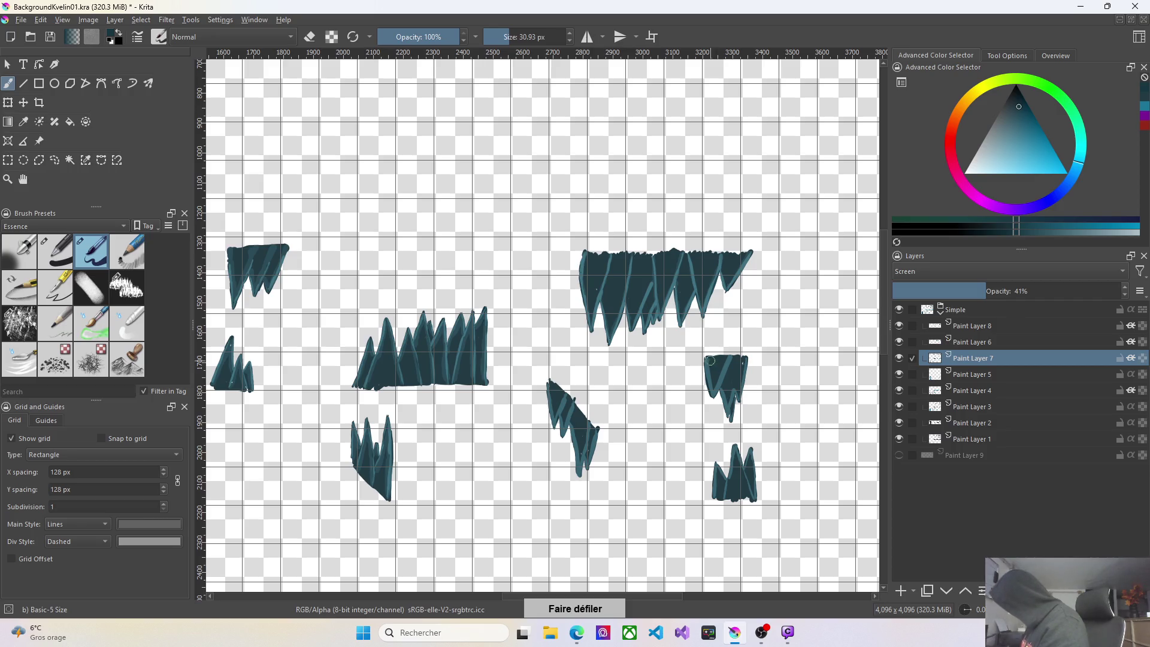
Highlight the small stalactite's tip and fill the notch at the big stalactite's right end.
scroll(711, 365, "up", 2)
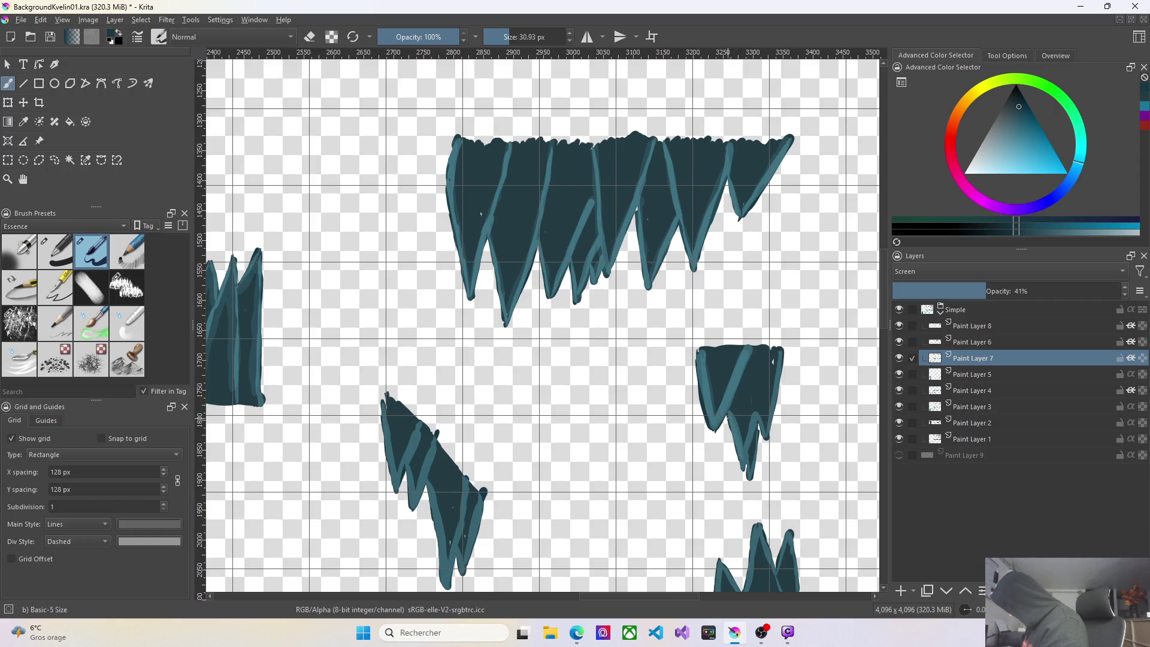
left_click_drag(735, 455, 746, 472)
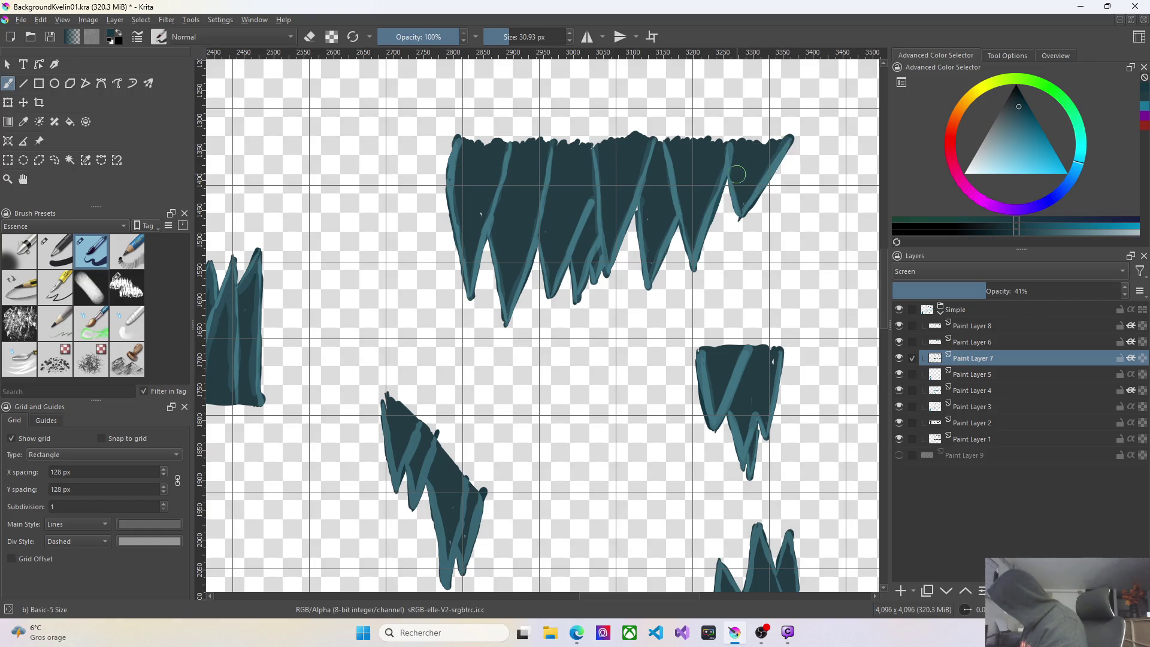
left_click_drag(737, 213, 732, 180)
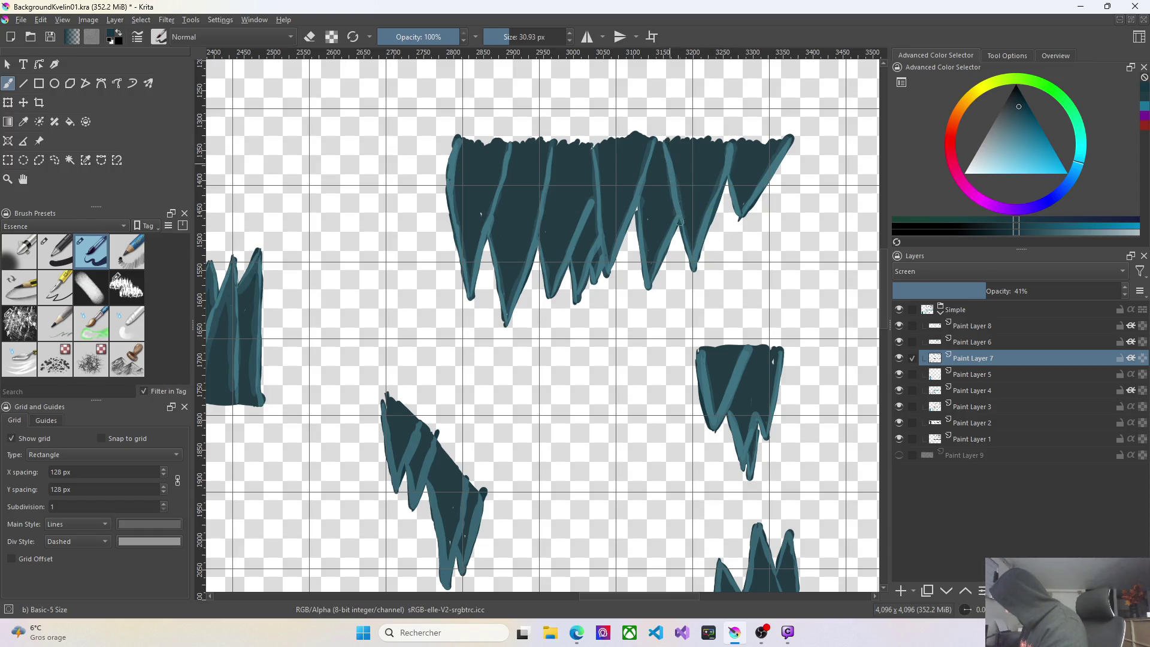
Undo the last brush stroke on the canvas.
right_click(808, 278)
key("ctrl+z")
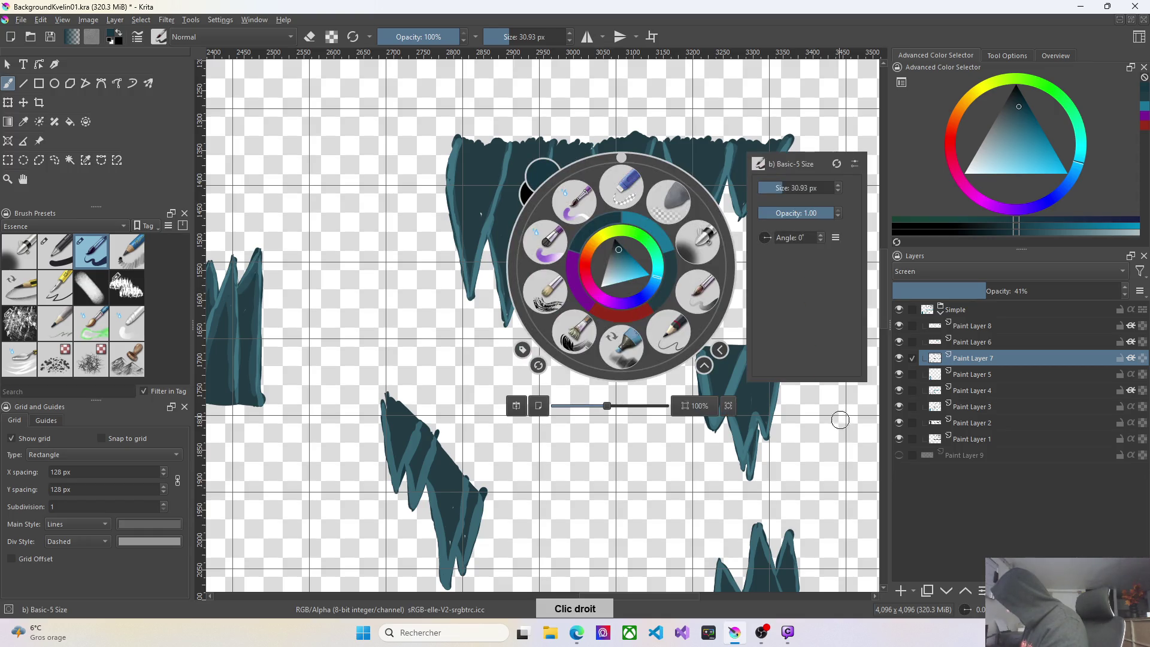
left_click(841, 426)
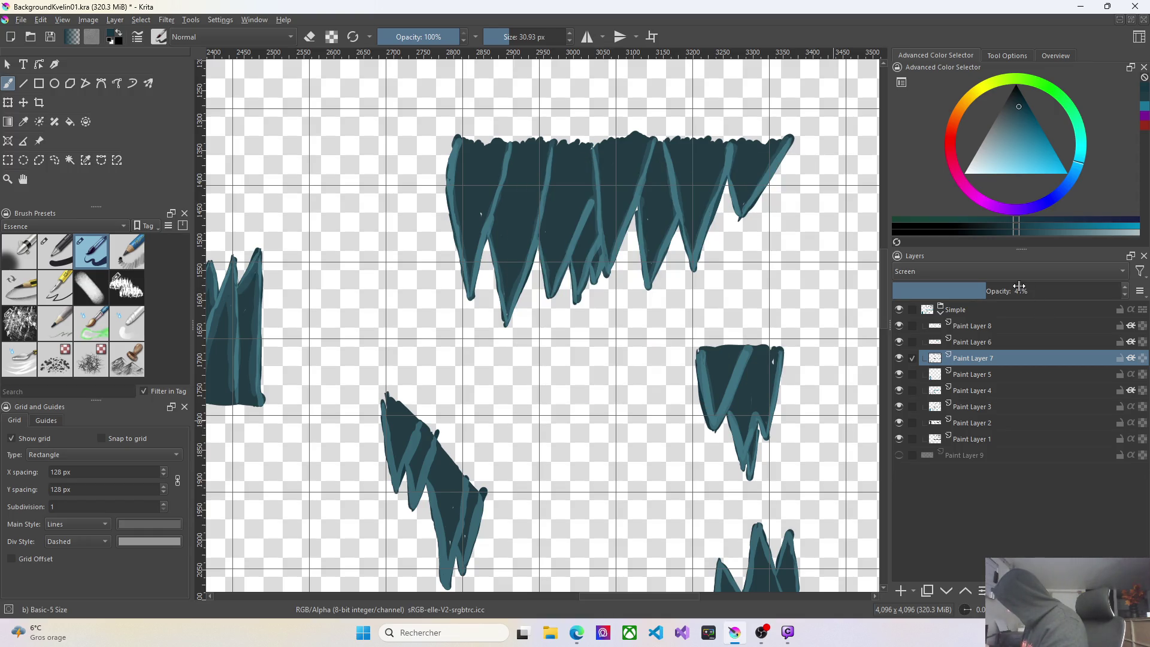
Raise Paint Layer 7's opacity to nearly 100%.
left_click_drag(999, 288, 1120, 288)
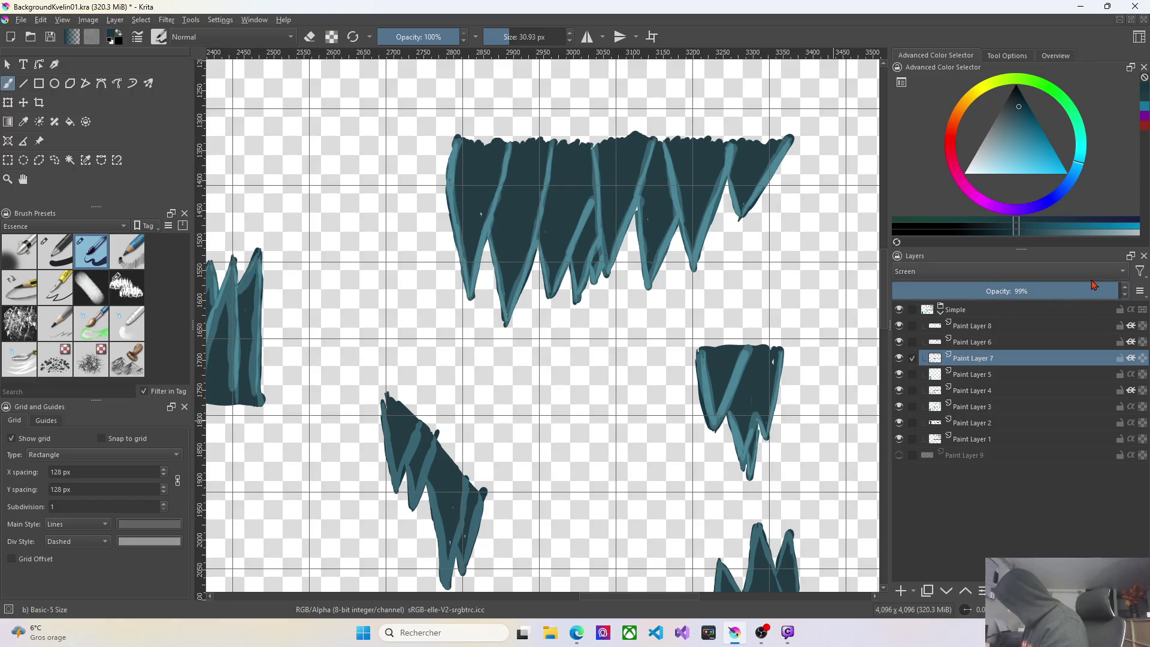
scroll(1066, 271, "down", 5)
key("minus")
key("minus")
key("minus")
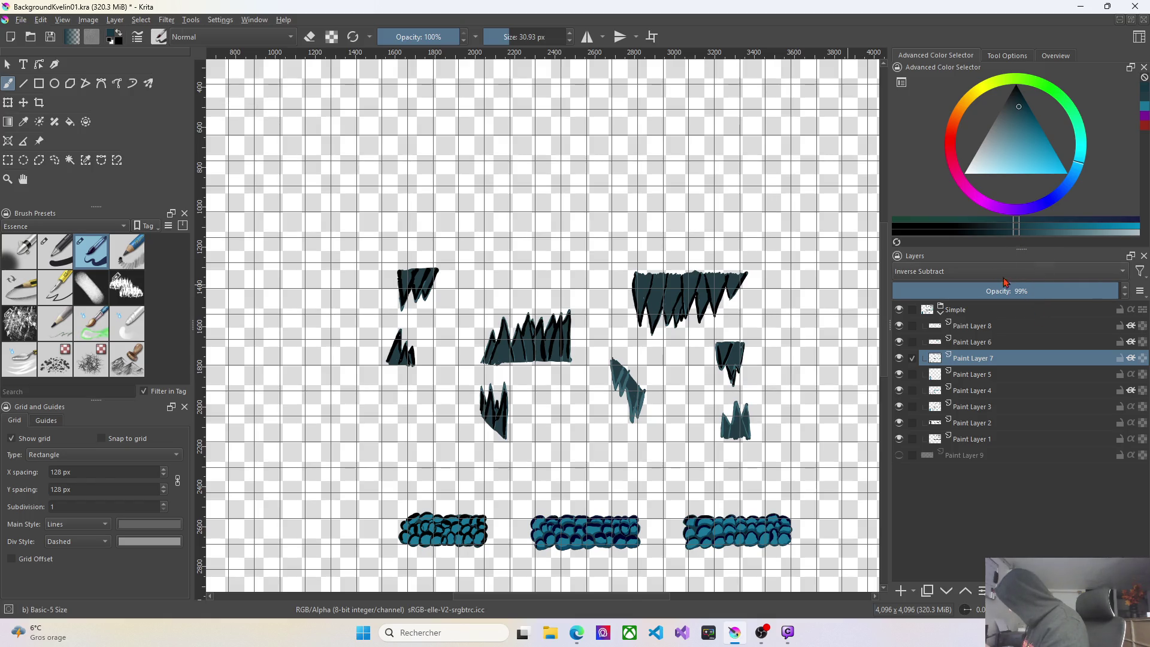
scroll(1005, 291, "up", 1)
scroll(728, 303, "up", 3)
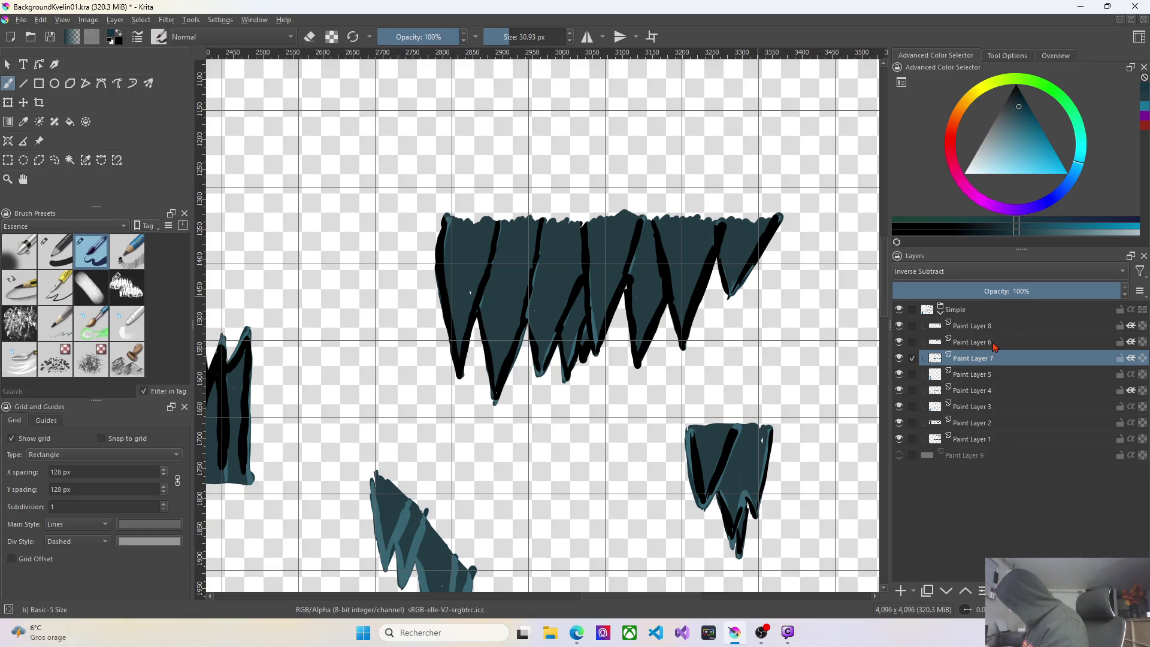
Set Paint Layer 7's blend mode back to Screen.
left_click(951, 273)
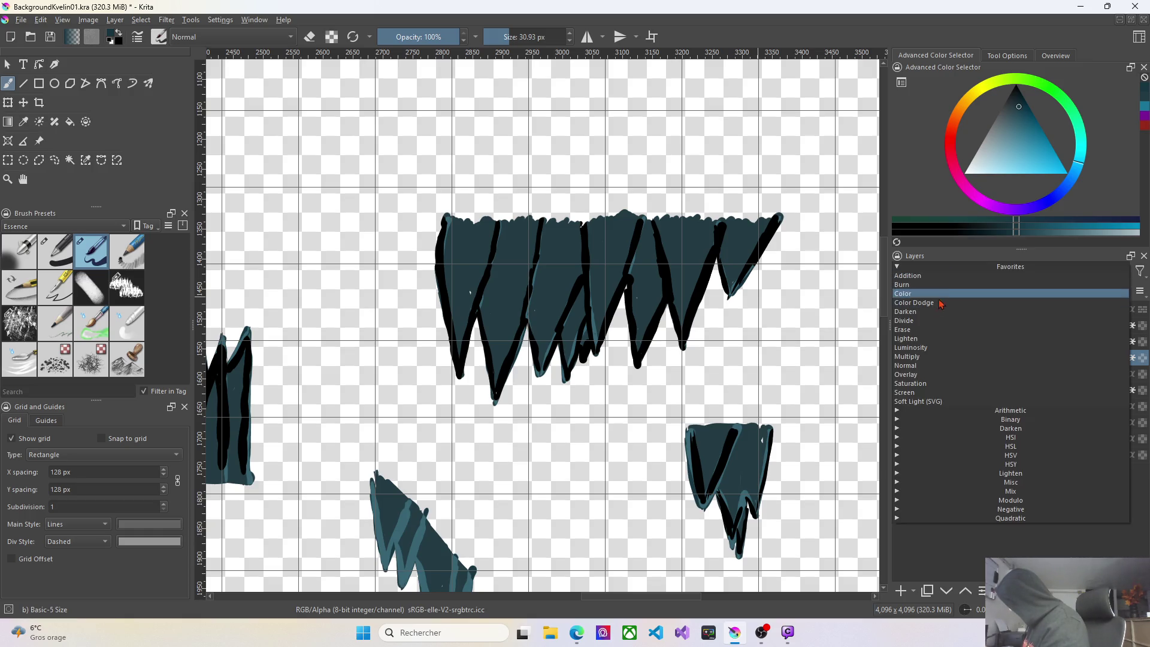
left_click(923, 393)
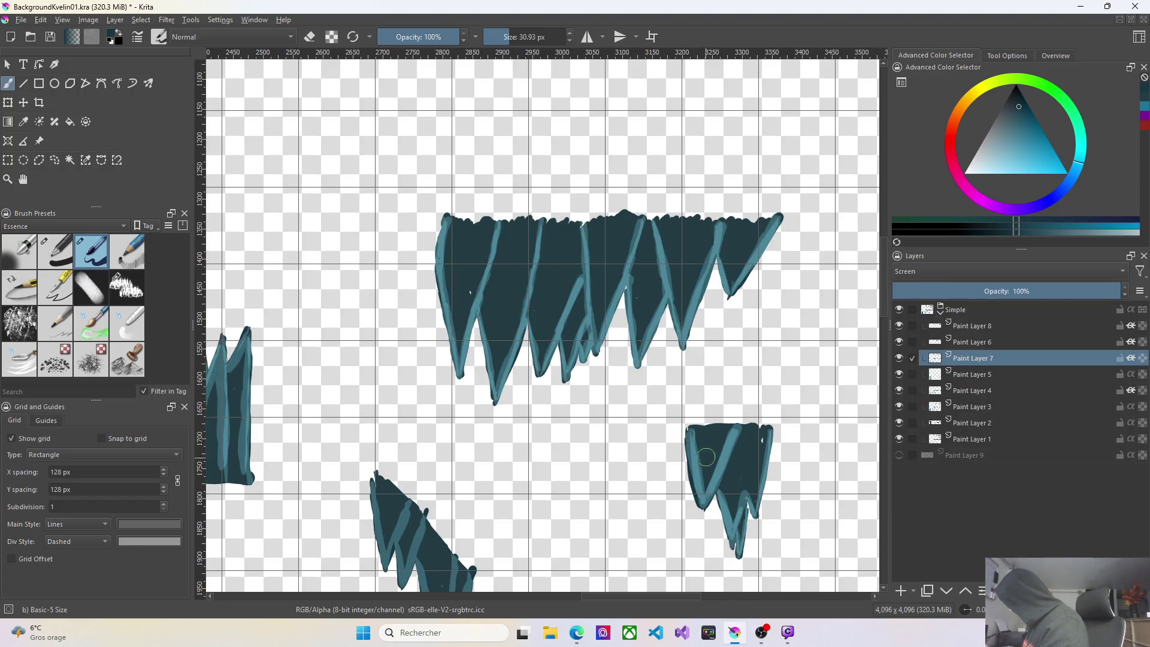
scroll(626, 497, "down", 3)
scroll(629, 514, "down", 2)
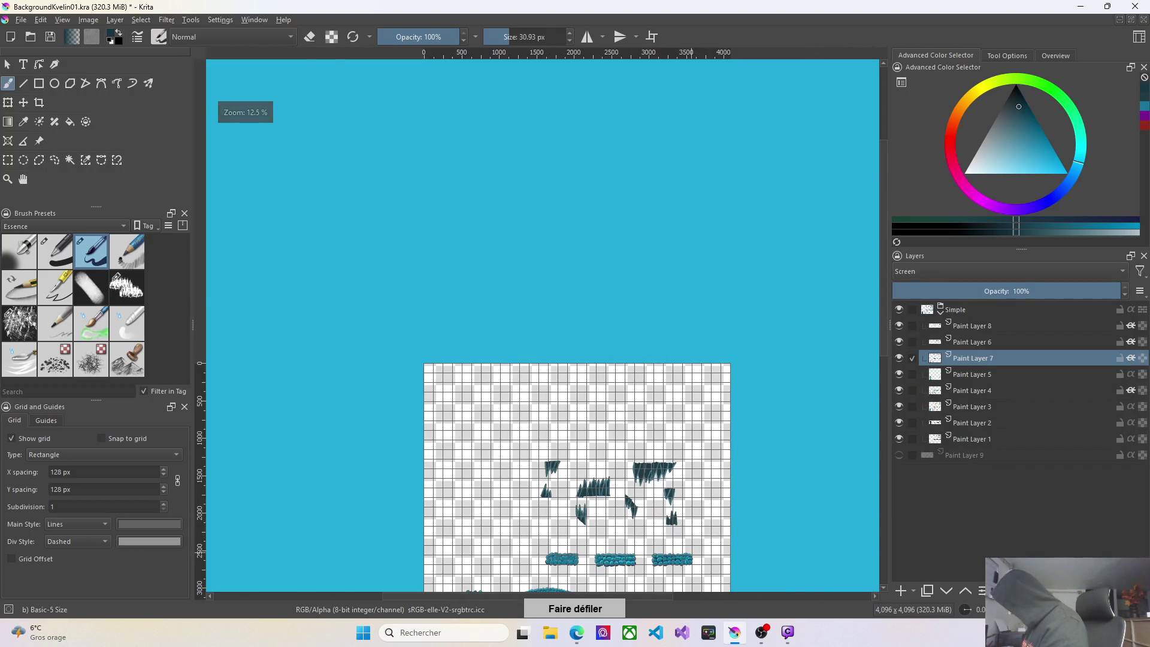
scroll(690, 556, "up", 4)
scroll(690, 556, "down", 1)
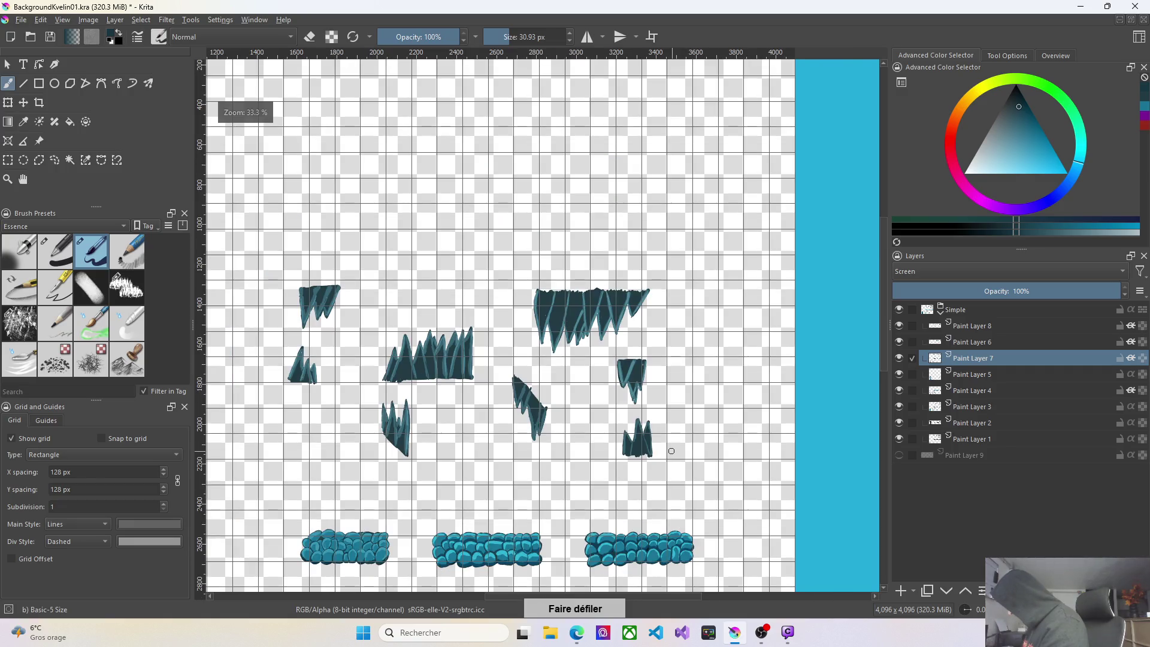
scroll(553, 308, "up", 3)
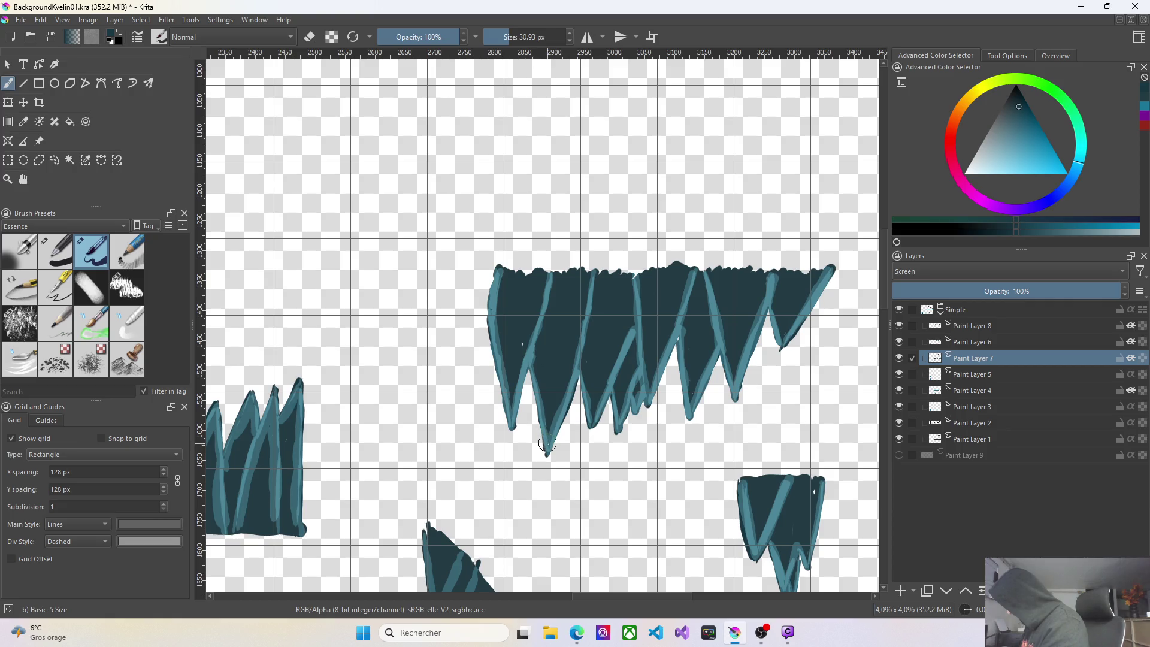
Paint light teal highlights along the edges of the large stalactite cluster's teeth, including the middle and rightmost teeth.
mouse_move(594, 278)
left_mouse_down()
mouse_move(583, 366)
mouse_move(589, 349)
mouse_move(593, 410)
left_mouse_up()
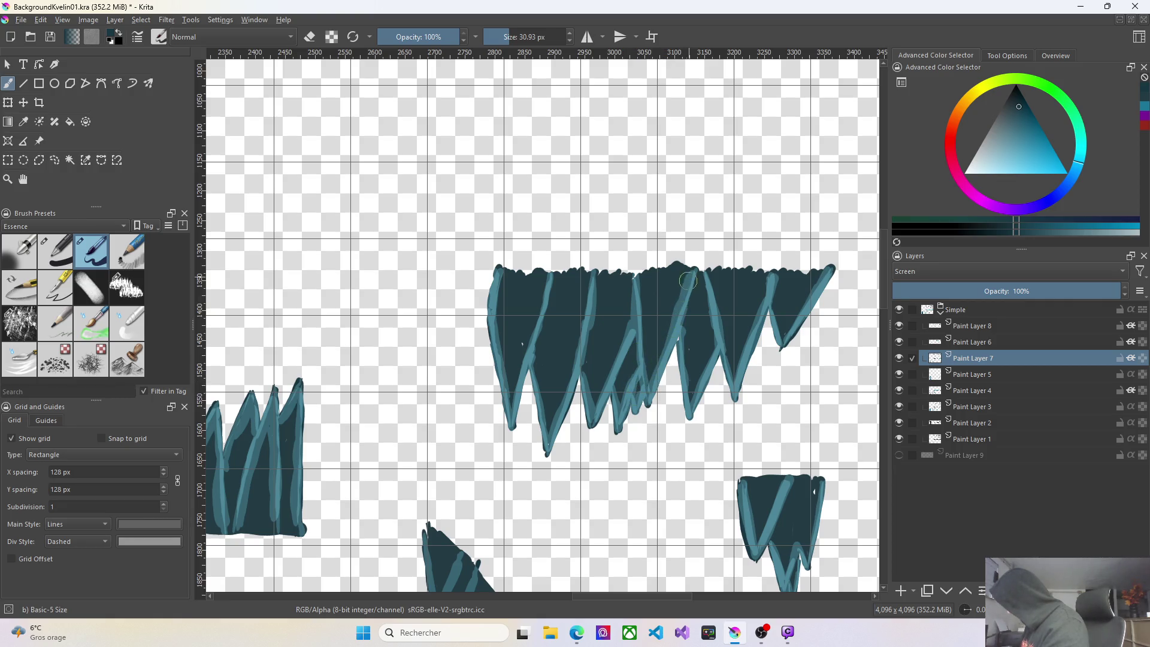
mouse_move(648, 372)
left_mouse_down()
mouse_move(640, 304)
mouse_move(650, 373)
left_mouse_up()
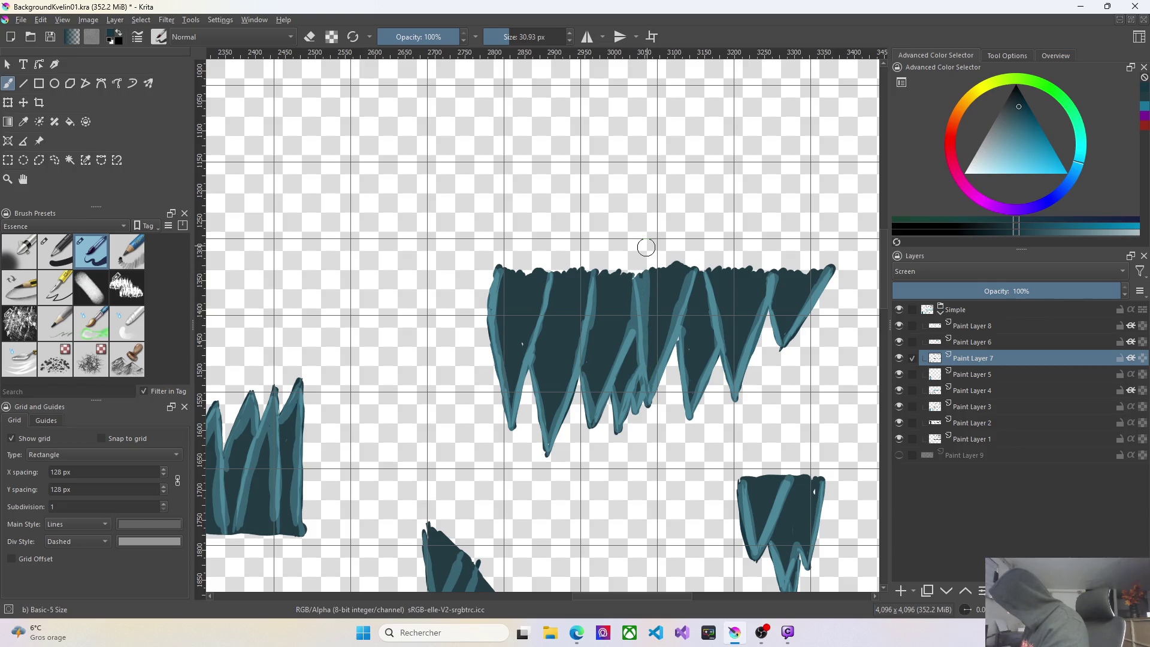
mouse_move(733, 360)
left_mouse_down()
mouse_move(714, 282)
mouse_move(728, 321)
mouse_move(758, 276)
mouse_move(743, 340)
mouse_move(750, 302)
left_mouse_up()
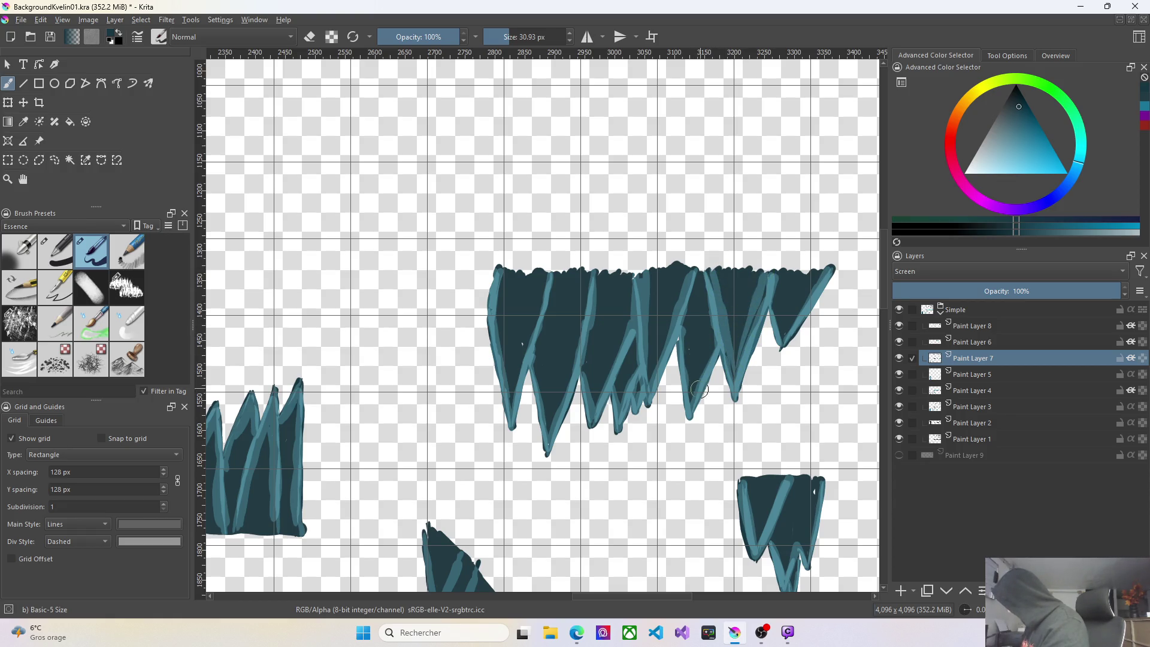
mouse_move(689, 393)
left_mouse_down()
mouse_move(685, 318)
mouse_move(690, 336)
left_mouse_up()
right_click(691, 333)
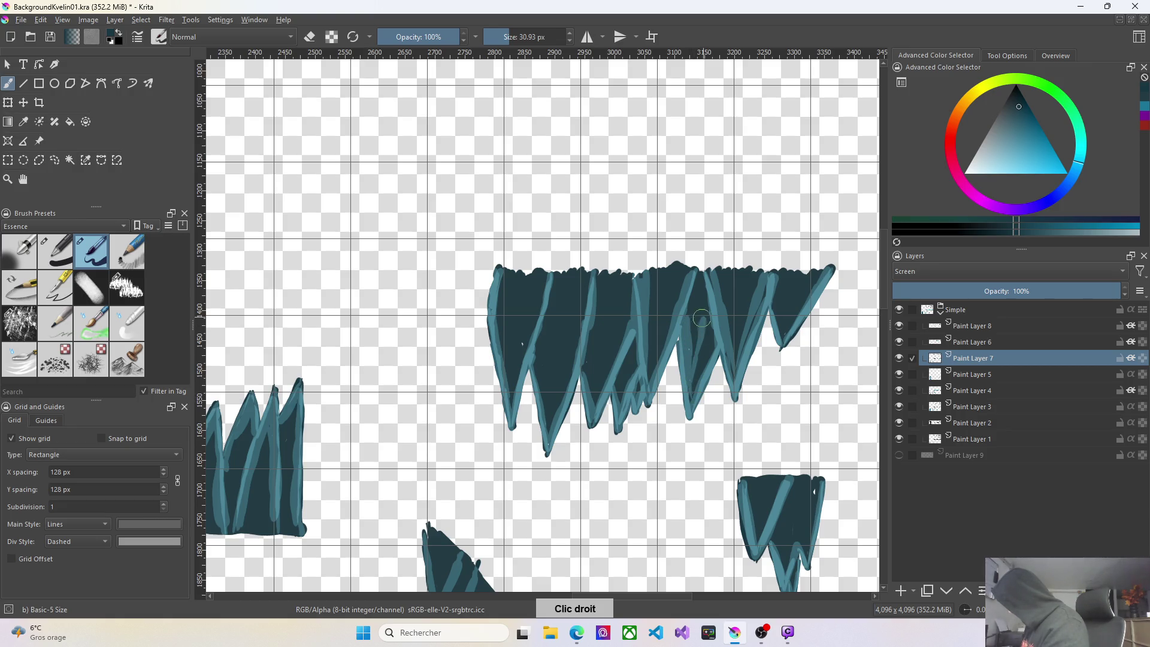
mouse_move(705, 354)
left_mouse_down()
mouse_move(712, 328)
mouse_move(714, 341)
left_mouse_up()
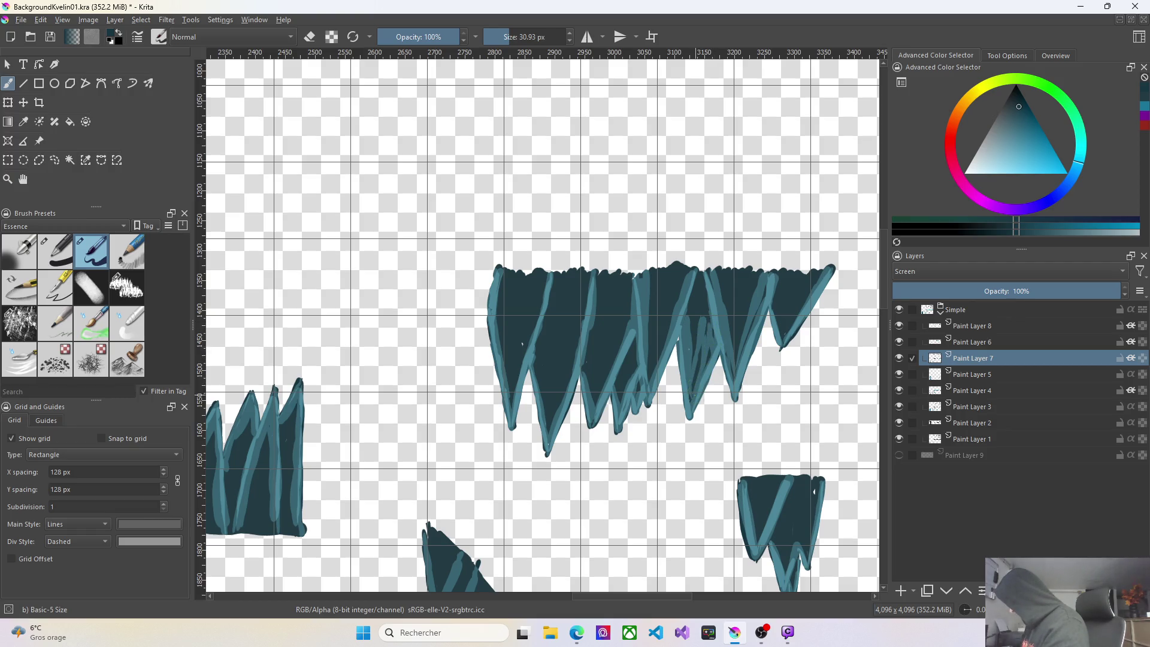
mouse_move(781, 337)
left_mouse_down()
mouse_move(774, 289)
mouse_move(793, 317)
mouse_move(815, 277)
left_mouse_up()
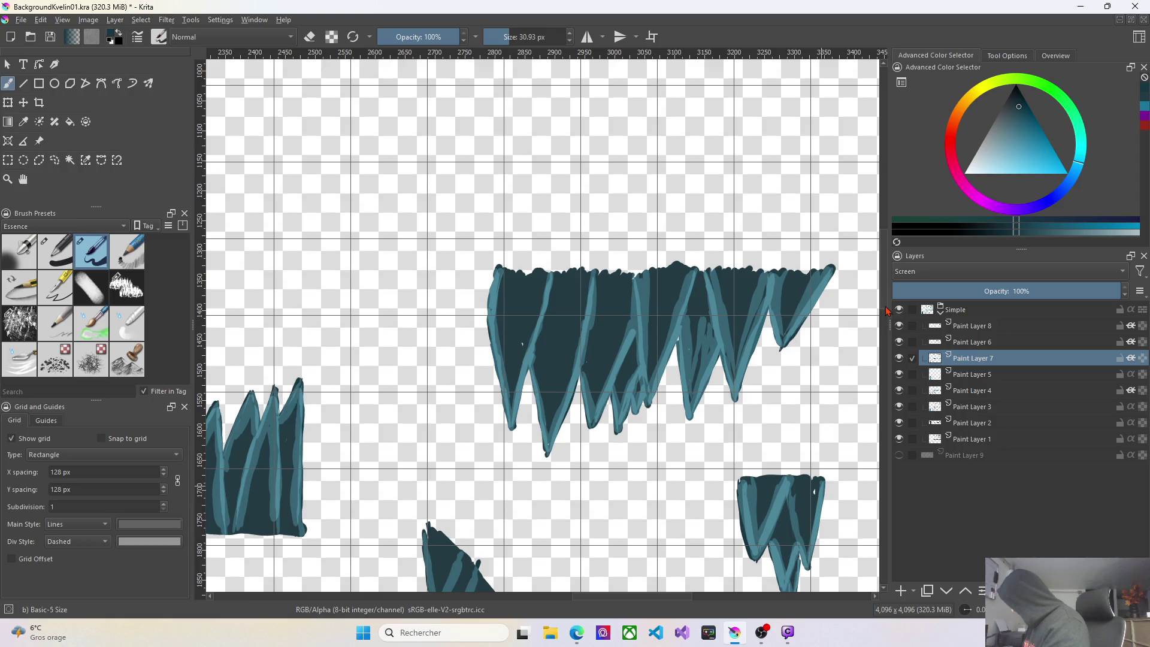
Add light teal highlights down the middle and right peaks of the lower-right rock spike.
scroll(865, 345, "down", 5)
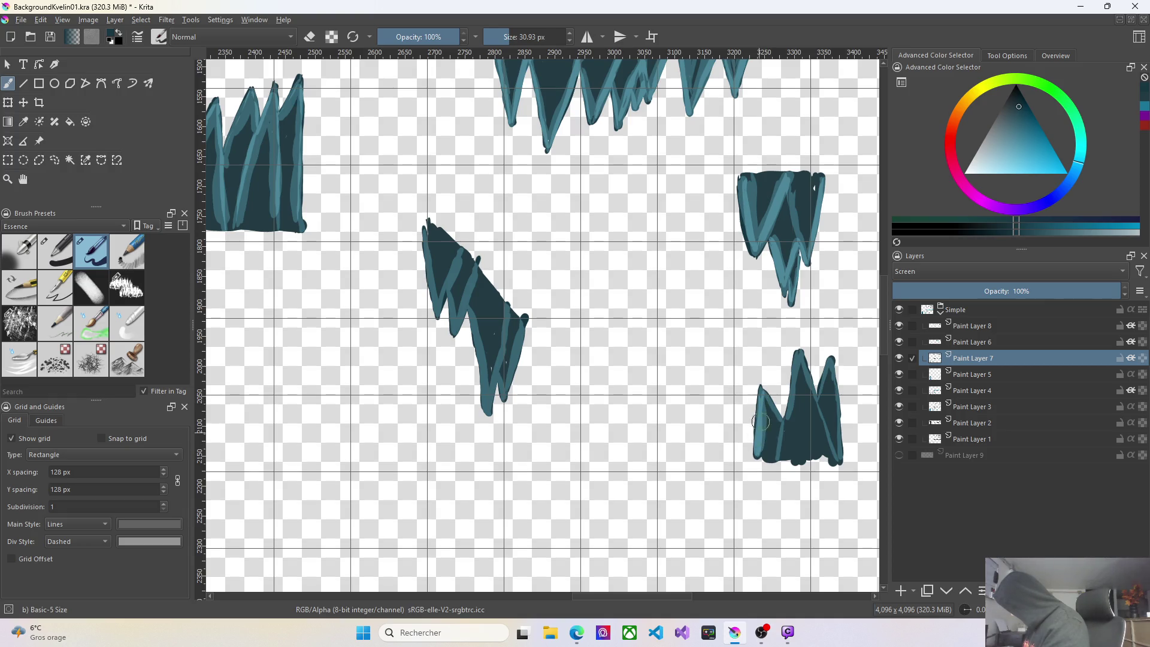
left_click_drag(766, 401, 786, 433)
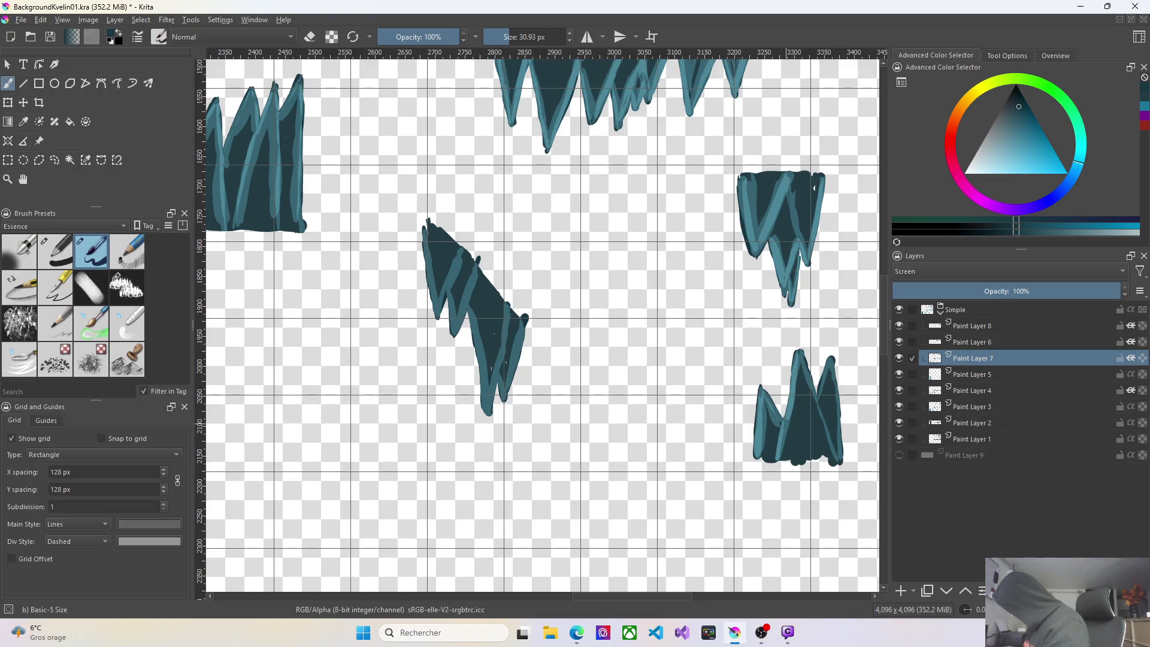
left_click_drag(802, 357, 829, 448)
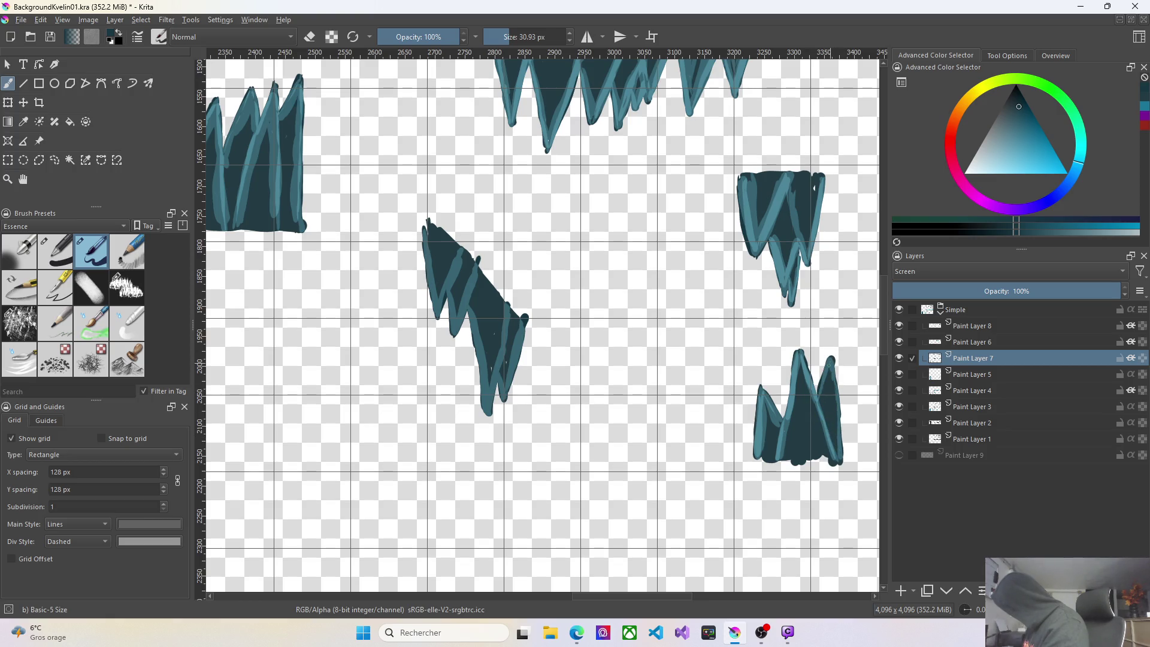
left_click_drag(833, 363, 843, 458)
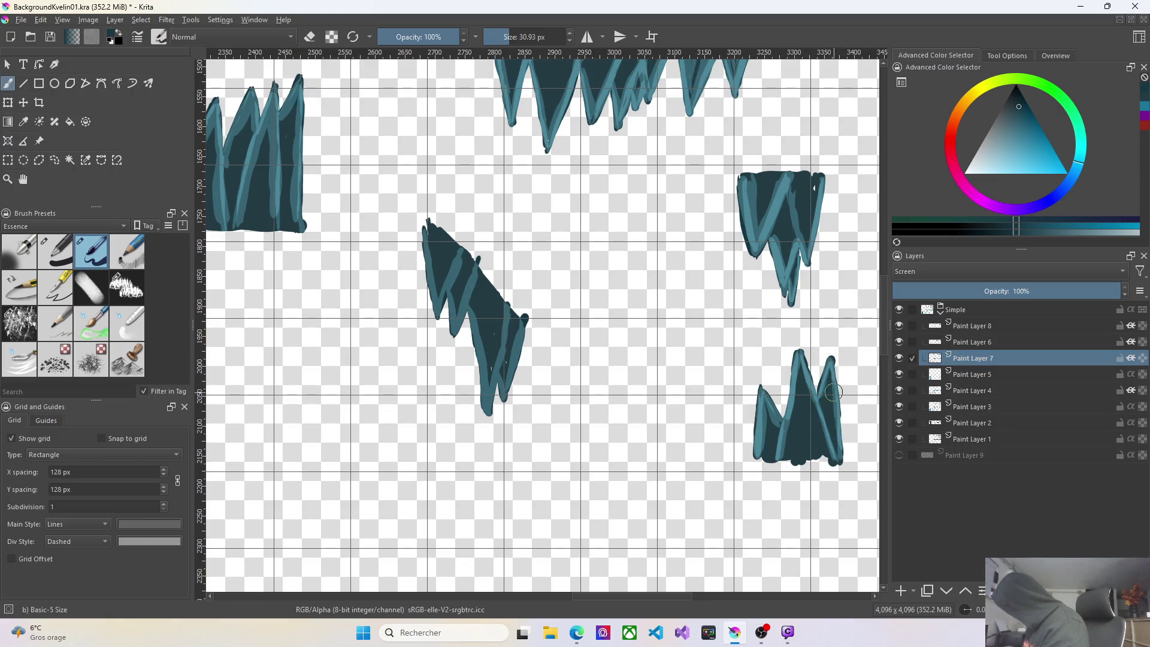
left_click_drag(832, 382, 830, 358)
left_click_drag(802, 372, 796, 461)
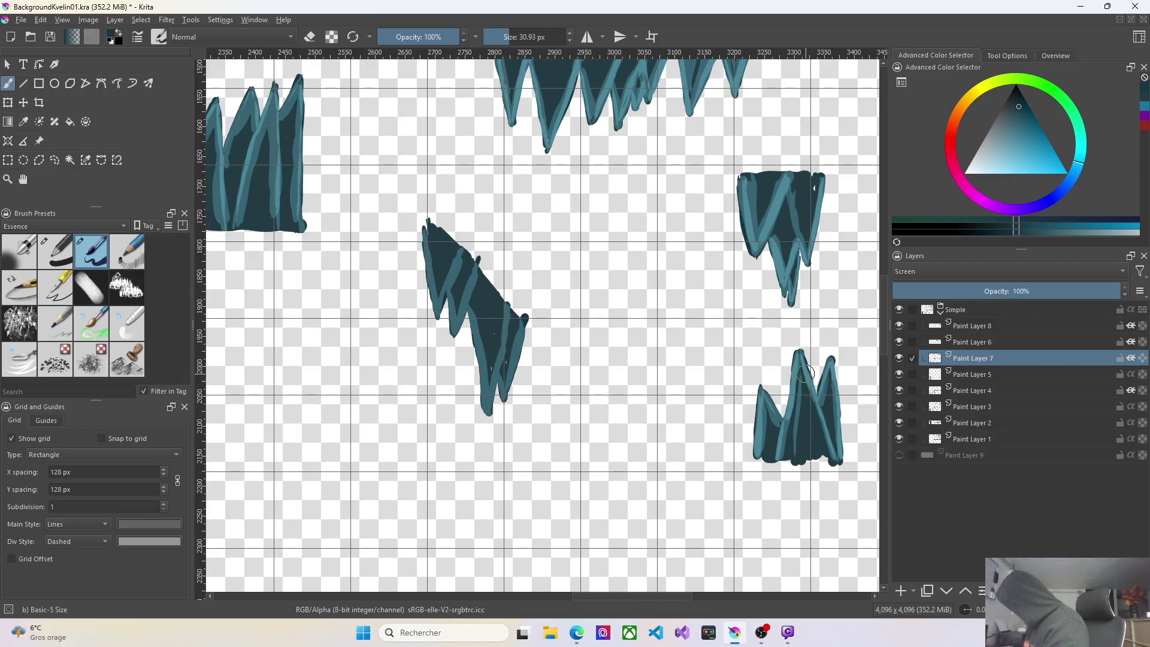
mouse_move(803, 375)
left_mouse_down()
mouse_move(801, 437)
mouse_move(821, 440)
left_mouse_up()
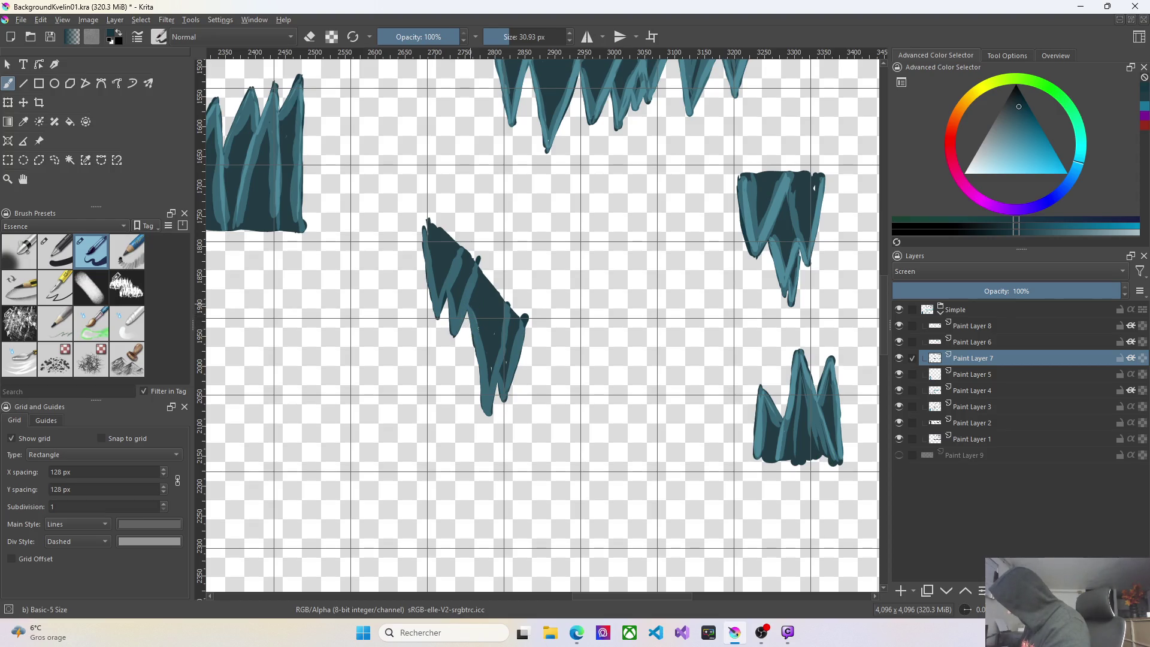
Highlight the slanted spike's left, right and lower edges and near its top.
mouse_move(475, 326)
left_mouse_down()
mouse_move(493, 405)
mouse_move(489, 361)
mouse_move(510, 316)
left_mouse_up()
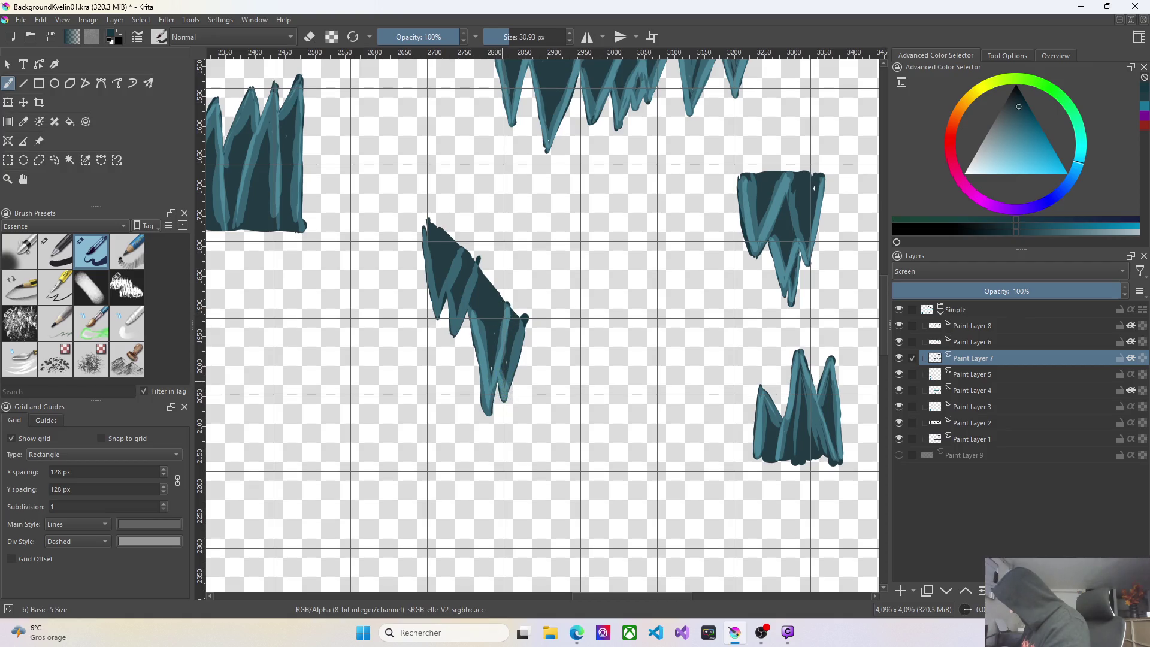
mouse_move(513, 324)
left_mouse_down()
mouse_move(517, 383)
mouse_move(526, 315)
mouse_move(470, 296)
mouse_move(464, 259)
mouse_move(447, 292)
mouse_move(463, 261)
left_mouse_up()
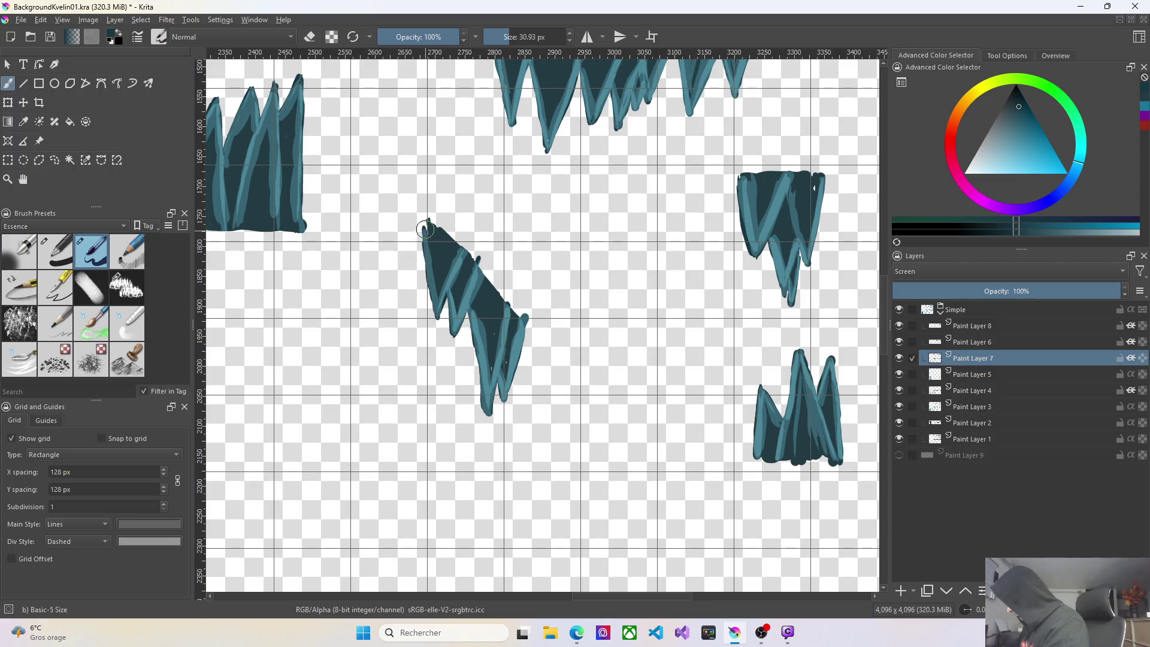
left_click_drag(439, 315, 426, 222)
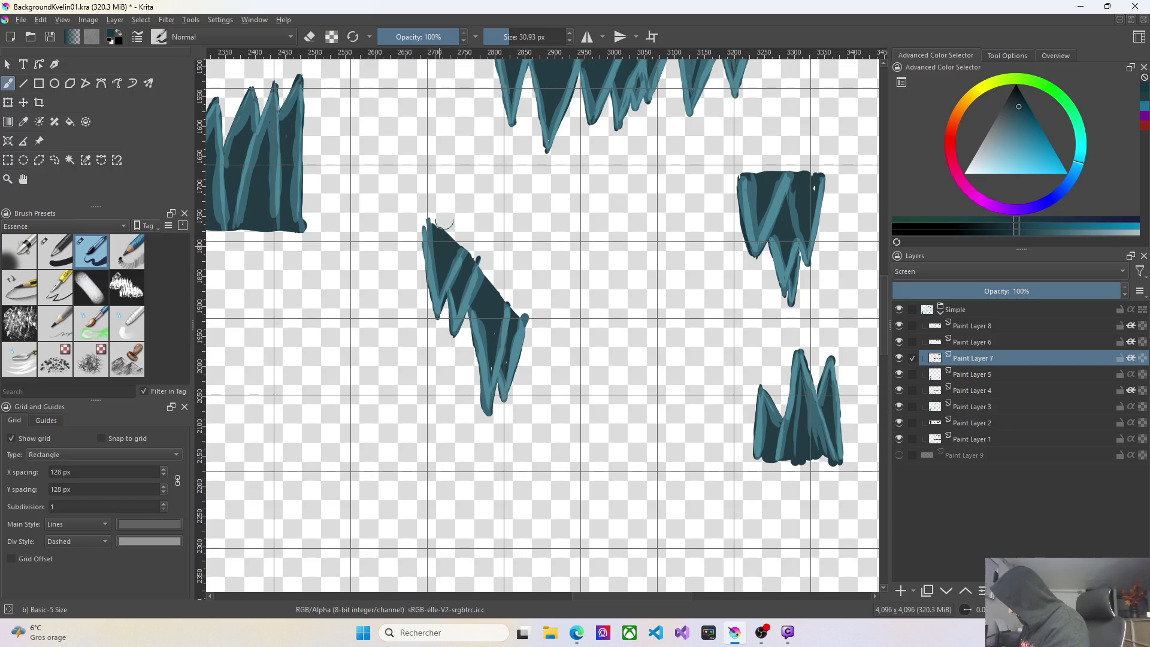
left_click_drag(457, 287, 454, 302)
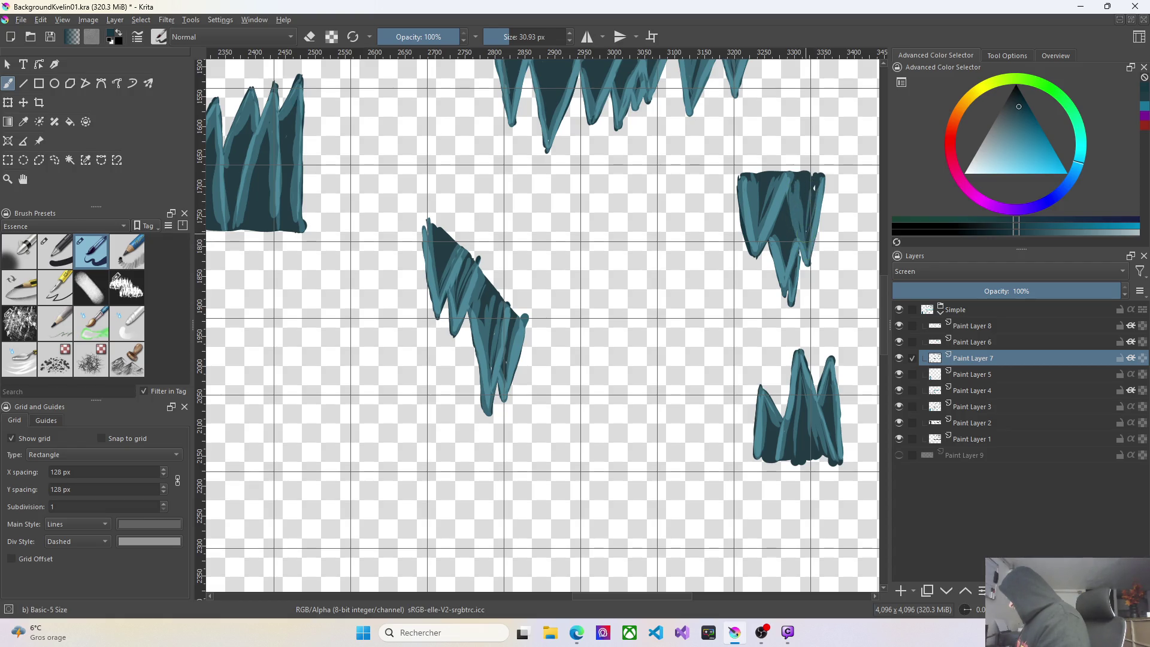
scroll(829, 161, "down", 1)
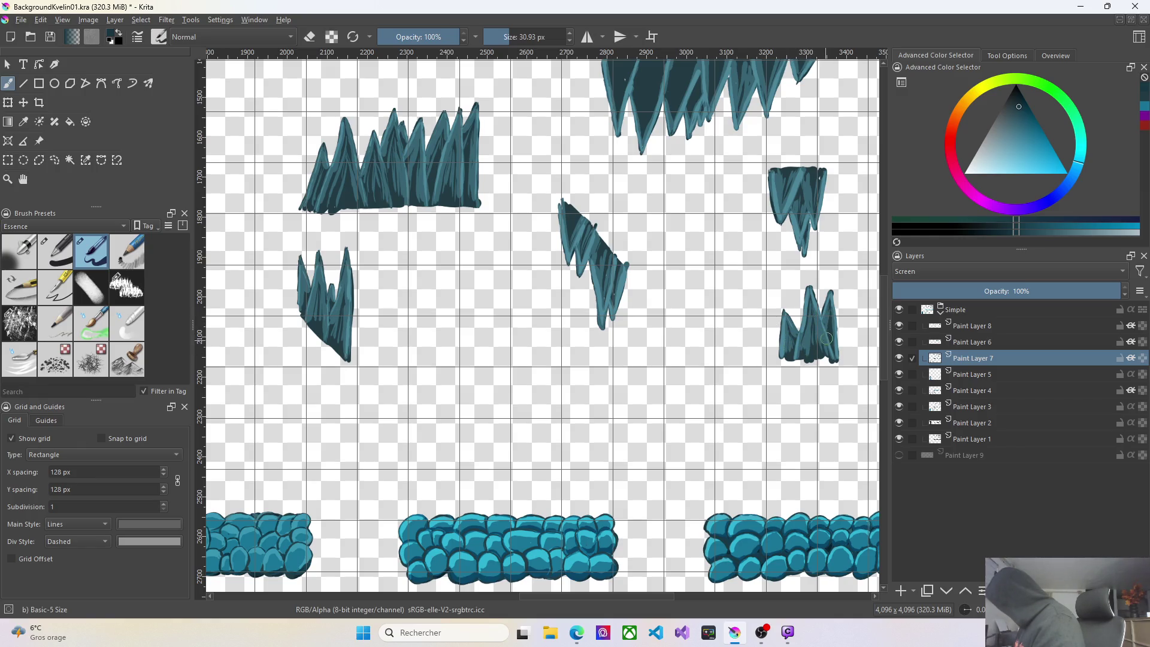
Add vertical light teal streaks across the large stalactite, plus small highlights on the middle and top-left spikes.
left_click_drag(570, 228, 573, 215)
scroll(580, 198, "down", 2)
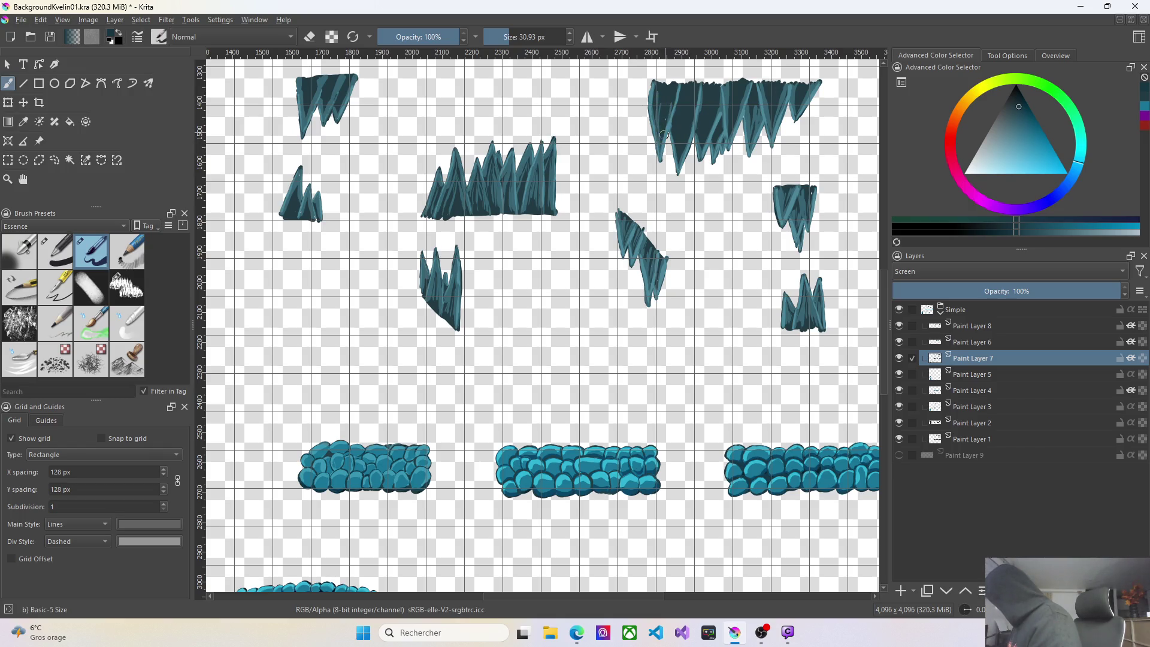
mouse_move(663, 133)
left_mouse_down()
mouse_move(668, 90)
mouse_move(664, 138)
mouse_move(678, 116)
left_mouse_up()
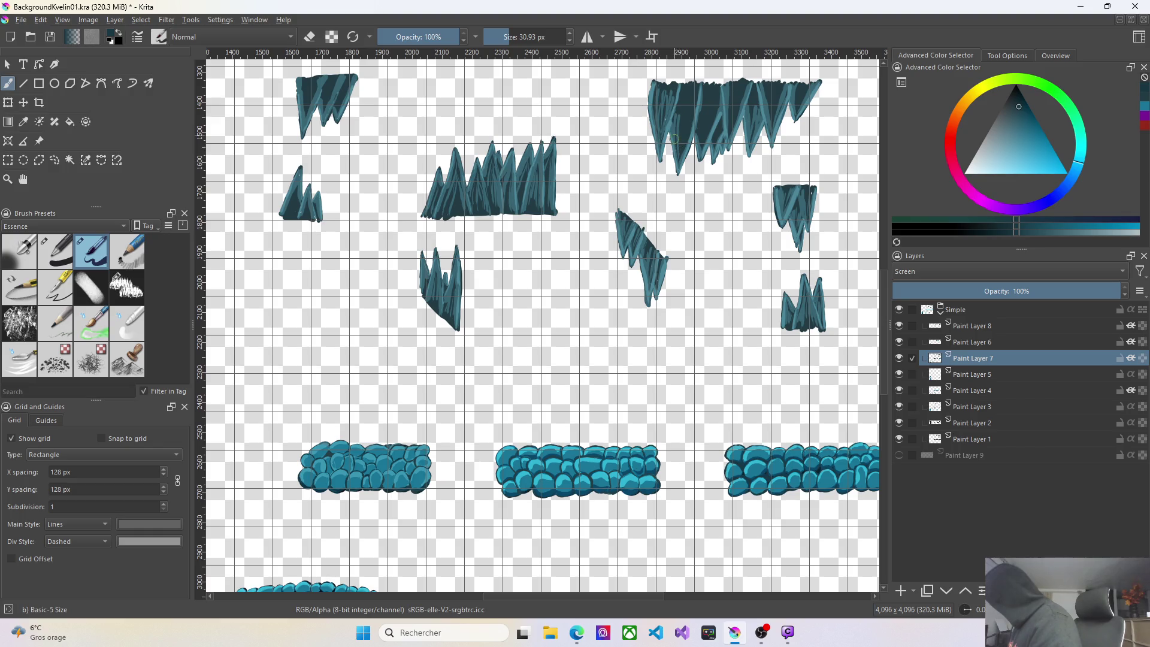
mouse_move(680, 155)
left_mouse_down()
mouse_move(681, 114)
mouse_move(692, 117)
left_mouse_up()
left_click_drag(697, 155, 706, 101)
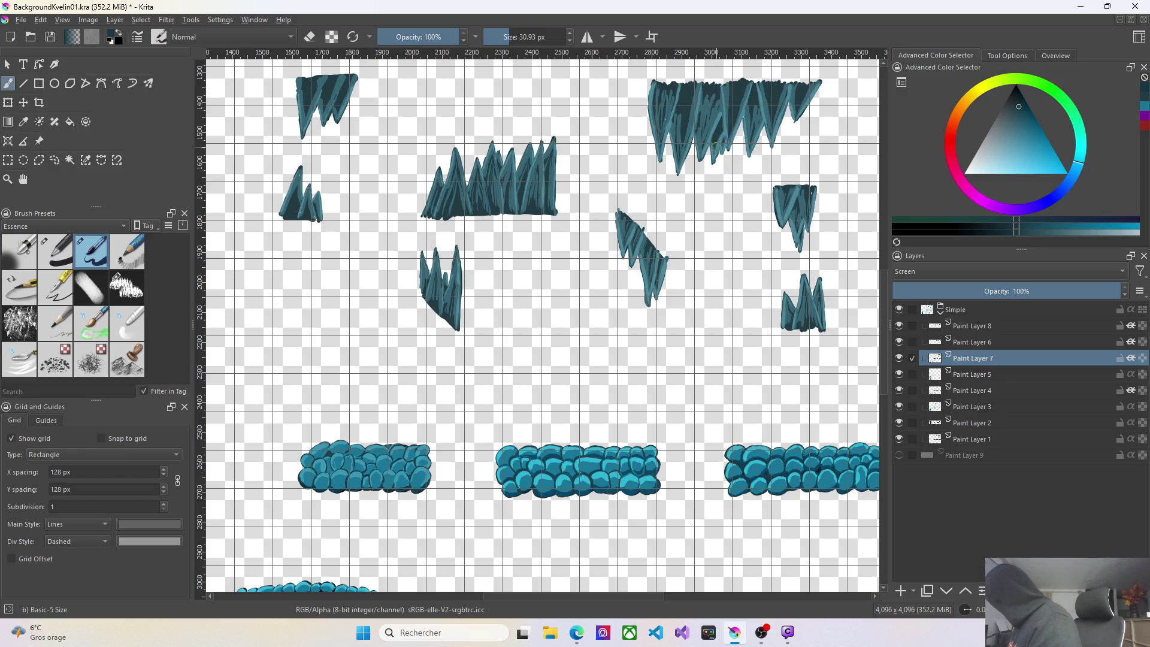
left_click_drag(686, 139, 685, 108)
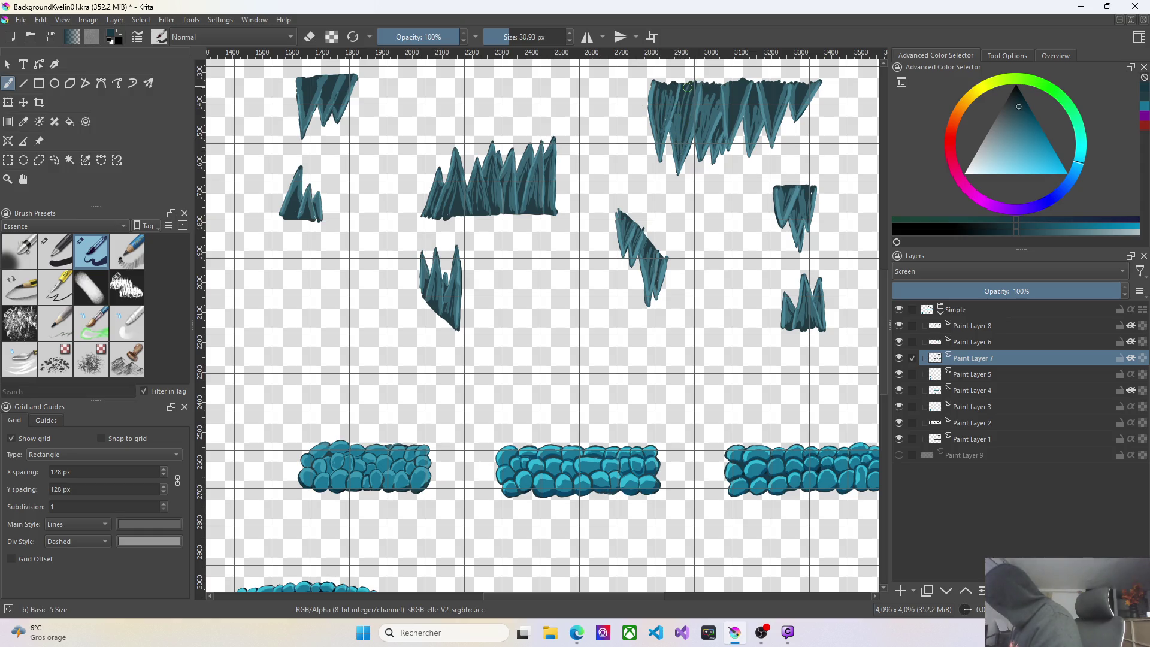
mouse_move(729, 90)
left_mouse_down()
mouse_move(731, 133)
mouse_move(732, 90)
mouse_move(776, 88)
mouse_move(799, 117)
mouse_move(749, 123)
left_mouse_up()
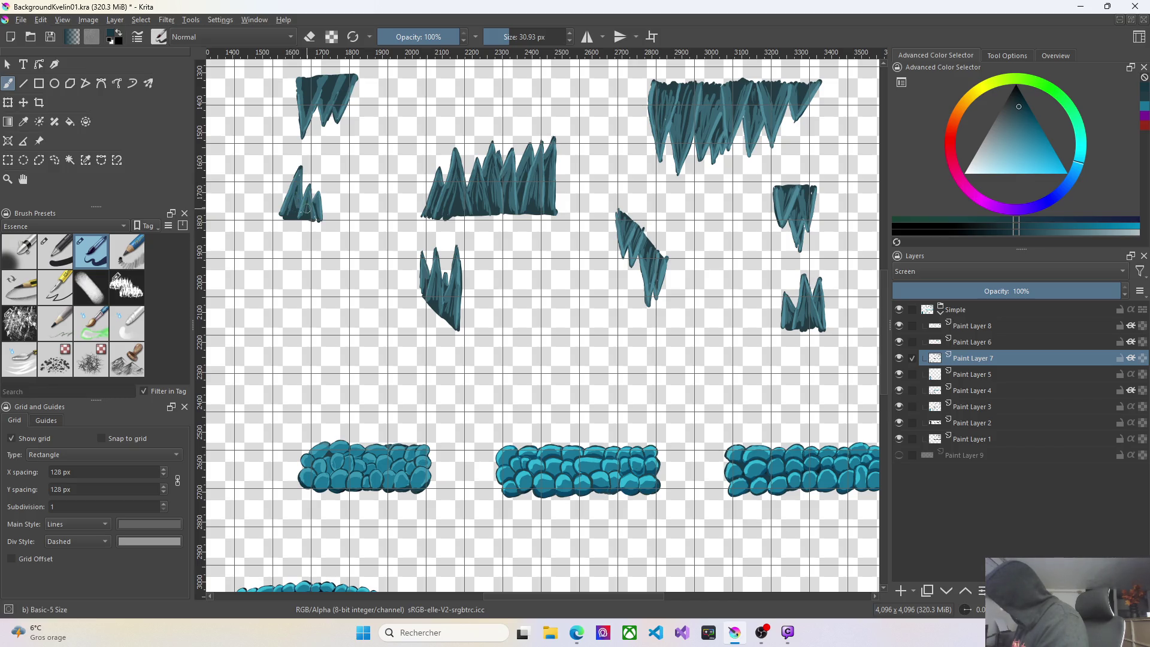
mouse_move(304, 84)
left_mouse_down()
mouse_move(307, 109)
mouse_move(311, 90)
mouse_move(335, 83)
mouse_move(326, 89)
left_mouse_up()
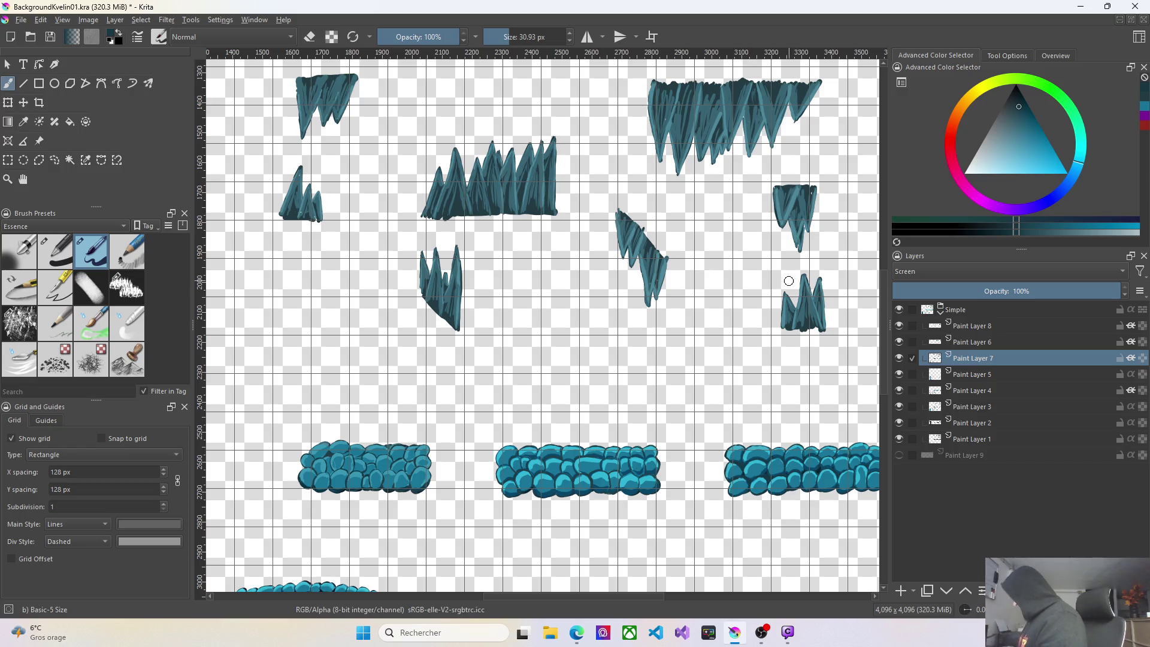
scroll(790, 281, "down", 1)
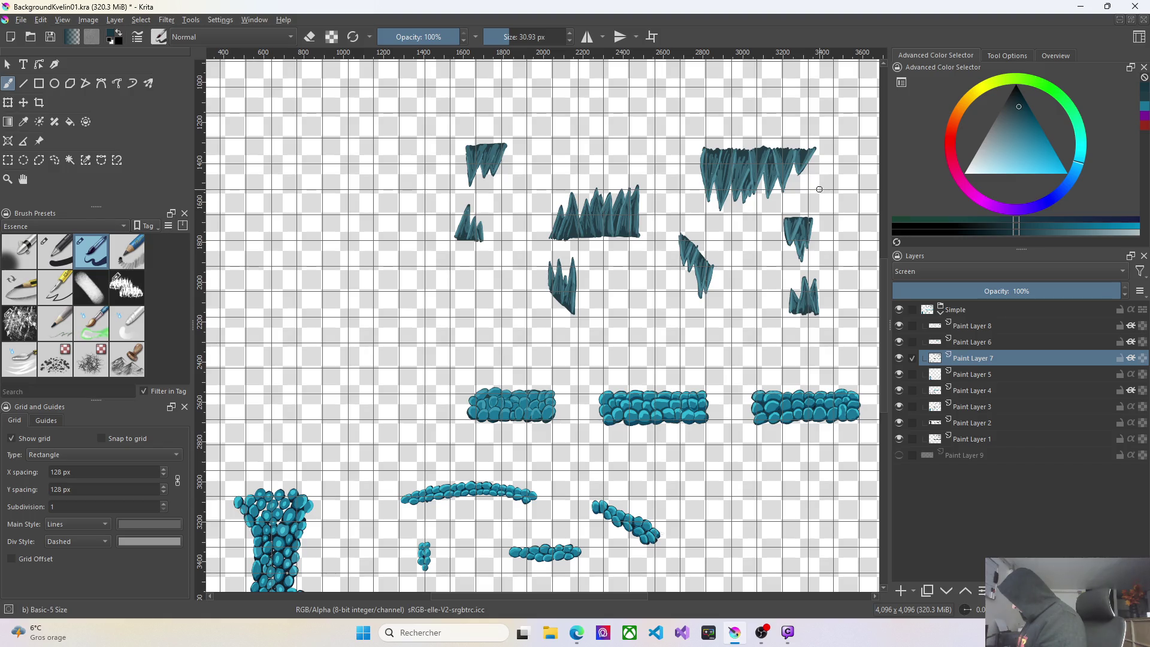
Add Paint Layer 10 above Paint Layer 8 with Screen blend mode and save the document.
left_click(993, 343)
left_click(994, 330)
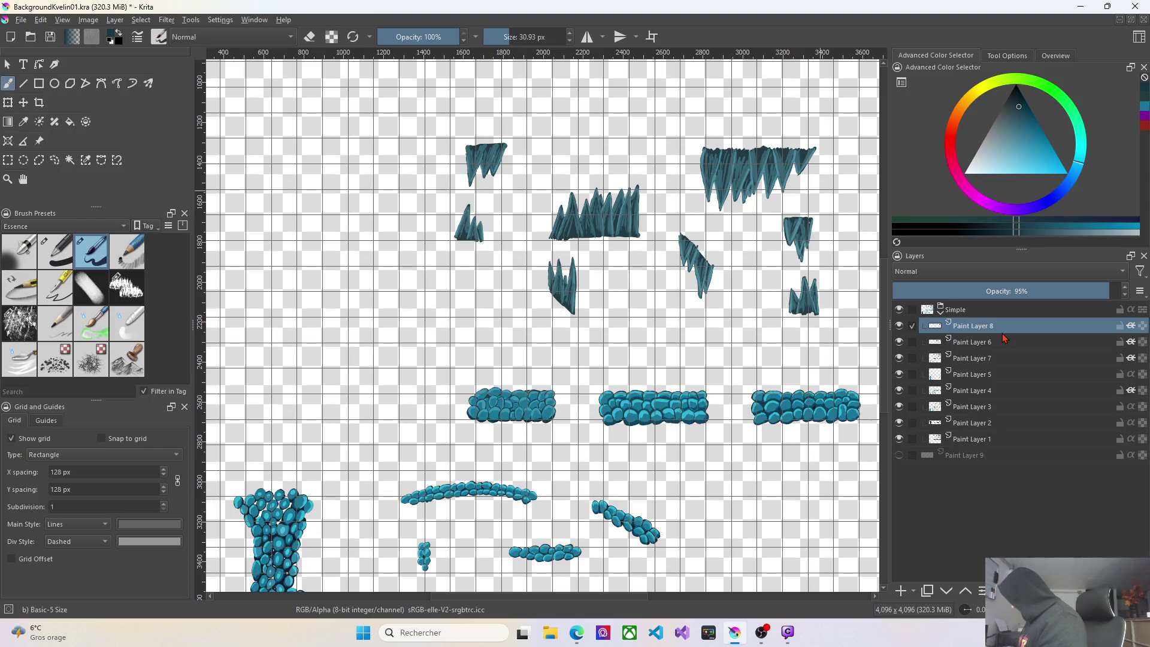
left_click(902, 592)
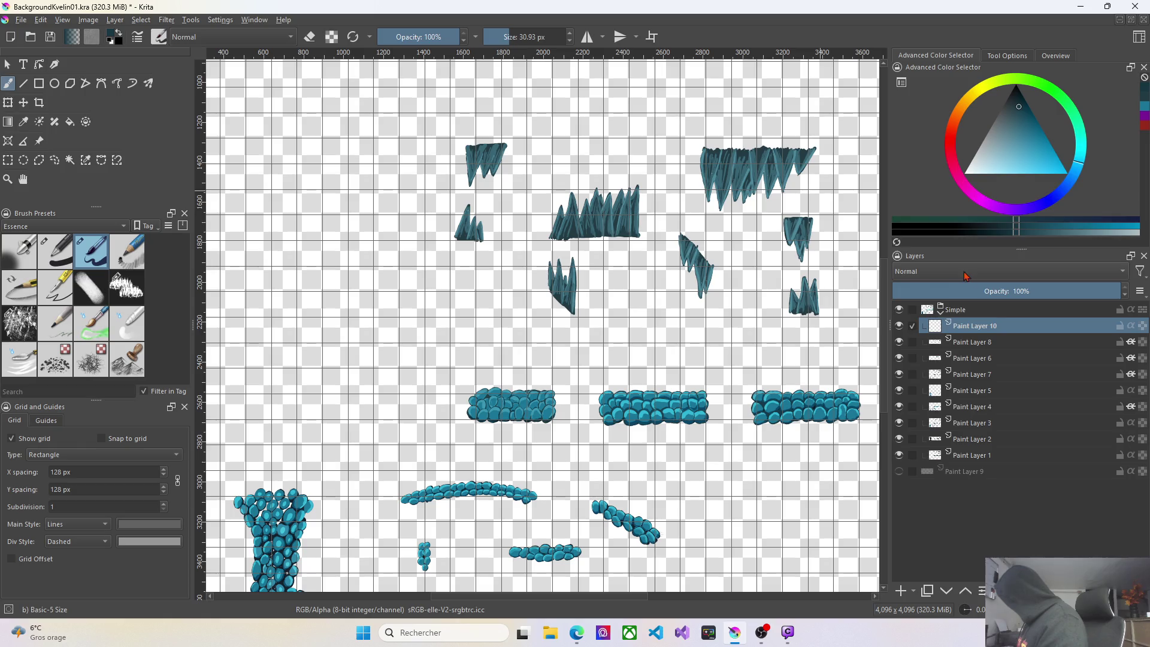
left_click(966, 276)
left_click(931, 286)
key("ctrl+s")
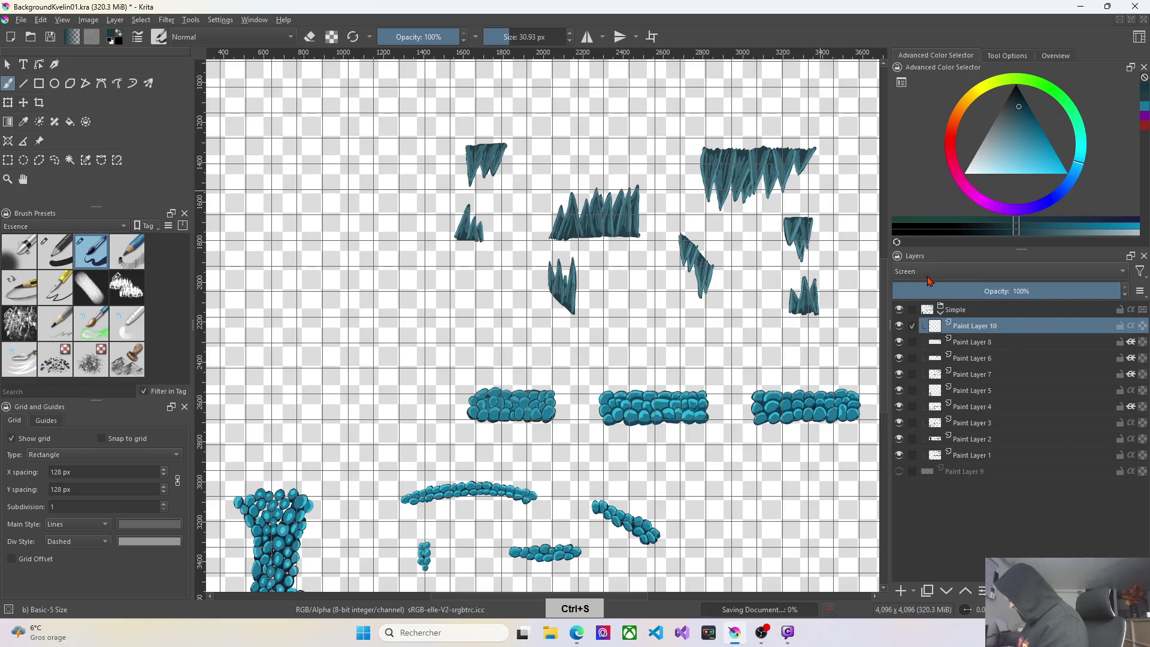
scroll(462, 237, "up", 5)
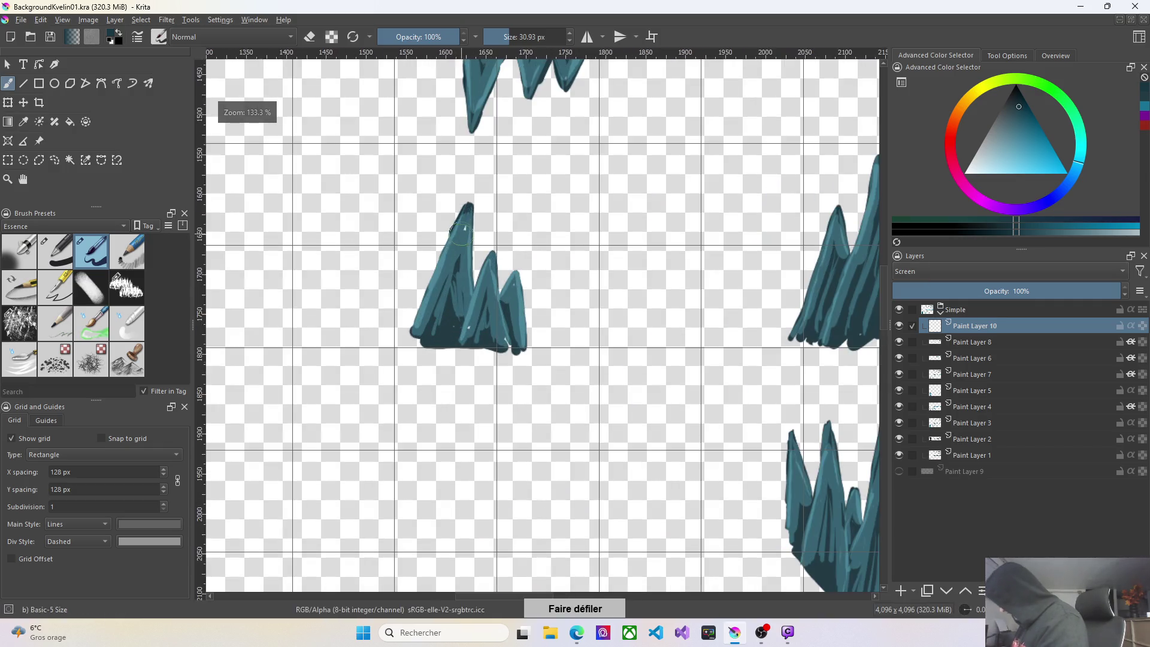
Highlight the three-peaked spike's peak edges and the right-hand spike, darkening the right peak's tip outline.
left_click_drag(461, 237, 464, 207)
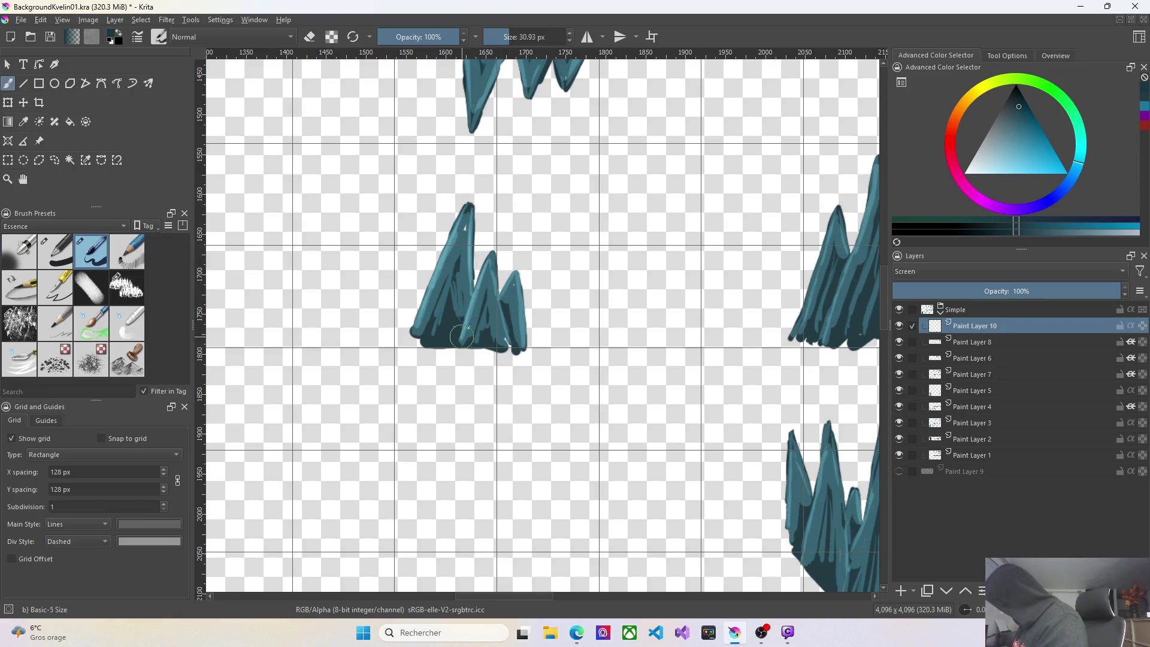
left_click_drag(506, 246, 492, 314)
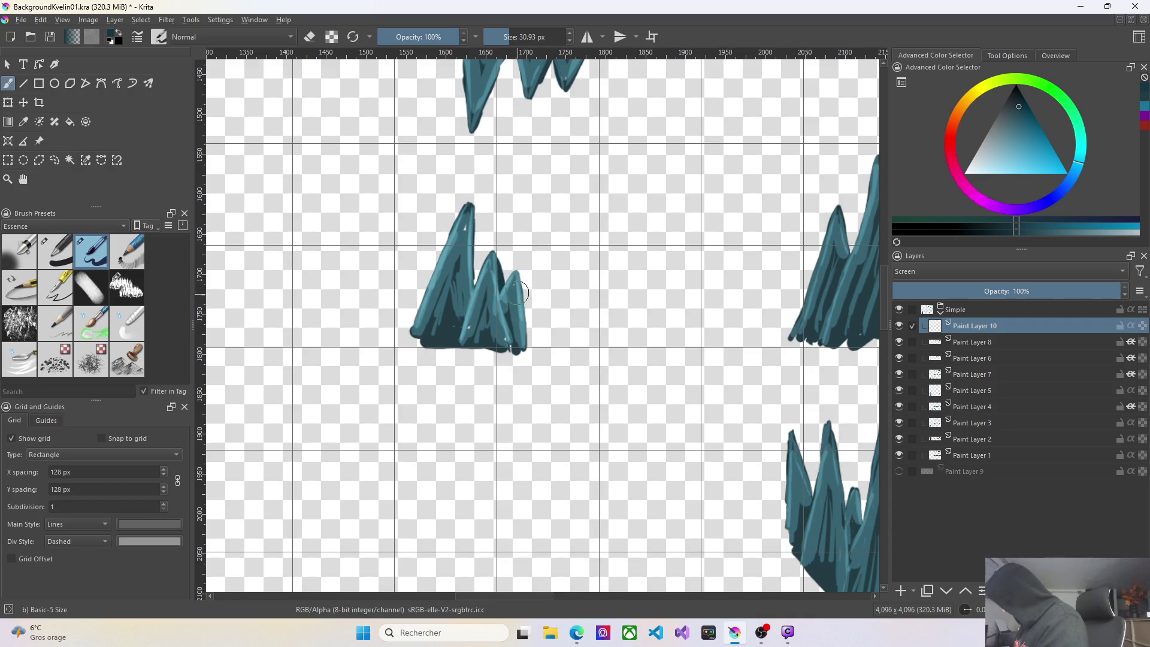
left_click_drag(521, 296, 527, 341)
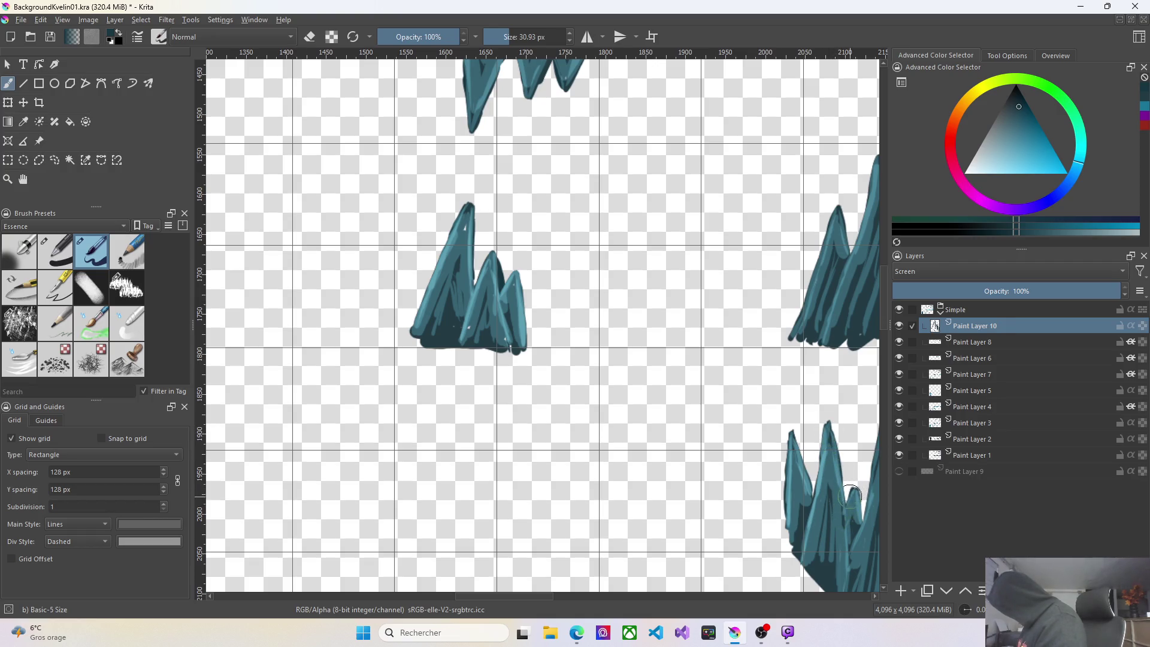
left_click_drag(857, 497, 859, 528)
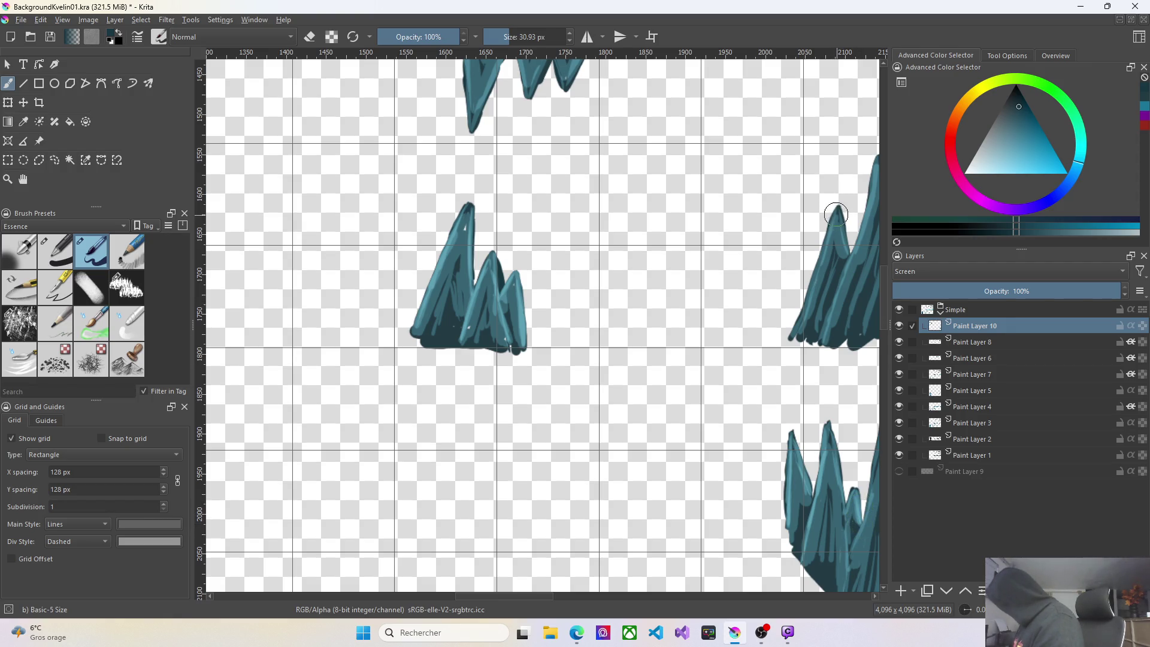
left_click_drag(796, 331, 836, 212)
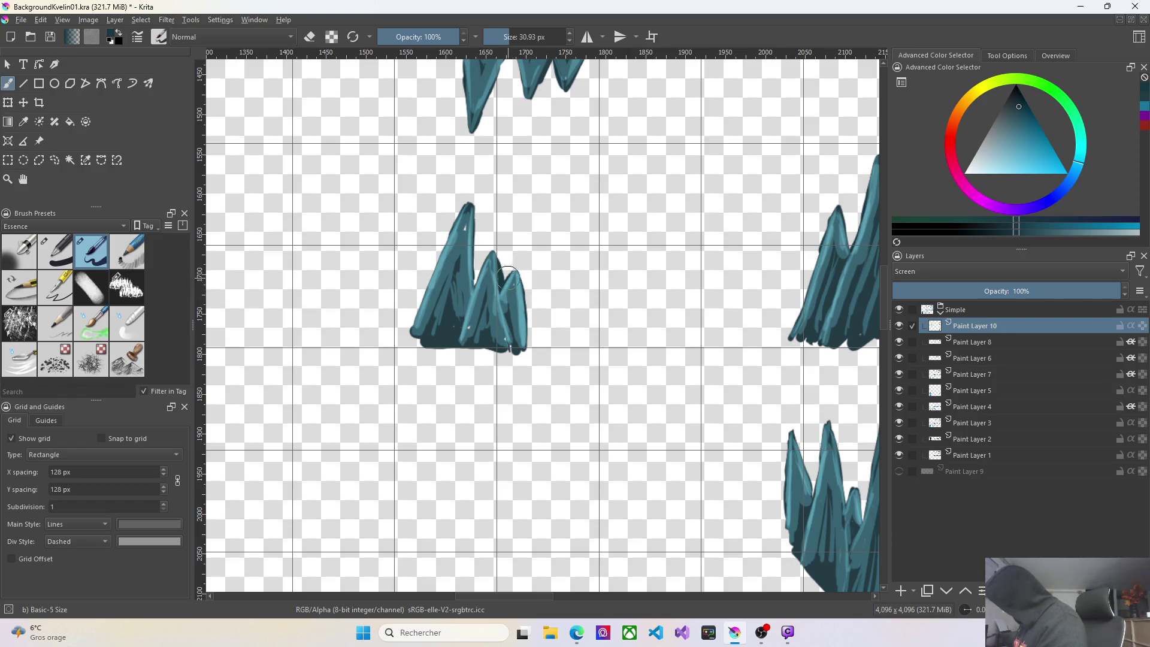
mouse_move(507, 277)
left_mouse_down()
mouse_move(517, 268)
mouse_move(478, 273)
mouse_move(507, 264)
mouse_move(499, 271)
left_mouse_up()
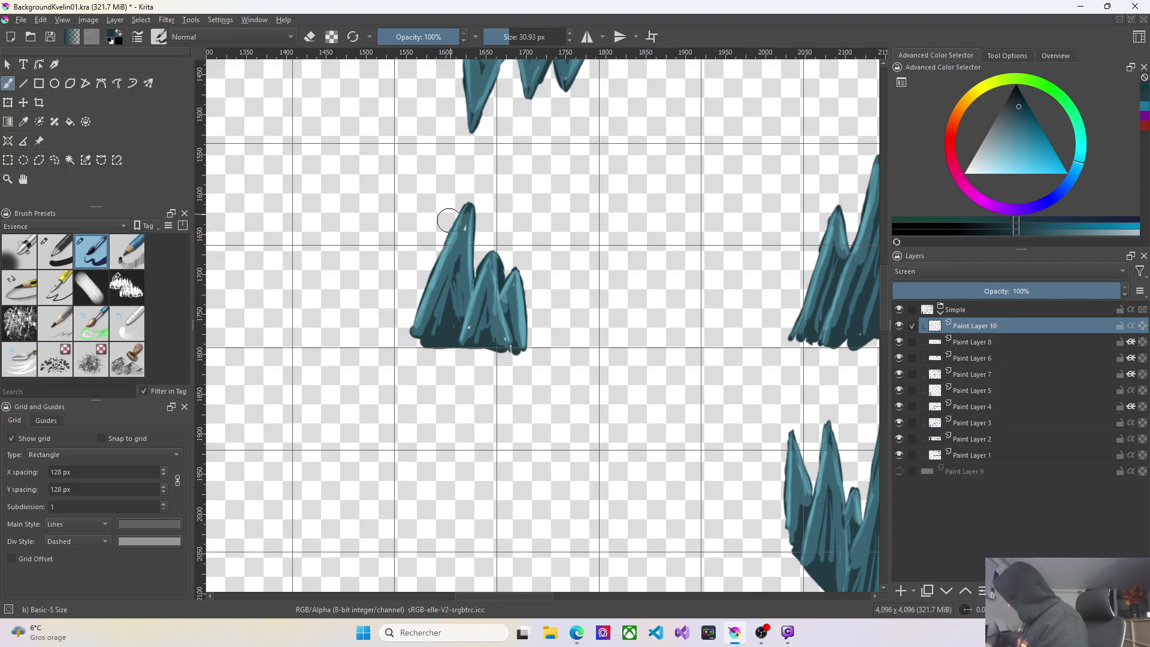
scroll(853, 350, "down", 1)
scroll(853, 350, "up", 2)
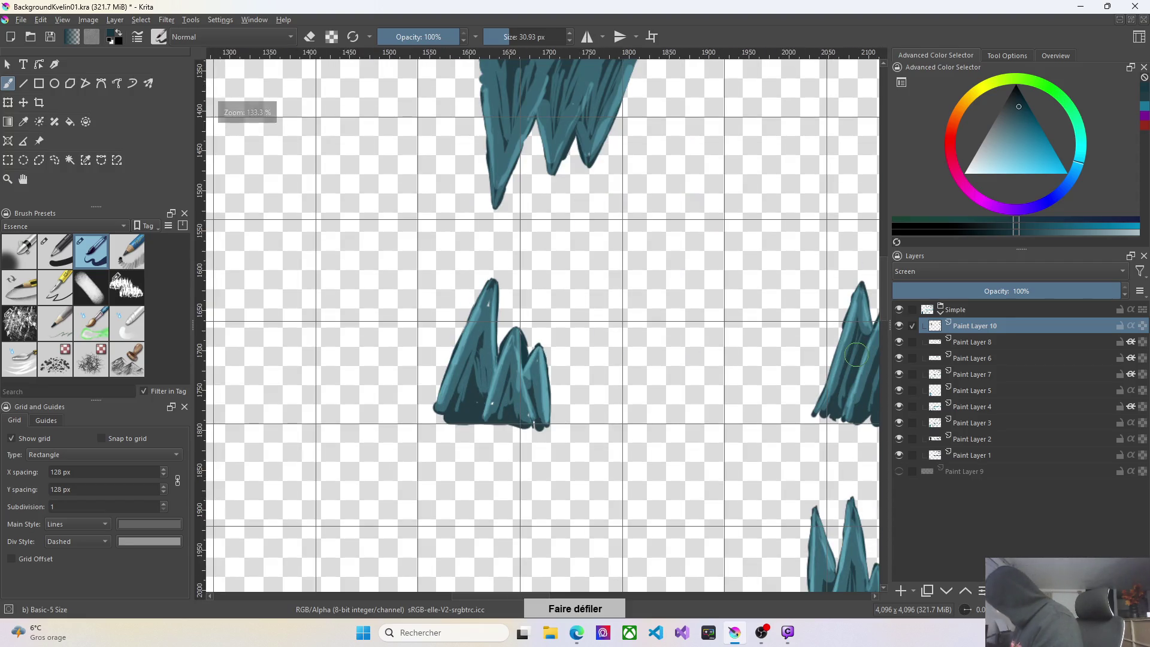
Darken the light edge of the right crystal.
scroll(887, 314, "up", 3)
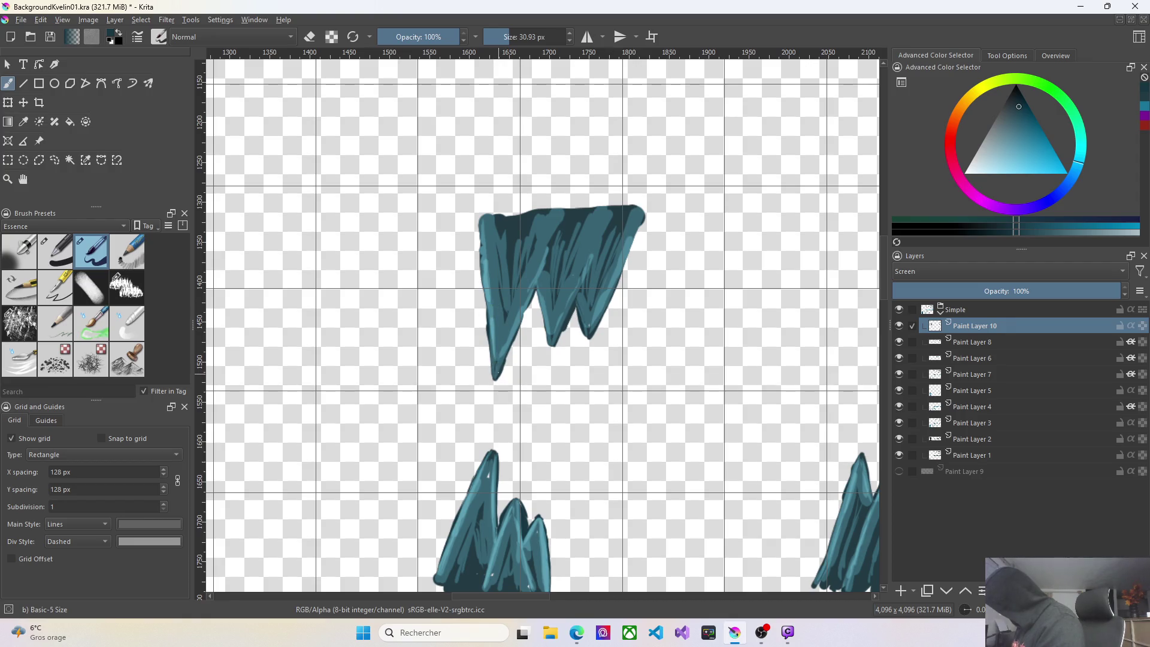
right_click(494, 315)
right_click(413, 328)
right_click(418, 334)
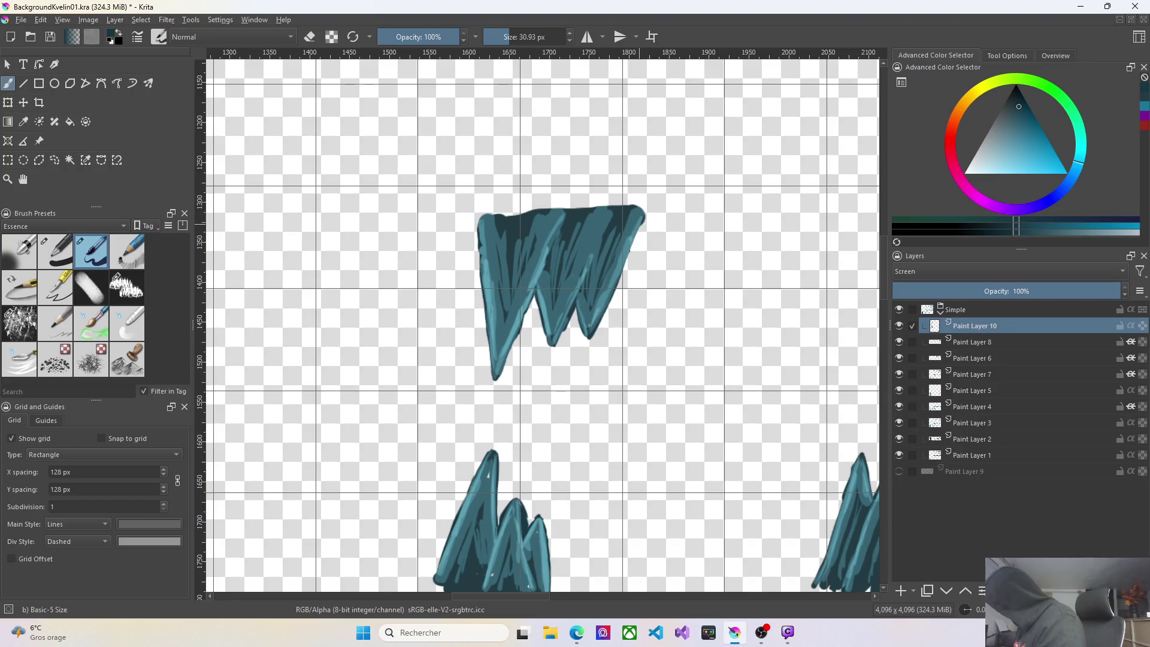
left_click_drag(628, 253, 640, 224)
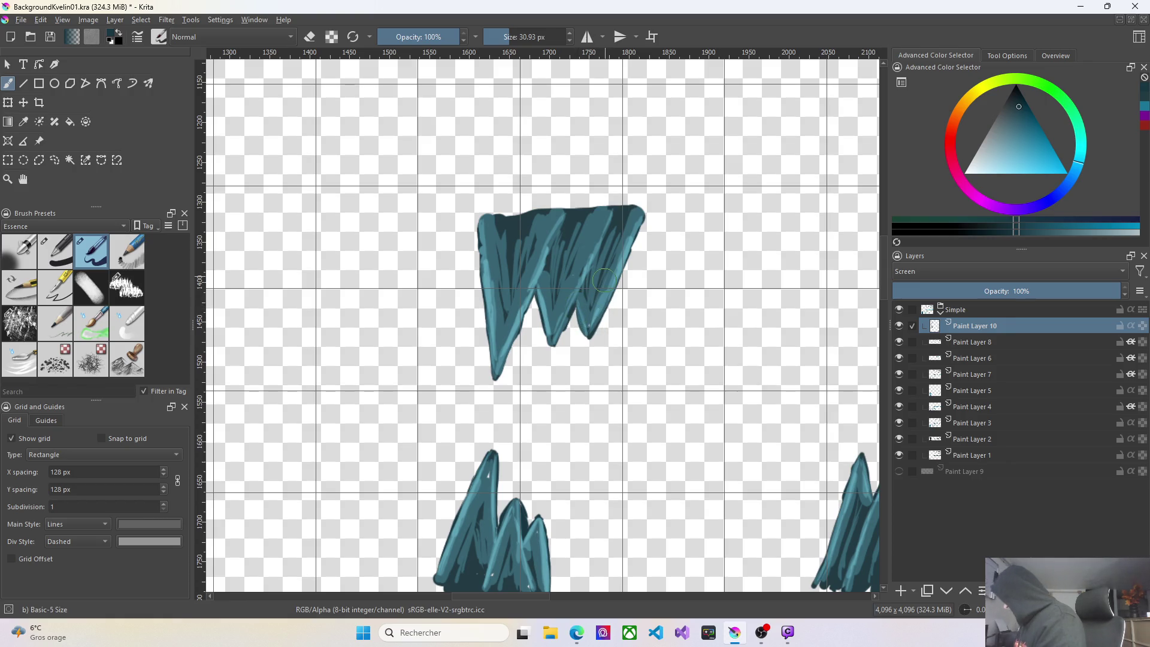
Add a light teal highlight down the lower rock spike.
scroll(831, 397, "down", 1)
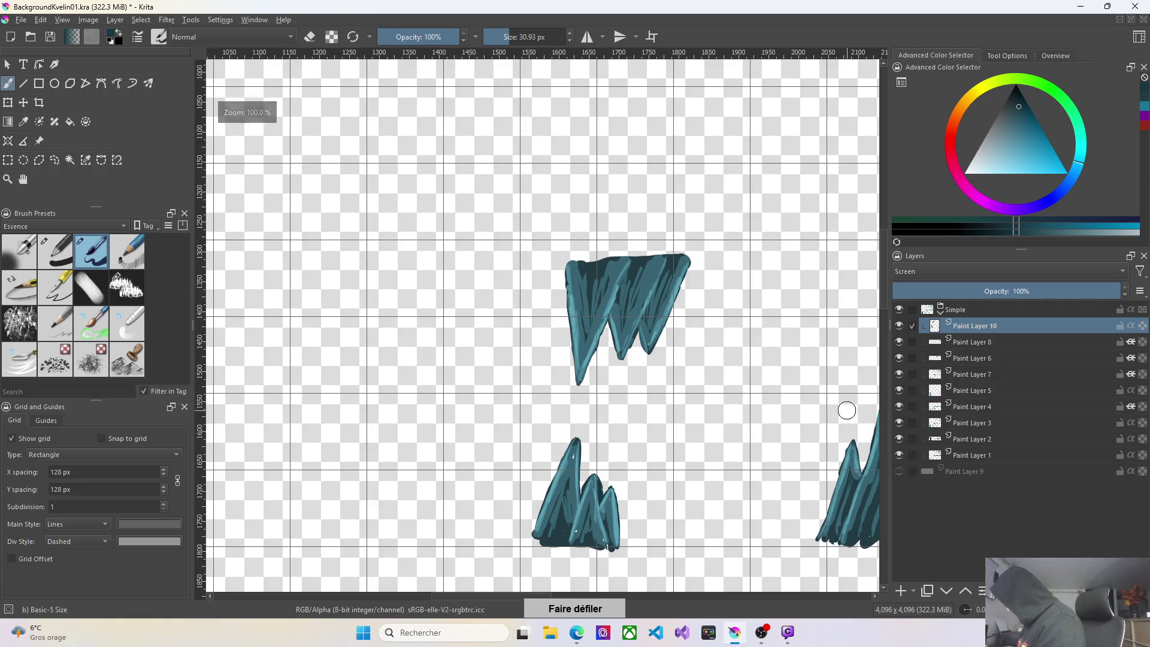
scroll(589, 463, "up", 2)
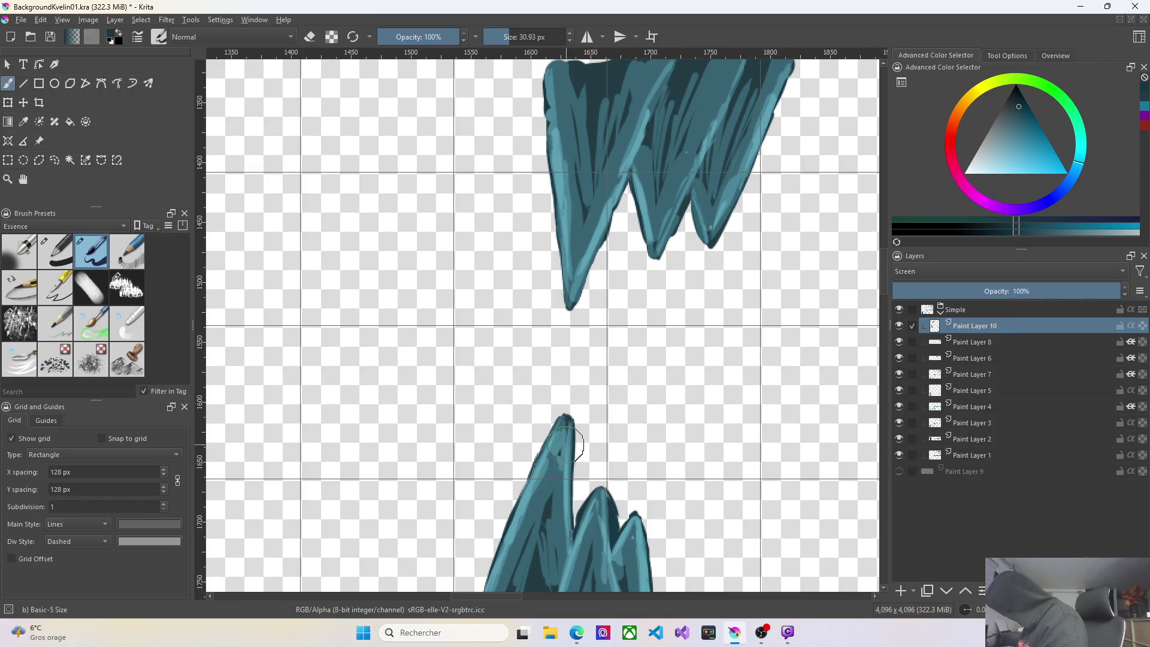
scroll(563, 483, "down", 1)
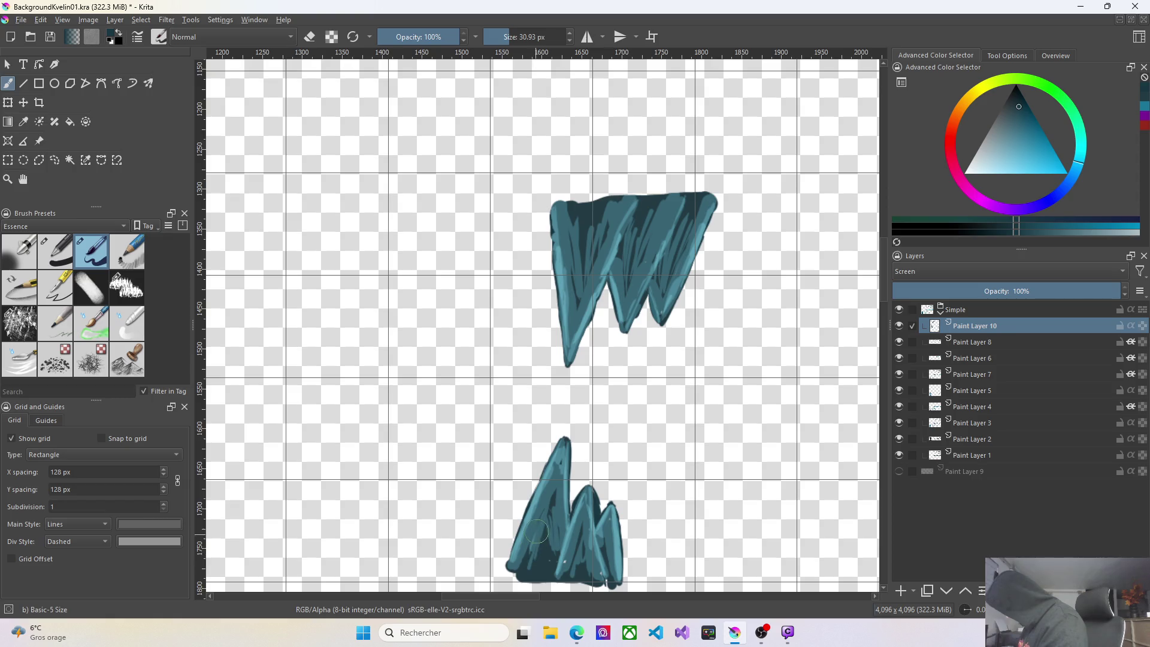
left_click_drag(554, 496, 552, 540)
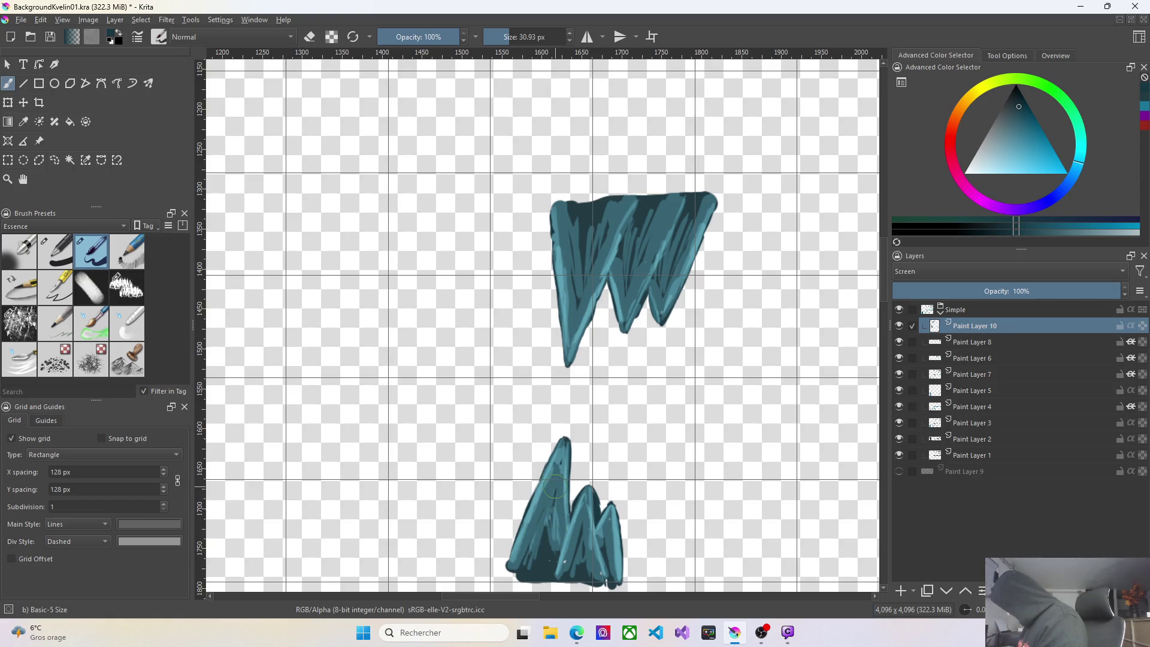
scroll(837, 504, "down", 2)
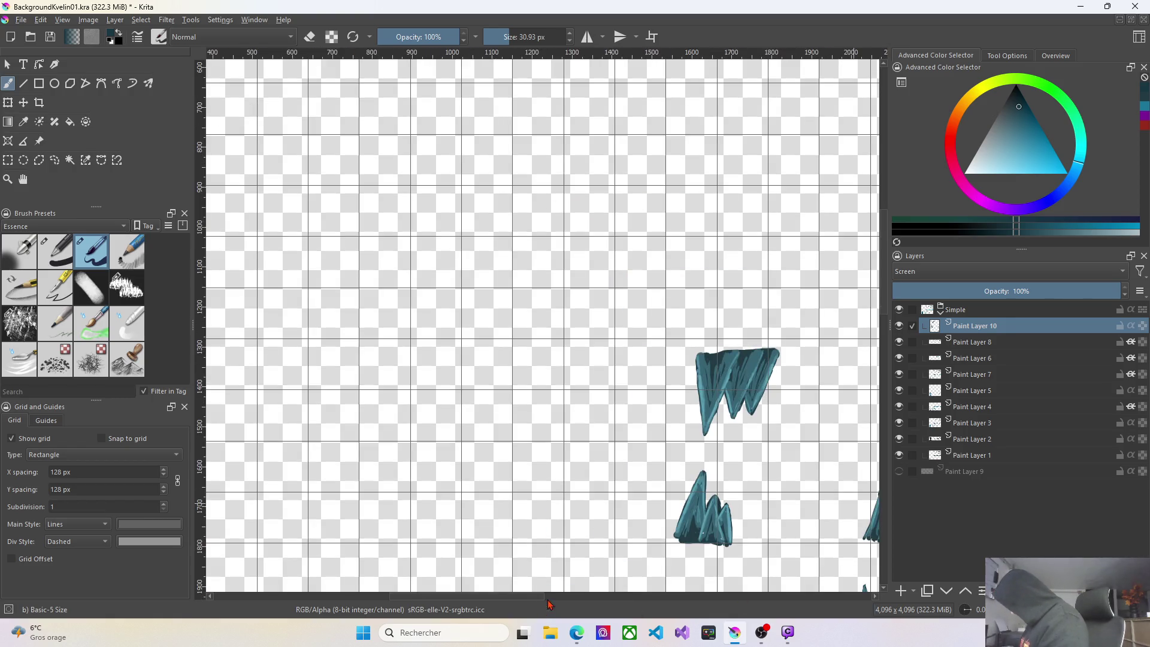
left_click_drag(514, 599, 621, 600)
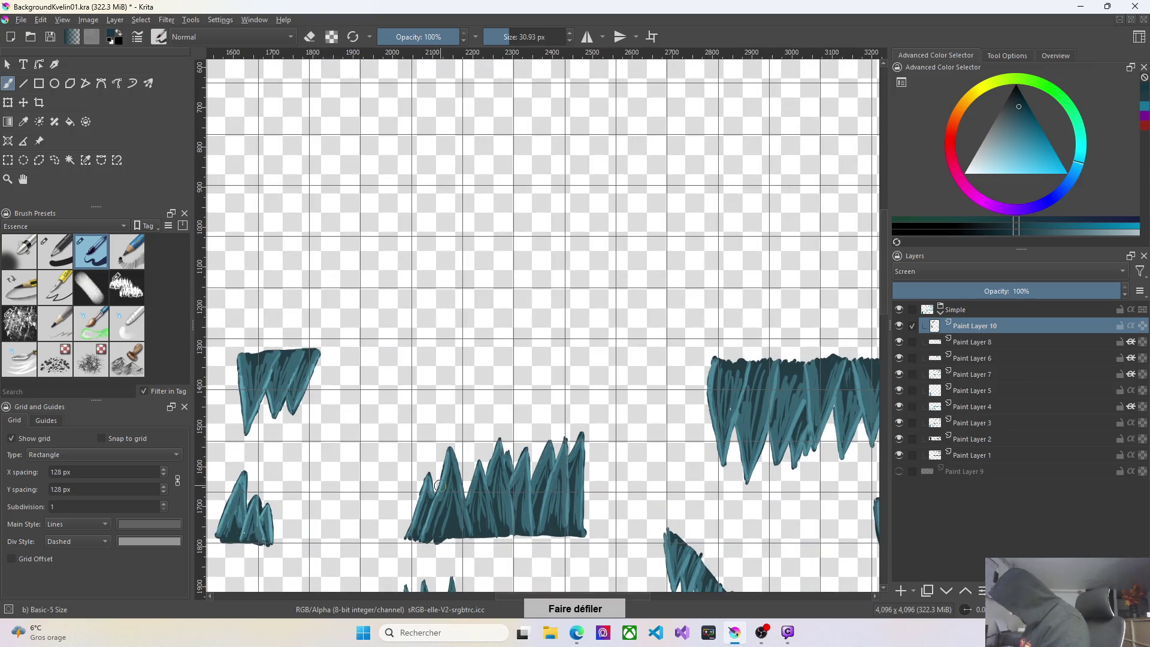
Shade the tall left peak's right slope darker over a faint highlight.
scroll(440, 485, "up", 2)
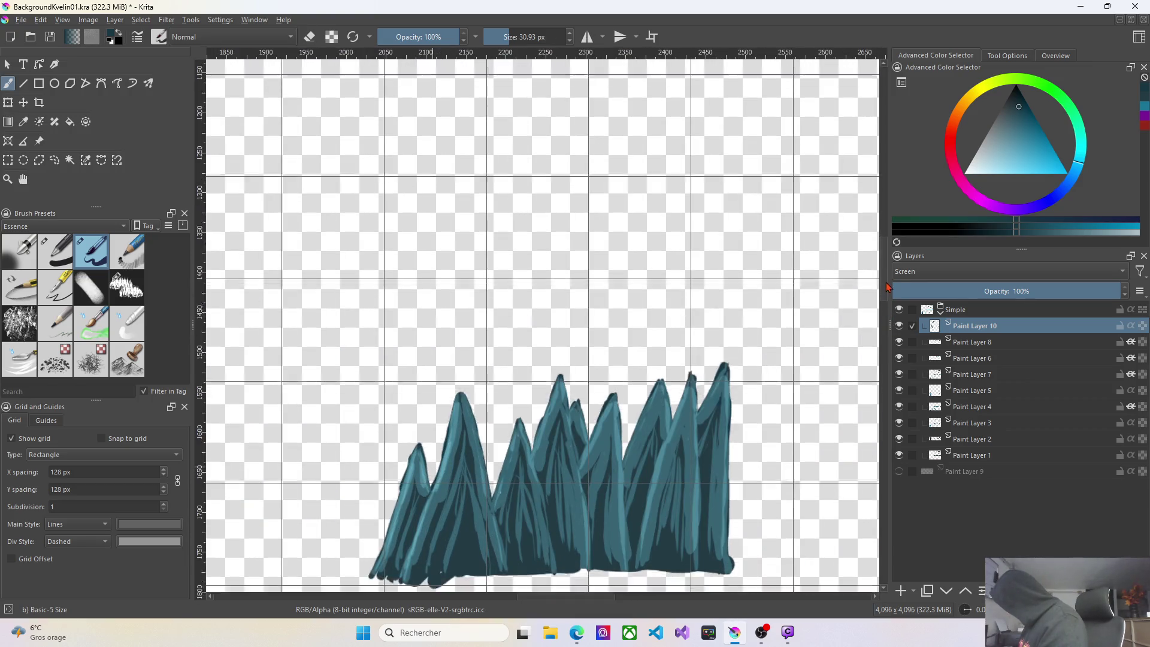
scroll(886, 293, "down", 3)
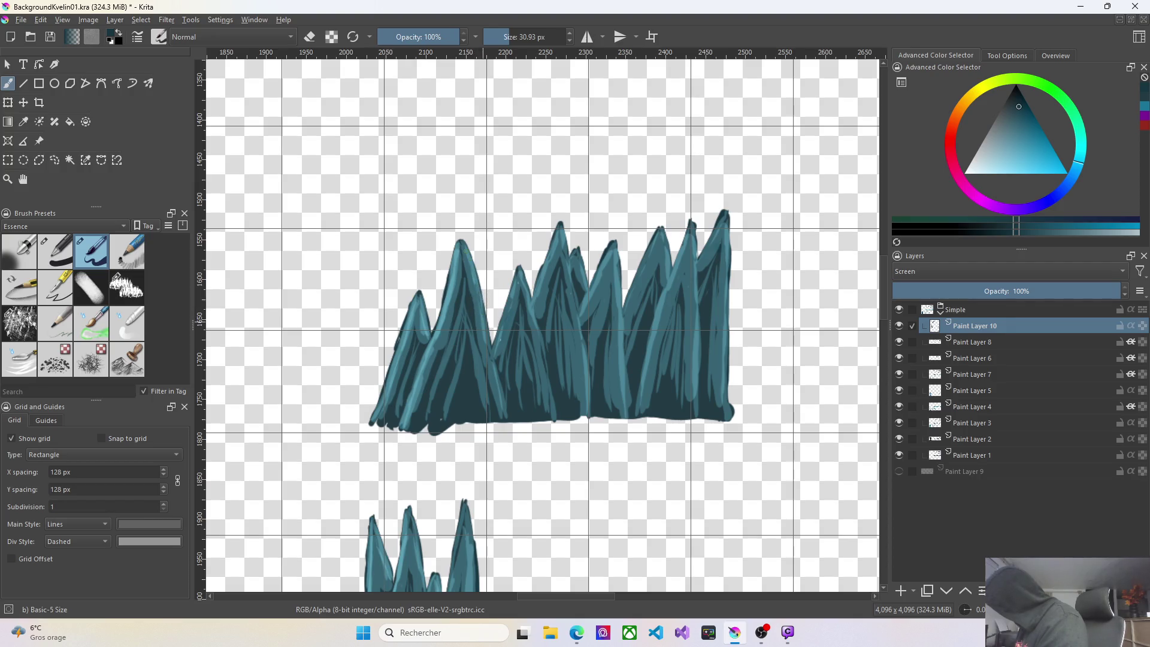
left_click_drag(488, 331, 505, 418)
left_click_drag(485, 301, 493, 345)
left_click_drag(461, 239, 487, 299)
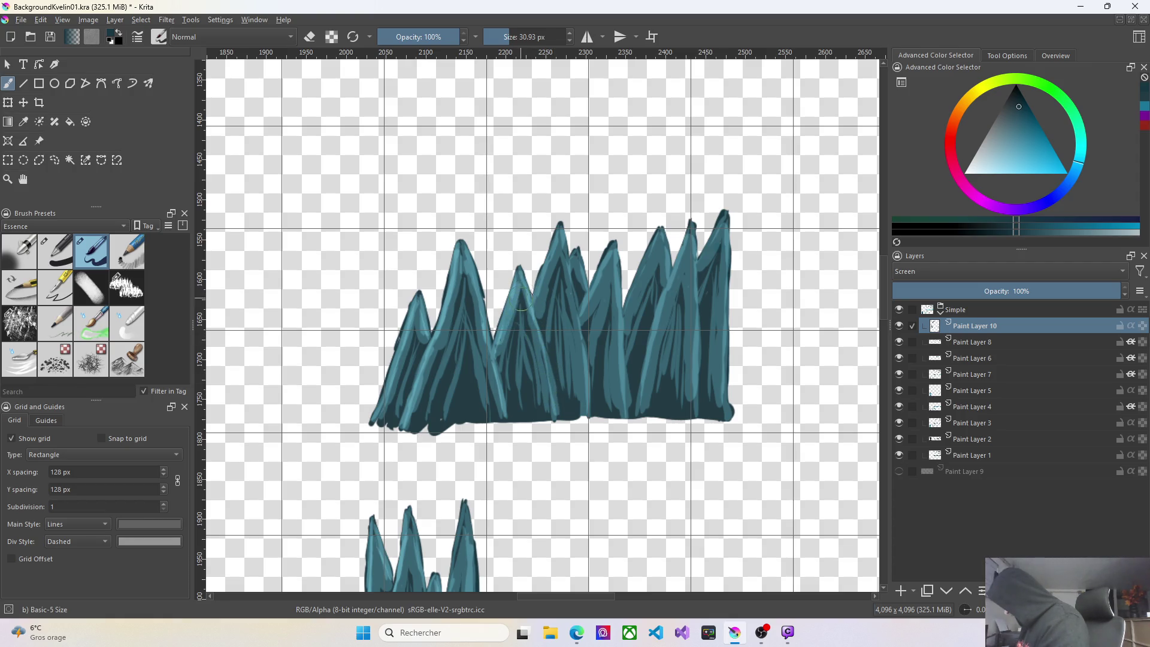
Highlight the central peak and its left flank, and pick a lighter teal colour.
left_click_drag(519, 308, 513, 336)
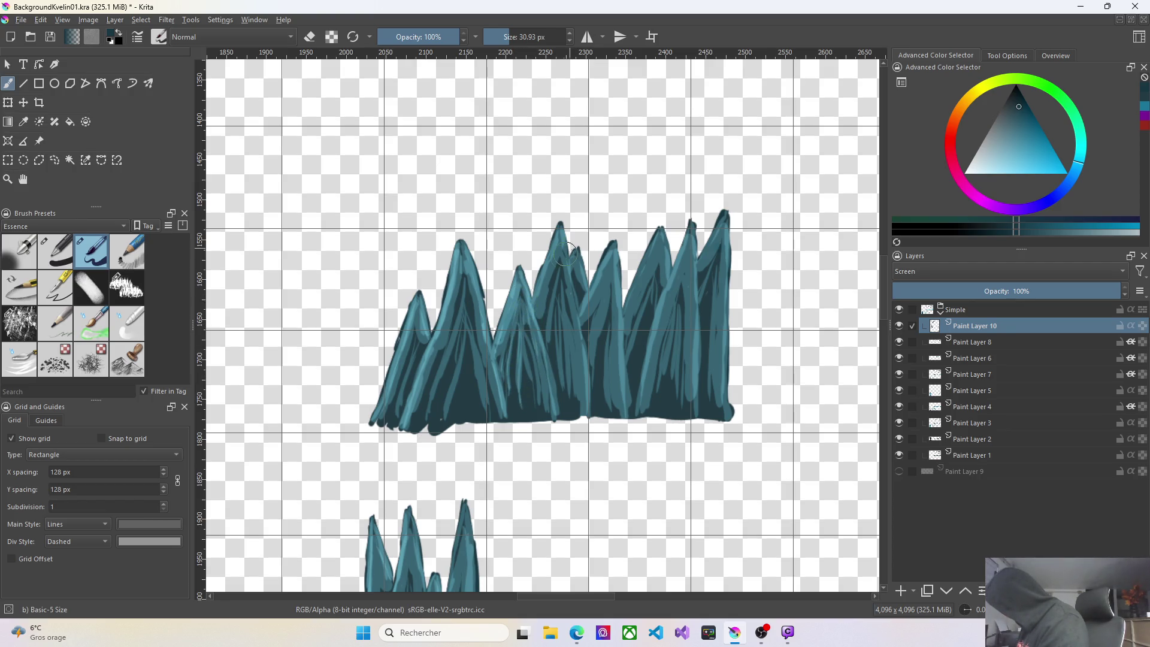
left_click_drag(561, 259, 544, 296)
right_click(545, 252)
left_click(539, 263)
right_click(311, 257)
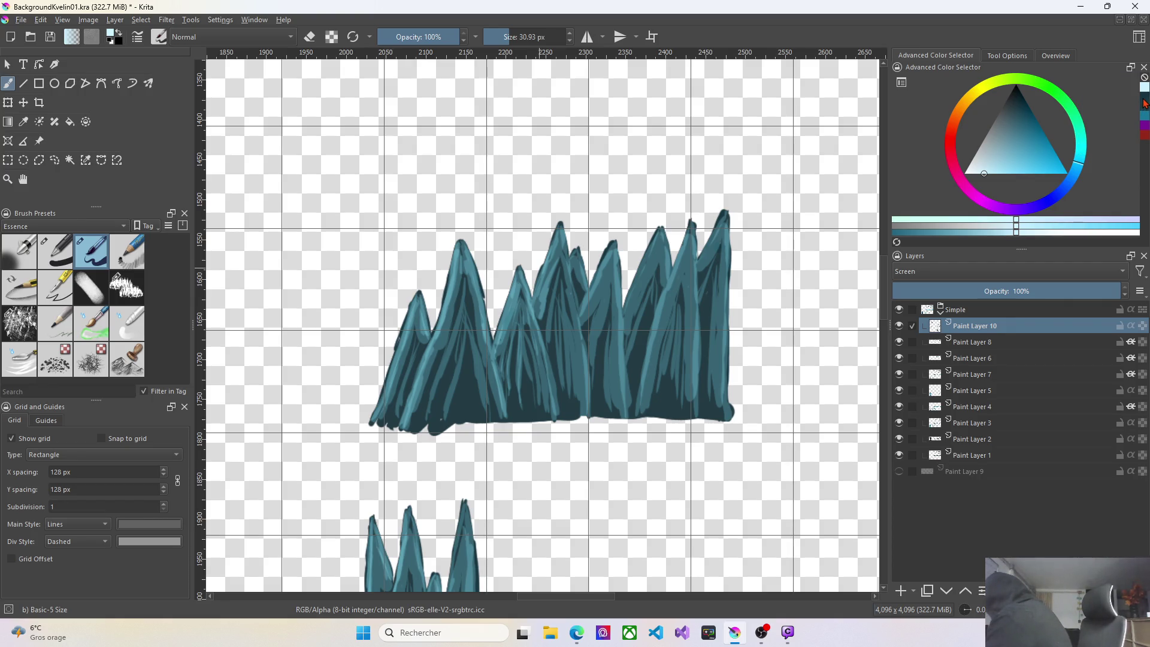
Switch back to dark teal and darken a right peak's tip, undoing one stray stroke.
left_click(1145, 103)
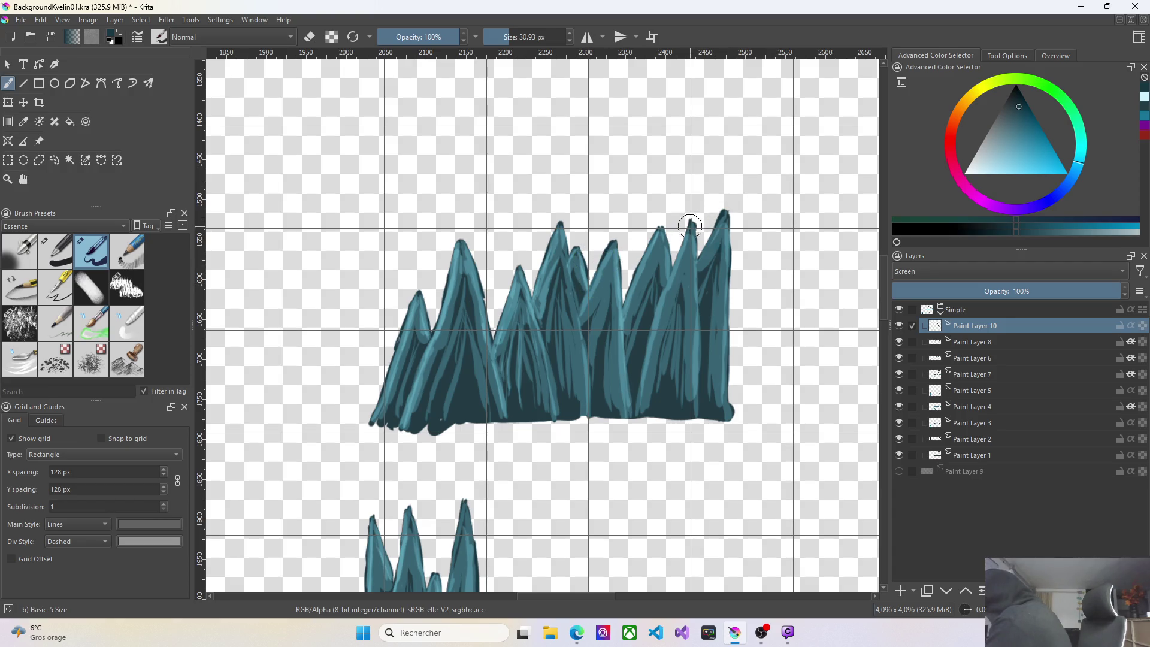
left_click_drag(689, 225, 680, 245)
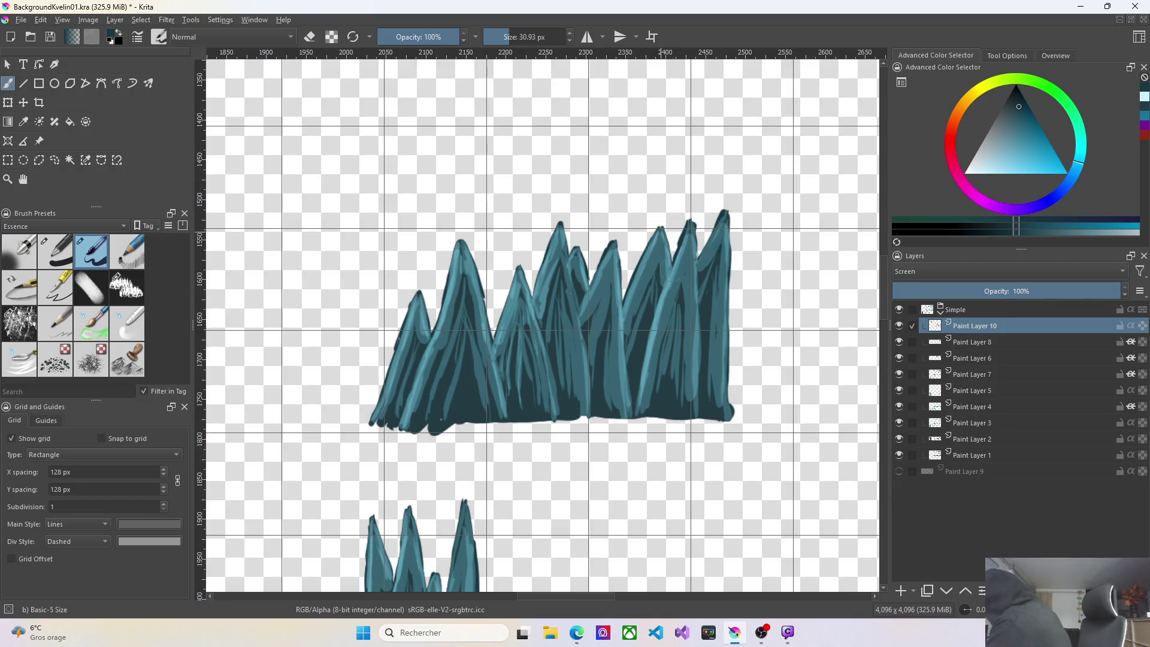
left_click_drag(710, 232, 700, 268)
key("ctrl+z")
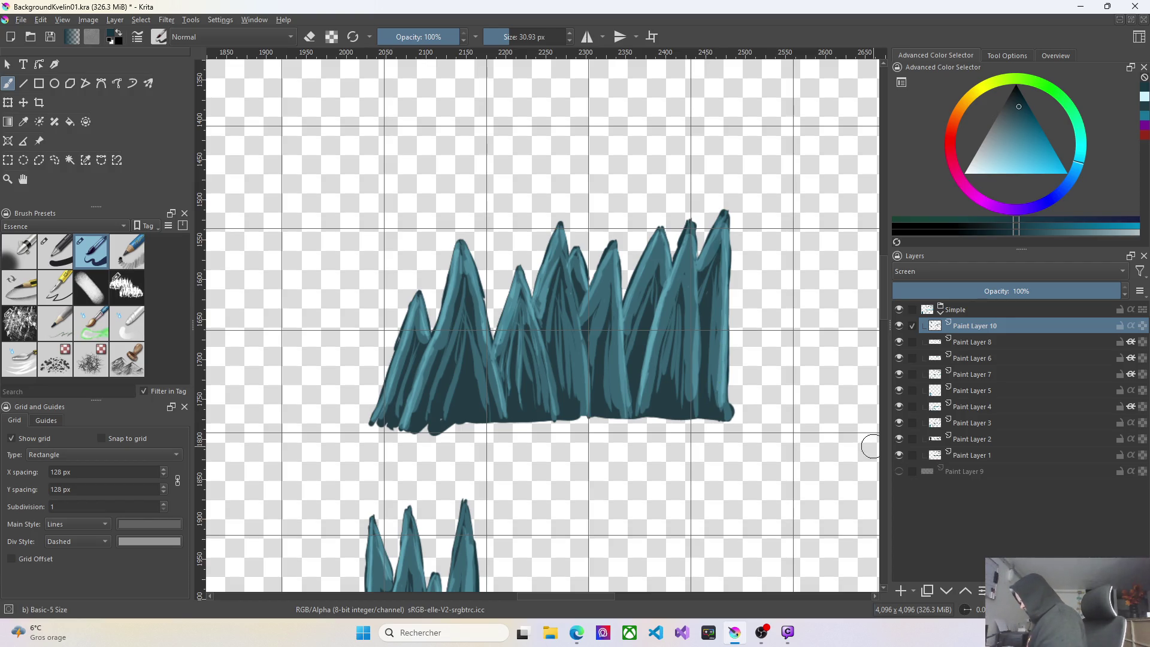
scroll(867, 468, "down", 3)
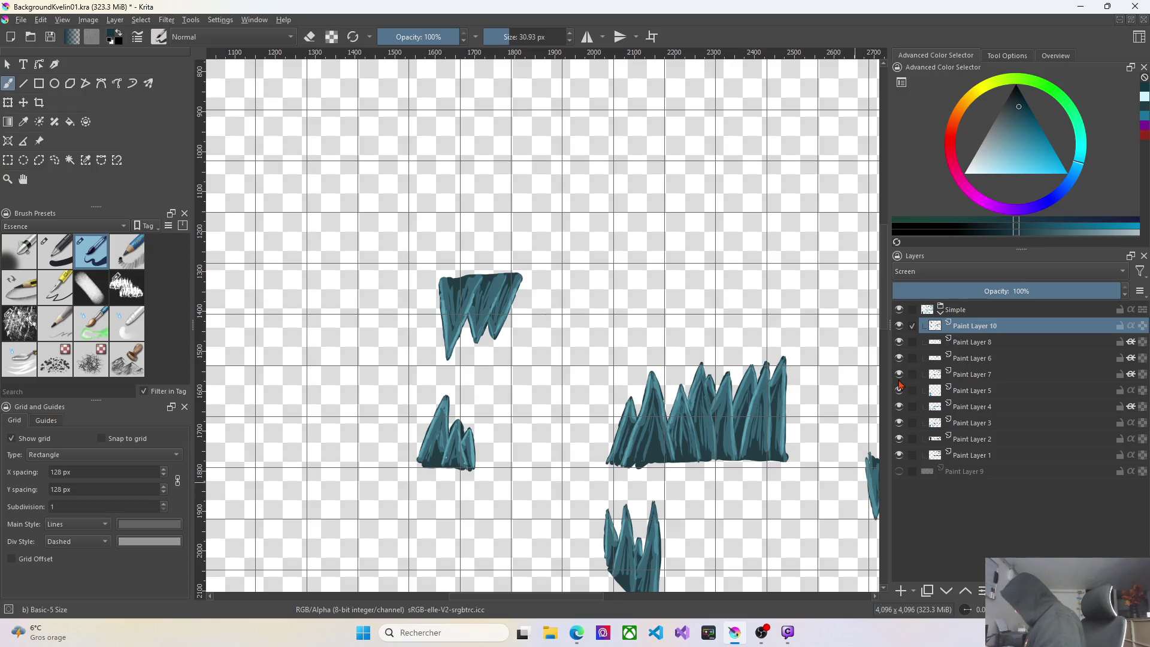
Paint light teal highlights on the lower rock's right, middle and left spikes and body.
scroll(881, 354, "down", 5)
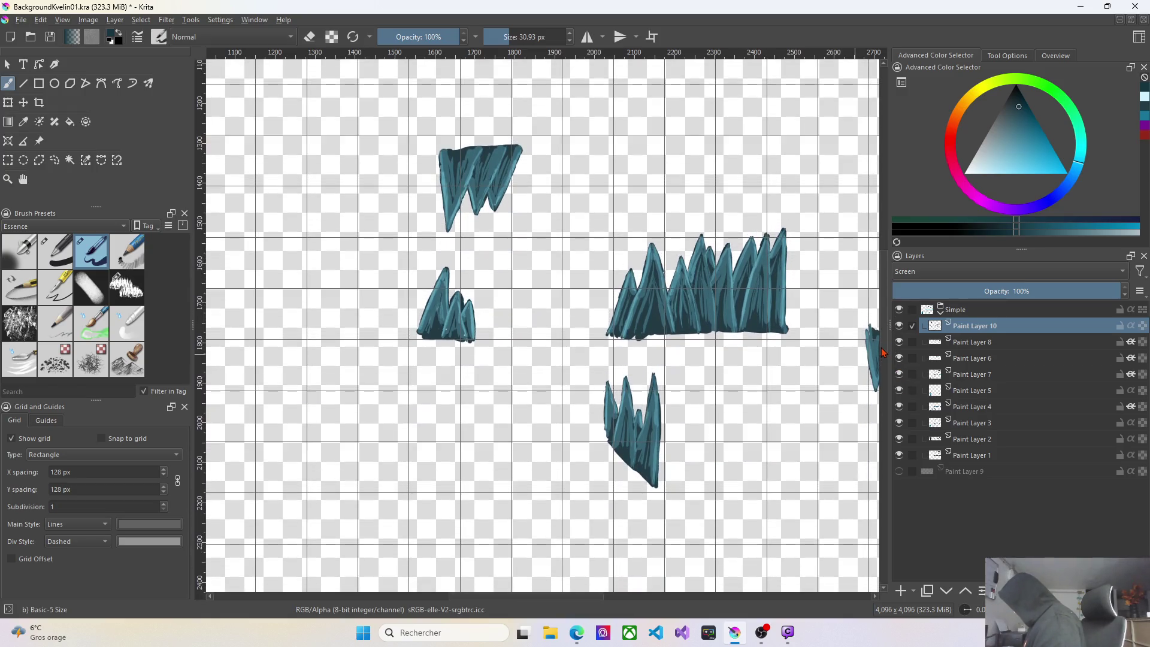
scroll(687, 417, "up", 3)
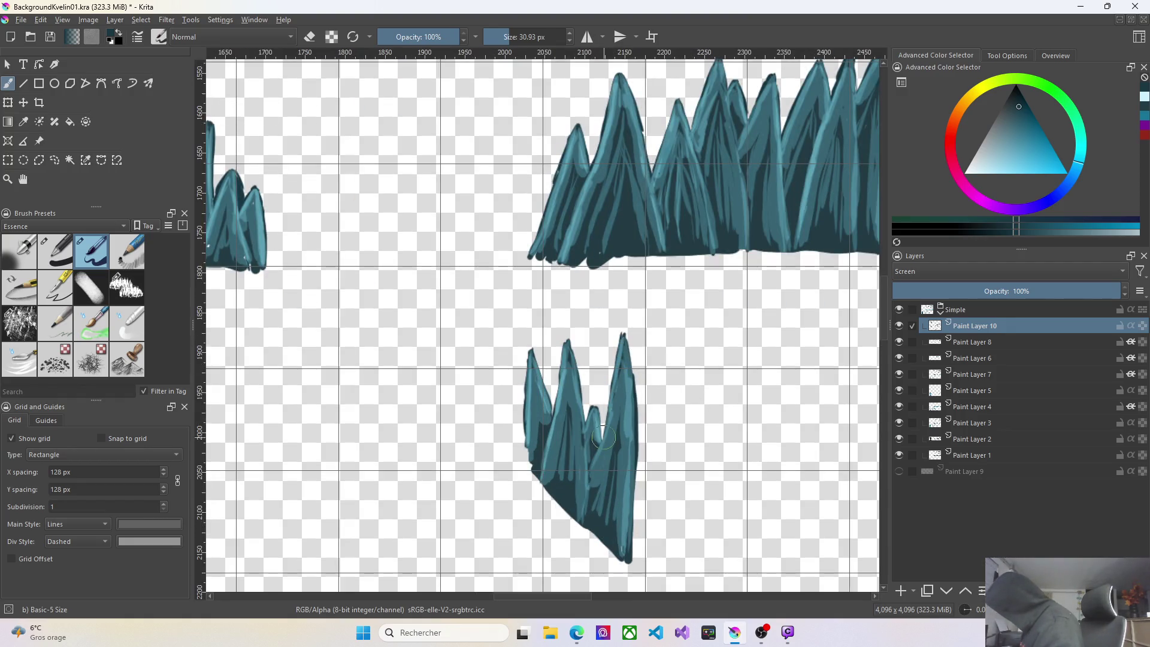
left_click_drag(614, 423, 621, 357)
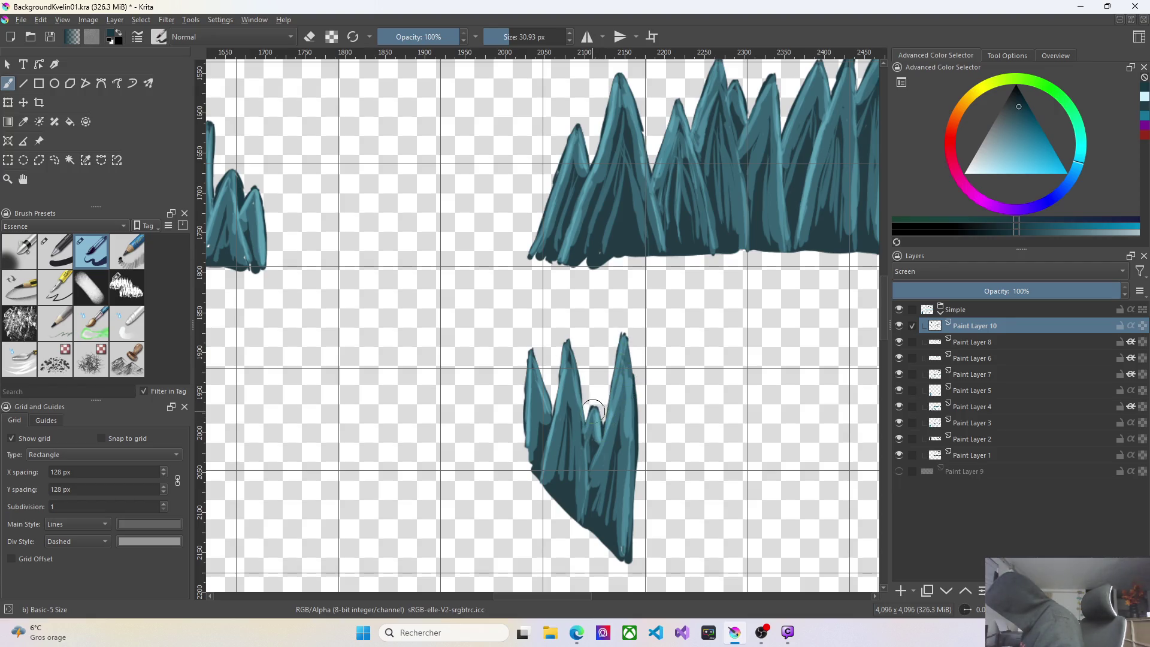
mouse_move(572, 348)
left_mouse_down()
mouse_move(589, 393)
mouse_move(584, 426)
left_mouse_up()
left_click_drag(577, 368, 568, 344)
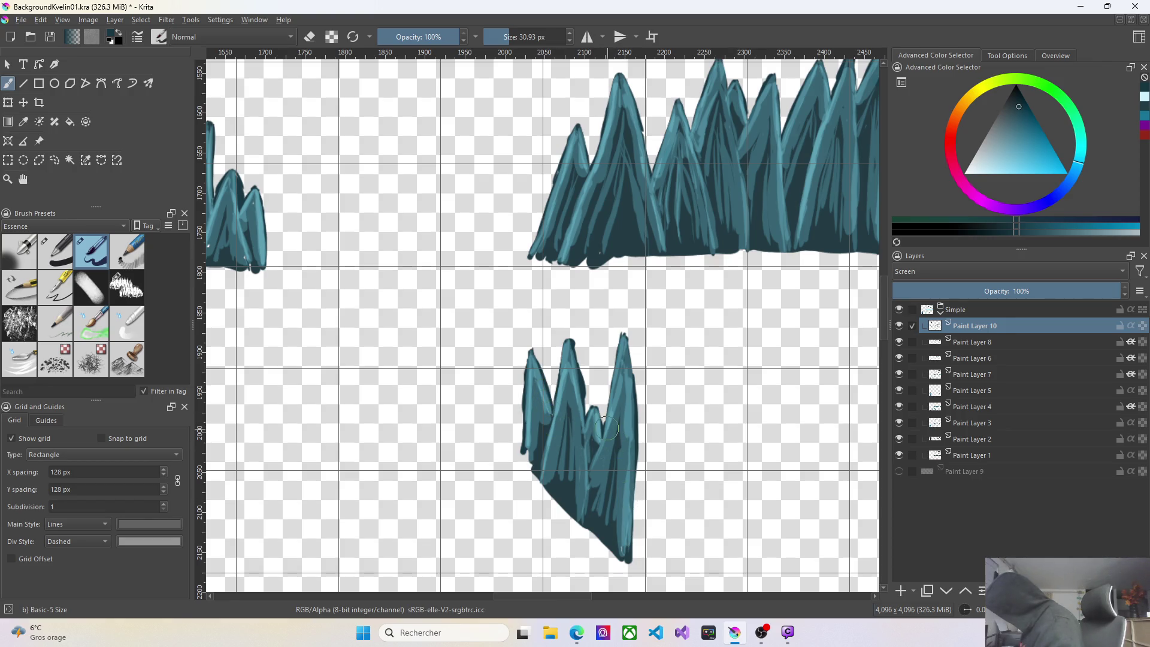
left_click_drag(596, 451, 592, 470)
mouse_move(610, 420)
left_mouse_down()
mouse_move(612, 438)
mouse_move(579, 420)
mouse_move(586, 476)
left_mouse_up()
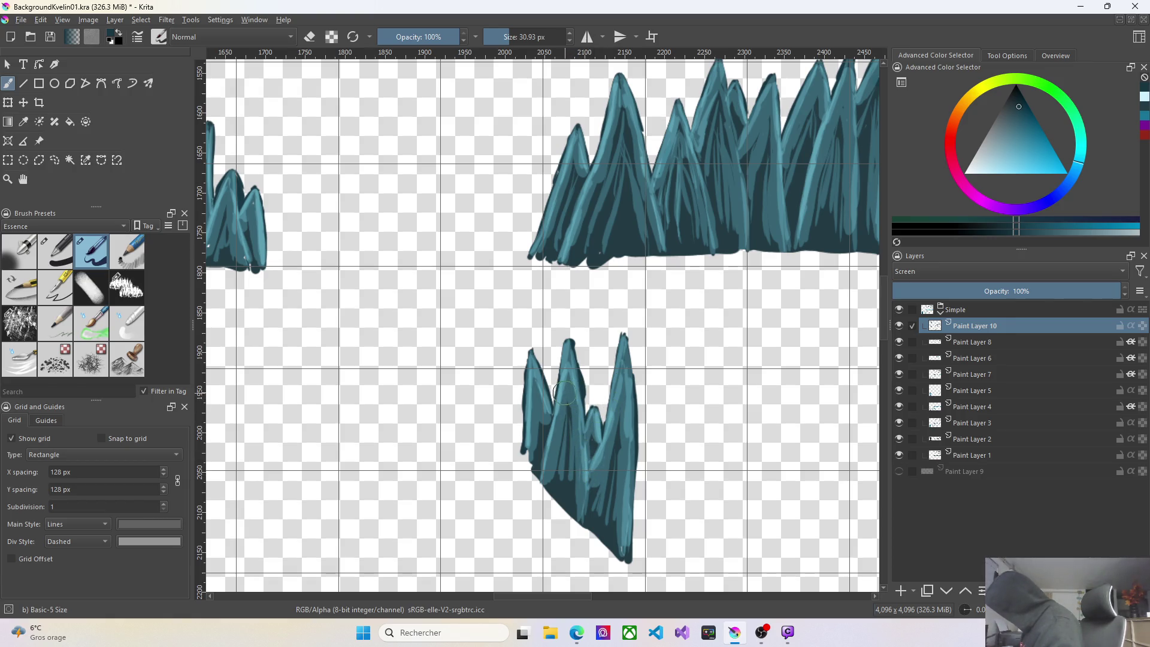
left_click_drag(555, 413, 548, 455)
left_click_drag(560, 396, 550, 466)
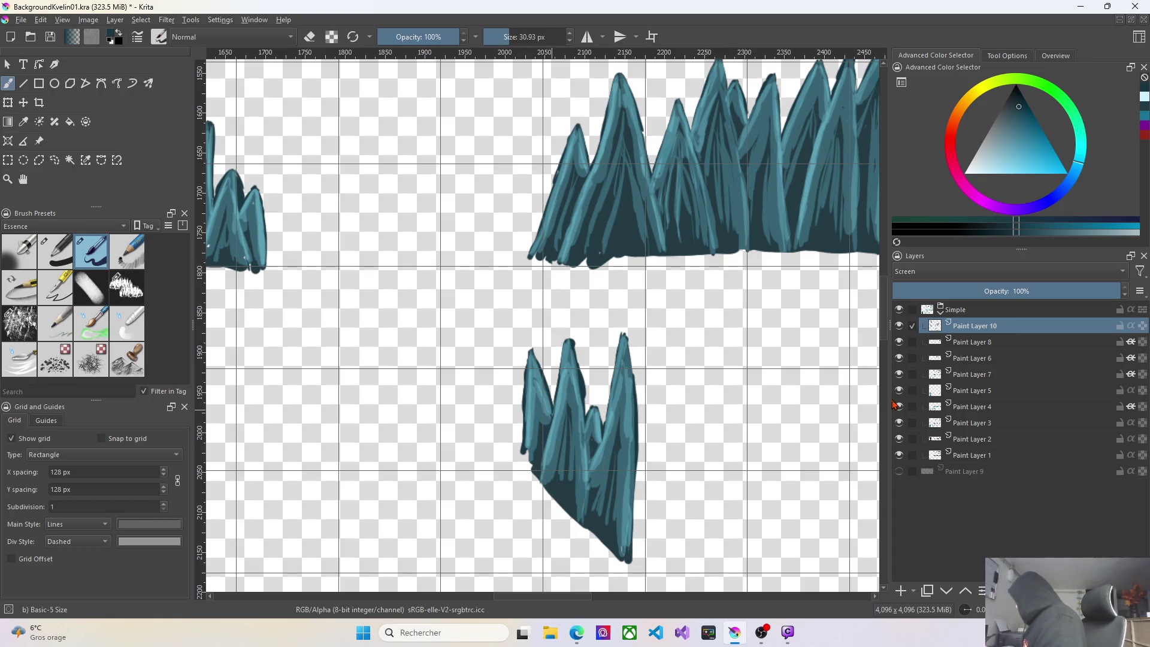
Add lighter teal streaks across the slanted spike cluster, including its lower-right part and right edge.
scroll(842, 492, "down", 2)
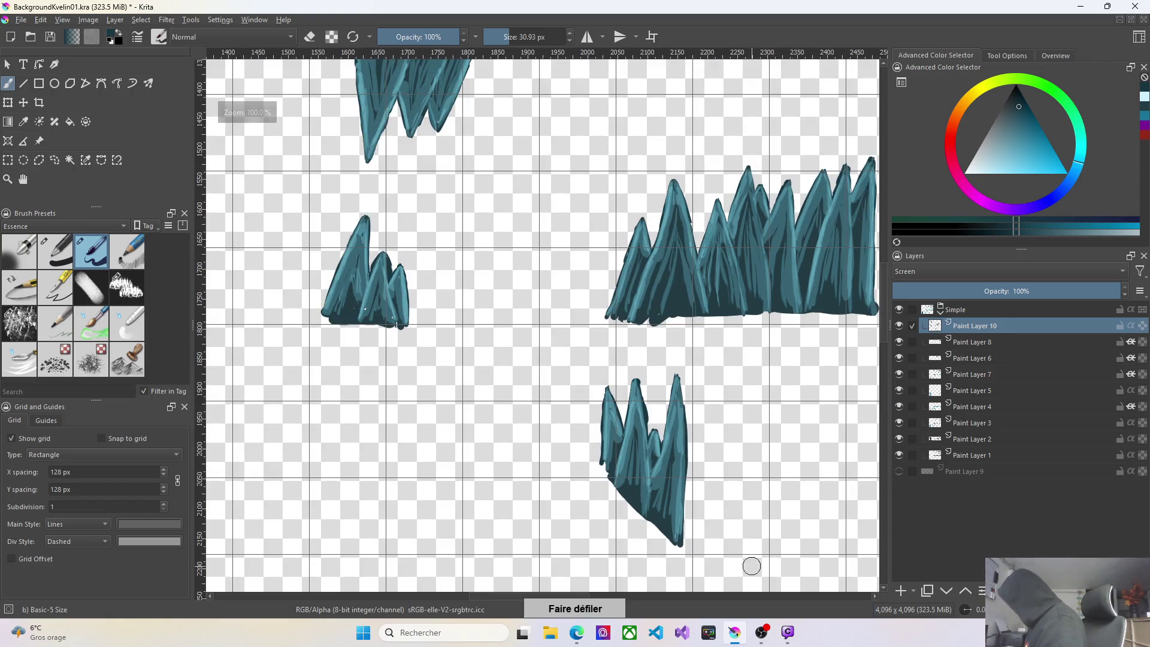
left_click_drag(502, 601, 611, 608)
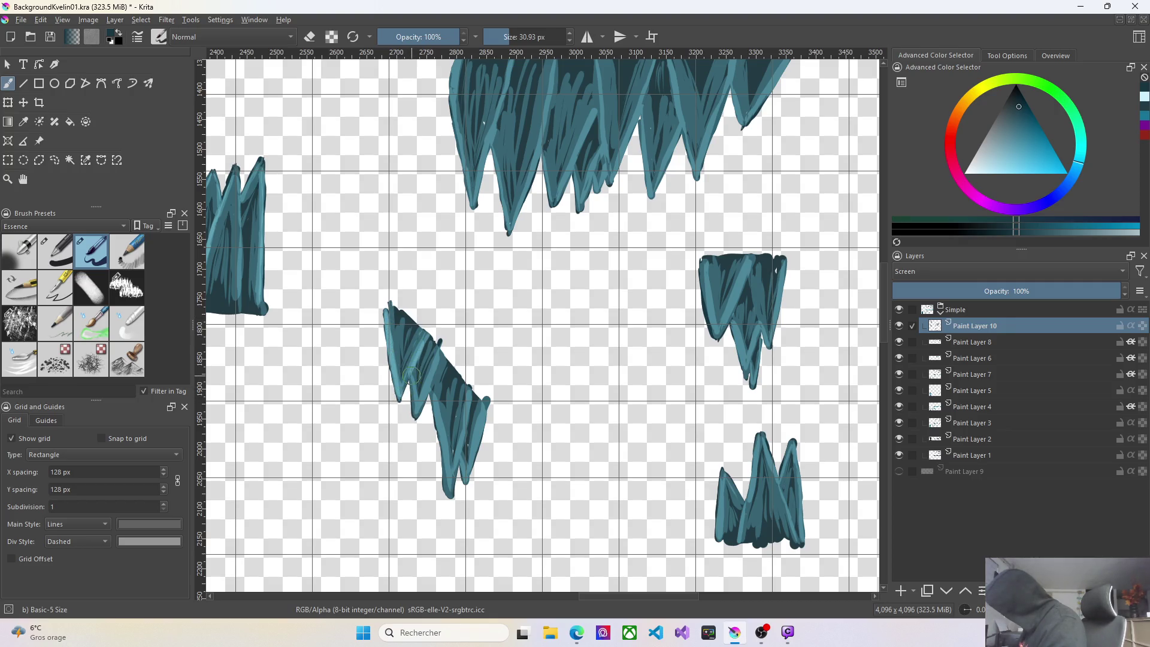
left_click_drag(412, 375, 414, 397)
left_click_drag(438, 402, 441, 434)
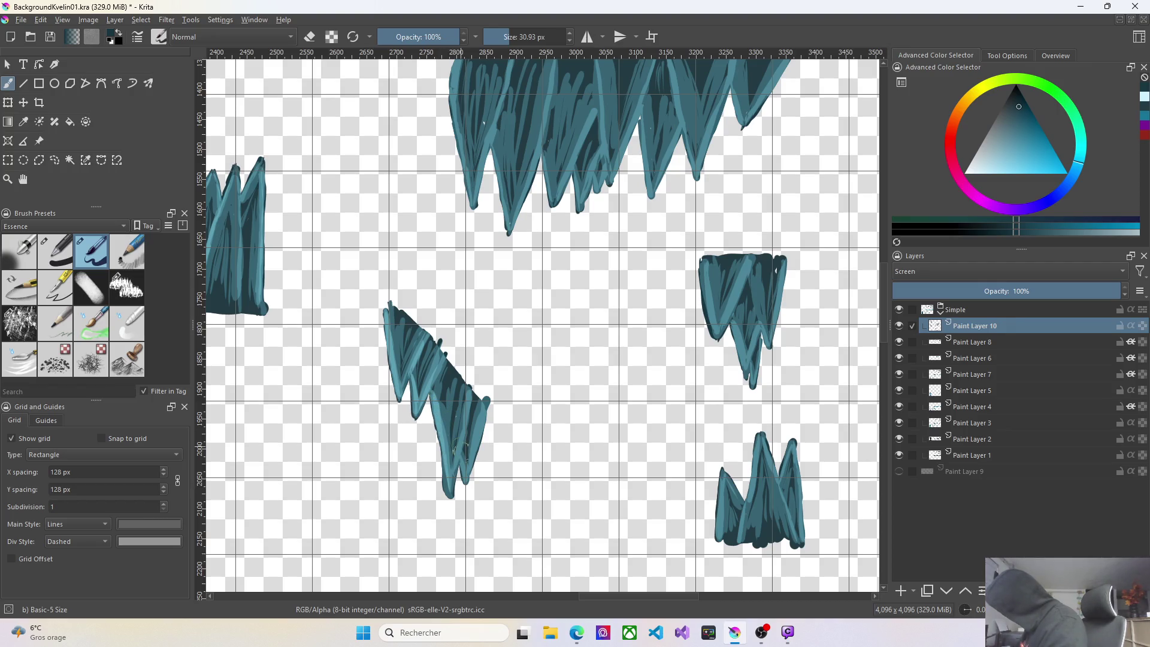
left_click_drag(451, 486, 473, 395)
left_click_drag(476, 468, 484, 422)
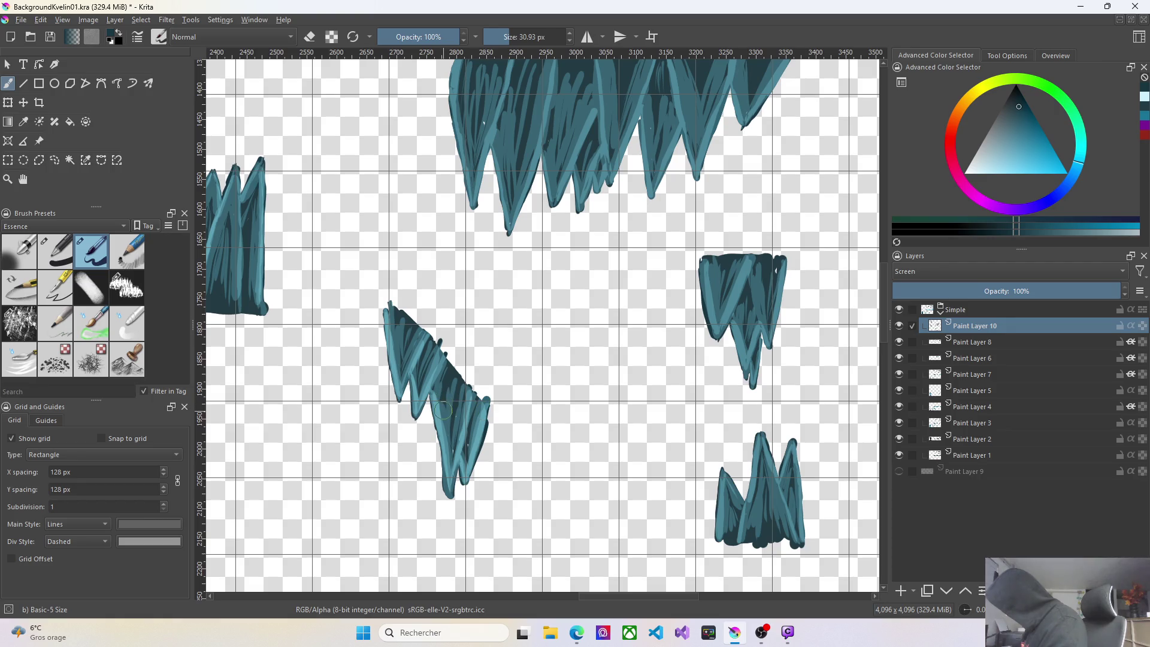
mouse_move(444, 410)
left_mouse_down()
mouse_move(453, 449)
mouse_move(462, 409)
left_mouse_up()
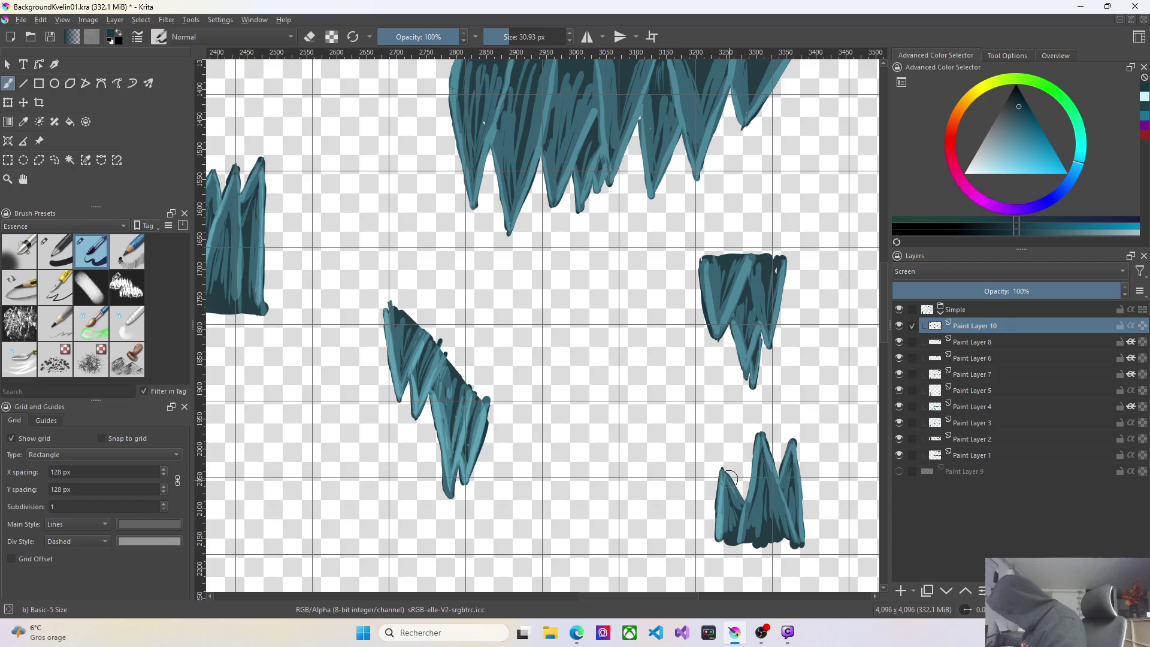
Highlight the left, middle and right spikes of the lower-right rock.
left_click_drag(728, 476, 737, 499)
left_click_drag(758, 441, 749, 503)
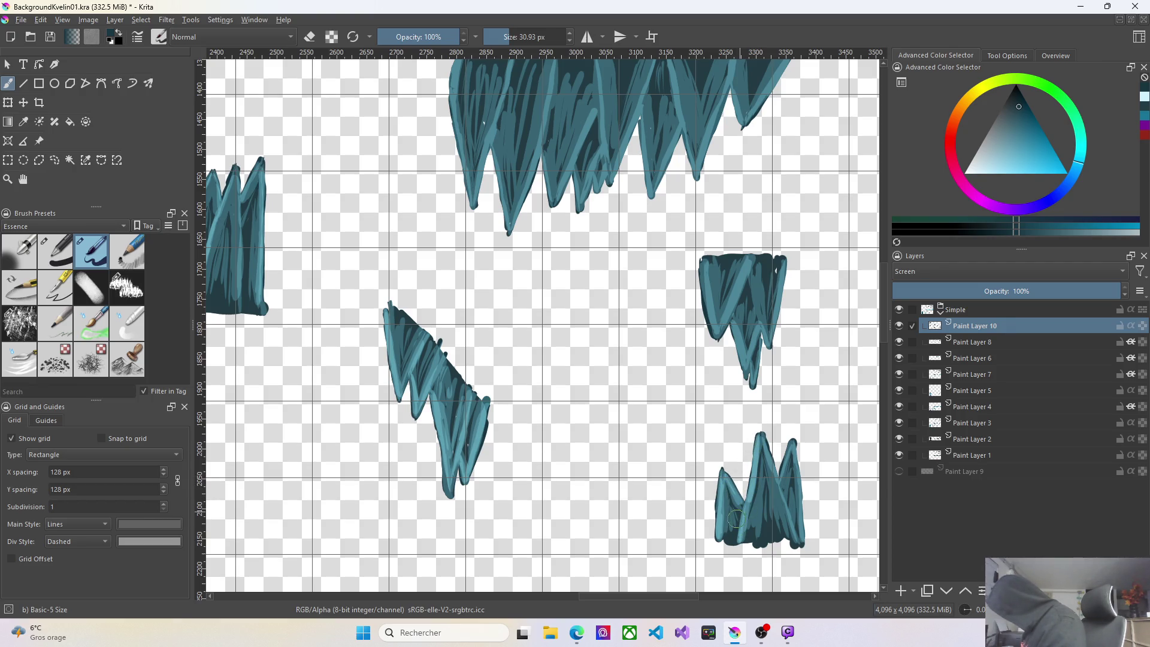
left_click_drag(766, 441, 778, 495)
left_click_drag(796, 465, 804, 535)
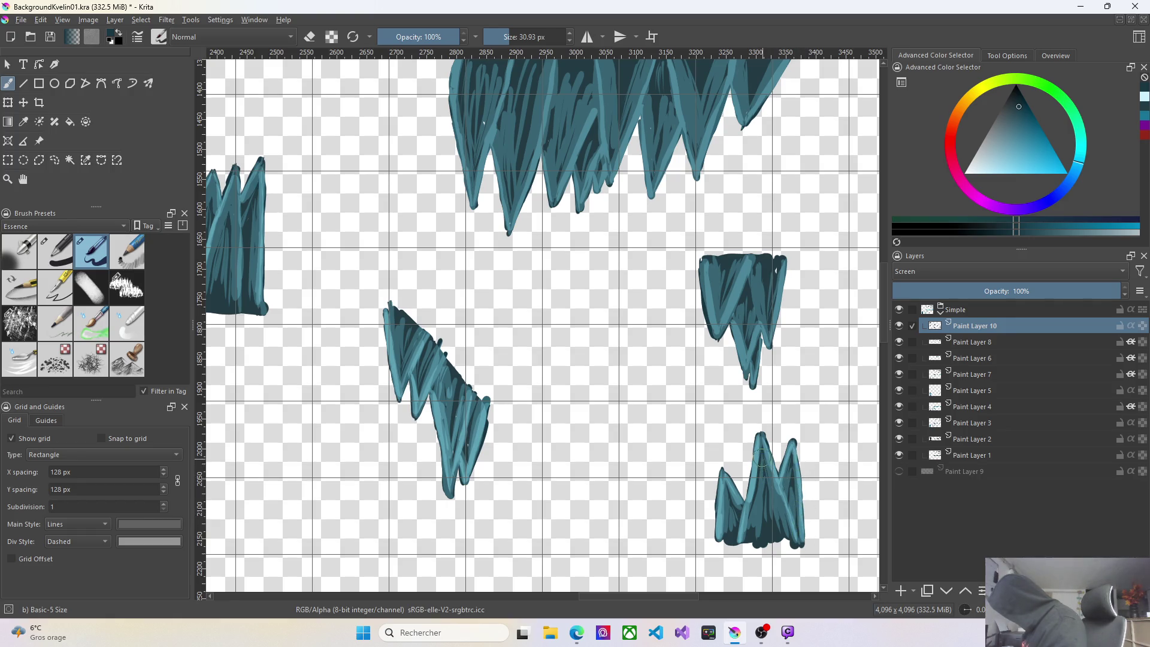
left_click_drag(761, 457, 763, 464)
Paint highlight streaks along the small stalactite's left edge, upper-right part and lower tip.
left_click_drag(698, 261, 713, 334)
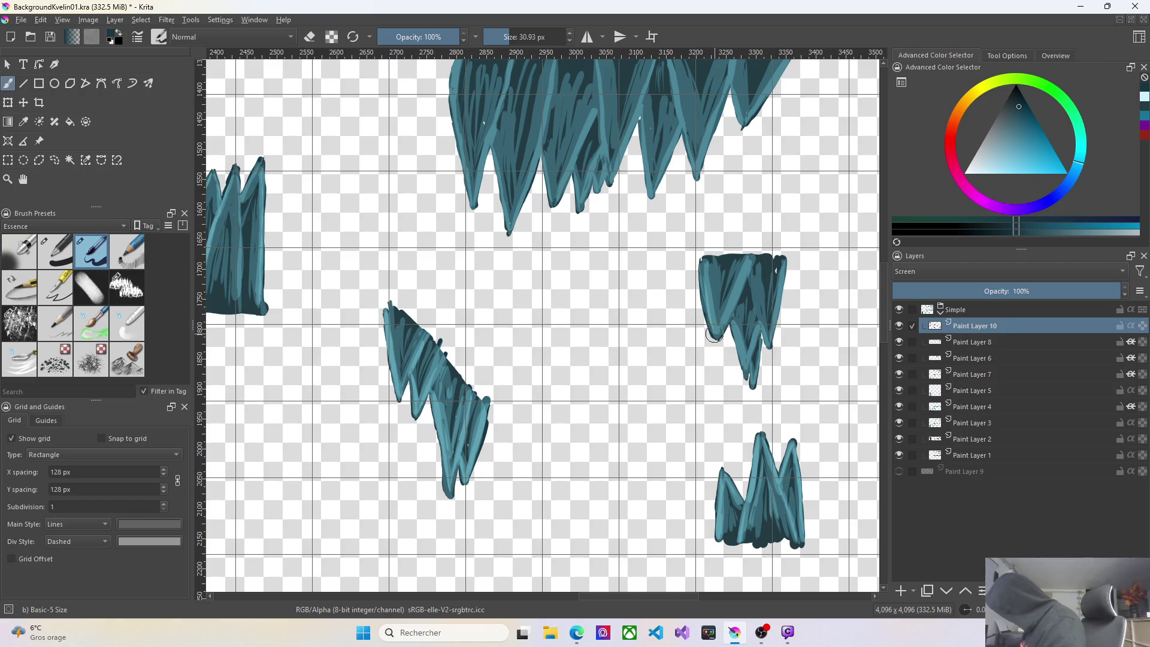
left_click_drag(701, 273, 705, 319)
mouse_move(747, 271)
left_mouse_down()
mouse_move(723, 322)
mouse_move(745, 369)
mouse_move(758, 329)
left_mouse_up()
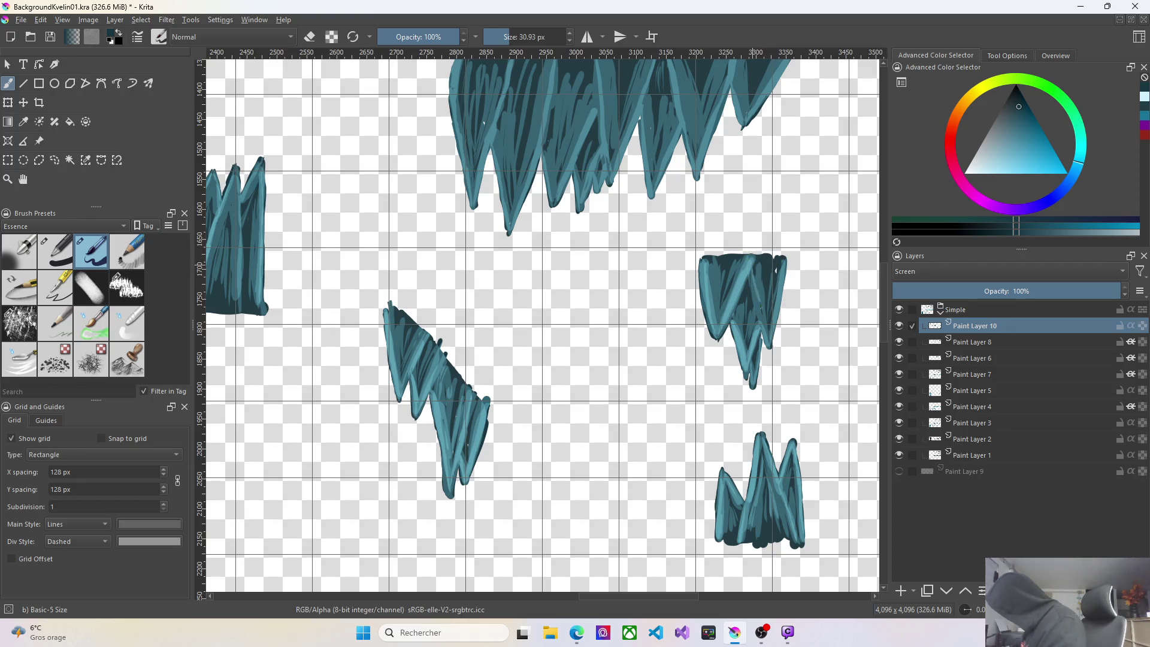
left_click_drag(761, 326, 756, 306)
left_click_drag(762, 345, 752, 381)
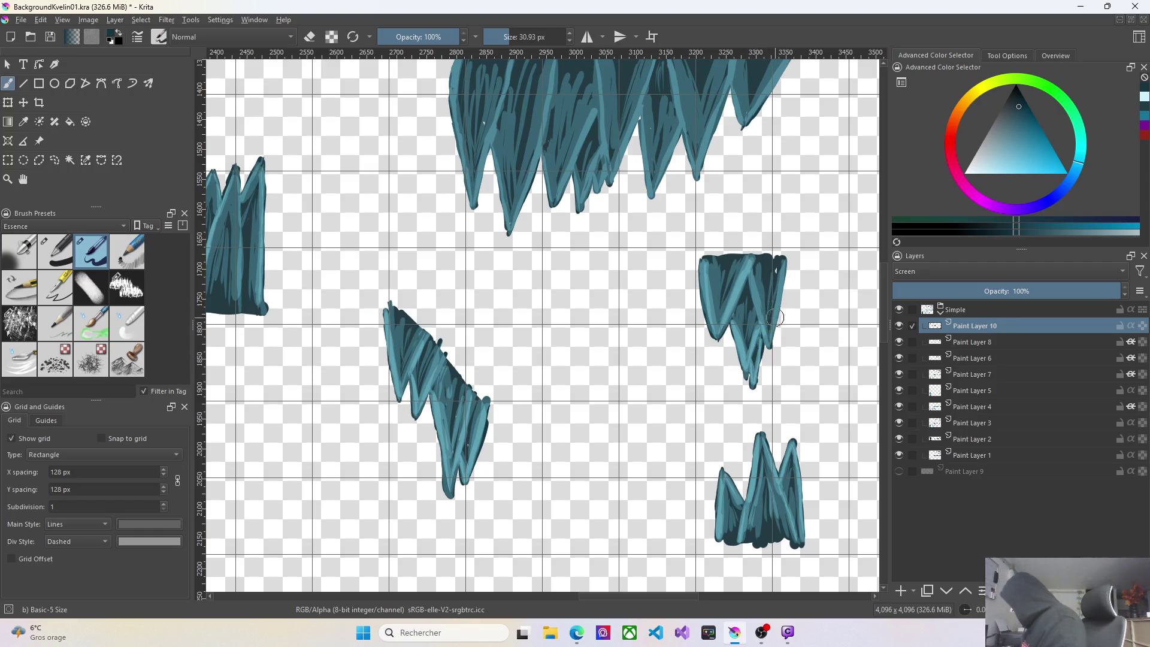
mouse_move(762, 274)
left_mouse_down()
mouse_move(766, 324)
mouse_move(778, 272)
left_mouse_up()
mouse_move(749, 310)
left_mouse_down()
mouse_move(743, 351)
mouse_move(754, 313)
left_mouse_up()
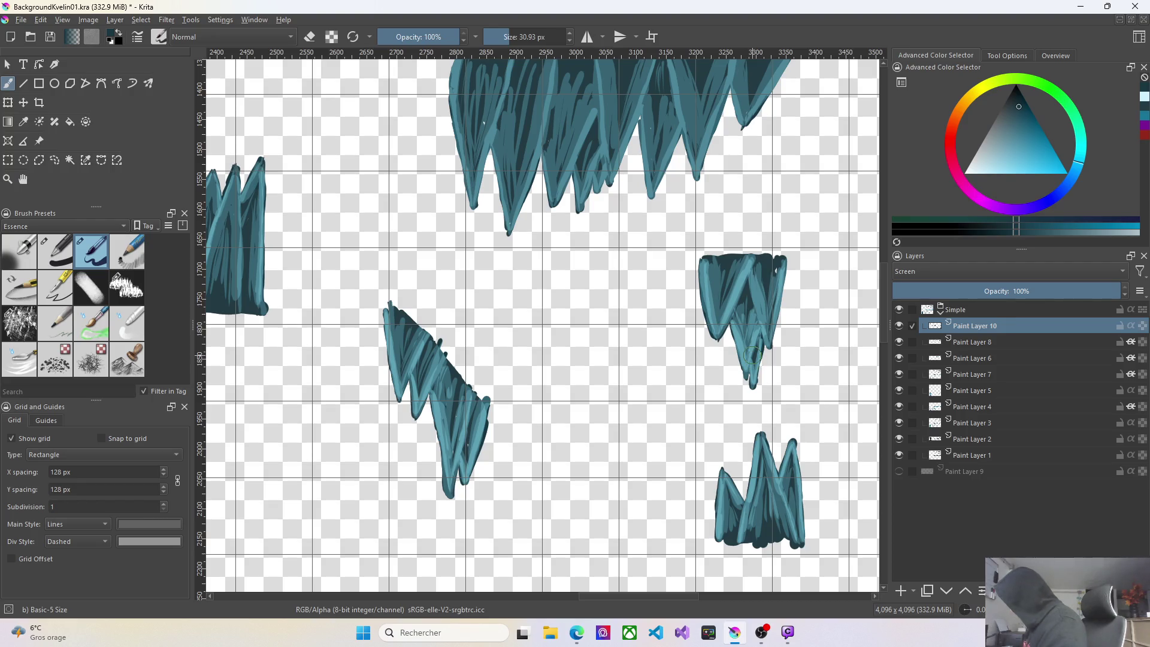
left_click_drag(885, 338, 887, 317)
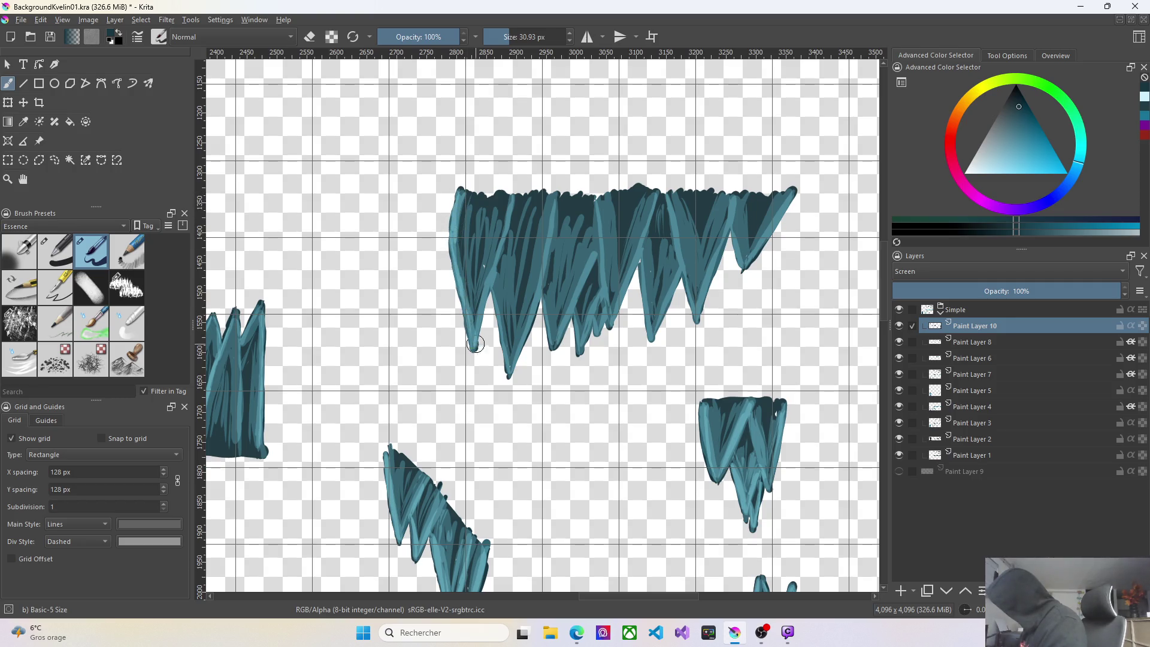
Streak light teal highlights down the spikes of the large stalactite cluster, from its left tip rightward.
mouse_move(482, 338)
left_mouse_down()
mouse_move(514, 194)
mouse_move(500, 291)
mouse_move(508, 374)
left_mouse_up()
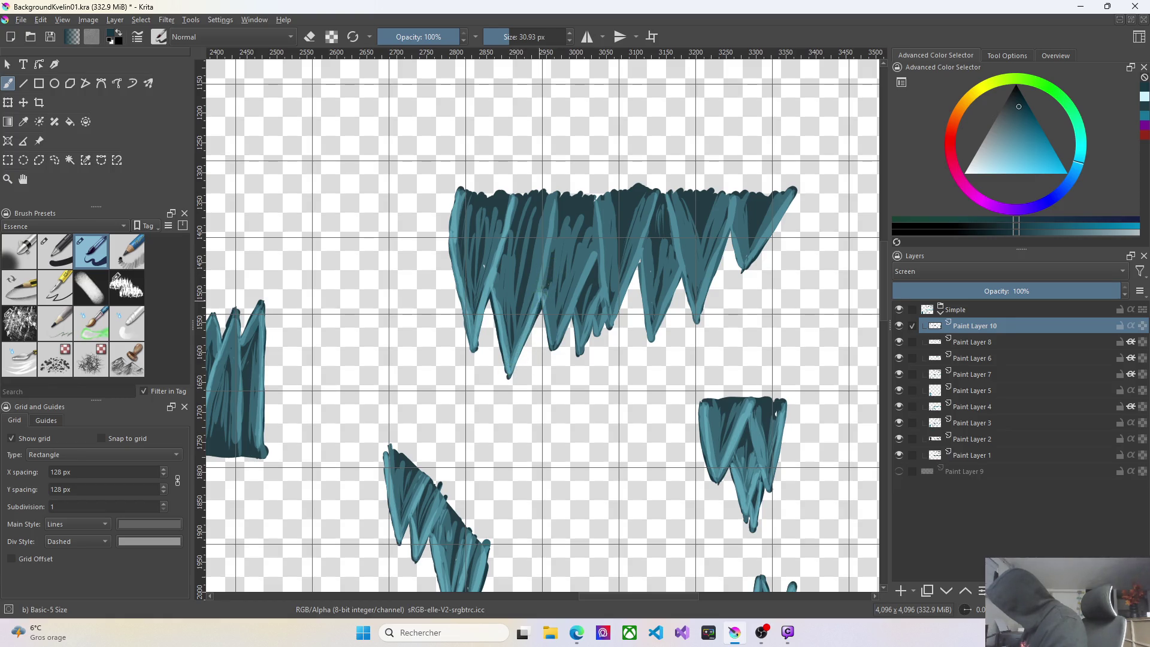
left_click_drag(542, 291, 559, 212)
mouse_move(546, 297)
left_mouse_down()
mouse_move(550, 338)
mouse_move(560, 339)
mouse_move(605, 210)
left_mouse_up()
mouse_move(579, 318)
left_mouse_down()
mouse_move(580, 354)
mouse_move(604, 292)
left_mouse_up()
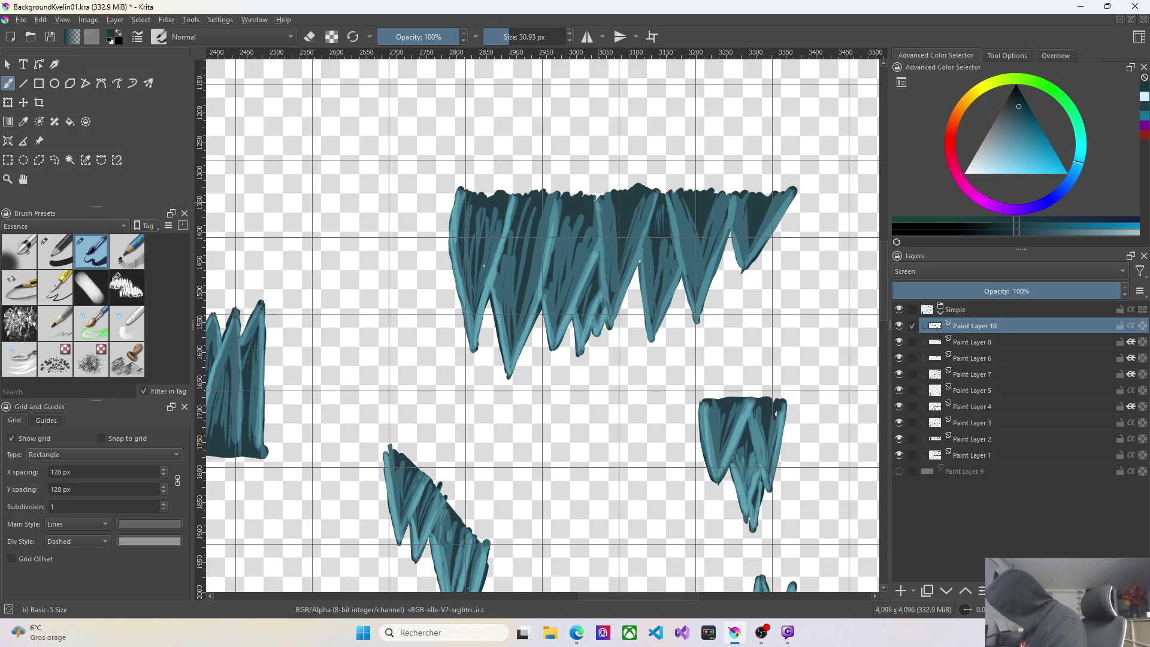
mouse_move(603, 210)
left_mouse_down()
mouse_move(604, 279)
mouse_move(646, 228)
left_mouse_up()
mouse_move(657, 179)
left_mouse_down()
mouse_move(640, 266)
mouse_move(652, 336)
mouse_move(663, 311)
left_mouse_up()
left_click_drag(665, 193, 695, 323)
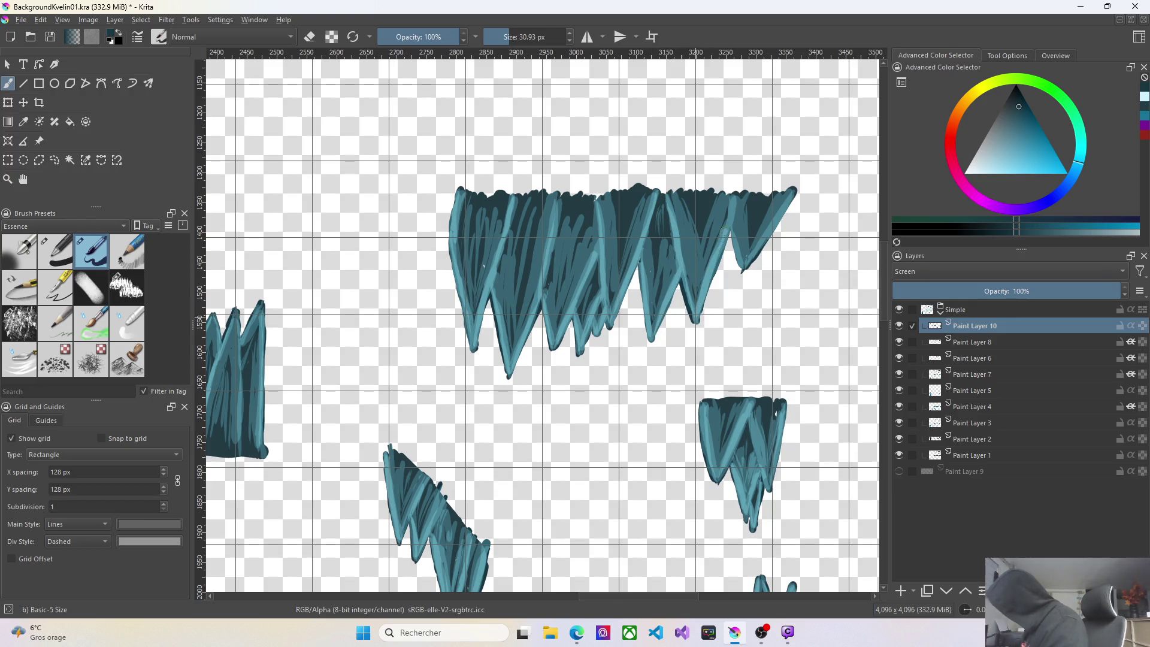
Highlight the left edge of the smaller hanging spike beside the cluster.
right_click(727, 234)
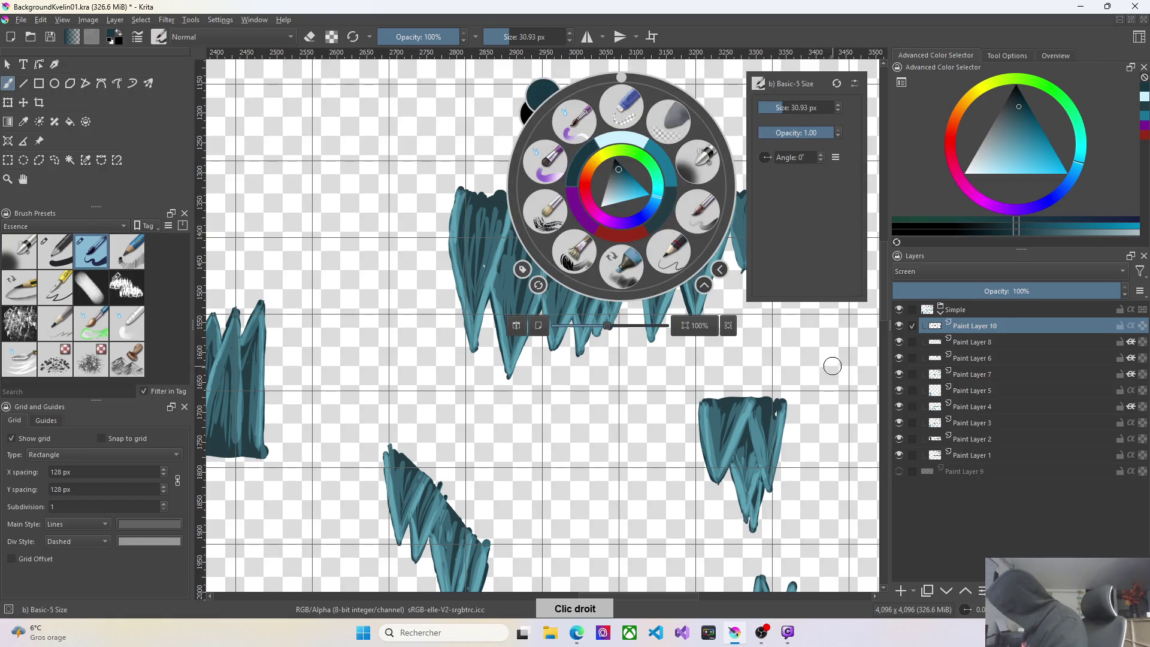
right_click(821, 345)
left_click_drag(731, 200, 739, 256)
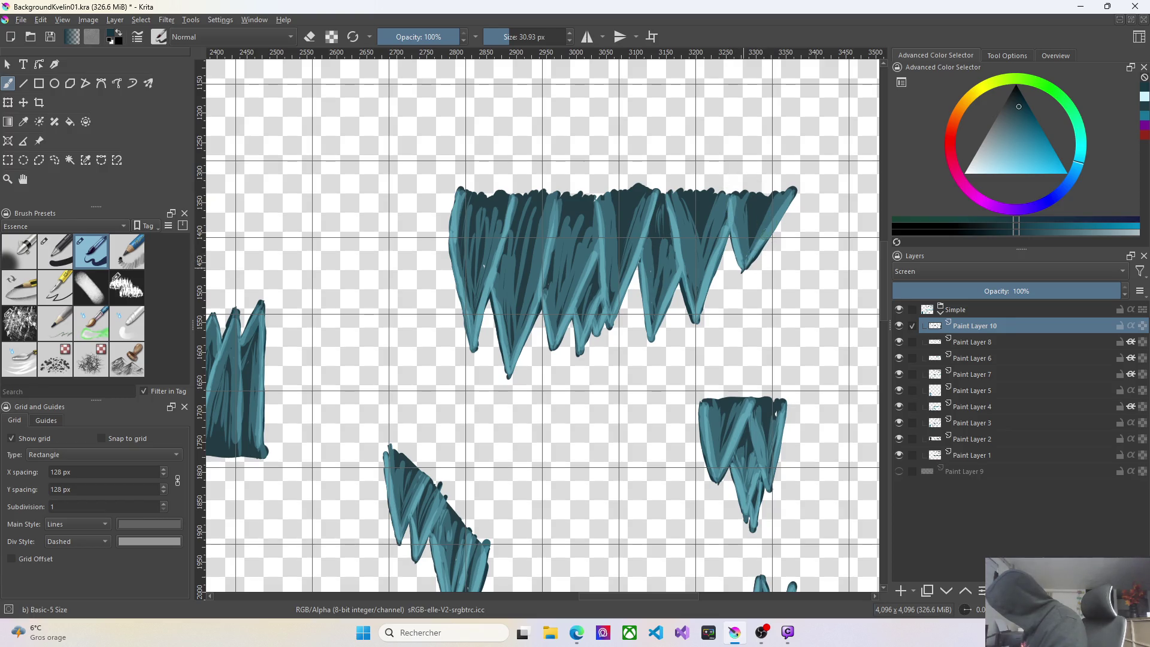
Add Paint Layer 11 above Paint Layer 10 and shrink the brush to about 4.74 px.
scroll(794, 172, "down", 2)
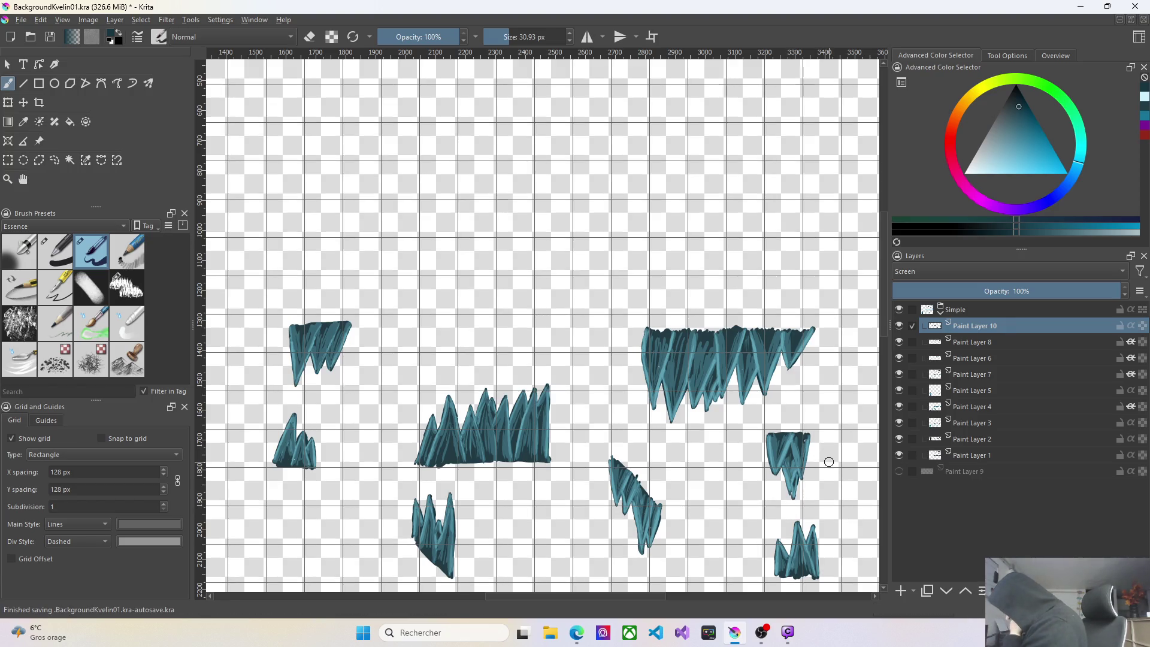
left_click(902, 592)
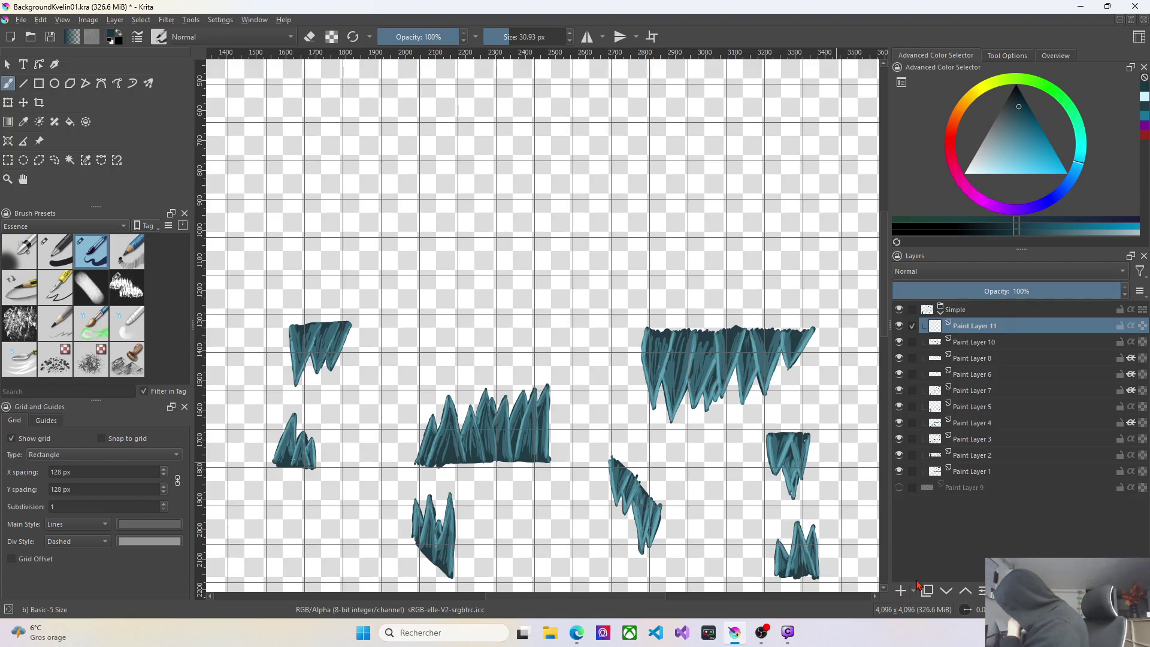
left_click(496, 37)
left_click_drag(495, 37, 484, 37)
scroll(483, 60, "up", 1)
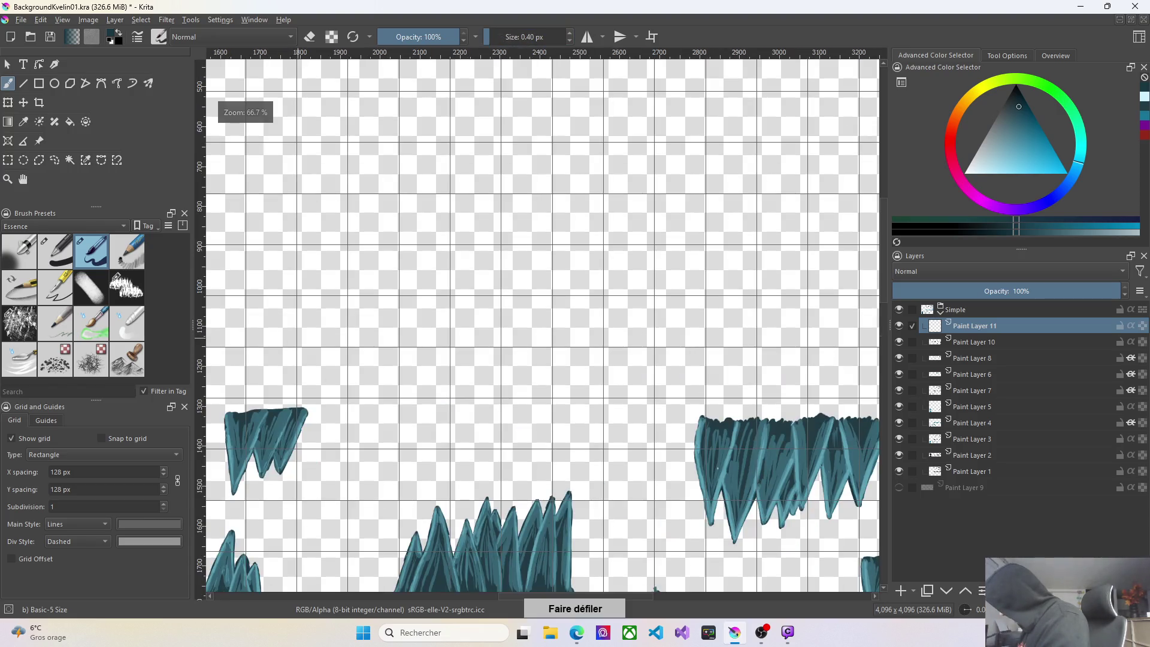
scroll(732, 413, "down", 2)
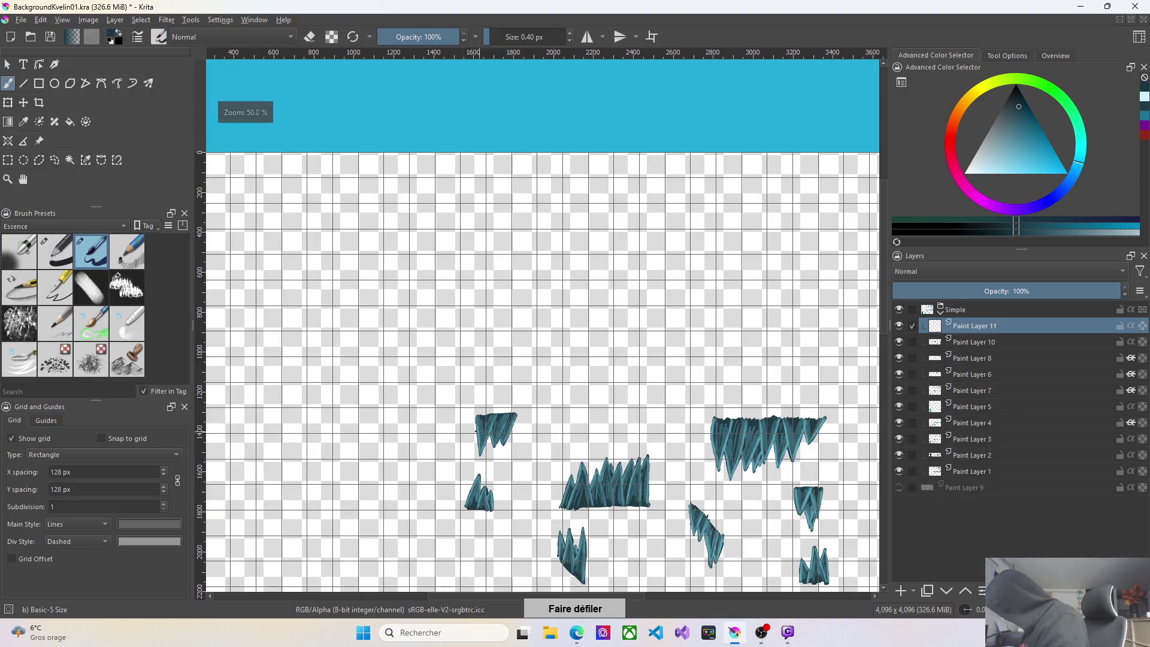
scroll(477, 431, "up", 4)
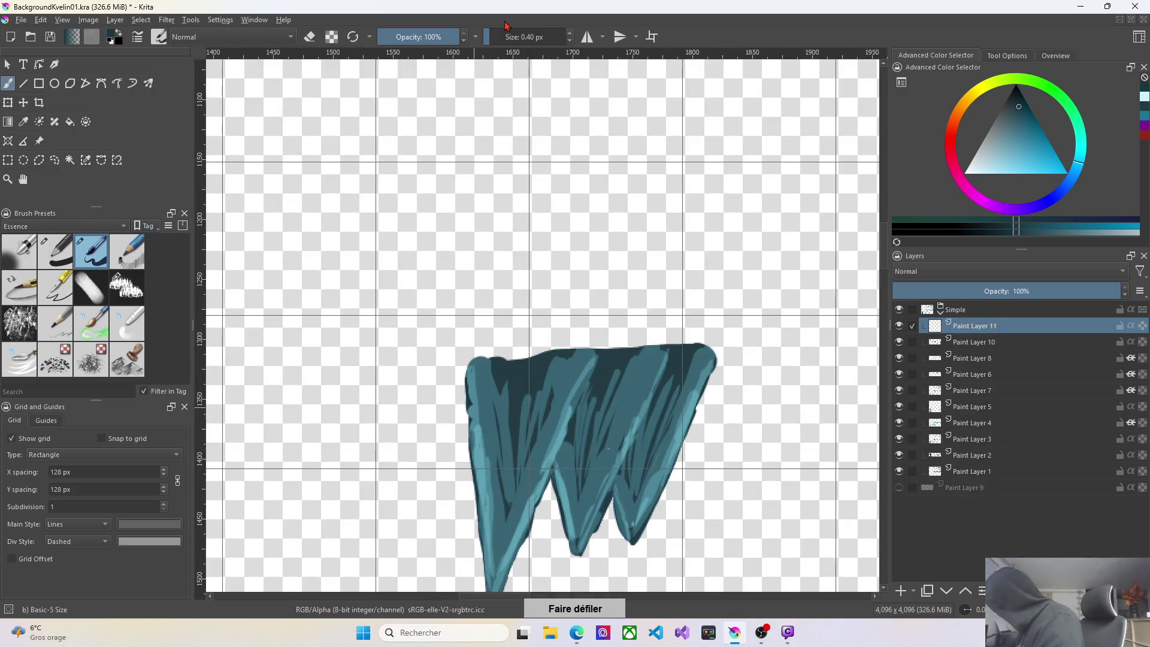
left_click(496, 37)
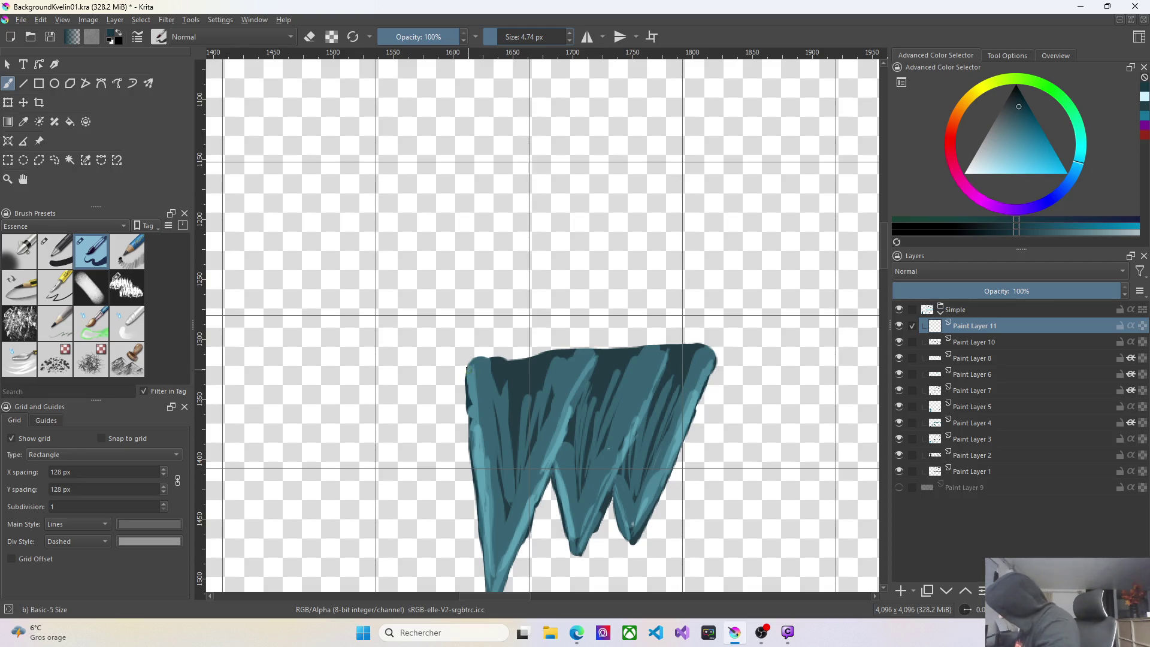
Enable Inherit Alpha on Paint Layer 11 so it clips to the paint beneath.
left_click(1134, 321)
left_click(1131, 321)
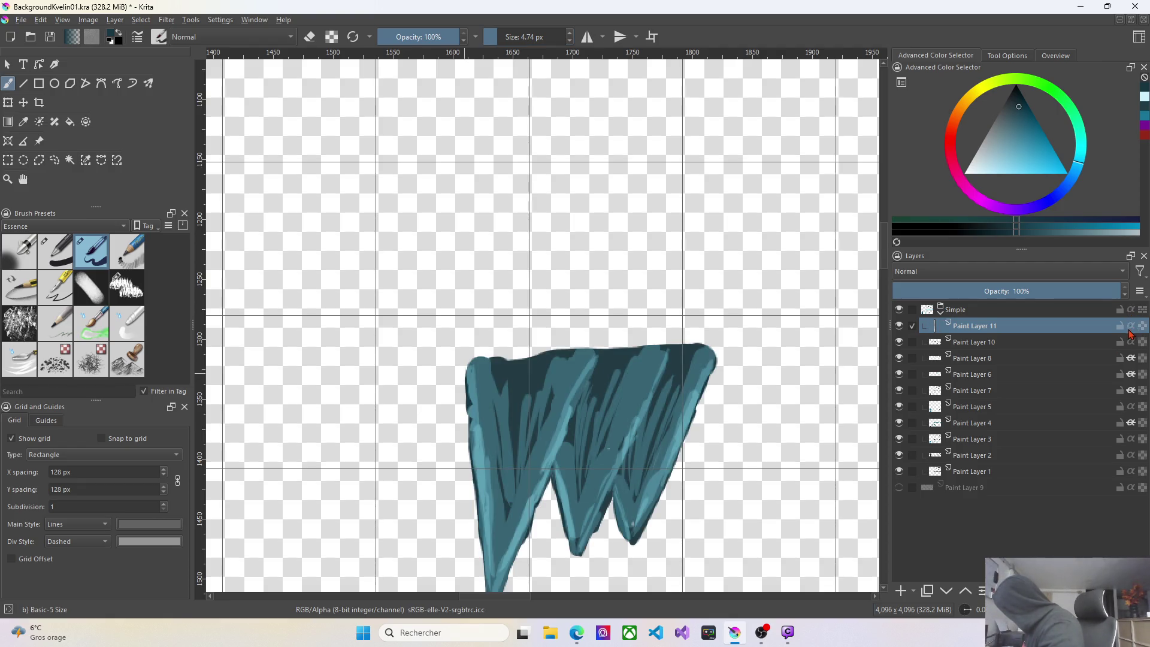
left_click(1131, 325)
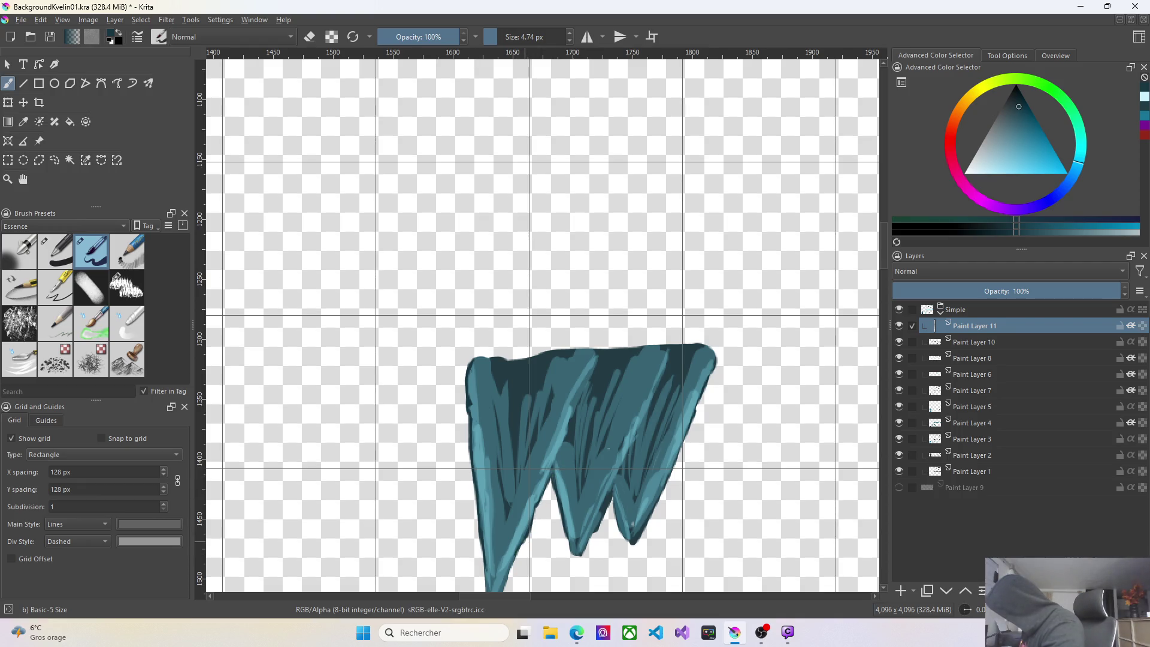
Paint dark outline strokes over the small stalactite's bottom tip and edges.
left_click_drag(513, 565, 506, 588)
left_click_drag(626, 496, 616, 539)
left_click_drag(679, 455, 620, 465)
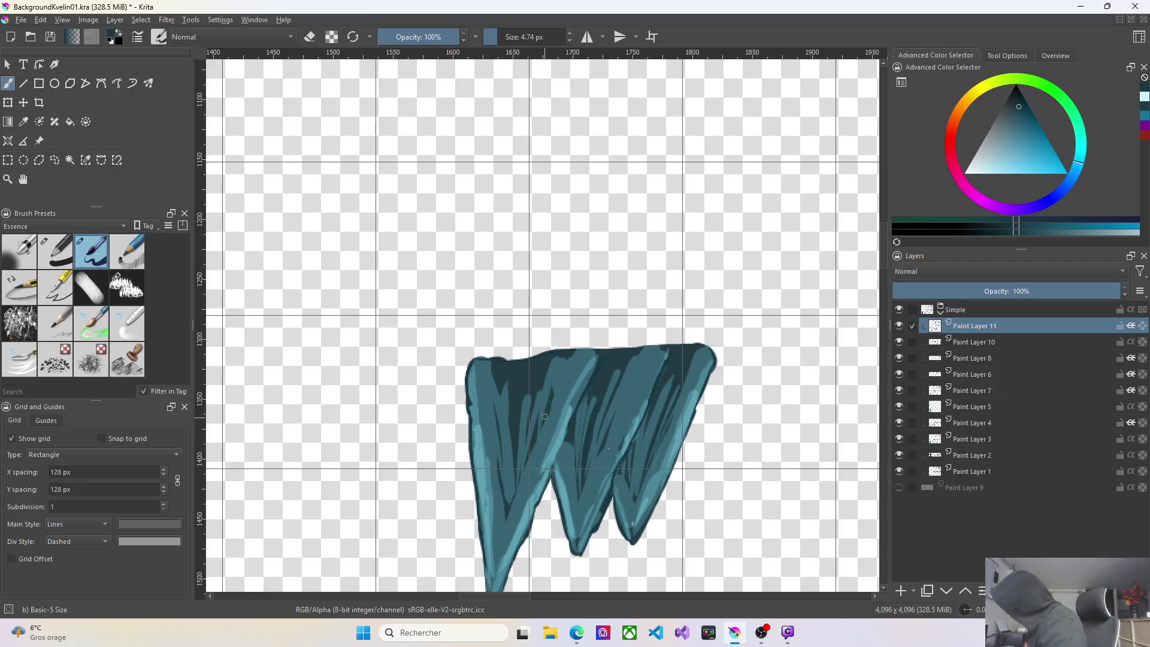
scroll(794, 520, "down", 3)
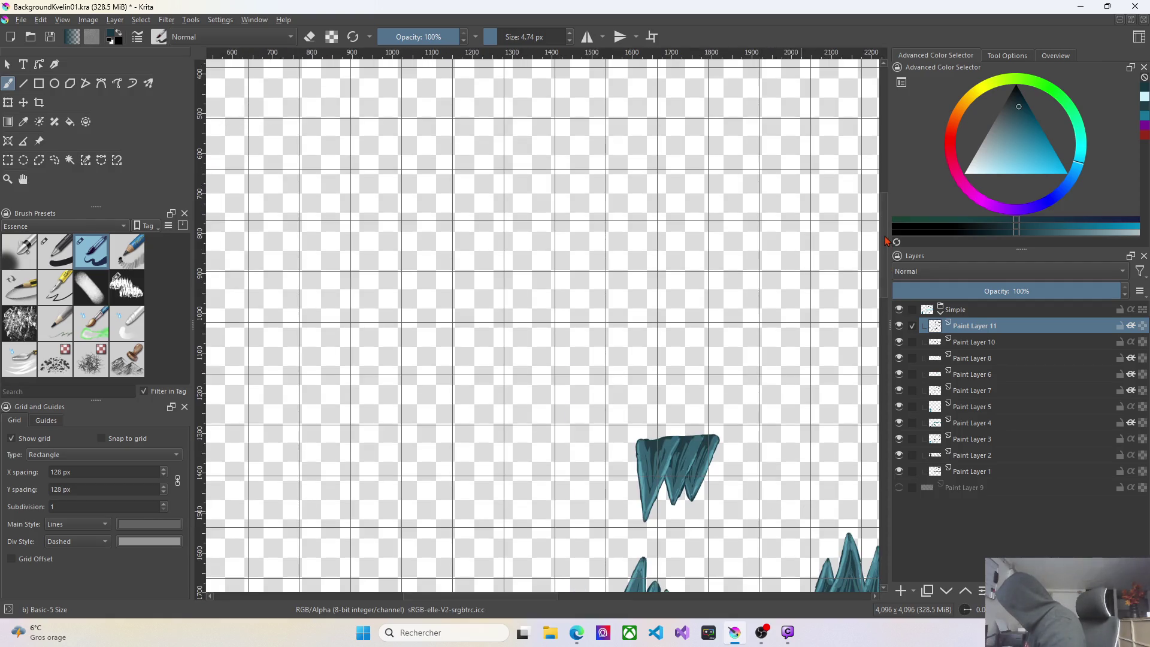
Zoom in and trace a dark outline down the rock spike's left edge.
scroll(887, 257, "down", 1)
scroll(887, 257, "down", 4)
scroll(636, 336, "up", 4)
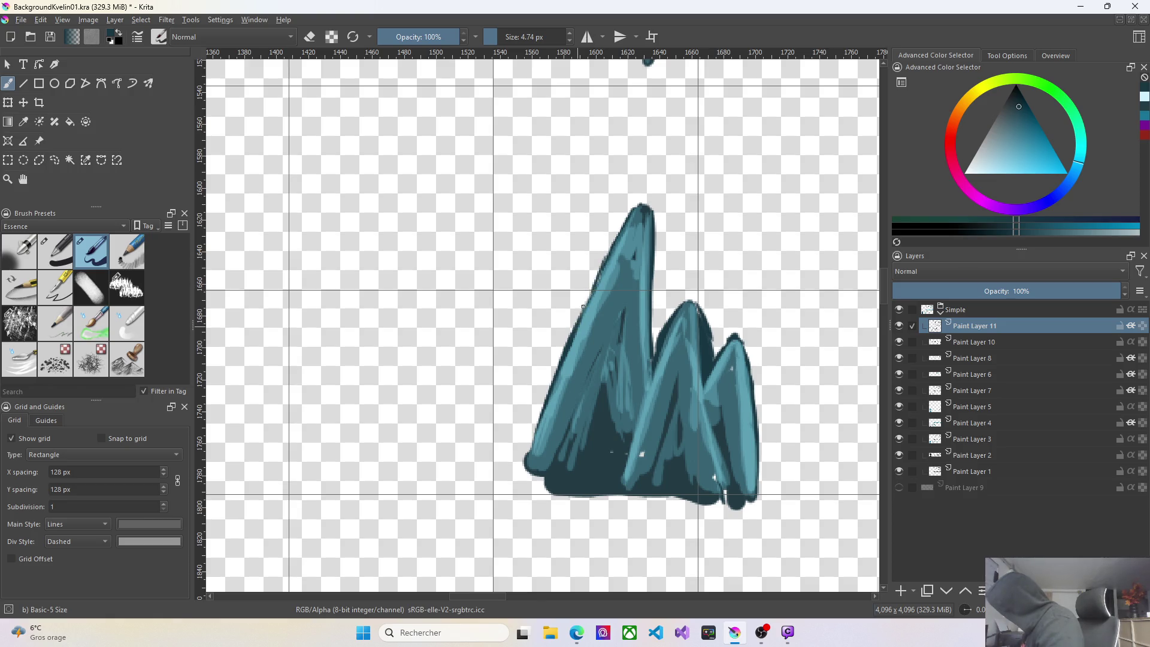
left_click_drag(595, 286, 536, 432)
mouse_move(583, 313)
left_mouse_down()
mouse_move(530, 450)
mouse_move(534, 469)
left_mouse_up()
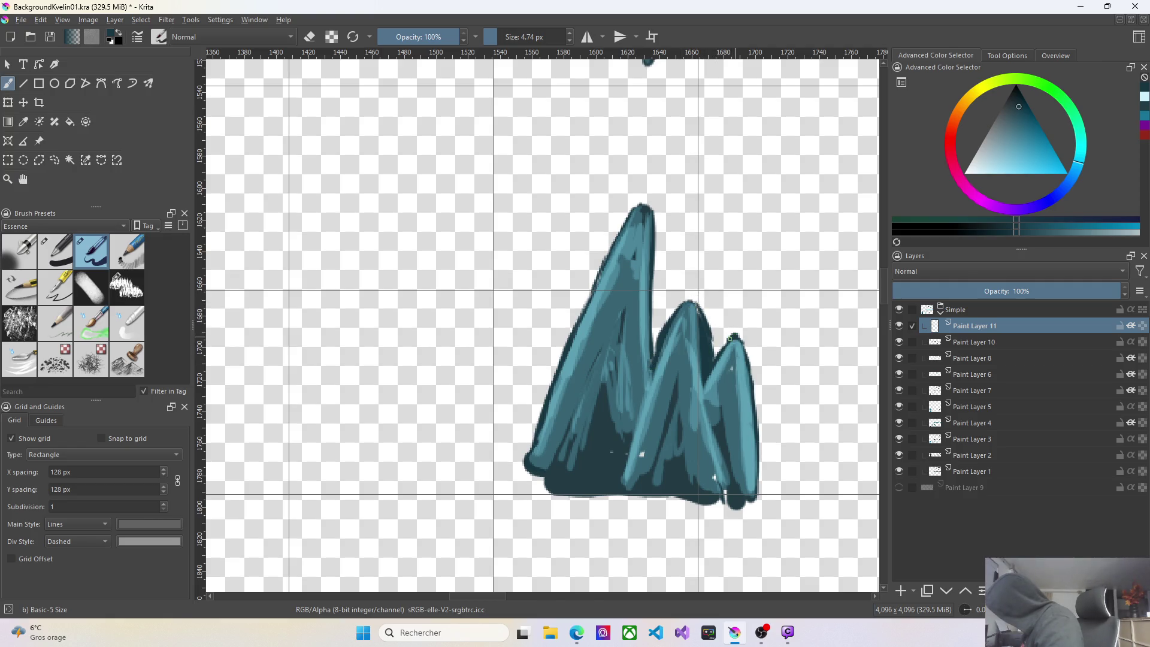
Deepen the shadow in the crevice between the middle and right peaks.
mouse_move(701, 359)
left_mouse_down()
mouse_move(702, 414)
mouse_move(723, 458)
mouse_move(700, 391)
left_mouse_up()
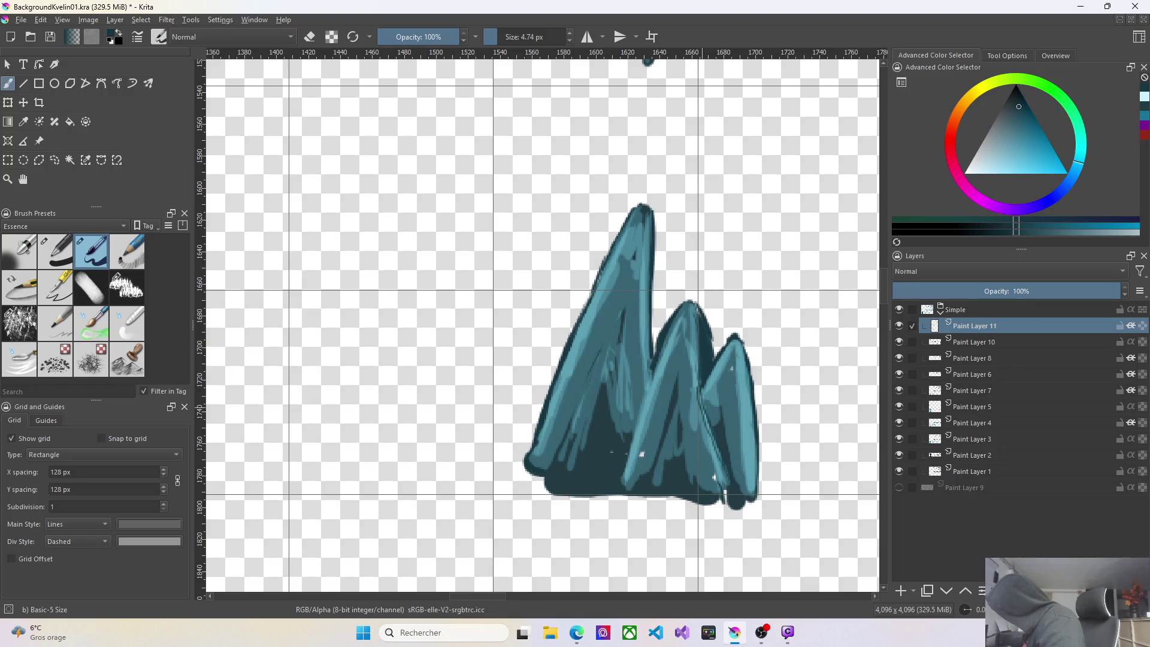
mouse_move(699, 390)
left_mouse_down()
mouse_move(703, 424)
mouse_move(705, 412)
left_mouse_up()
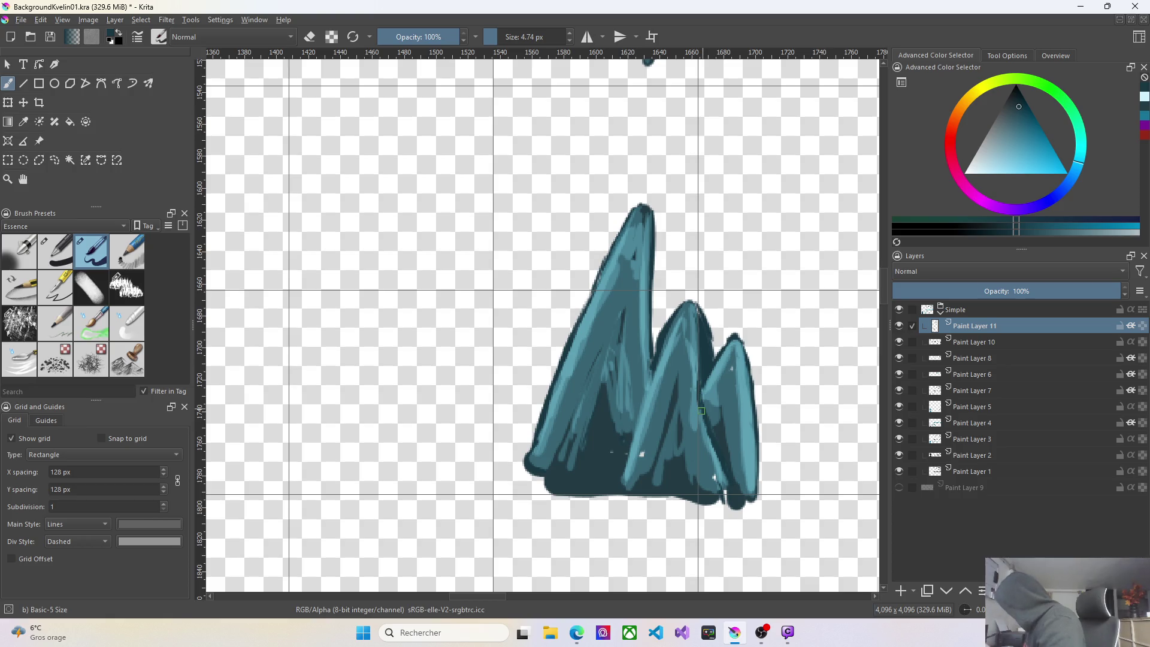
scroll(701, 404, "down", 2)
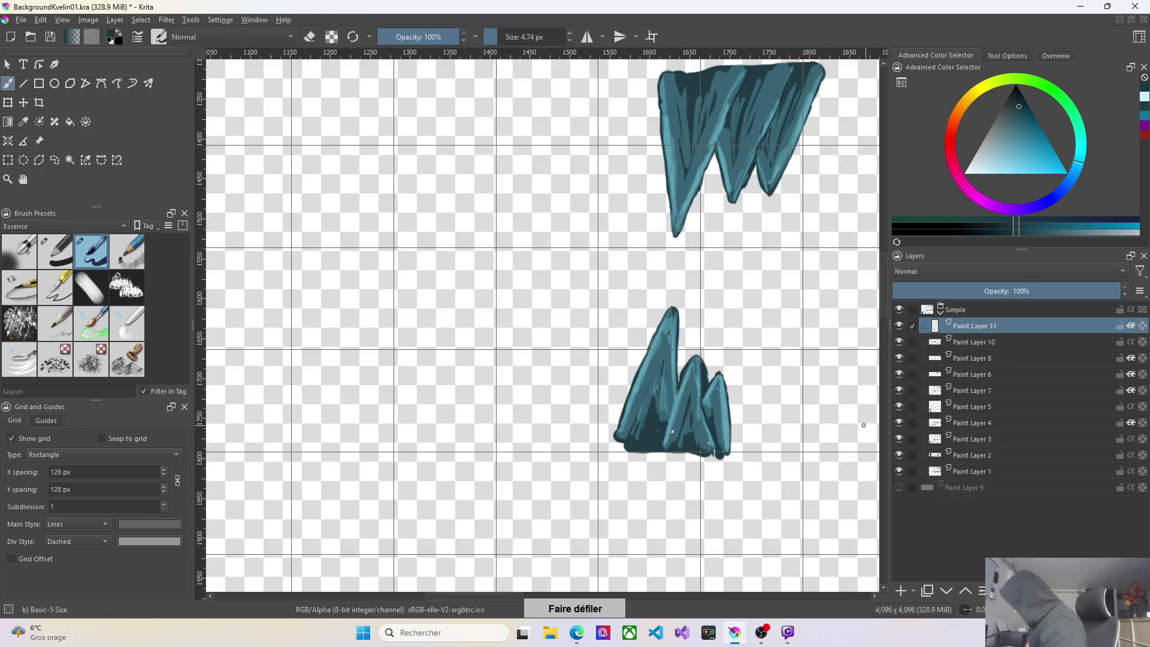
Pan to the long rock-spike row and outline the small left peak's edges in dark.
left_click_drag(521, 598, 595, 605)
scroll(619, 571, "up", 2)
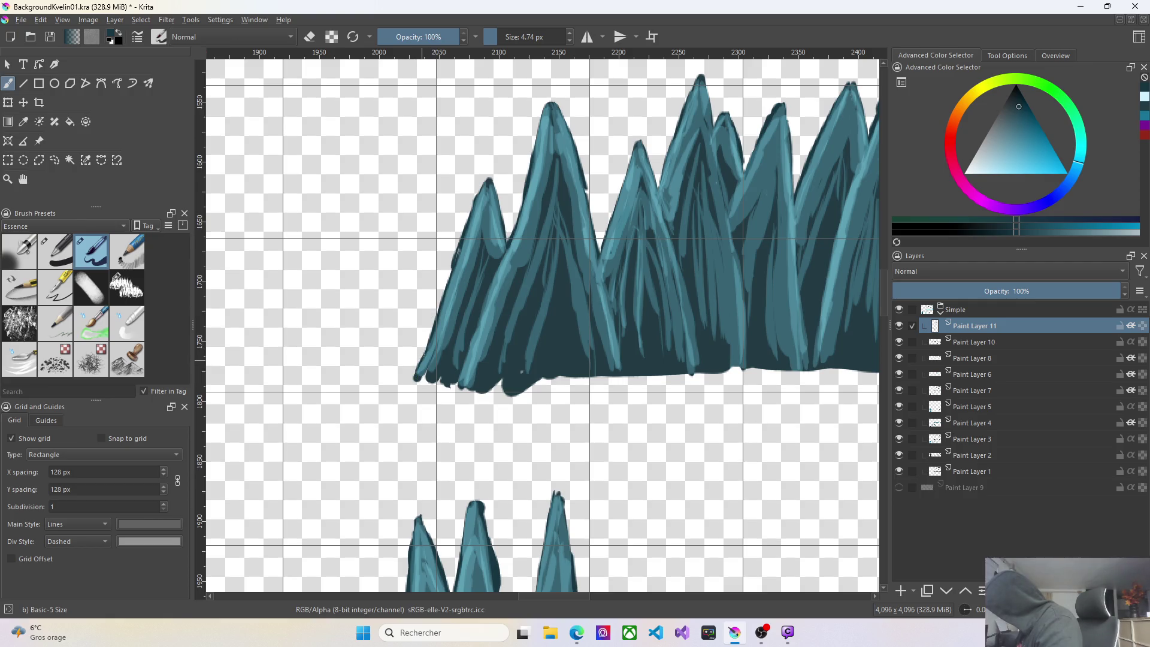
left_click_drag(501, 183, 496, 191)
mouse_move(507, 247)
left_mouse_down()
mouse_move(502, 228)
mouse_move(460, 378)
left_mouse_up()
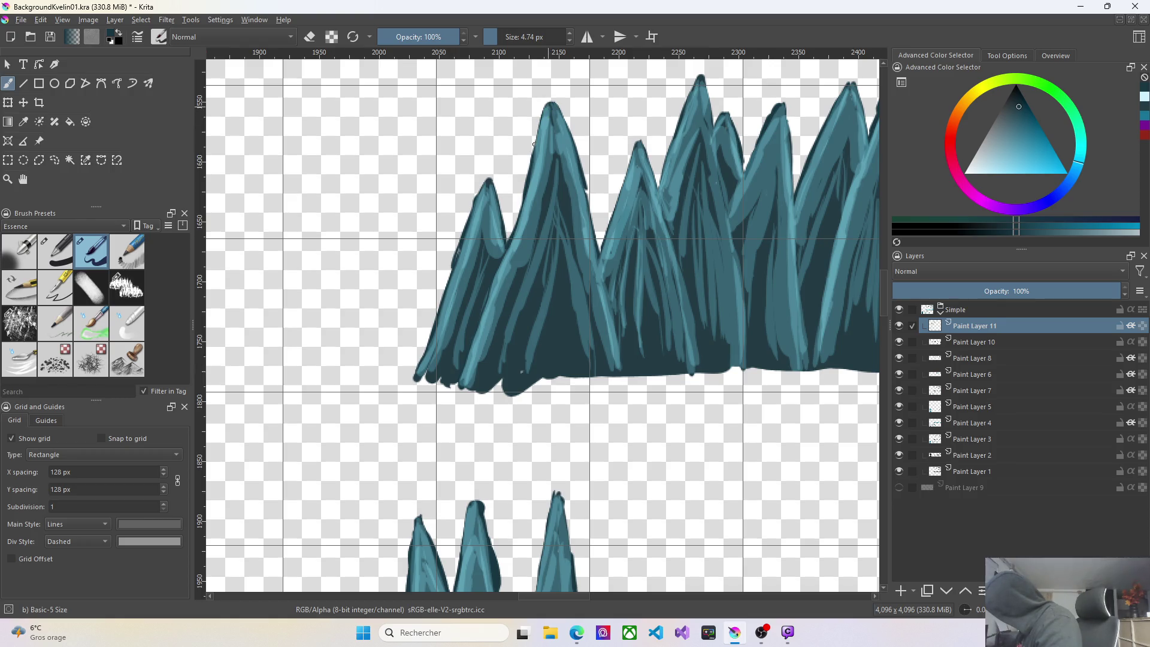
Enlarge the brush to 18.15 px and paint down the tall peak's left and right flanks.
key("bracketright")
key("bracketright")
key("bracketright")
left_click_drag(551, 107, 512, 231)
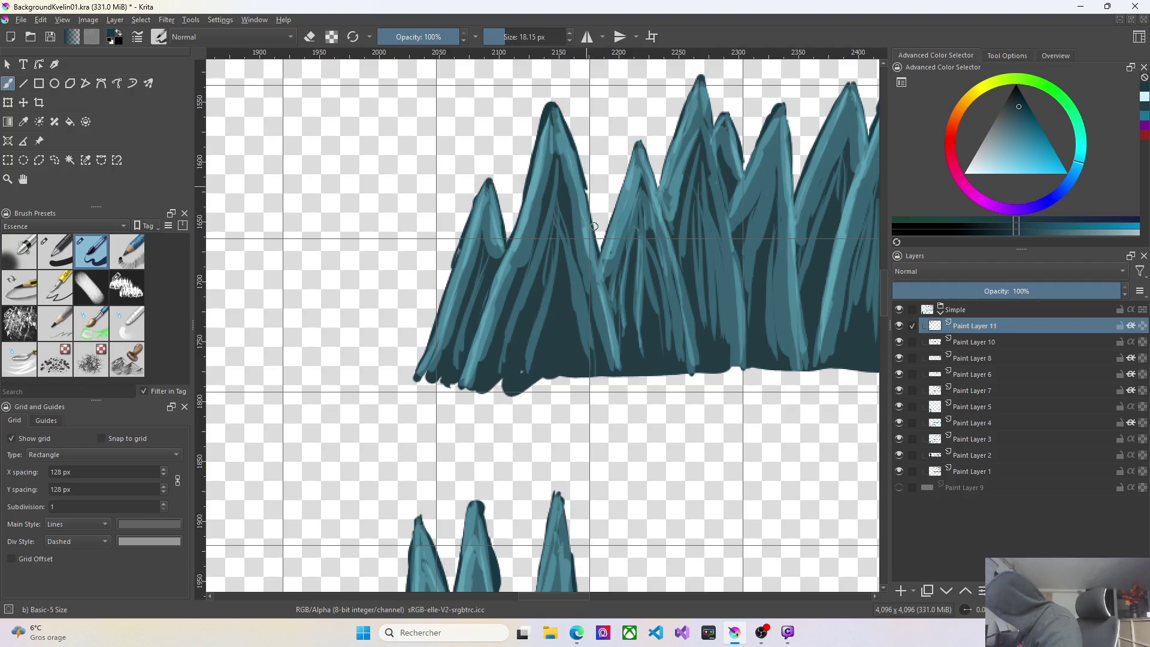
mouse_move(600, 267)
left_mouse_down()
mouse_move(621, 378)
mouse_move(619, 360)
left_mouse_up()
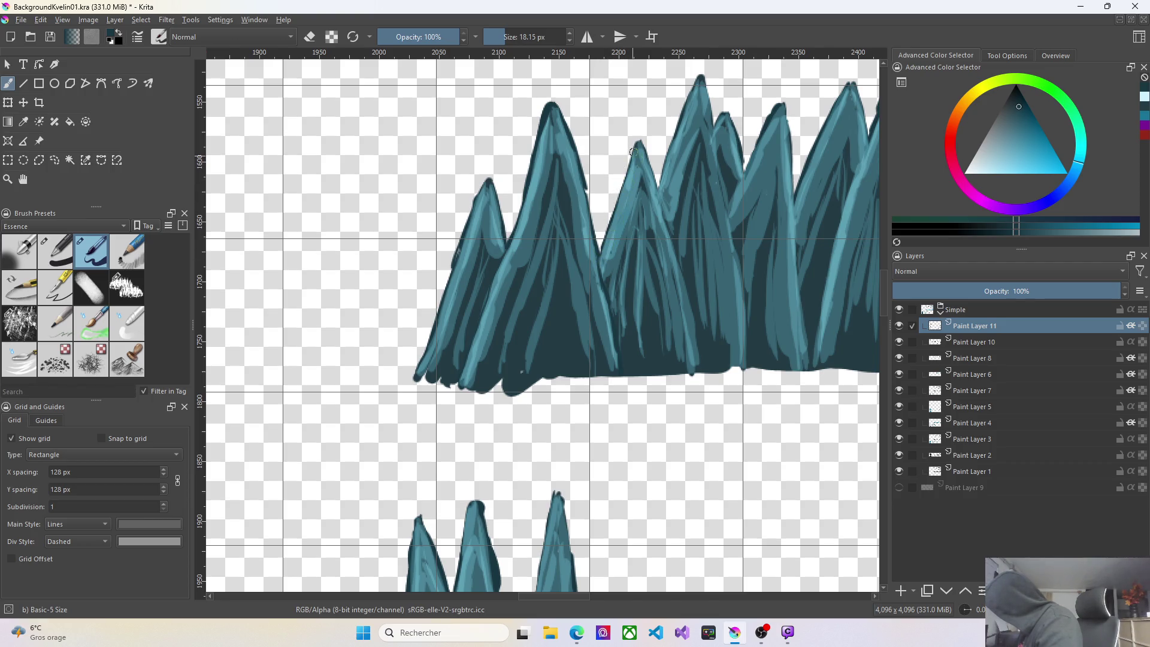
Undo a bad stroke, repaint the peak's left slope, and darken the small peak's edges.
key("ctrl+z")
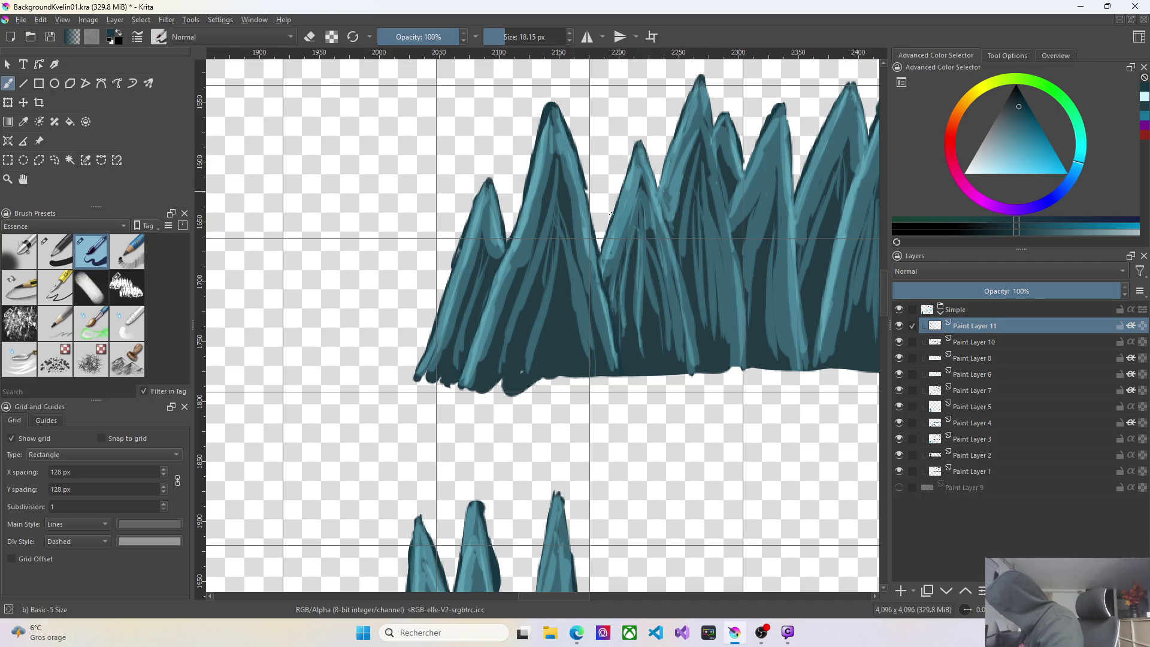
left_click_drag(599, 246, 627, 163)
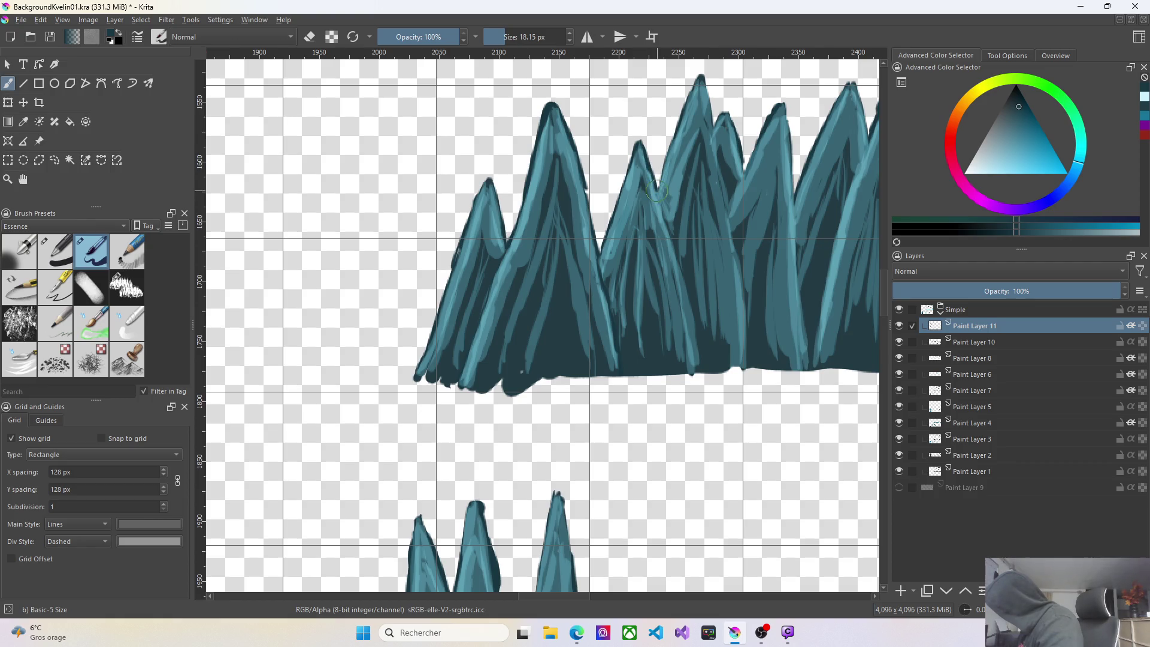
mouse_move(665, 220)
left_mouse_down()
mouse_move(683, 258)
mouse_move(675, 249)
left_mouse_up()
left_click_drag(667, 228, 676, 259)
left_click_drag(720, 116, 724, 111)
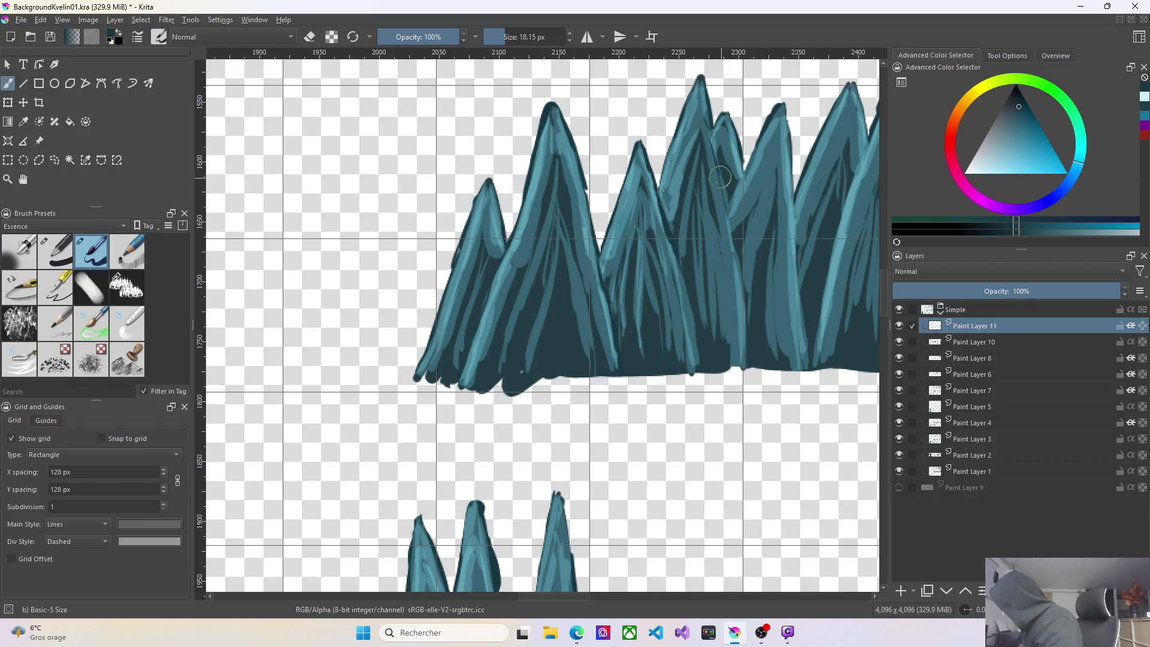
left_click_drag(720, 177, 728, 205)
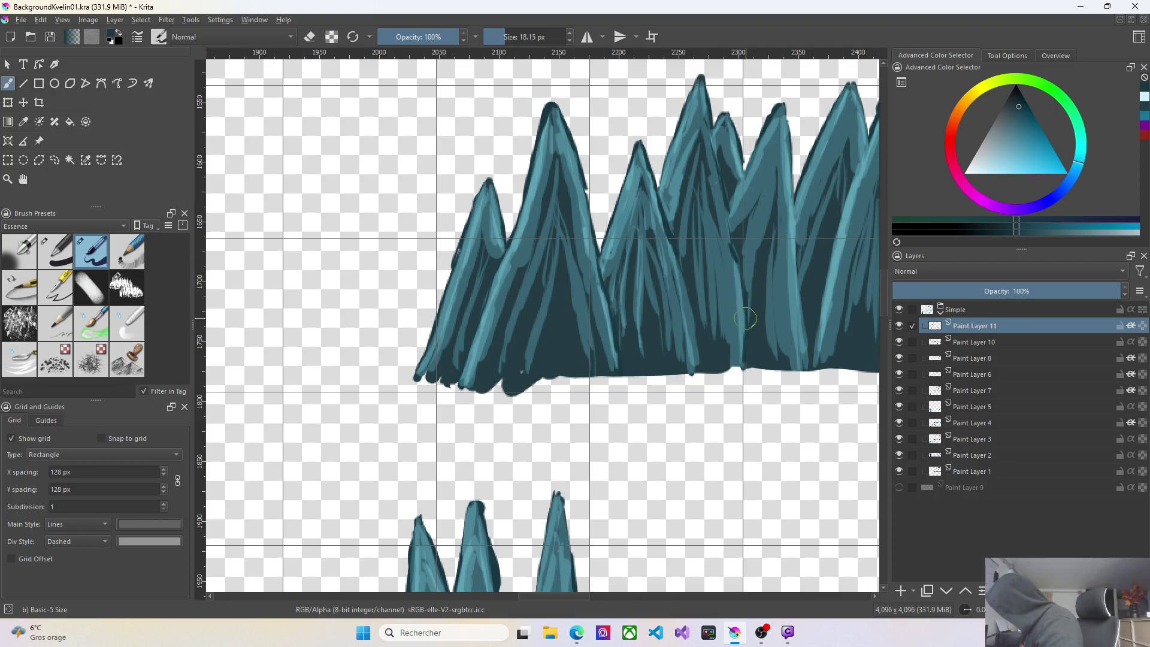
left_click_drag(719, 167, 726, 197)
Add a light teal highlight on the second peak and darken the right peaks' edges.
left_click_drag(734, 207, 729, 230)
left_click_drag(728, 119, 738, 147)
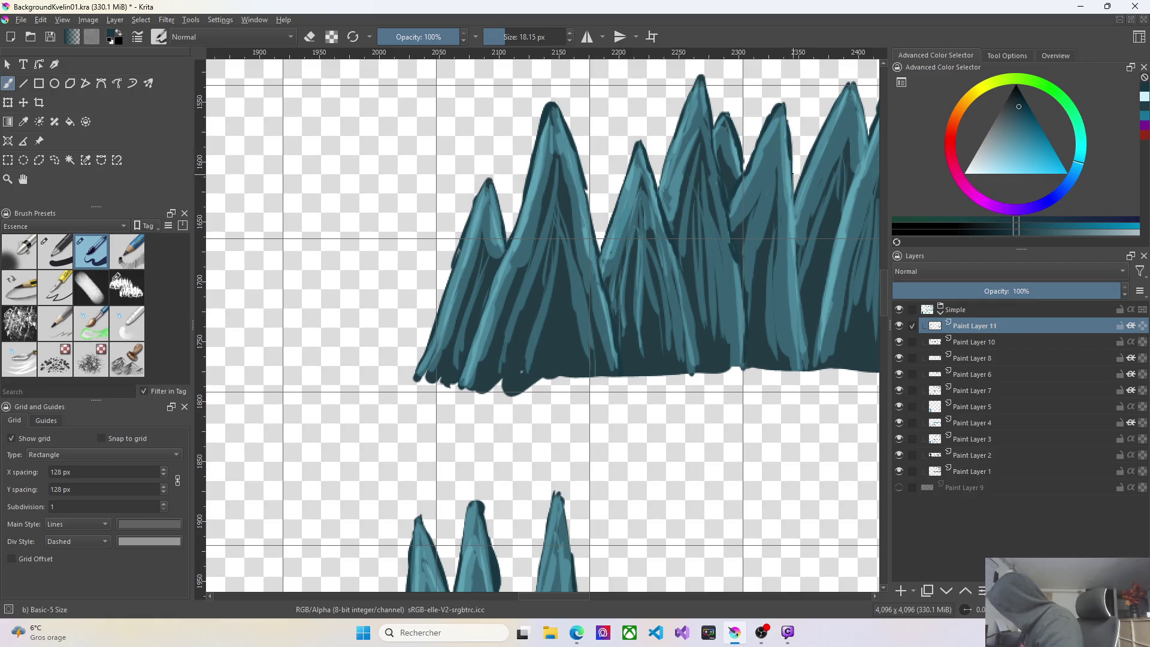
left_click_drag(789, 208, 797, 270)
right_click(809, 344)
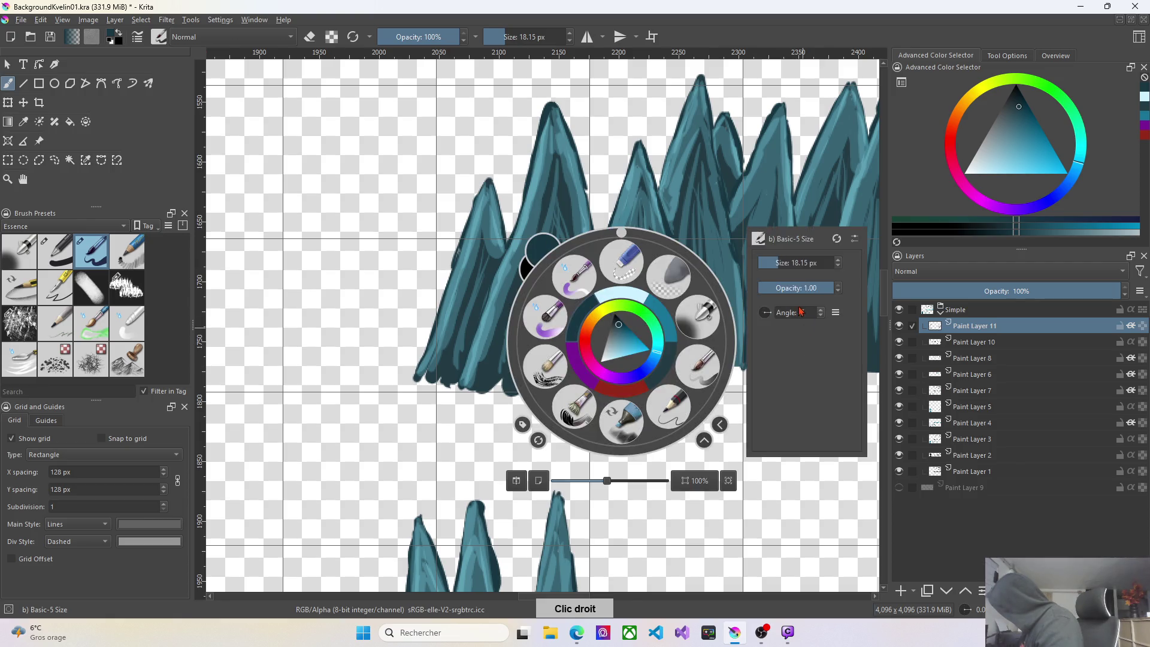
left_click(812, 78)
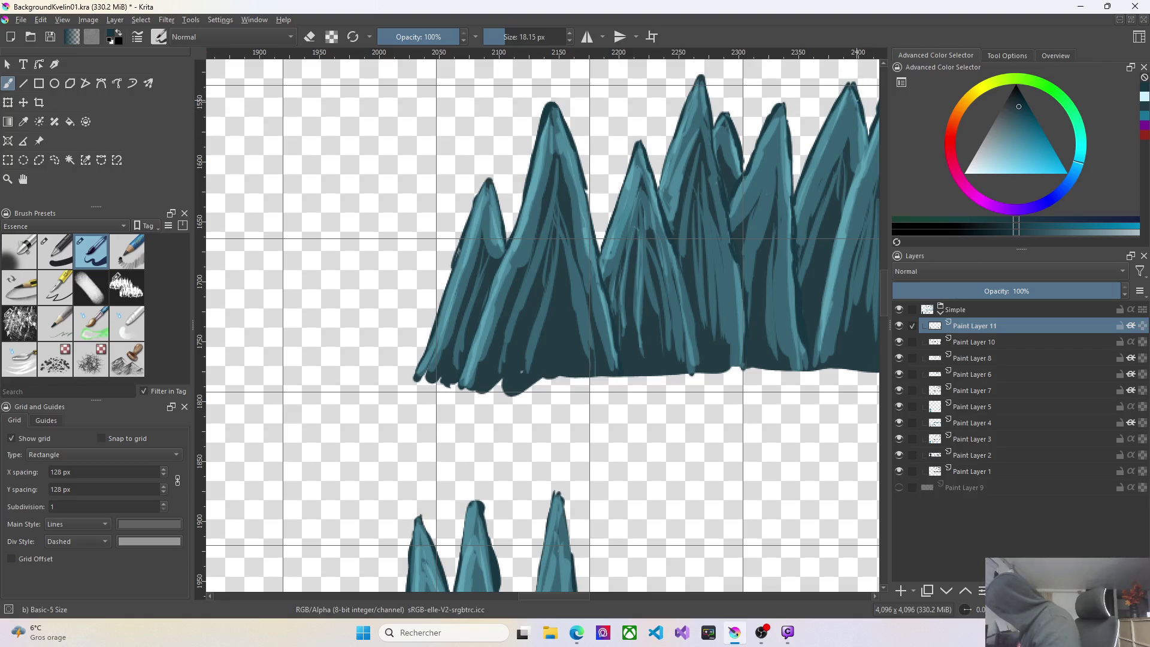
left_click_drag(865, 127, 870, 129)
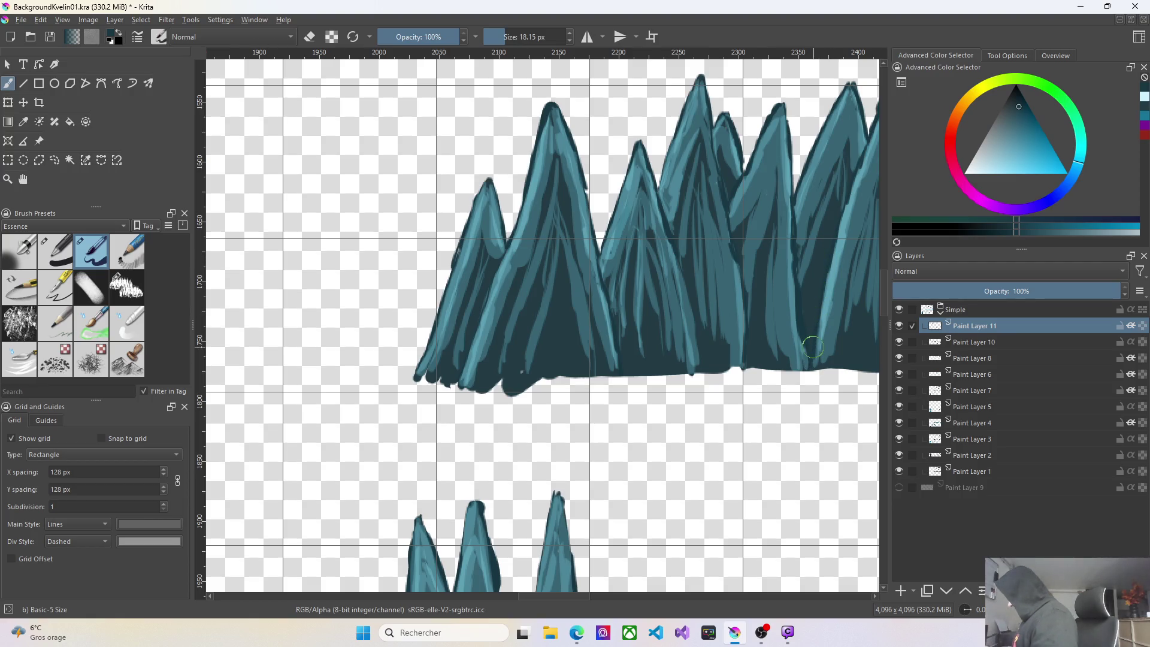
left_click_drag(575, 594, 664, 596)
left_click_drag(886, 315, 885, 291)
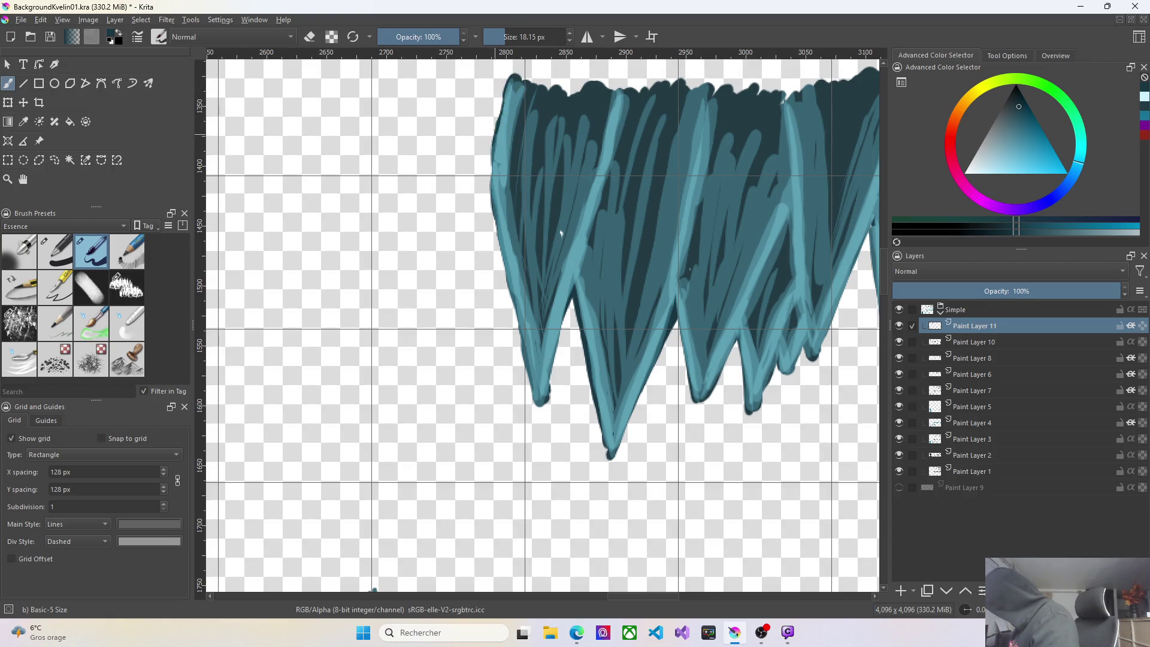
Outline the first stalactite's left edge and cover its light teal streak with dark paint.
left_click_drag(506, 78, 488, 179)
mouse_move(523, 364)
left_mouse_down()
mouse_move(539, 403)
mouse_move(526, 379)
left_mouse_up()
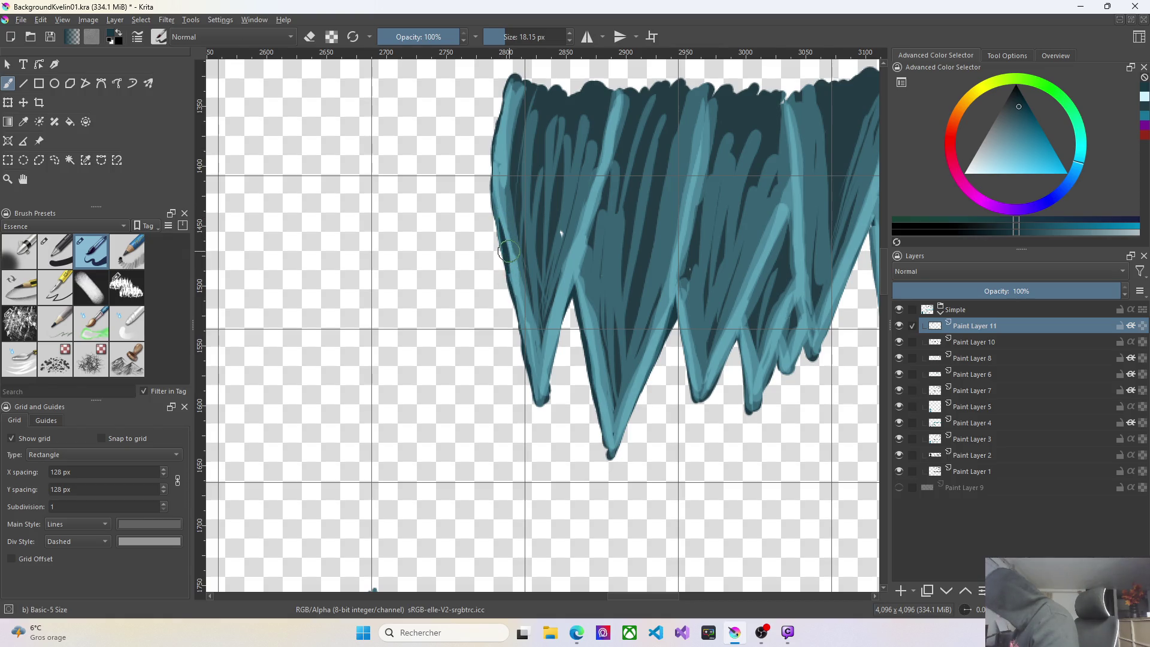
key("ctrl+z")
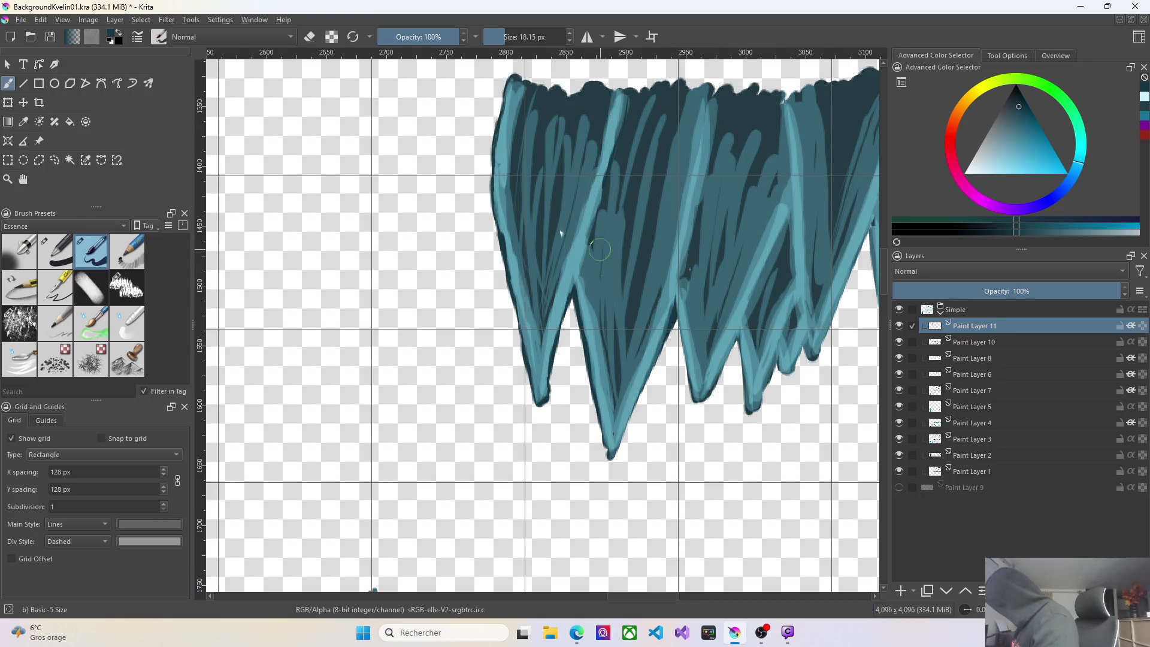
left_click_drag(600, 248, 573, 282)
left_click_drag(591, 231, 625, 106)
left_click_drag(616, 151, 583, 248)
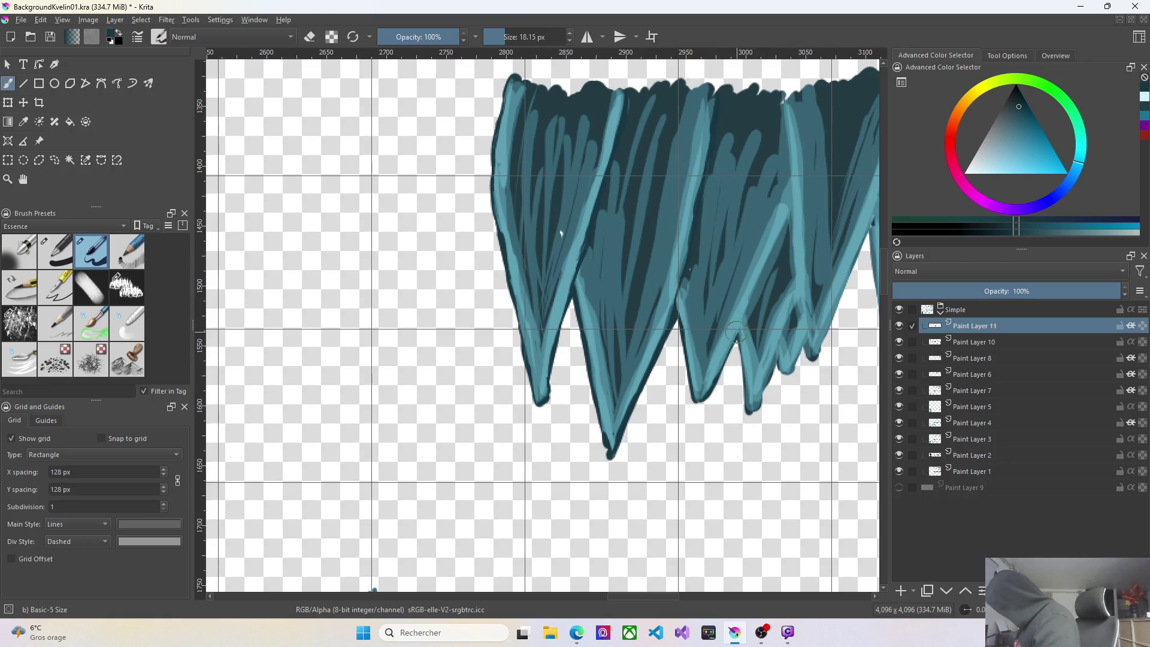
Darken the third peak's left edge and the right stalactite's light band down to its tip.
left_click_drag(729, 341, 748, 308)
left_click_drag(789, 209, 782, 231)
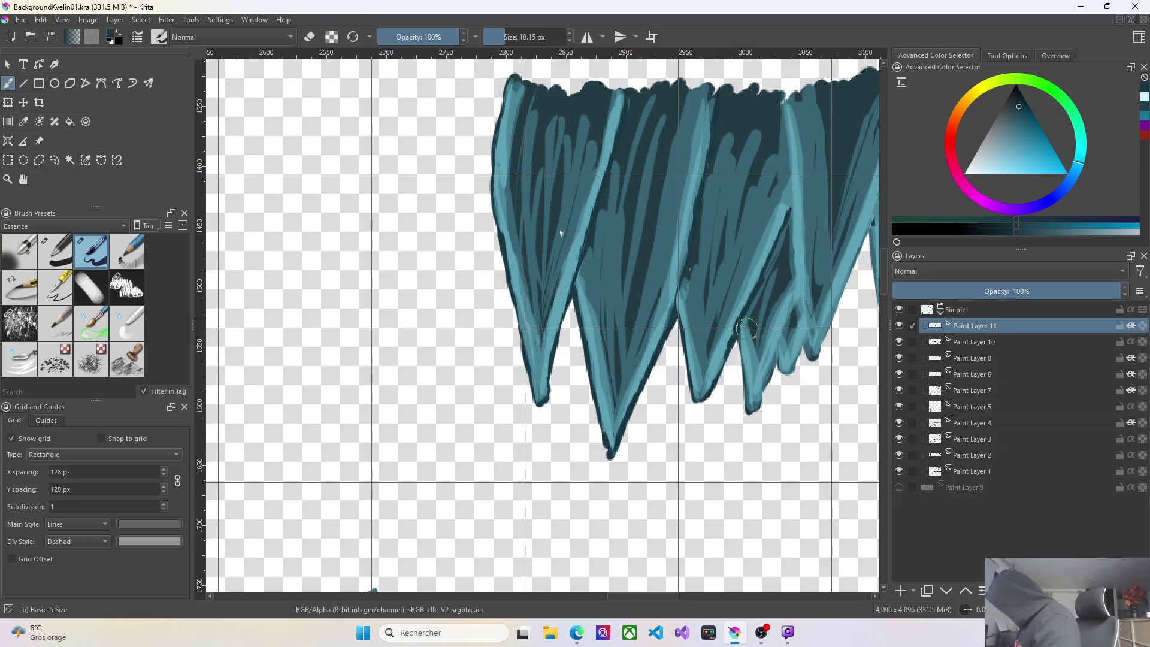
left_click_drag(738, 337, 746, 386)
left_click_drag(796, 302, 767, 382)
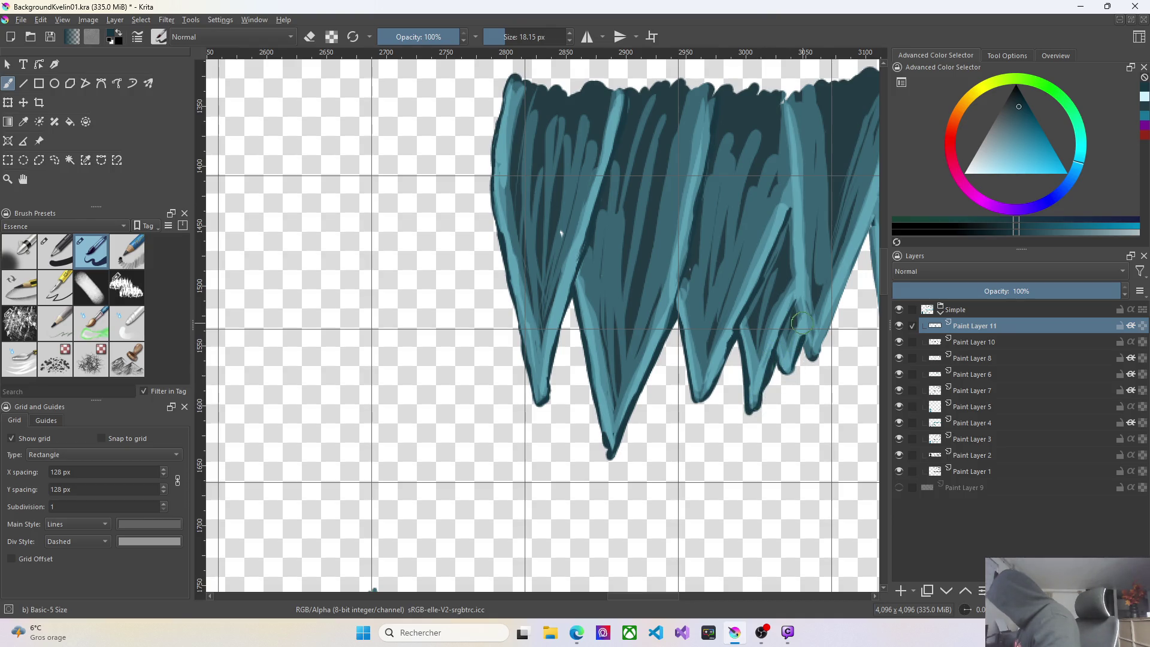
left_click_drag(781, 103, 791, 209)
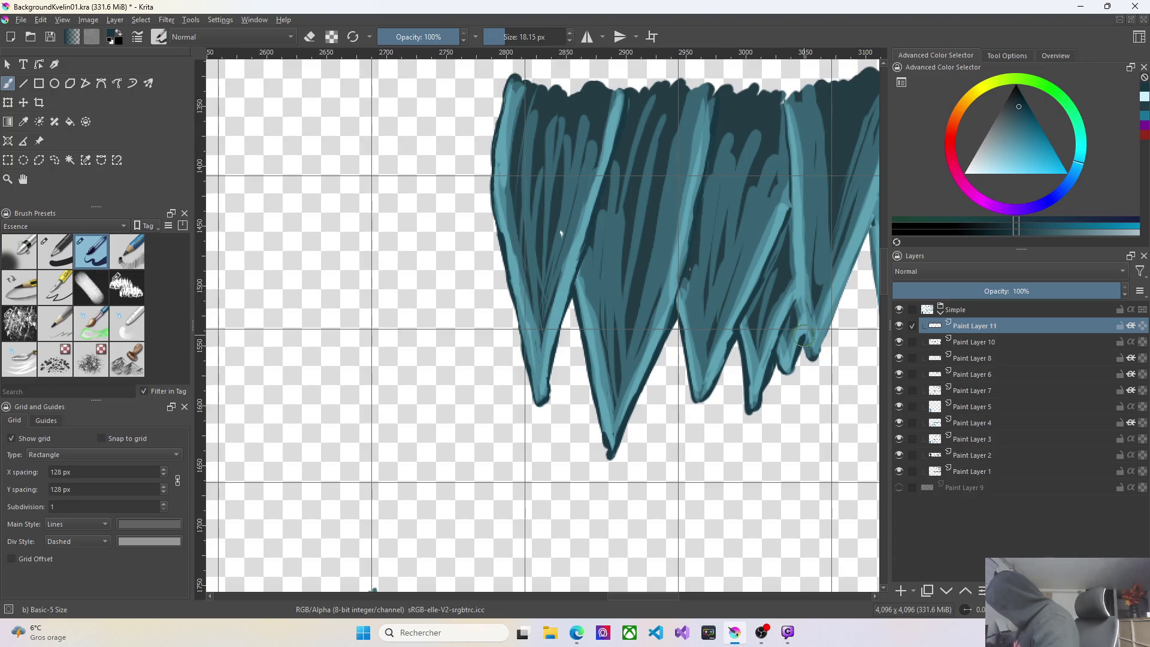
left_click_drag(794, 286, 797, 316)
left_click_drag(792, 196, 809, 353)
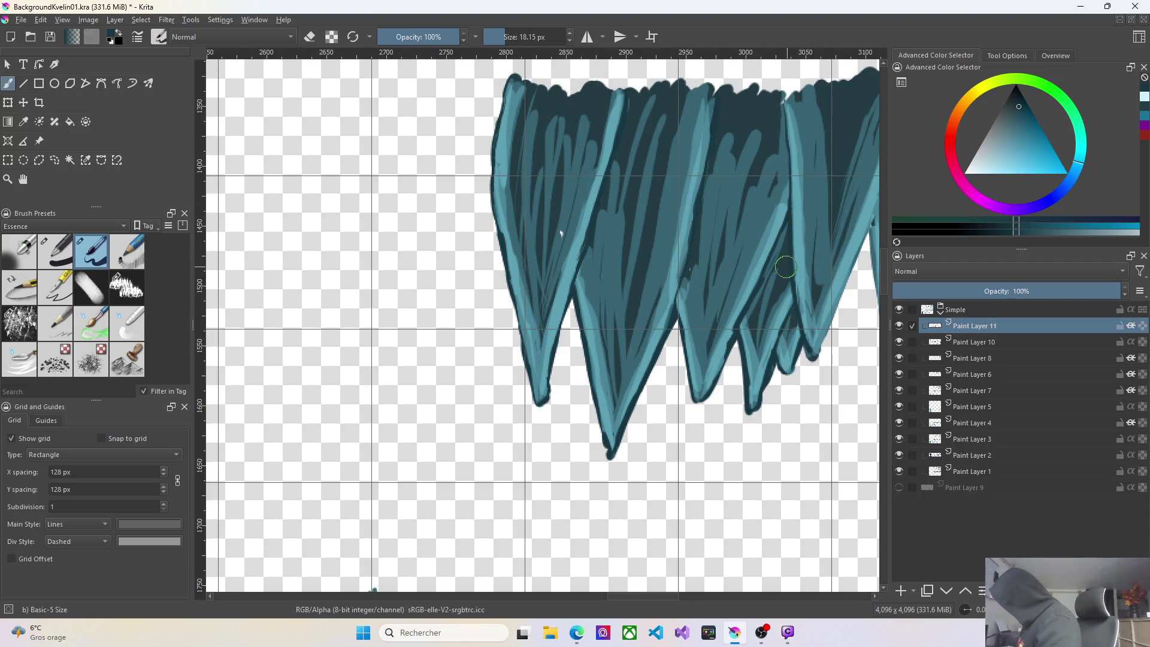
Darken both edges of the stalactite to its tip and the right spike's light band.
scroll(786, 267, "down", 3)
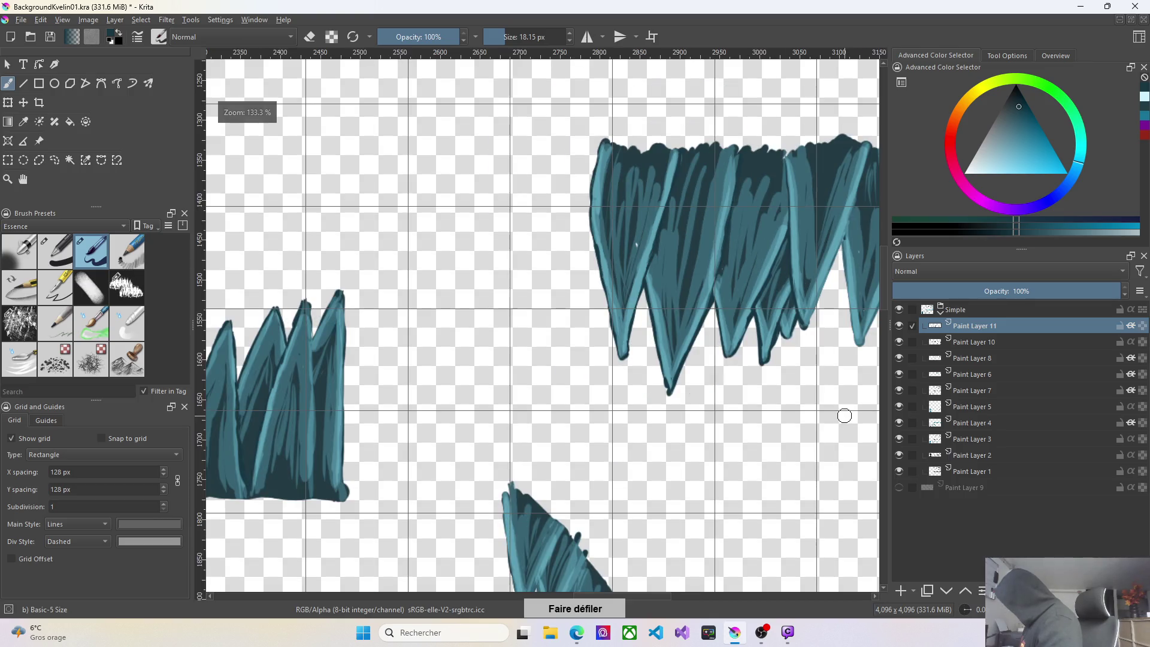
scroll(774, 328, "up", 3)
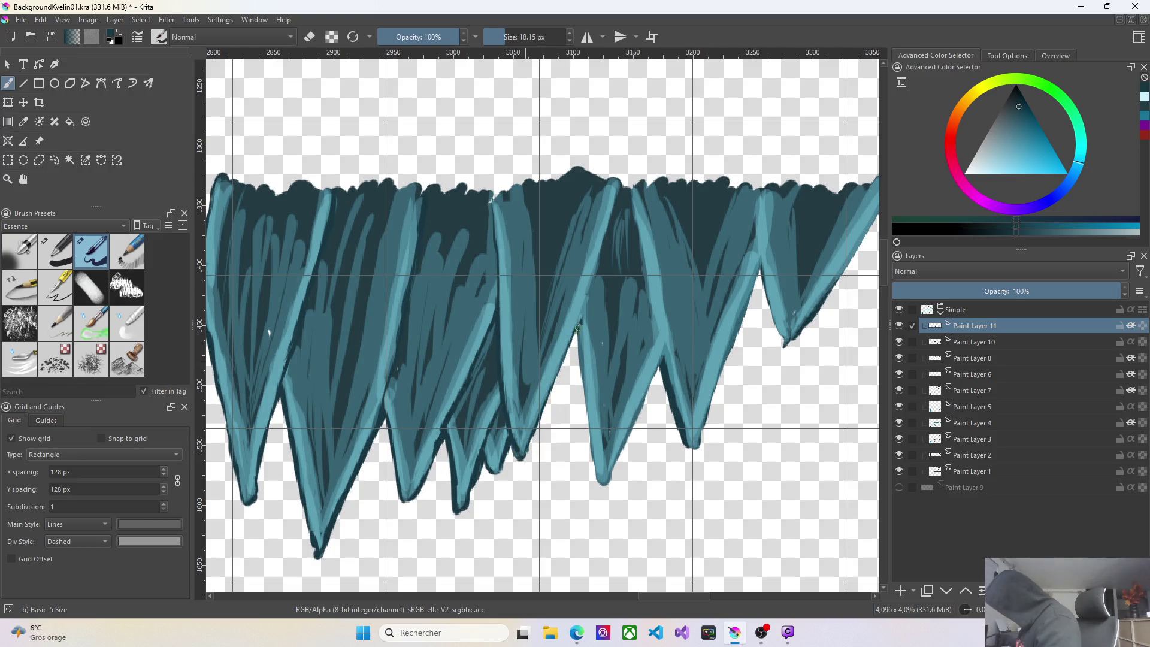
mouse_move(626, 182)
left_mouse_down()
mouse_move(573, 324)
mouse_move(583, 397)
left_mouse_up()
mouse_move(586, 453)
left_mouse_down()
mouse_move(598, 478)
mouse_move(582, 370)
left_mouse_up()
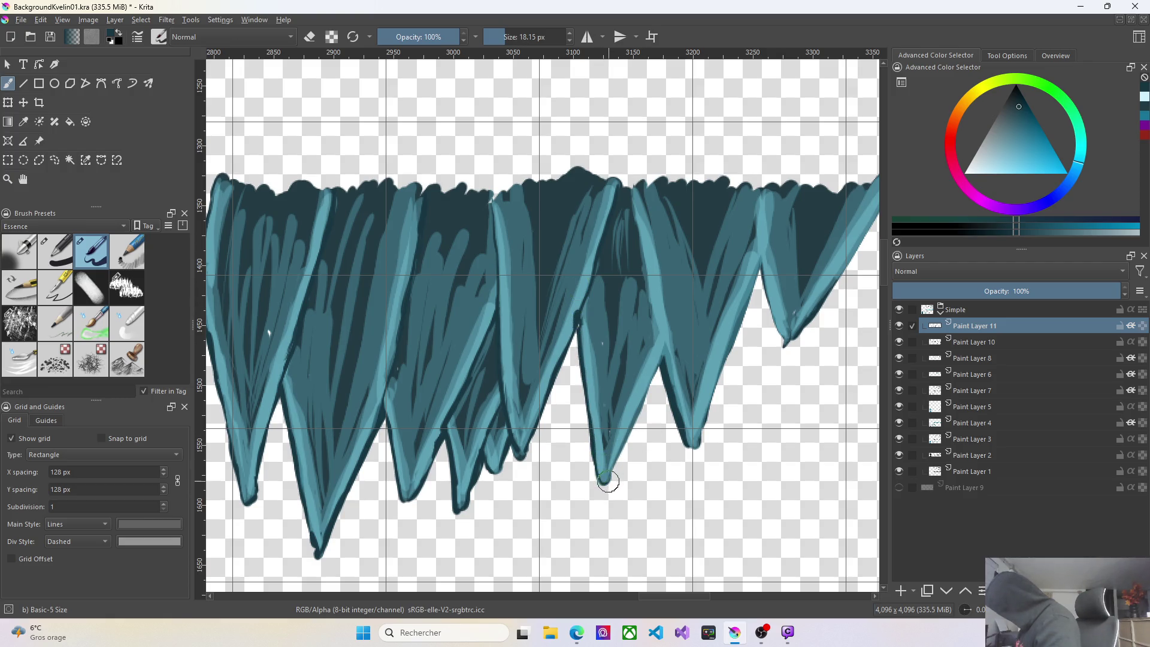
left_click_drag(608, 481, 662, 360)
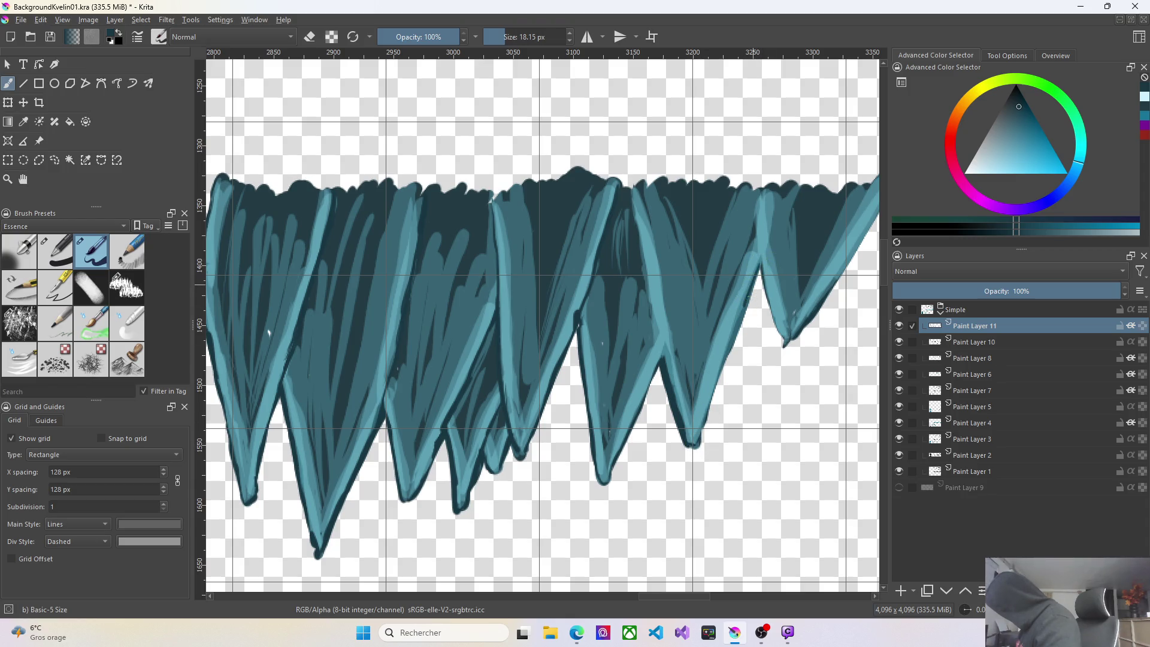
left_click_drag(745, 303, 703, 439)
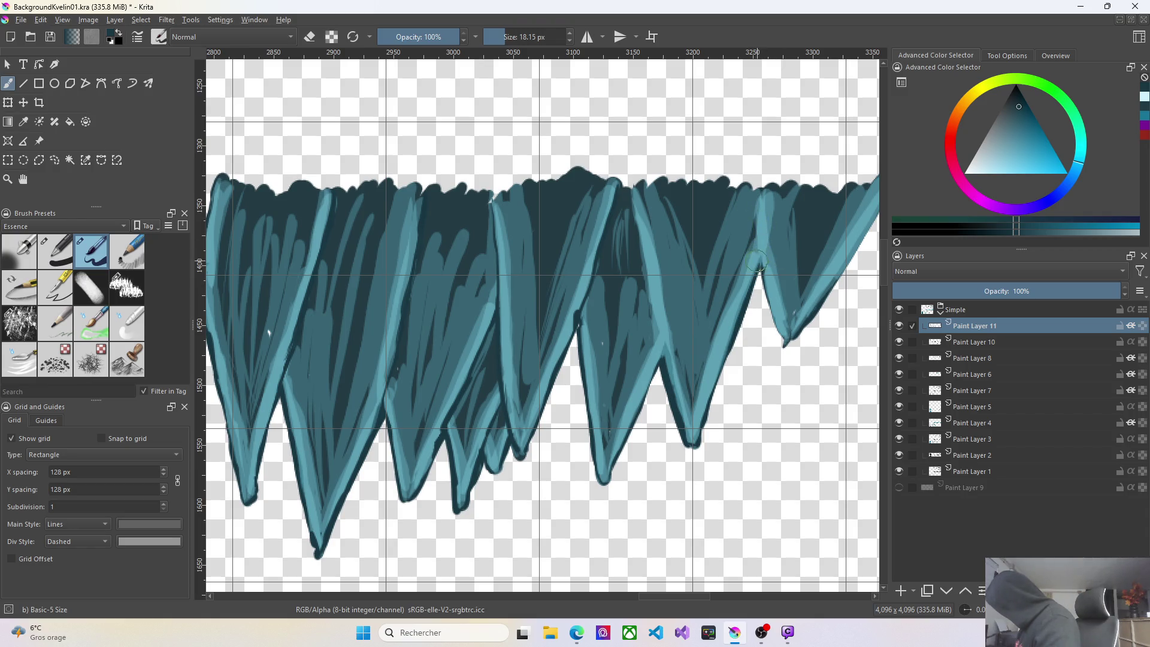
left_click_drag(774, 189, 756, 274)
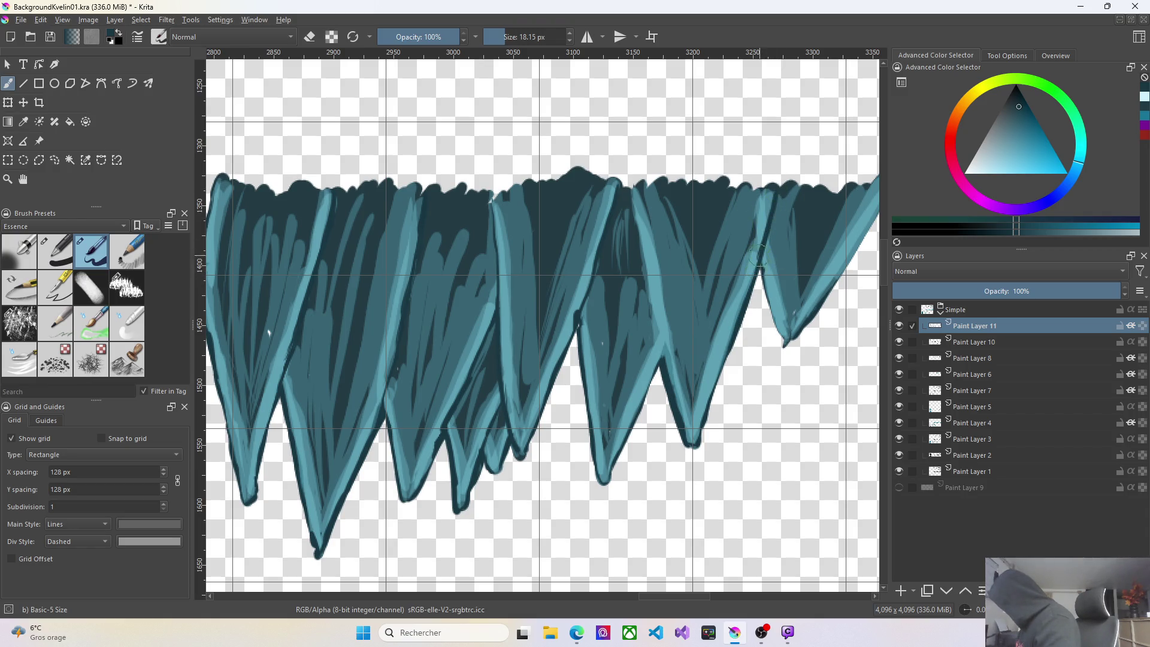
left_click_drag(771, 177, 759, 266)
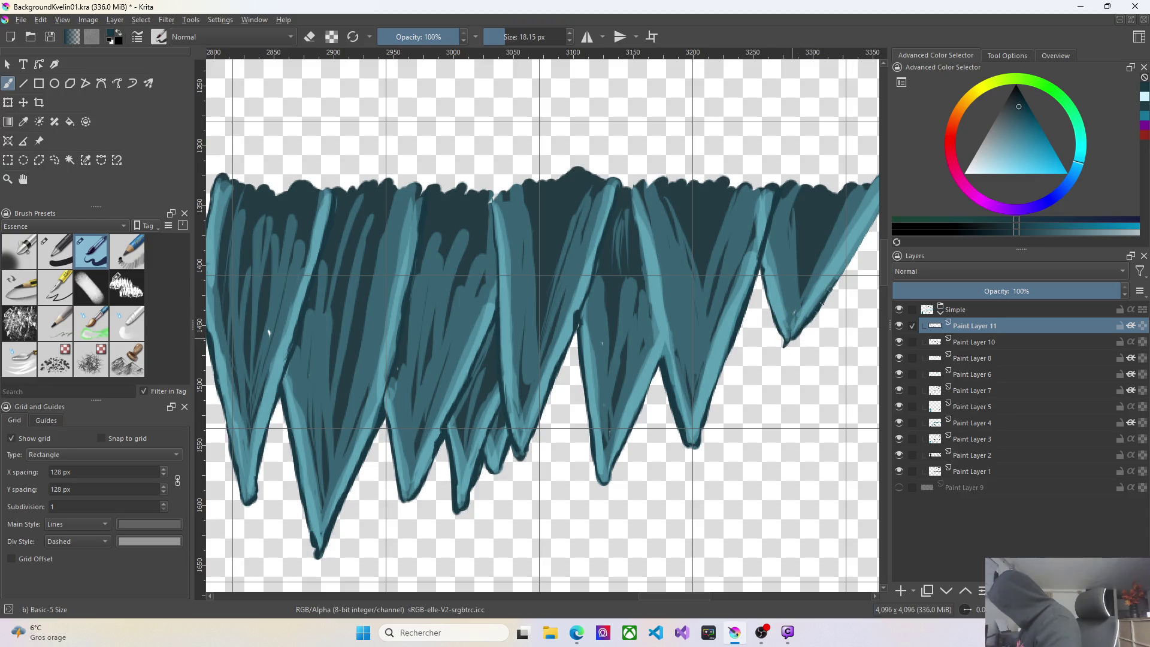
scroll(855, 265, "down", 2)
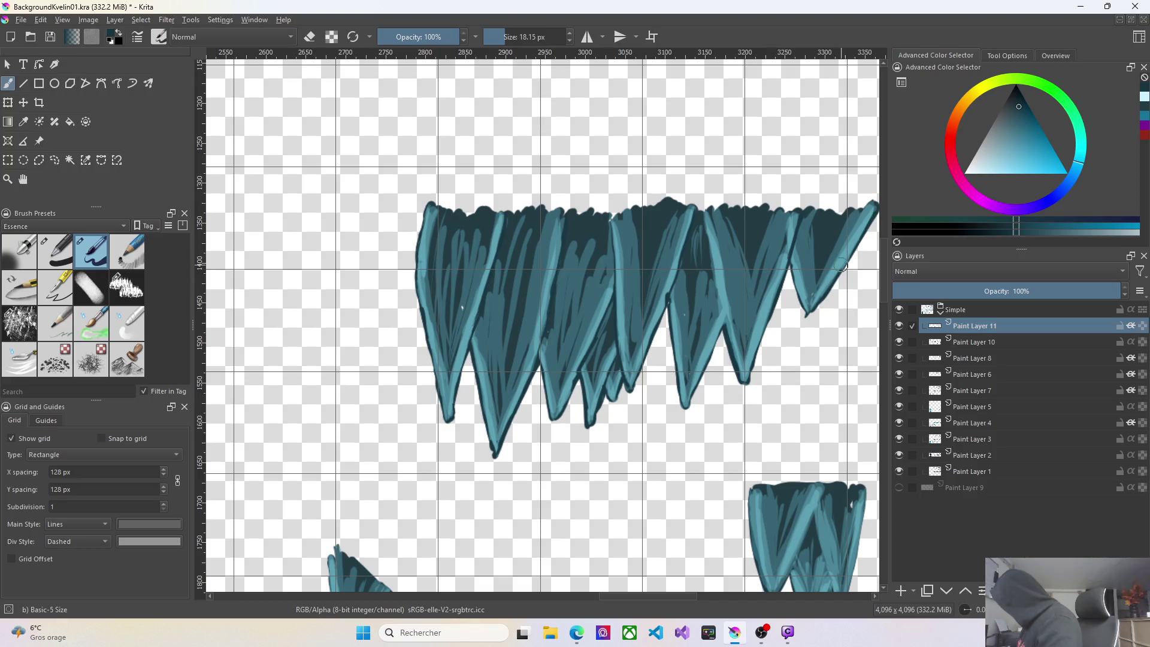
Add a dark vertical stroke on the spike, then move to the lower shapes.
left_click_drag(792, 241, 788, 215)
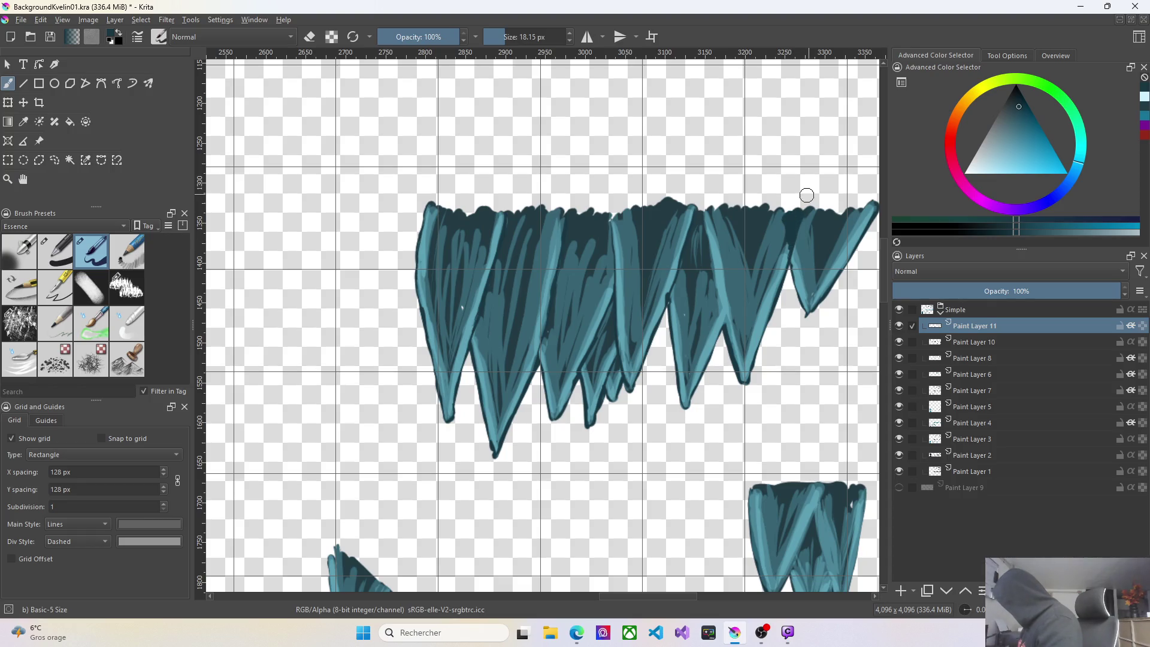
scroll(854, 535, "down", 1)
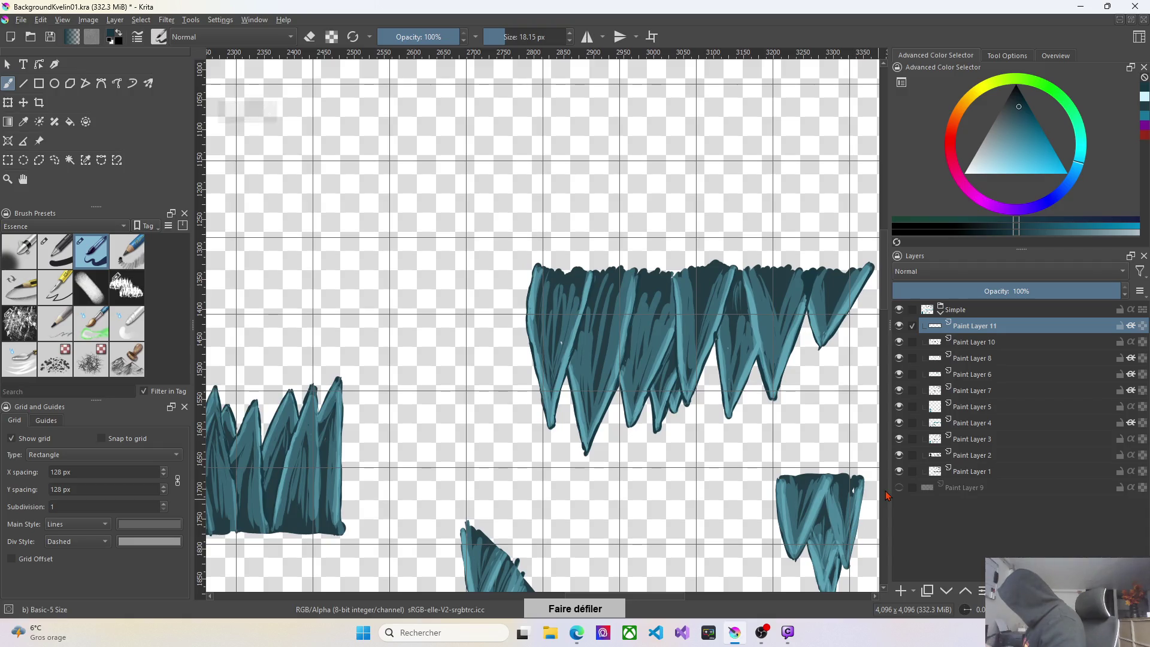
left_click_drag(887, 306, 887, 352)
scroll(841, 316, "up", 1)
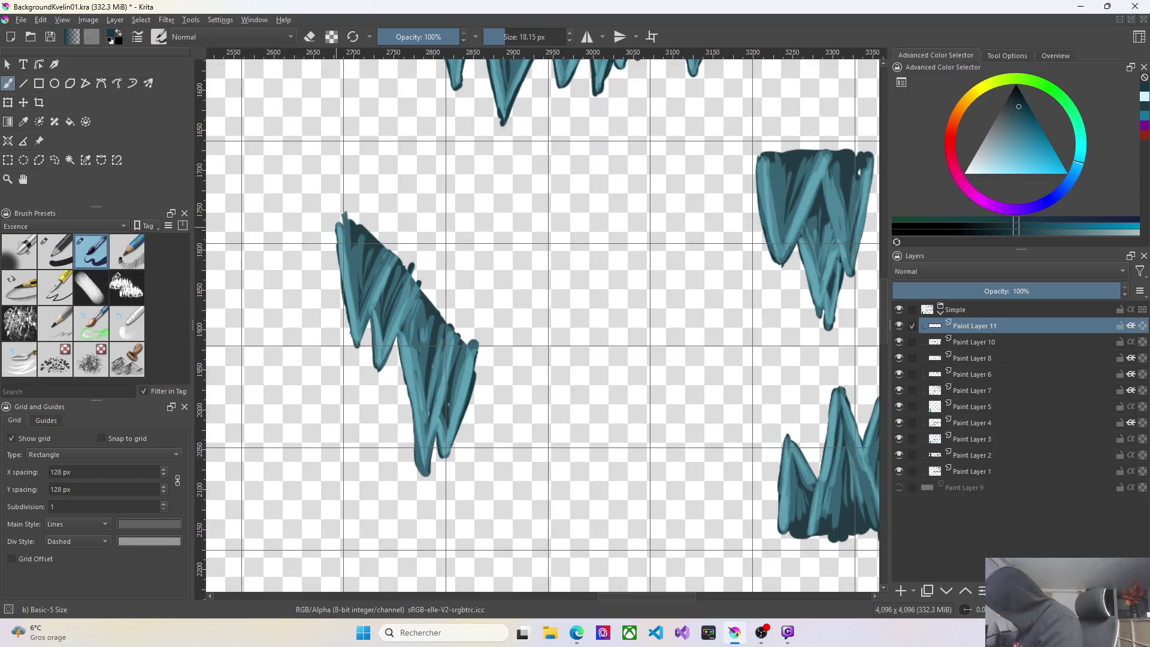
Darken the diagonal spike's left edge, fill the notch, repaint the bottom tip and cover the top-right diagonal.
left_click_drag(338, 276, 337, 226)
left_click_drag(372, 325, 370, 321)
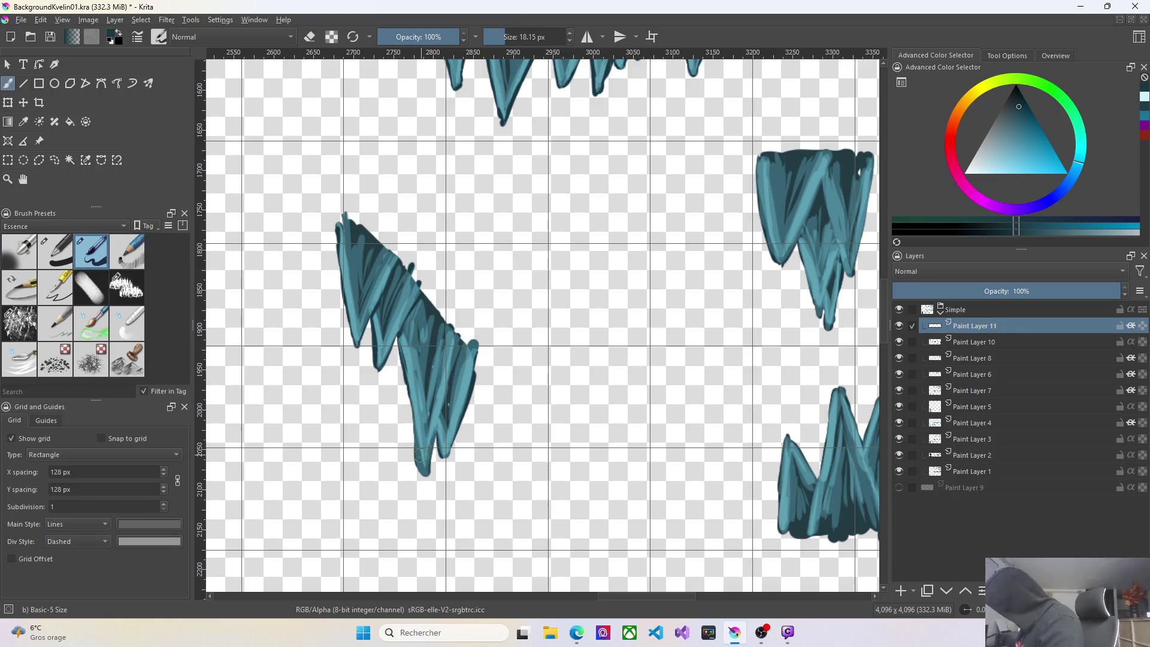
left_click_drag(418, 473, 410, 402)
mouse_move(430, 469)
left_mouse_down()
mouse_move(435, 428)
mouse_move(466, 413)
mouse_move(455, 330)
left_mouse_up()
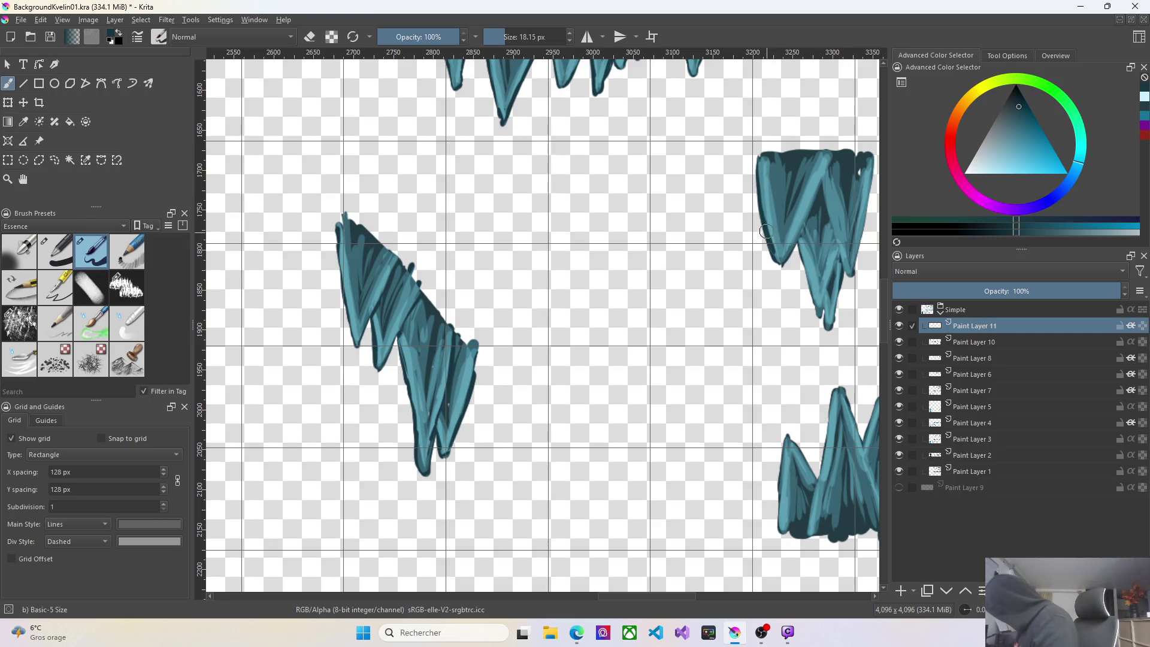
left_click_drag(827, 158, 790, 255)
Darken a patch and the upper-right and right edges of the right spike.
right_click(801, 229)
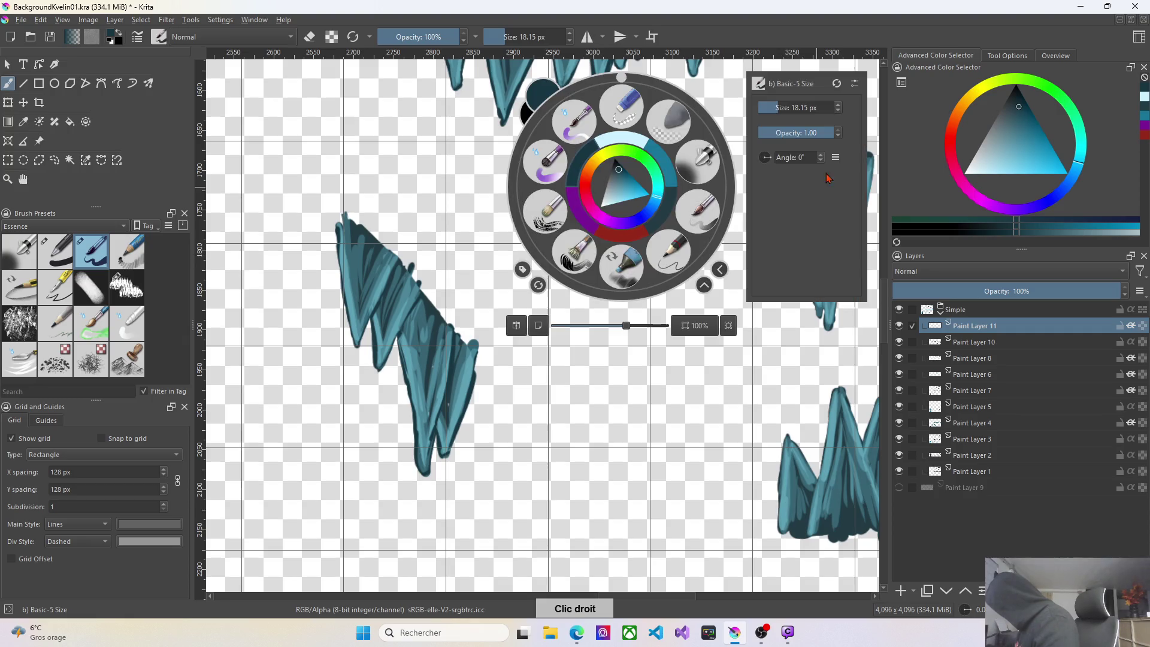
left_click(704, 374)
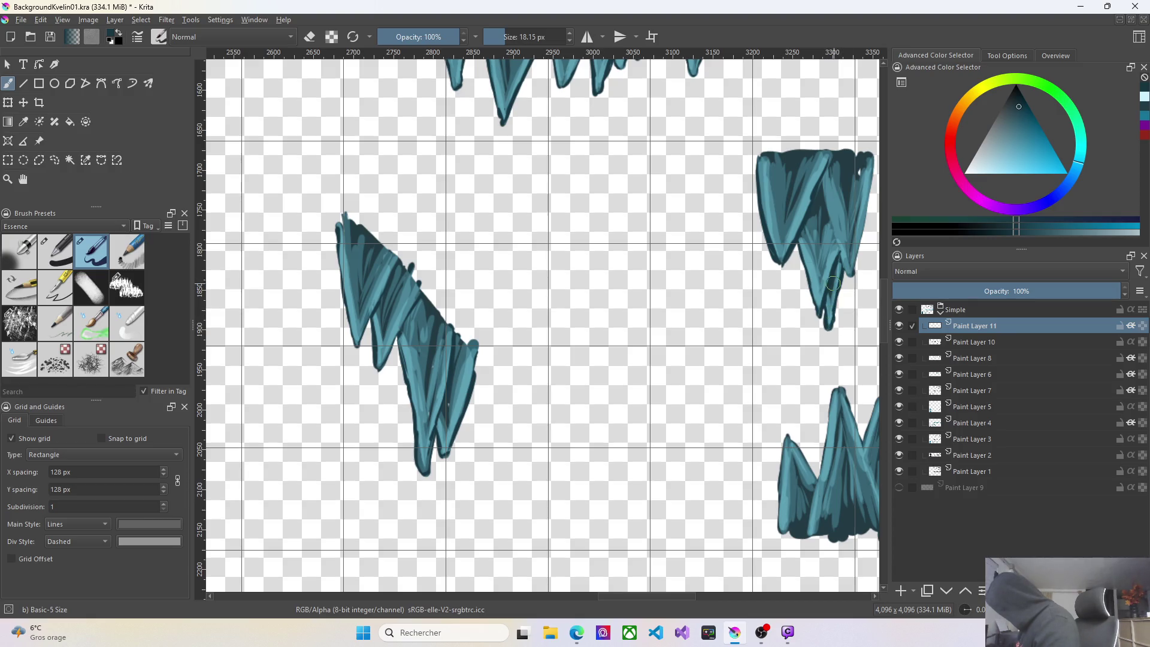
left_click_drag(826, 210, 833, 223)
left_click_drag(870, 180, 871, 157)
left_click_drag(852, 273, 865, 216)
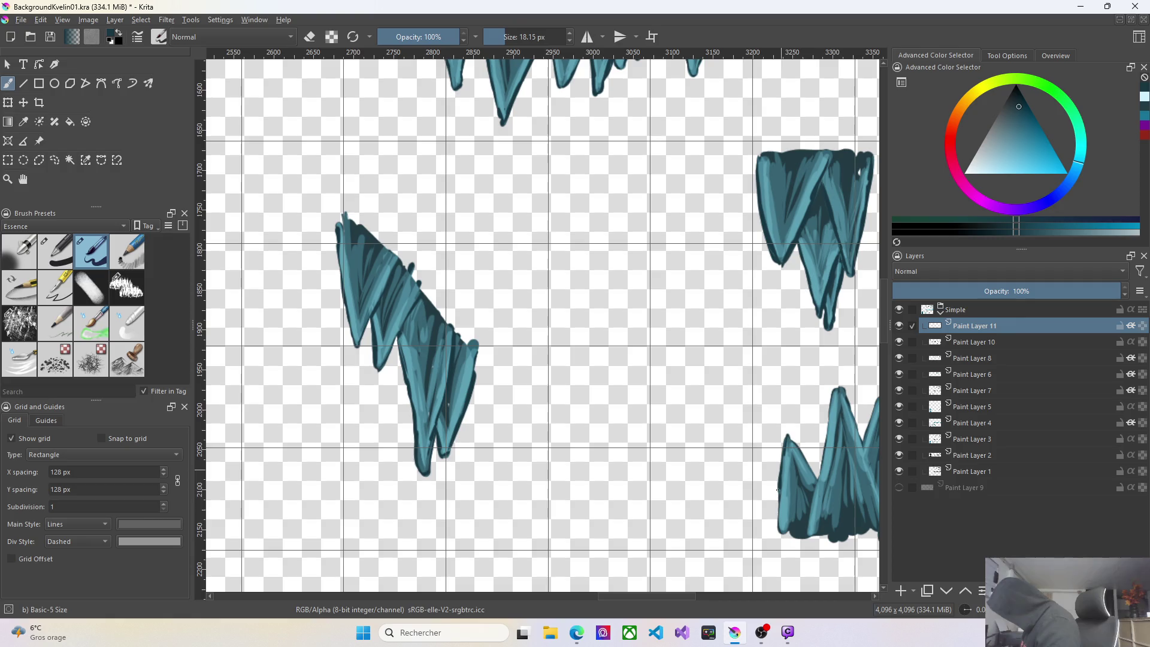
Darken the lower-right spike's left edge, undoing a faint extra stroke.
left_click_drag(780, 492, 781, 510)
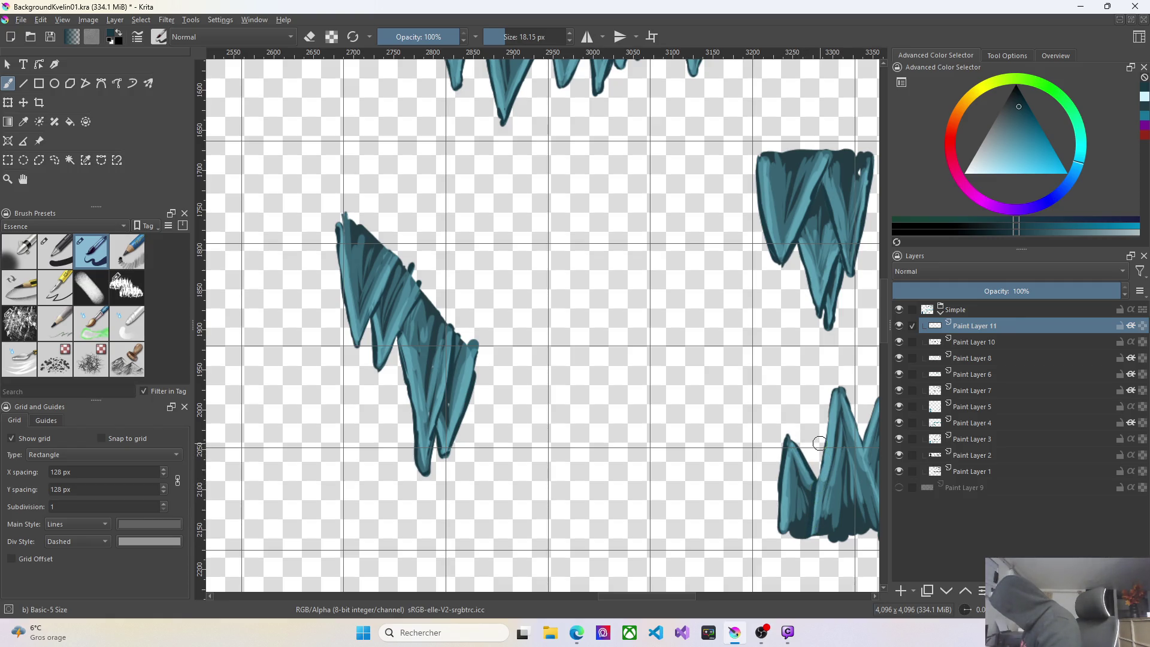
mouse_move(826, 422)
left_mouse_down()
mouse_move(821, 462)
mouse_move(835, 391)
mouse_move(827, 435)
left_mouse_up()
key("ctrl+z")
key("ctrl+z")
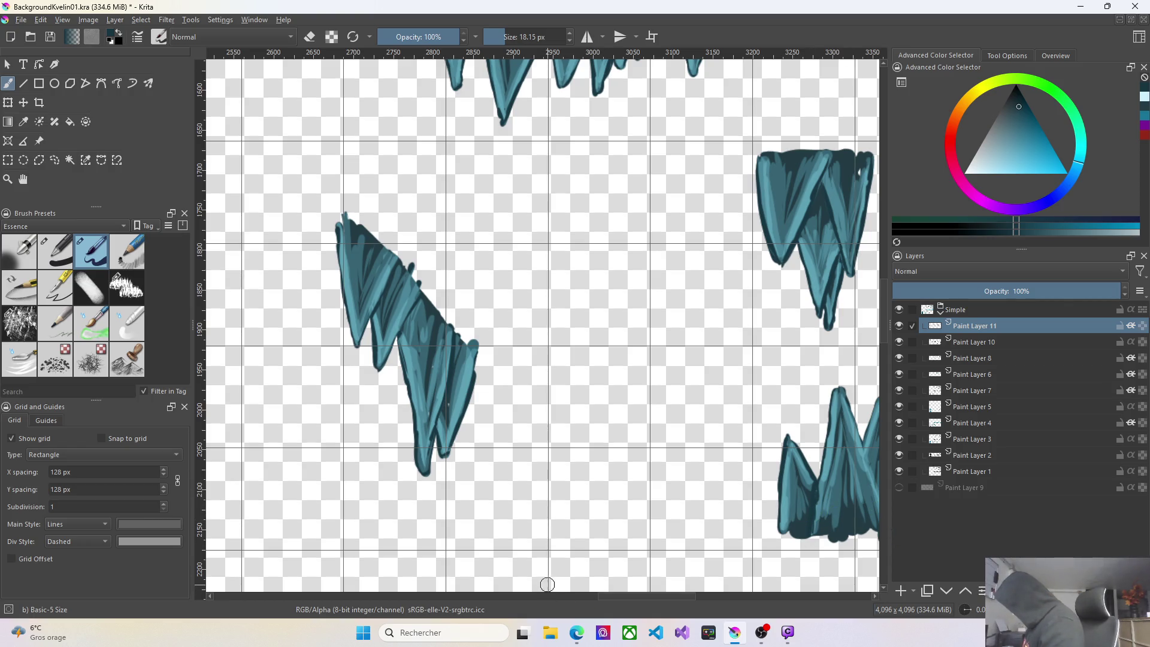
left_click_drag(651, 597, 552, 601)
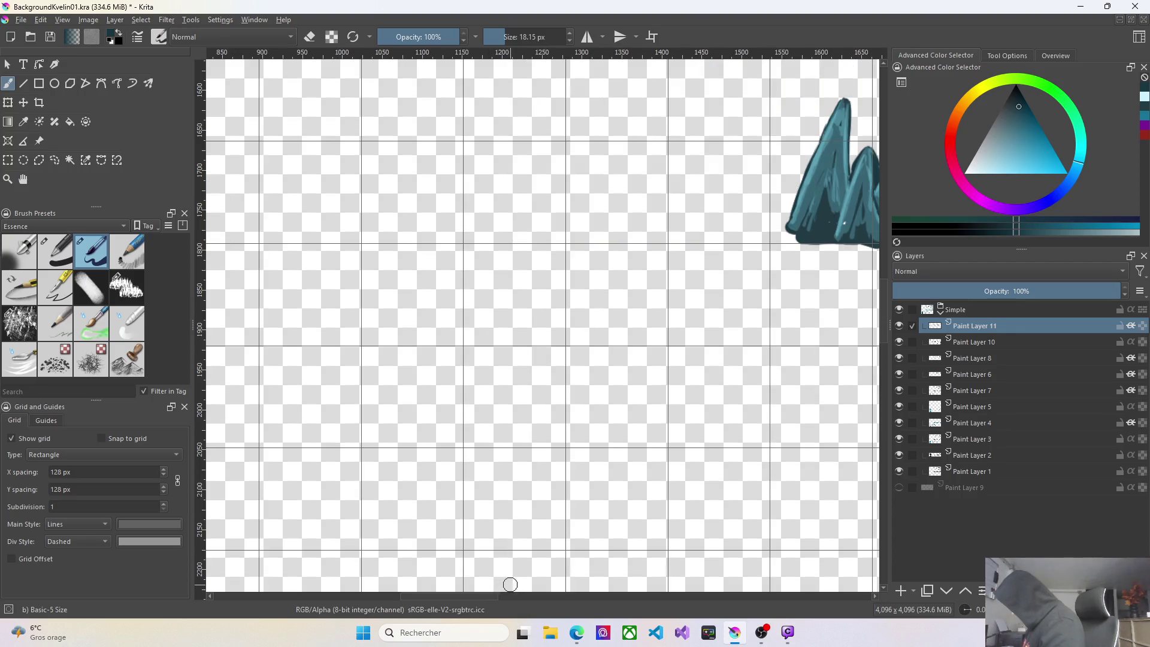
Repaint and extend the small spike, then repaint the left spike's inner edge and body.
scroll(790, 346, "down", 6)
scroll(790, 347, "up", 6)
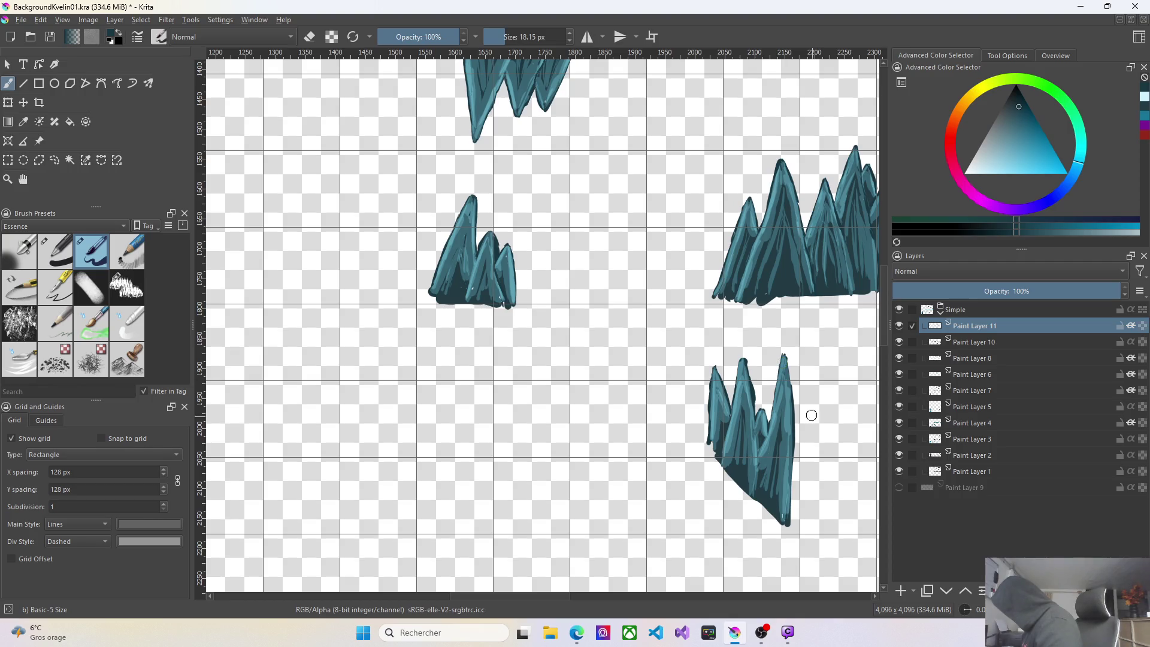
scroll(786, 400, "up", 3)
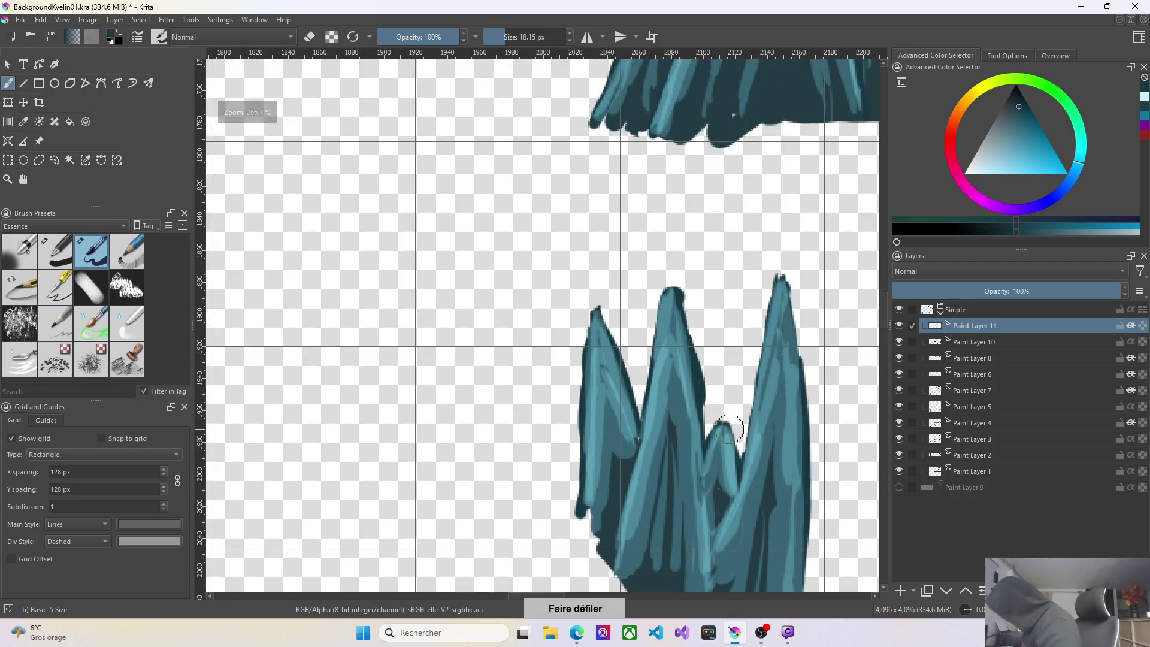
mouse_move(730, 428)
left_mouse_down()
mouse_move(728, 446)
mouse_move(722, 419)
left_mouse_up()
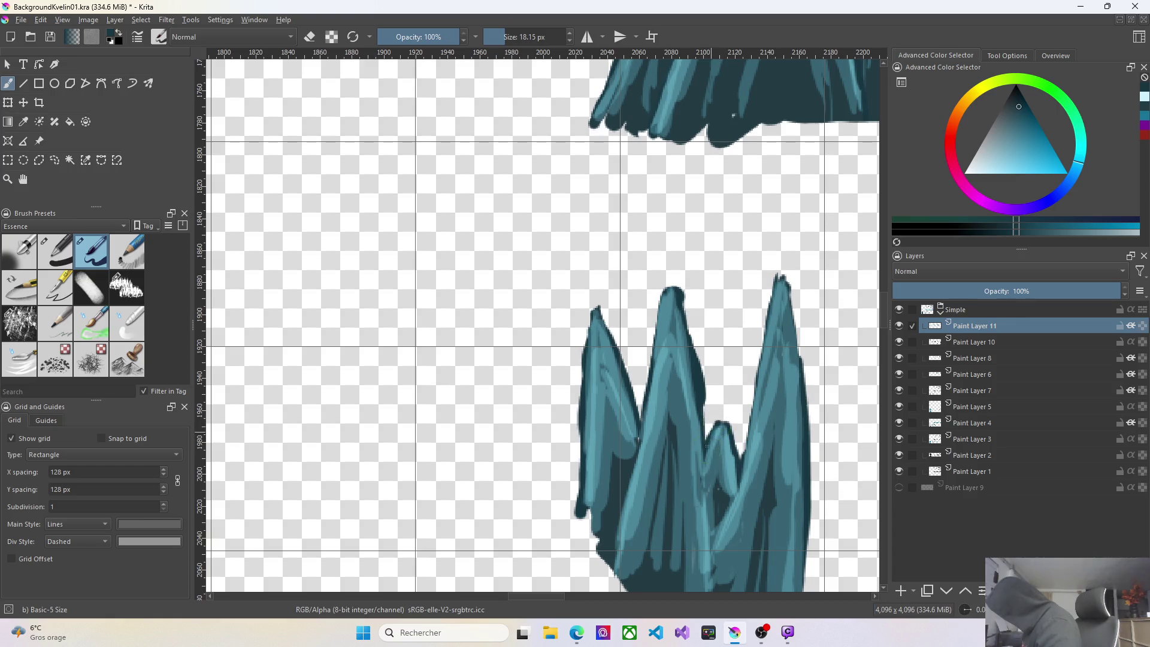
left_click_drag(713, 459, 717, 565)
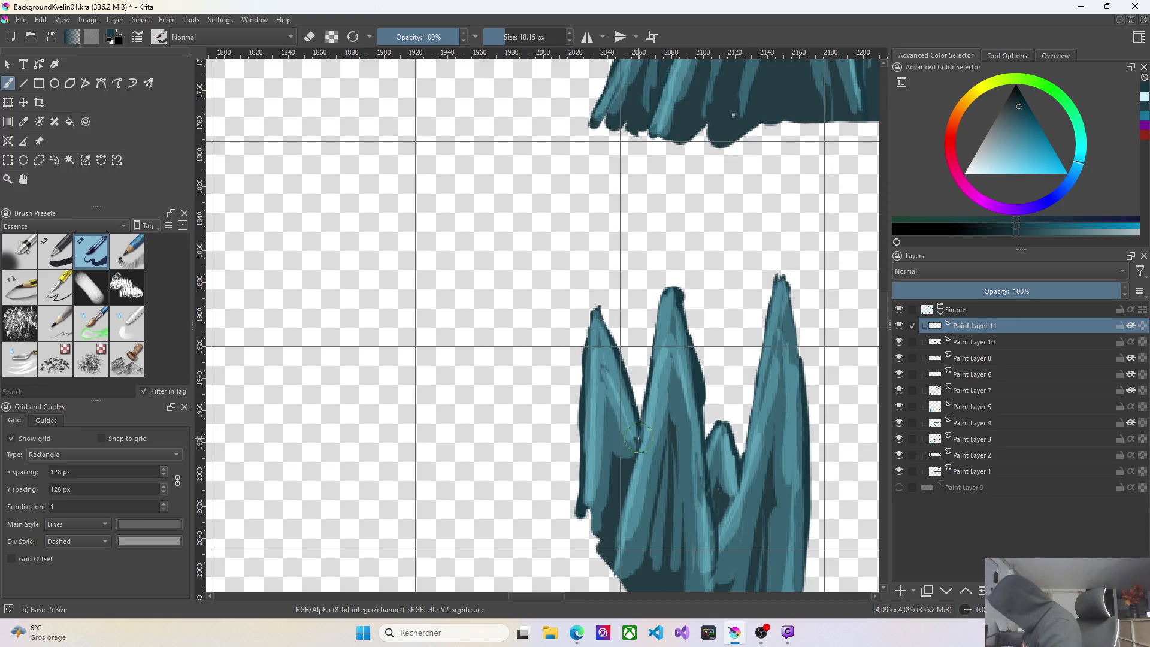
left_click_drag(637, 446, 605, 573)
left_click_drag(620, 524, 608, 575)
left_click_drag(624, 503, 612, 549)
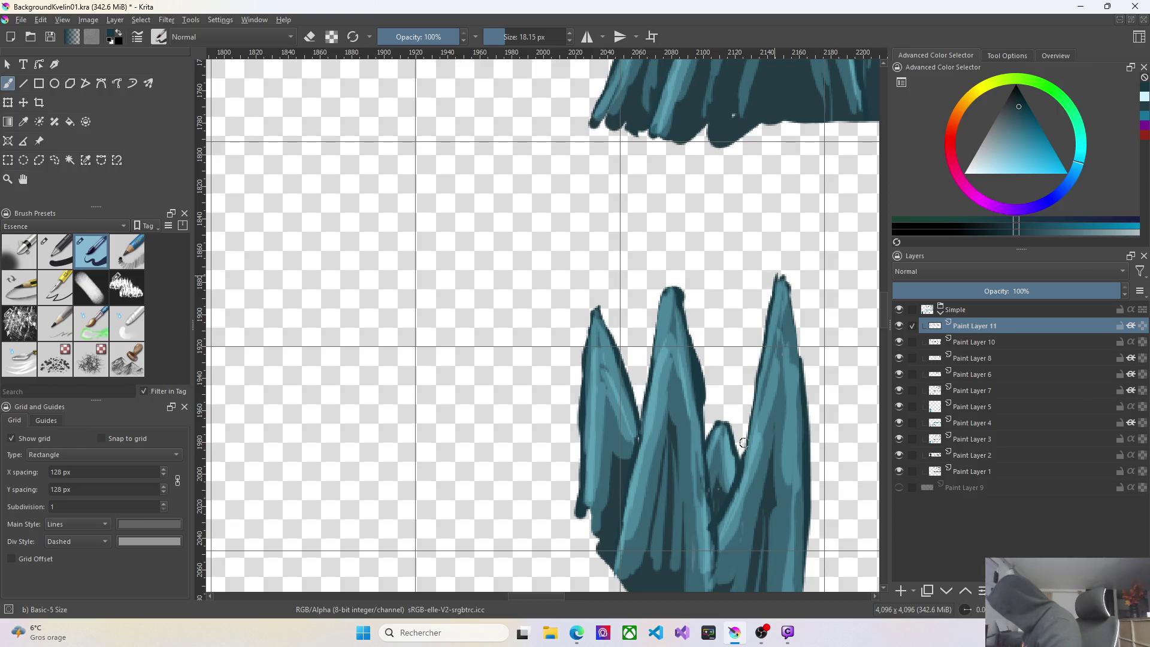
Paint a dark teal outline down the rock cluster's right edge to the bottom tip.
left_click_drag(746, 443, 747, 387)
key("ctrl+z")
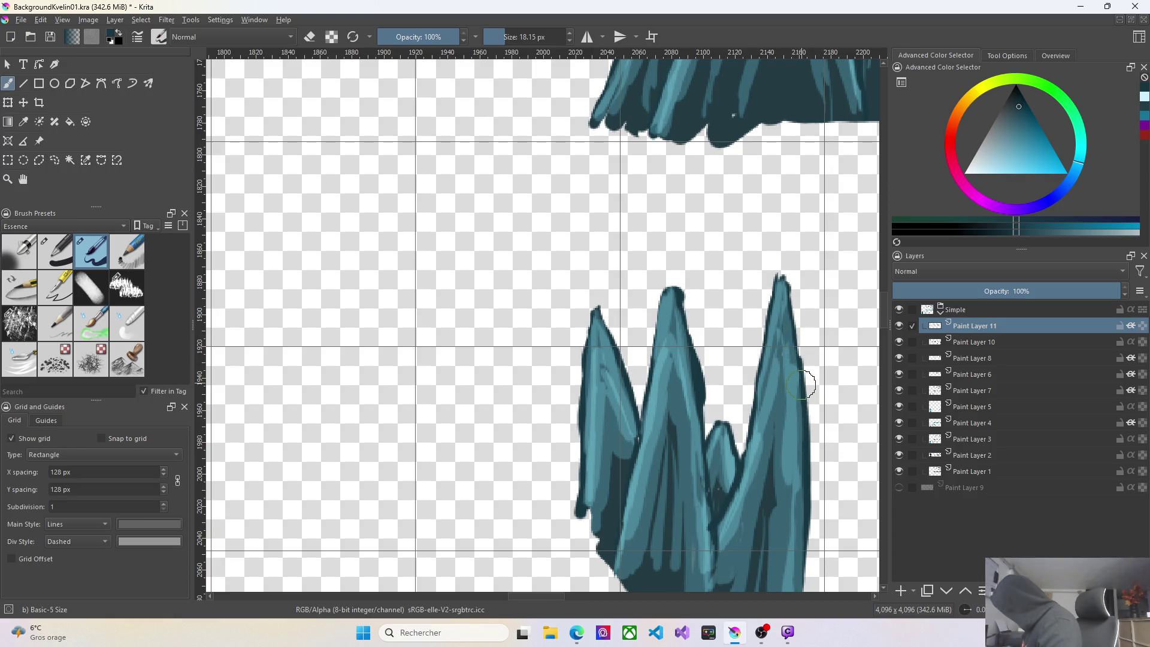
left_click_drag(887, 320, 886, 334)
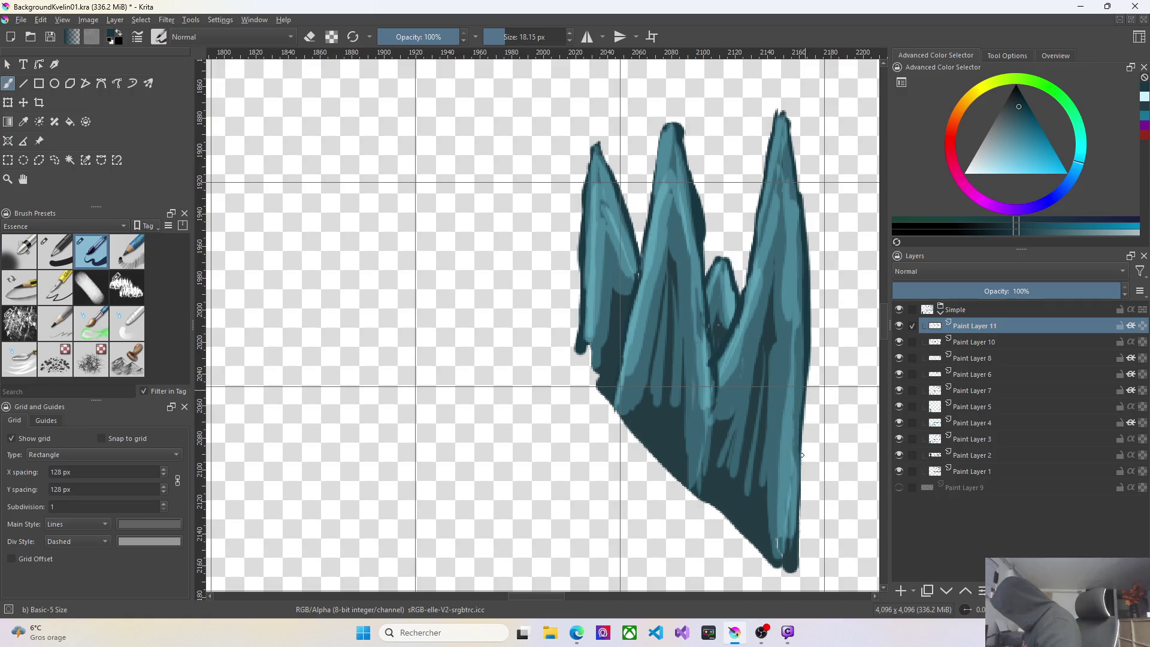
left_click_drag(803, 458, 791, 560)
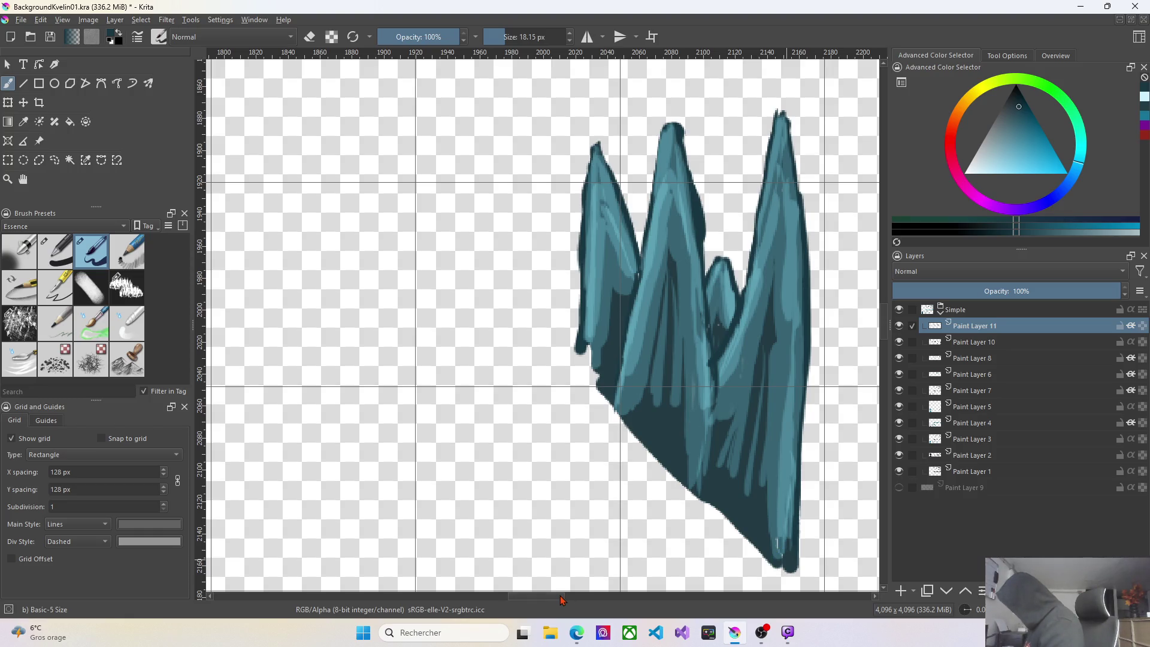
mouse_move(561, 599)
left_mouse_down()
mouse_move(618, 604)
mouse_move(564, 602)
left_mouse_up()
Darken the diagonal stalactite's left edge, lower tip and upper-right edge.
scroll(791, 316, "down", 3)
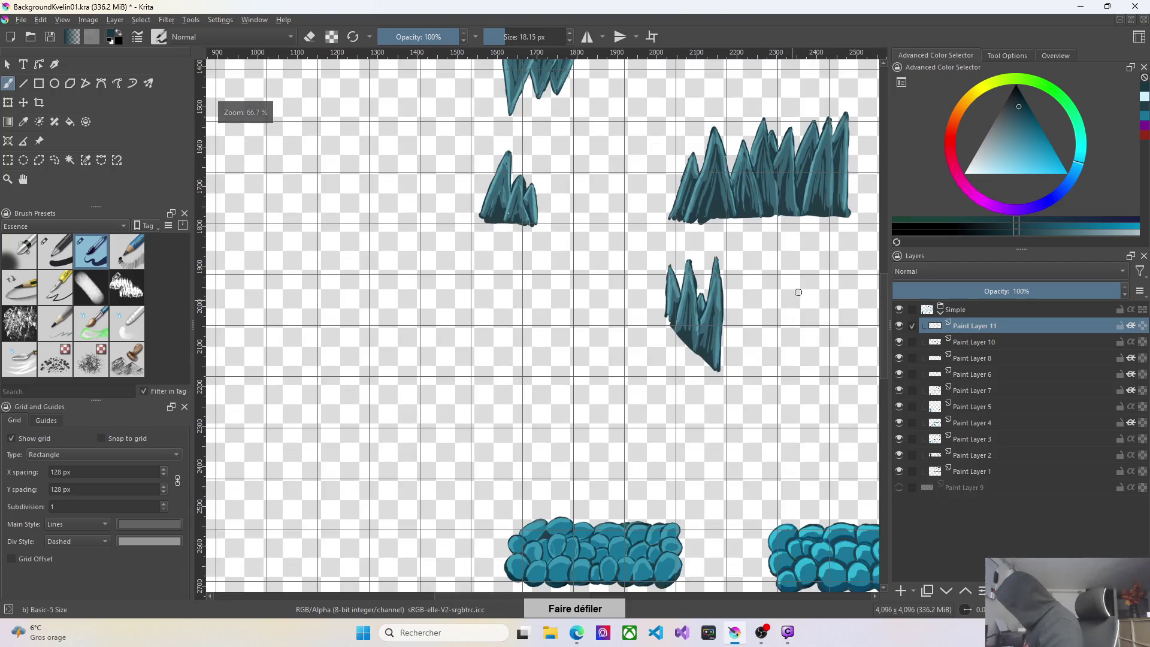
scroll(809, 284, "down", 2)
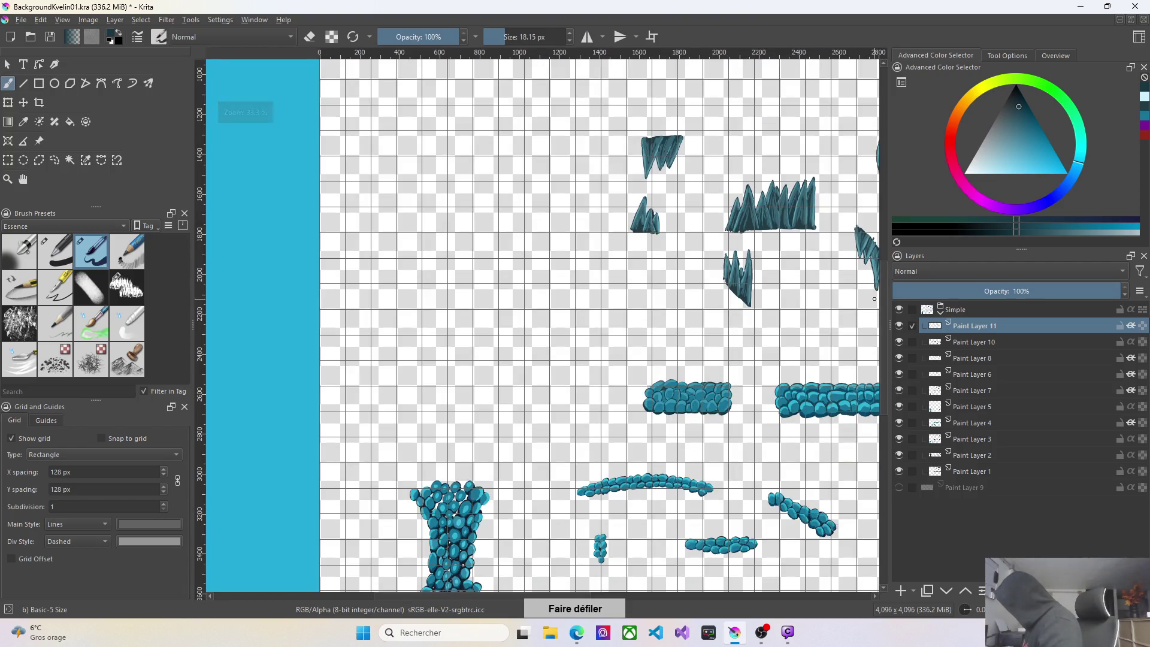
left_click_drag(547, 598, 640, 611)
scroll(545, 190, "down", 1)
scroll(545, 189, "up", 2)
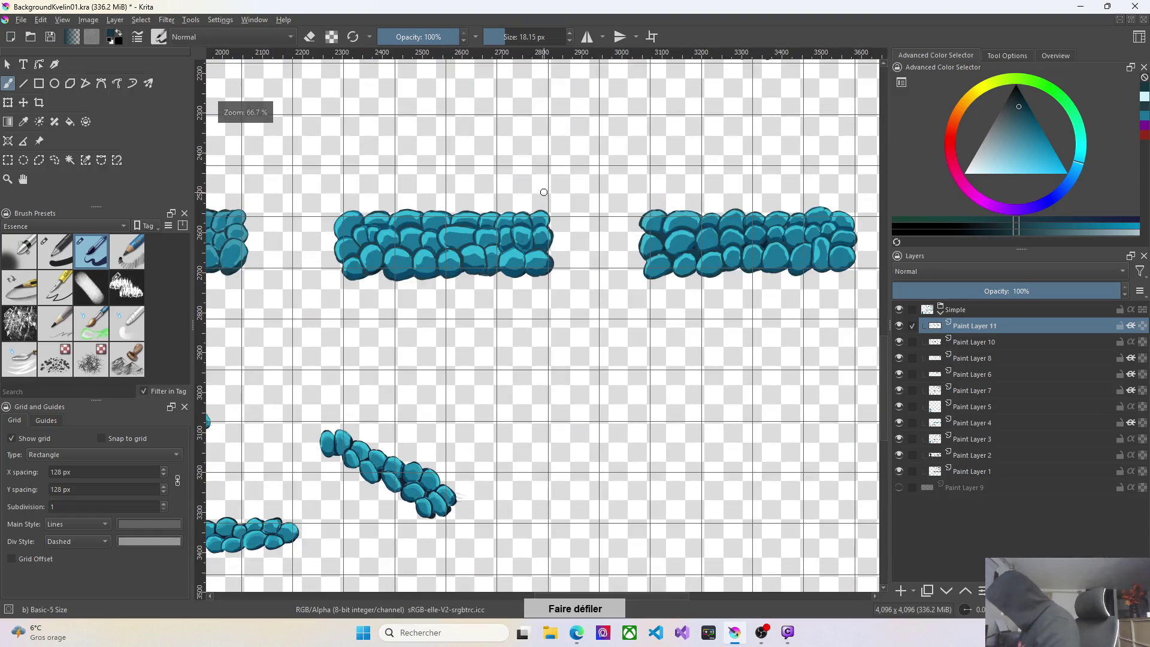
scroll(545, 189, "down", 4)
scroll(546, 189, "up", 1)
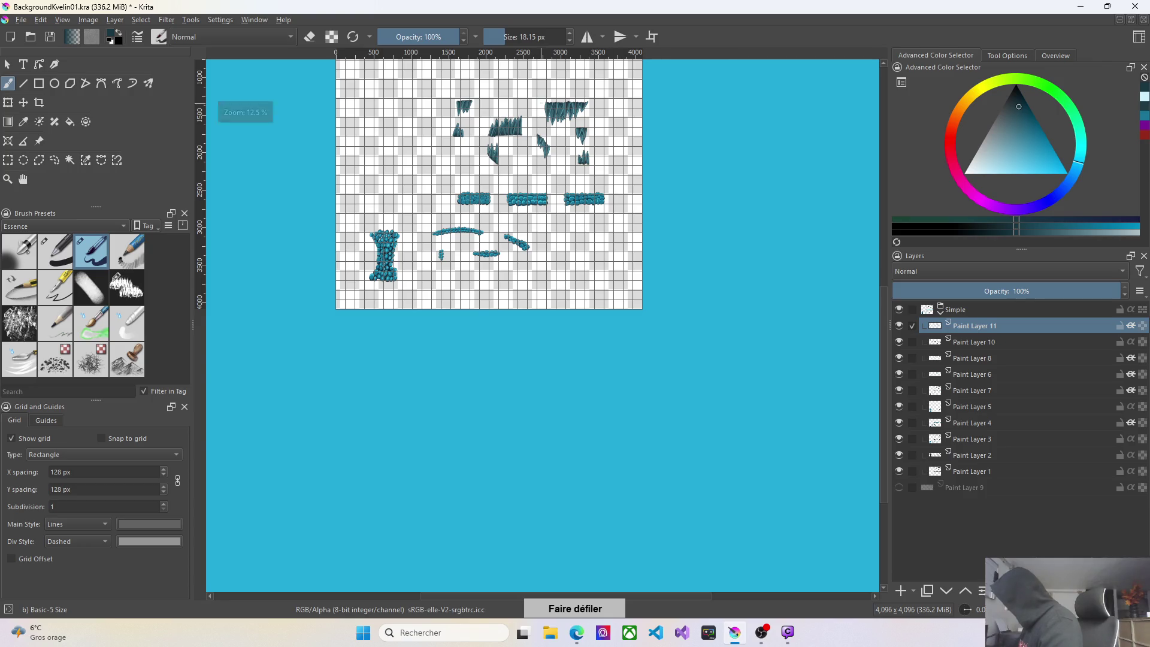
scroll(545, 189, "up", 3)
scroll(549, 161, "up", 2)
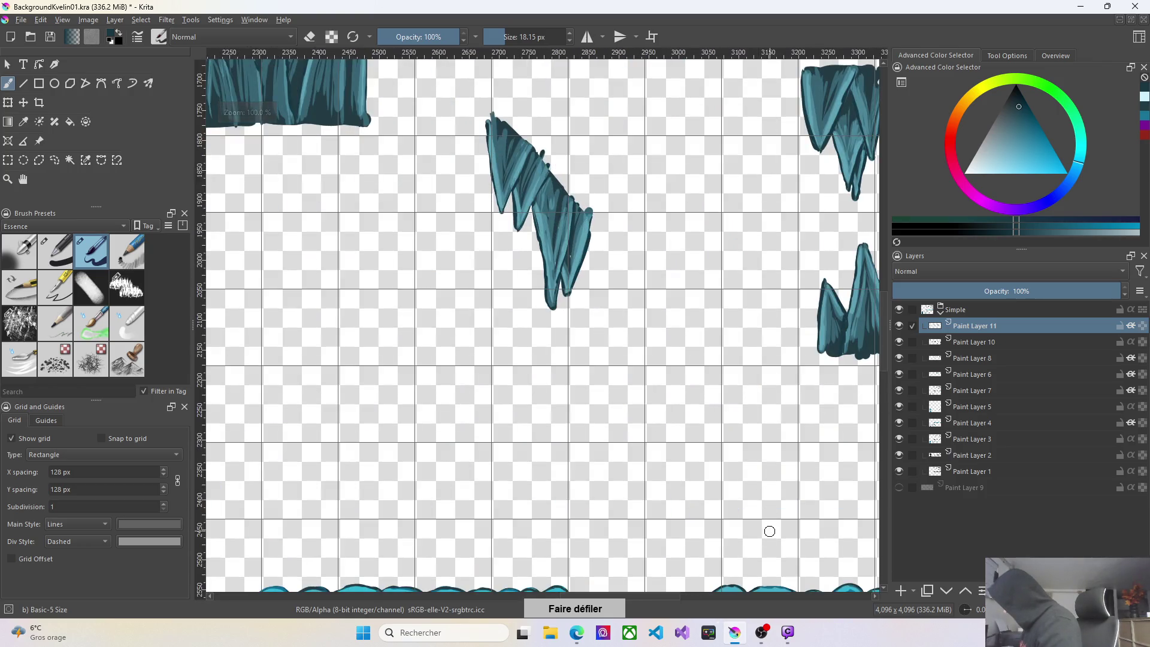
scroll(765, 532, "down", 2)
scroll(667, 352, "up", 2)
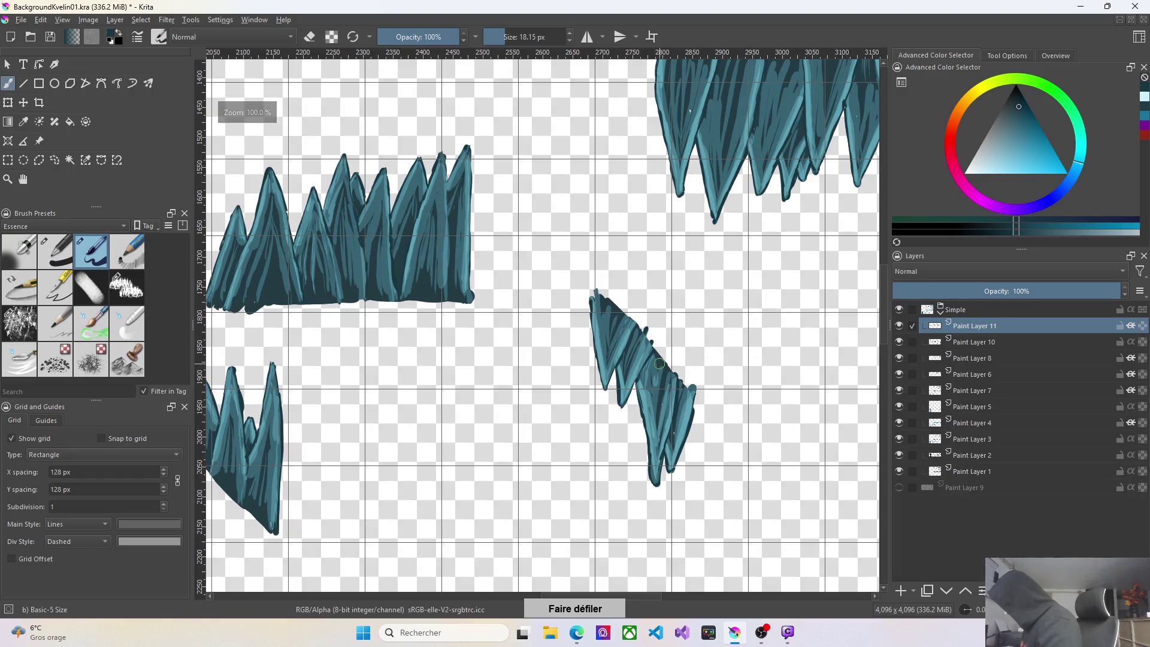
scroll(661, 365, "up", 1)
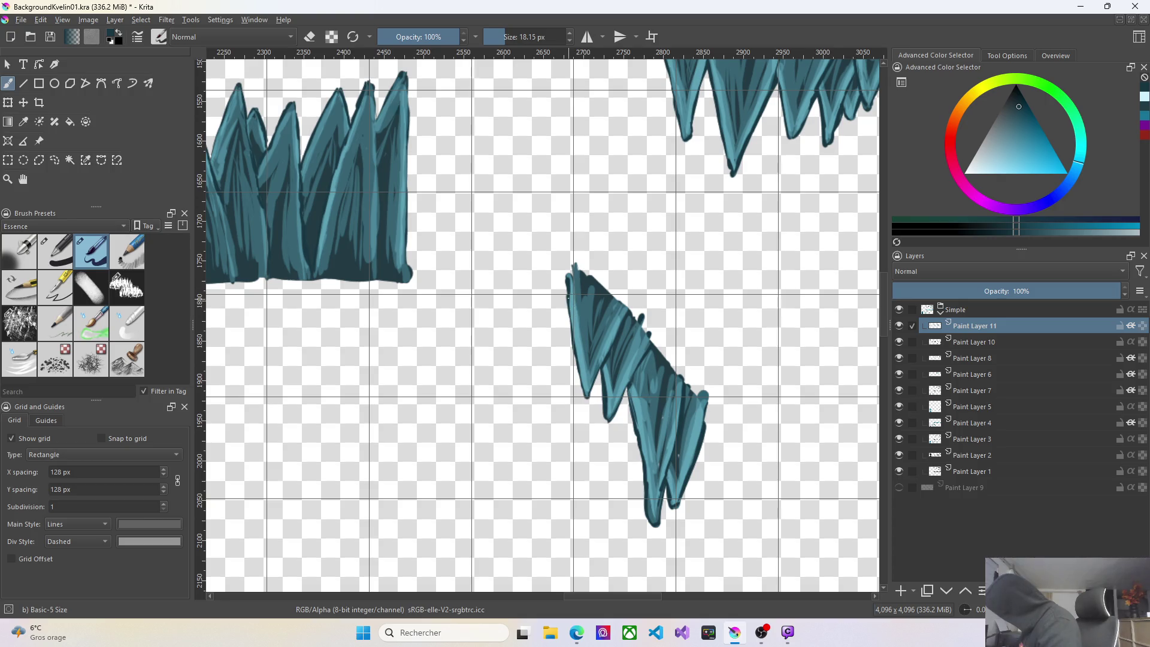
mouse_move(578, 359)
left_mouse_down()
mouse_move(586, 392)
mouse_move(596, 378)
left_mouse_up()
mouse_move(650, 520)
left_mouse_down()
mouse_move(662, 492)
mouse_move(676, 508)
mouse_move(688, 484)
mouse_move(711, 375)
left_mouse_up()
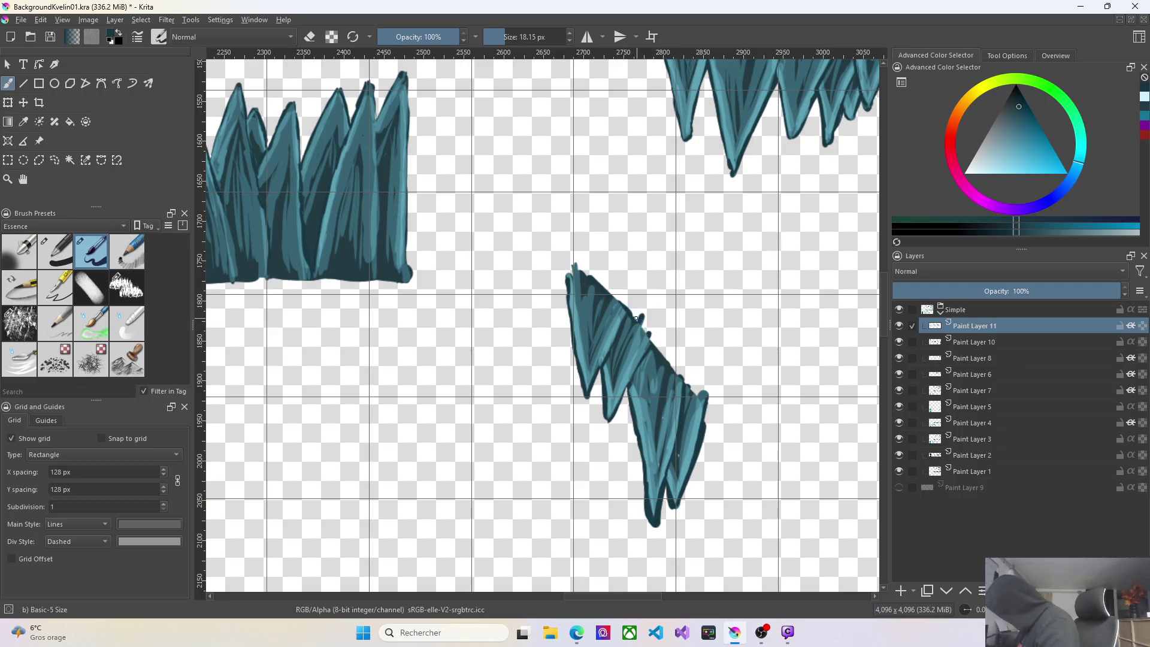
left_click_drag(647, 329, 707, 401)
Undo the unwanted stalactite strokes and add dark streaks to the upright spike cluster's tips.
right_click(706, 417)
key("ctrl+z")
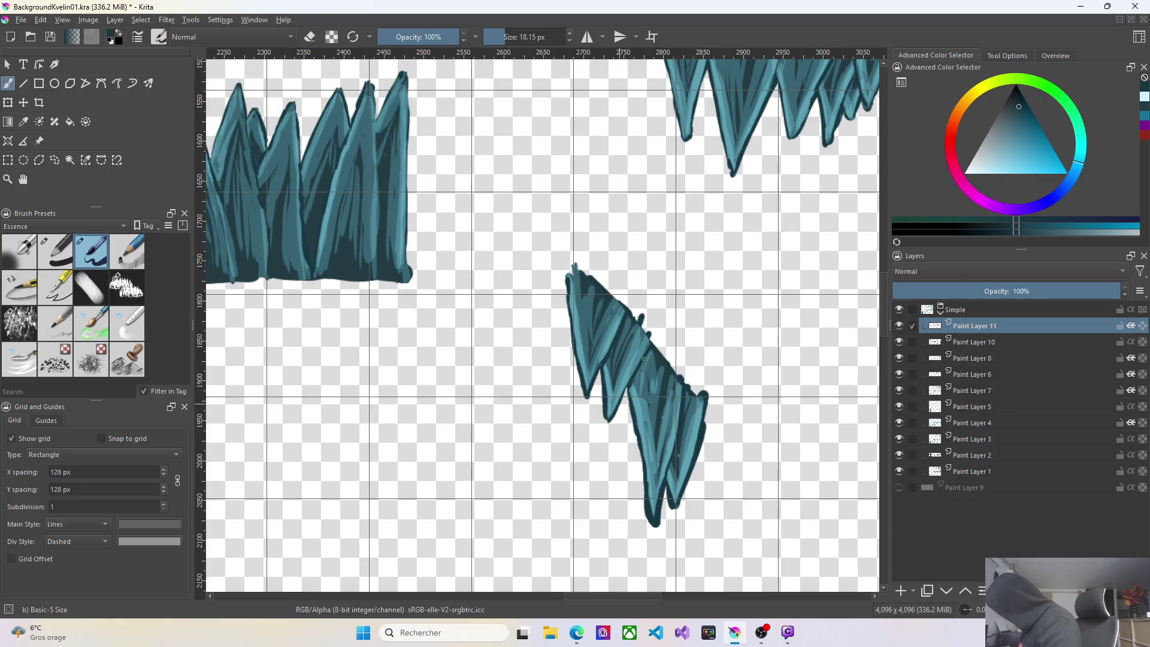
left_click_drag(644, 359, 645, 354)
key("ctrl+z")
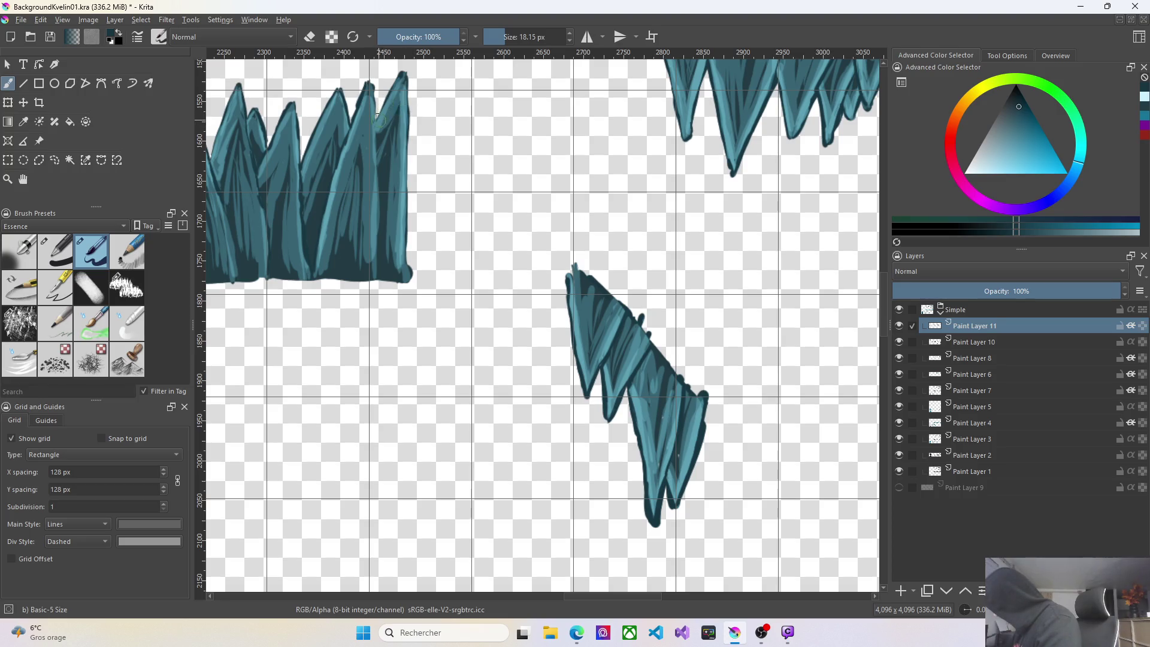
left_click_drag(378, 118, 375, 100)
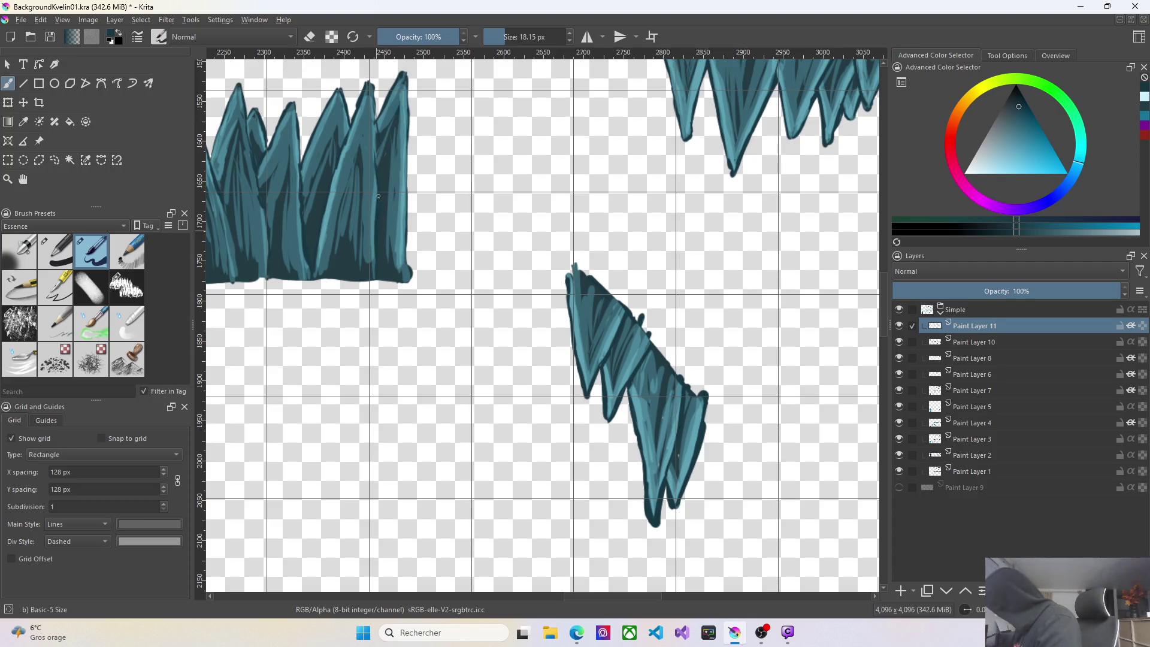
left_click_drag(375, 115, 374, 96)
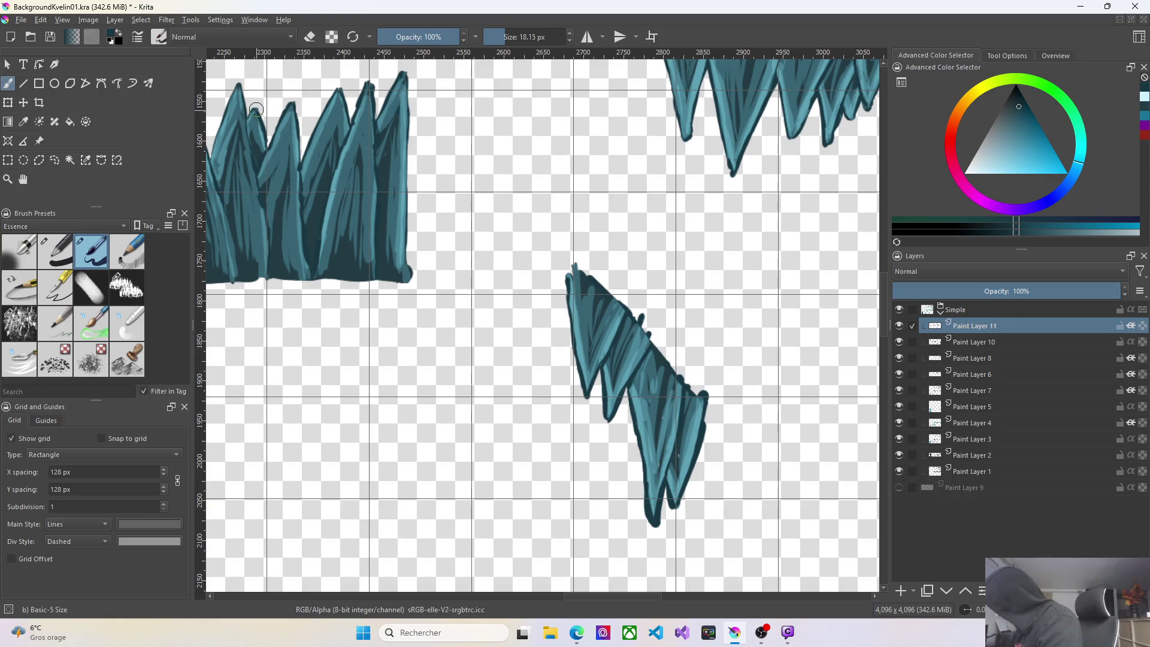
scroll(822, 470, "down", 2)
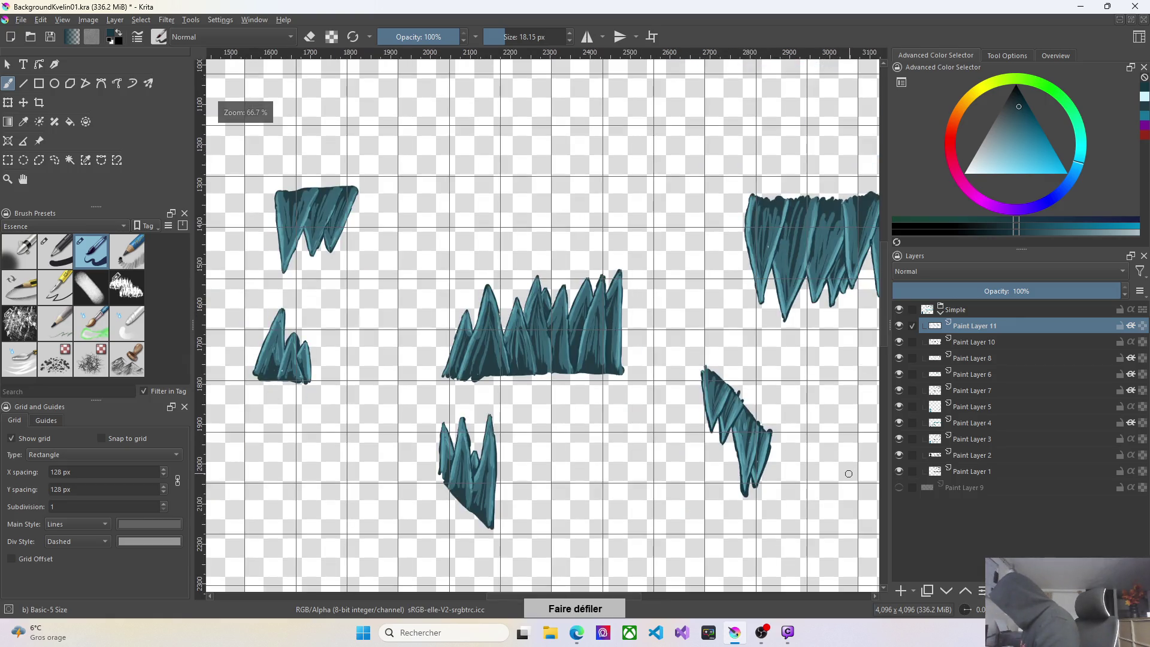
Darken the left crystal's tip and outline both edges of the right crystal peak.
left_click_drag(513, 598, 595, 607)
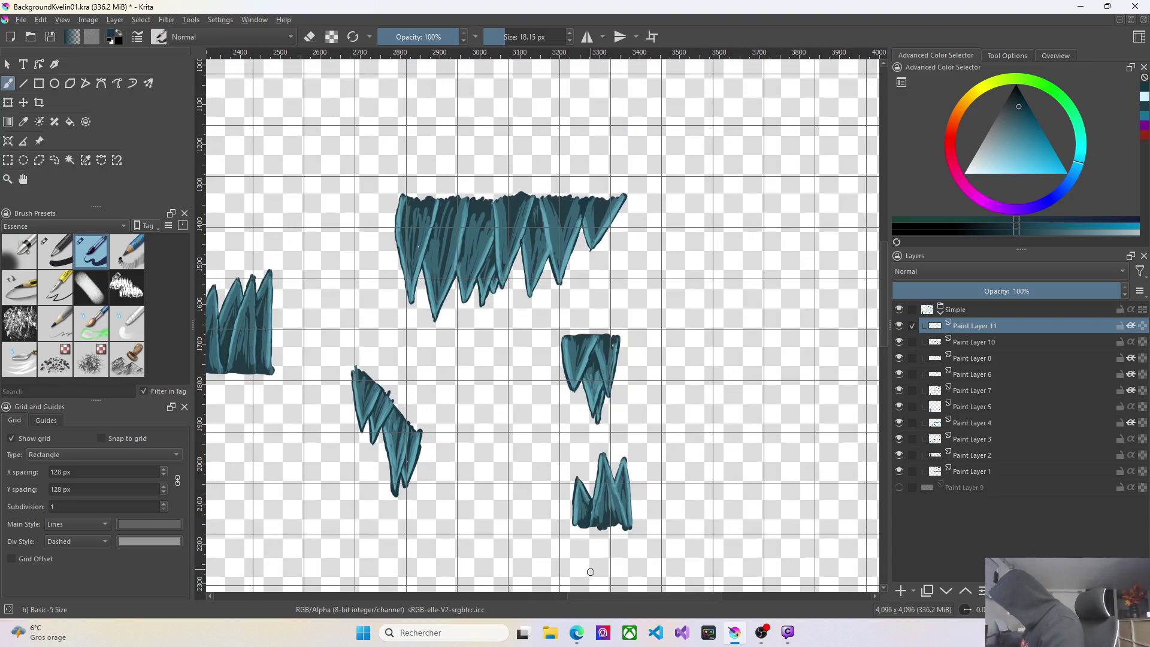
scroll(590, 572, "up", 1)
scroll(593, 439, "up", 1)
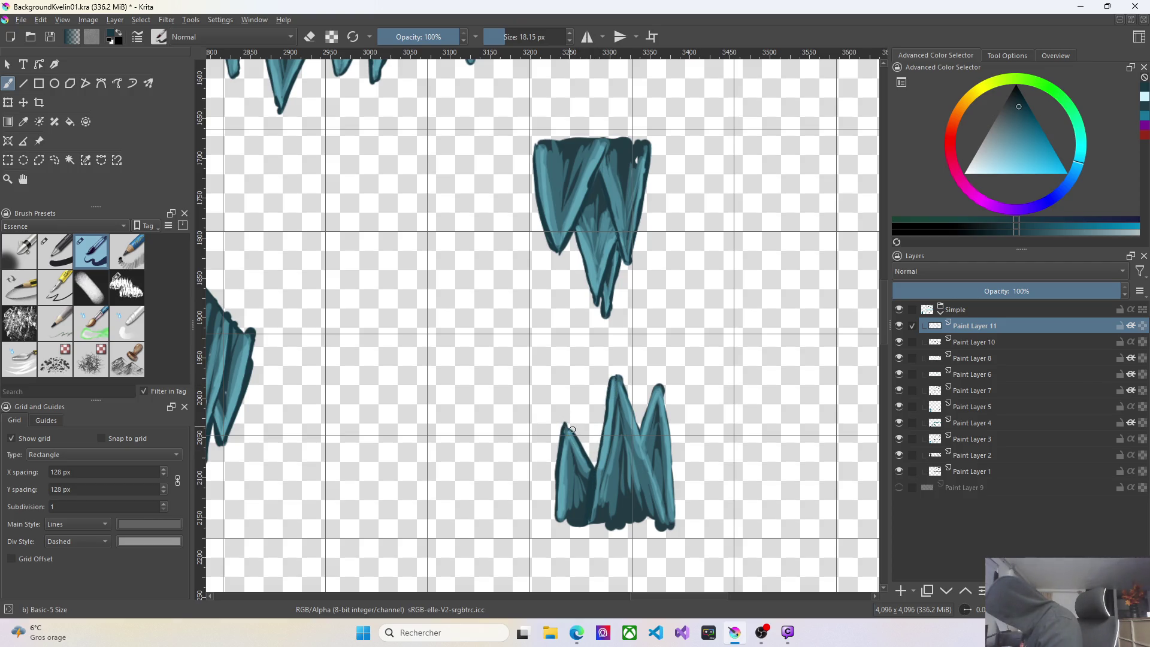
left_click_drag(577, 438, 567, 429)
left_click_drag(636, 400, 660, 501)
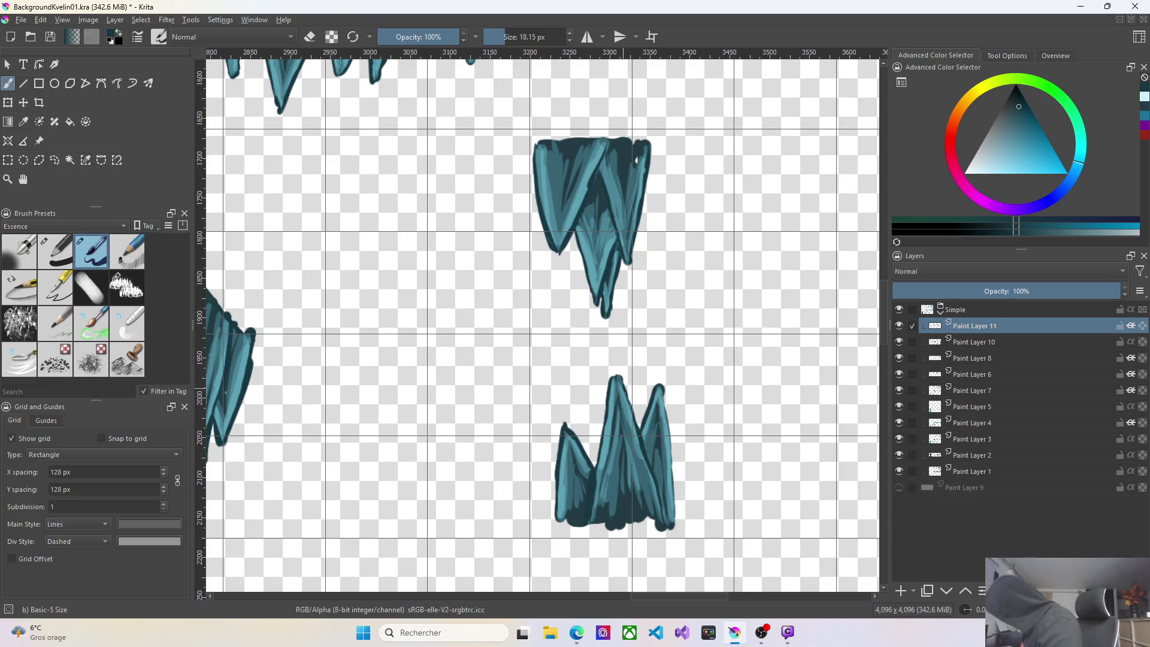
mouse_move(666, 392)
left_mouse_down()
mouse_move(676, 520)
mouse_move(675, 487)
left_mouse_up()
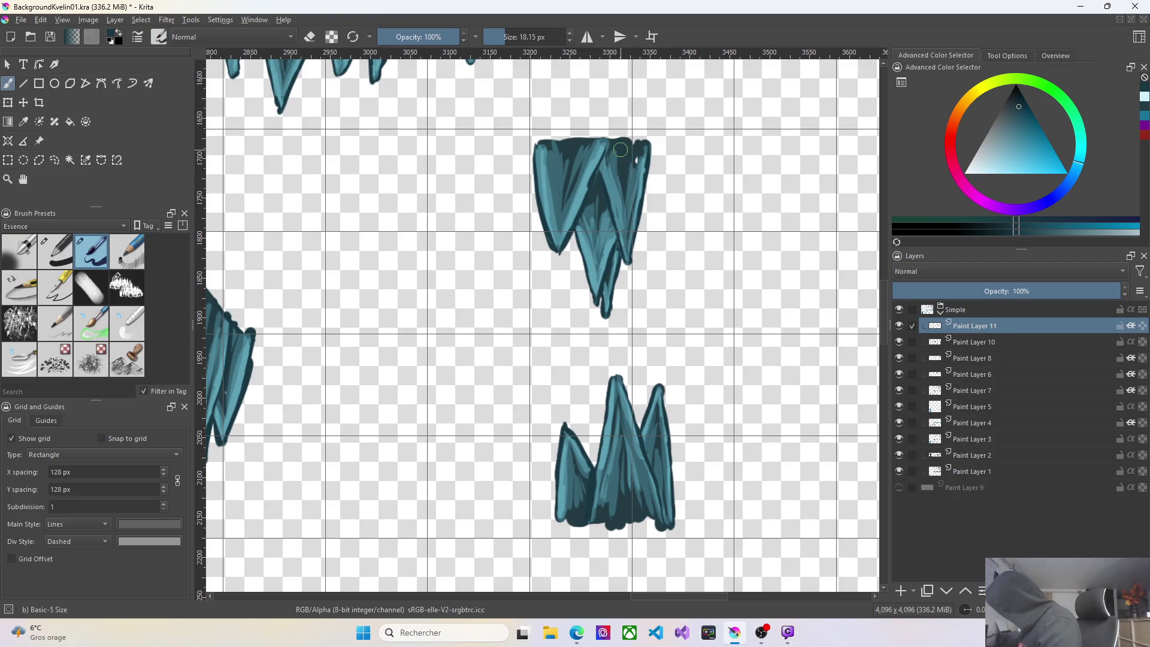
scroll(887, 356, "down", 5)
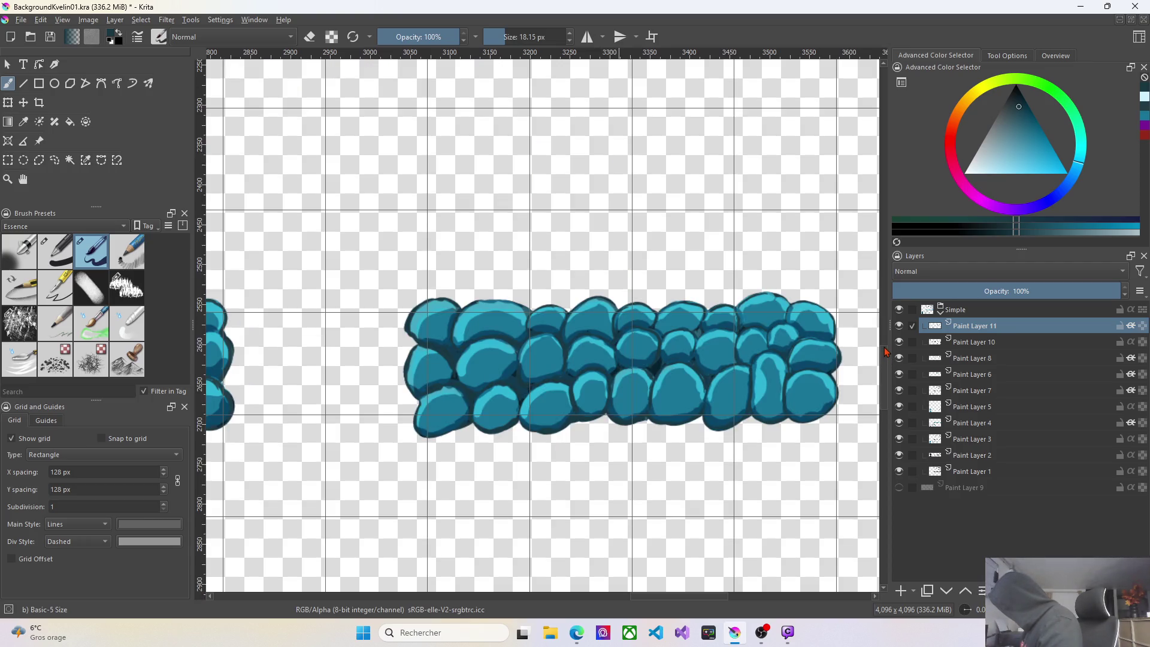
Paint dark strokes along the stalactite row's left edge, the middle stalactite, and one icicle down to its tip.
scroll(886, 350, "down", 2)
scroll(751, 367, "down", 2)
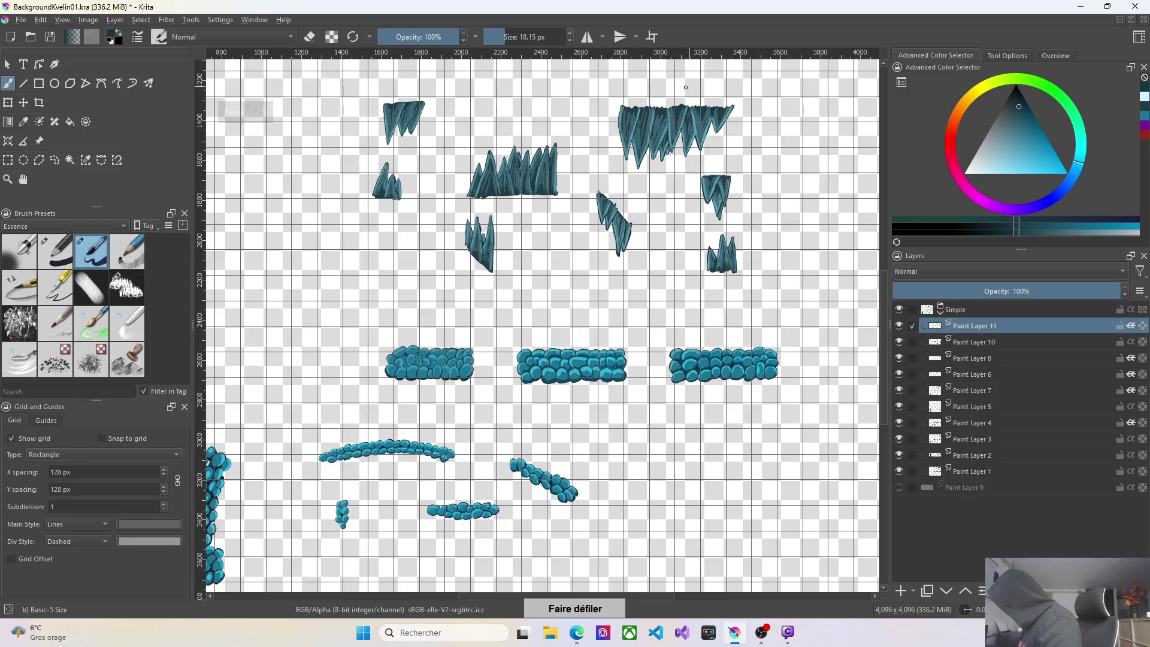
scroll(691, 151, "up", 3)
scroll(692, 151, "up", 1)
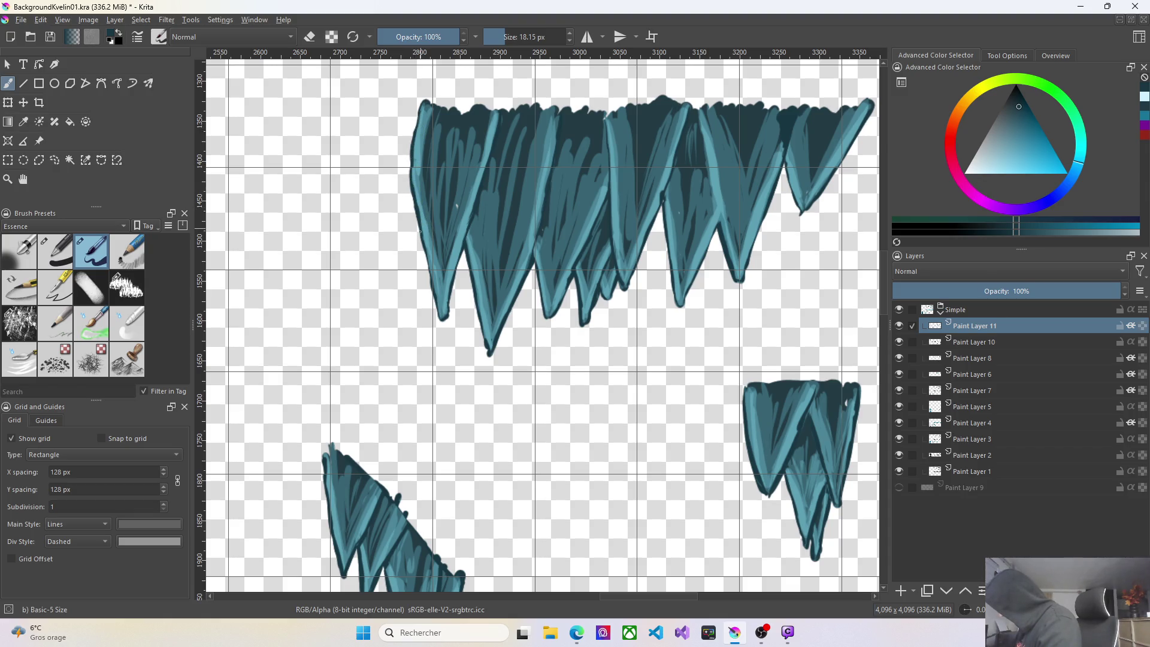
mouse_move(428, 262)
left_mouse_down()
mouse_move(436, 295)
mouse_move(462, 253)
left_mouse_up()
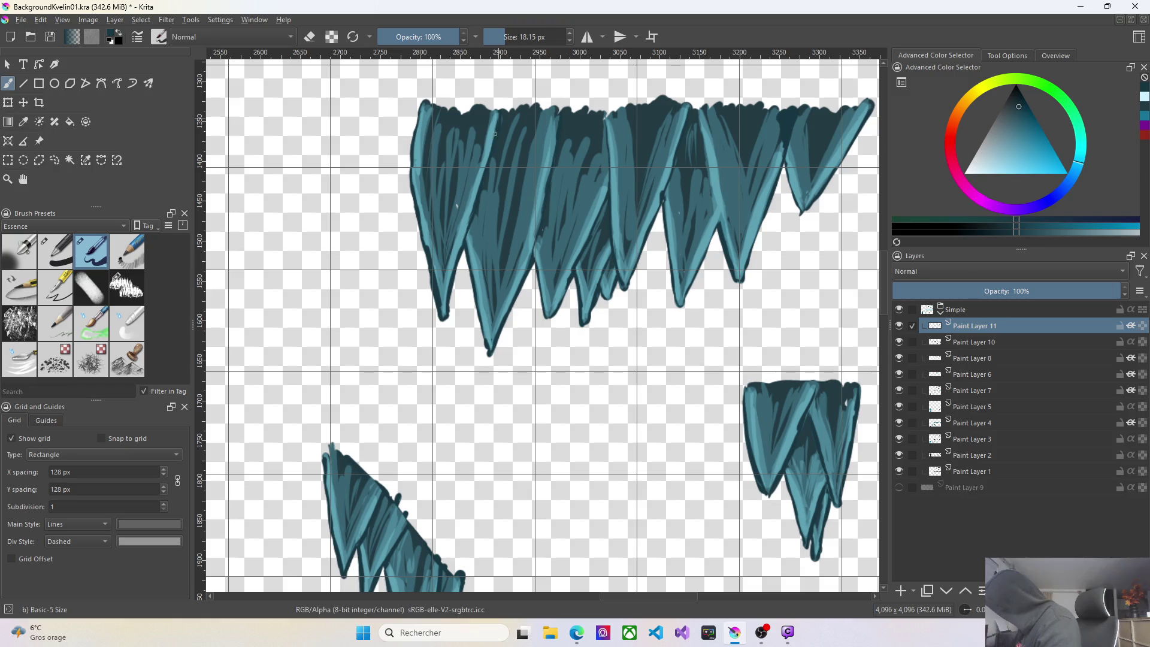
left_click_drag(501, 117, 481, 188)
right_click(541, 240)
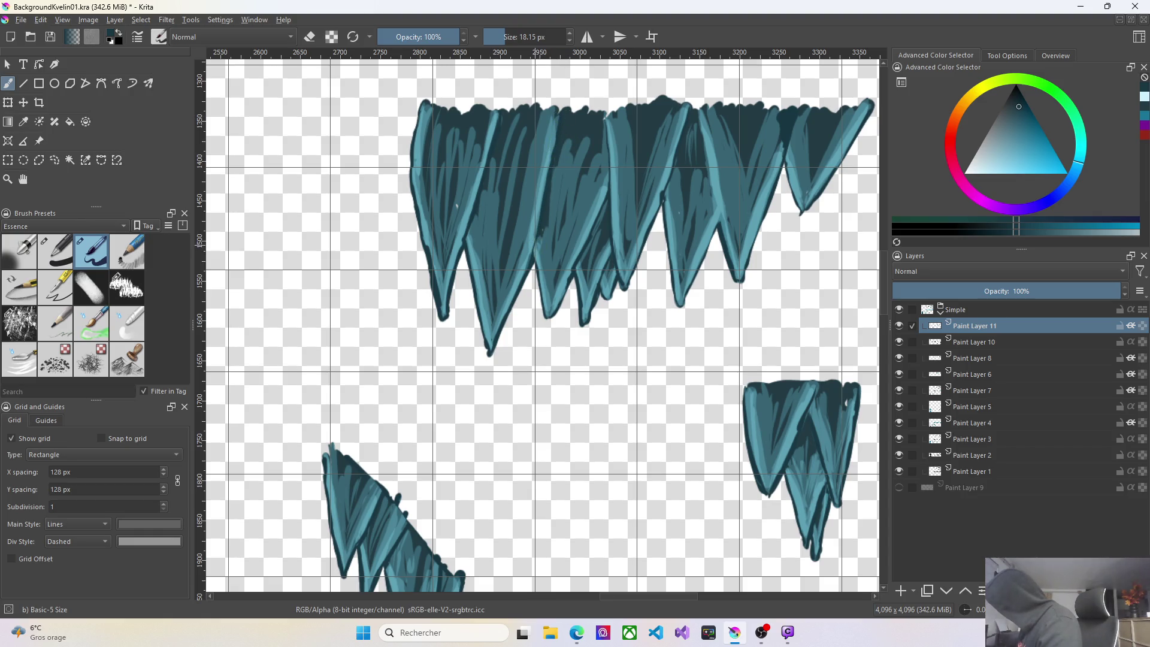
right_click(514, 411)
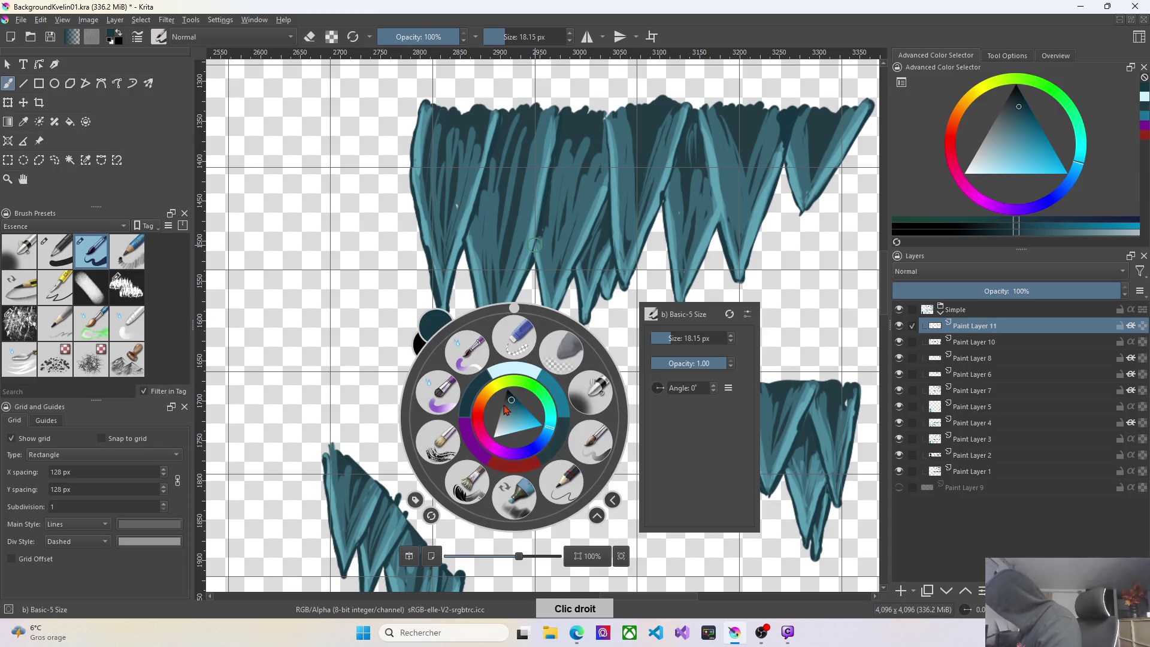
right_click(349, 321)
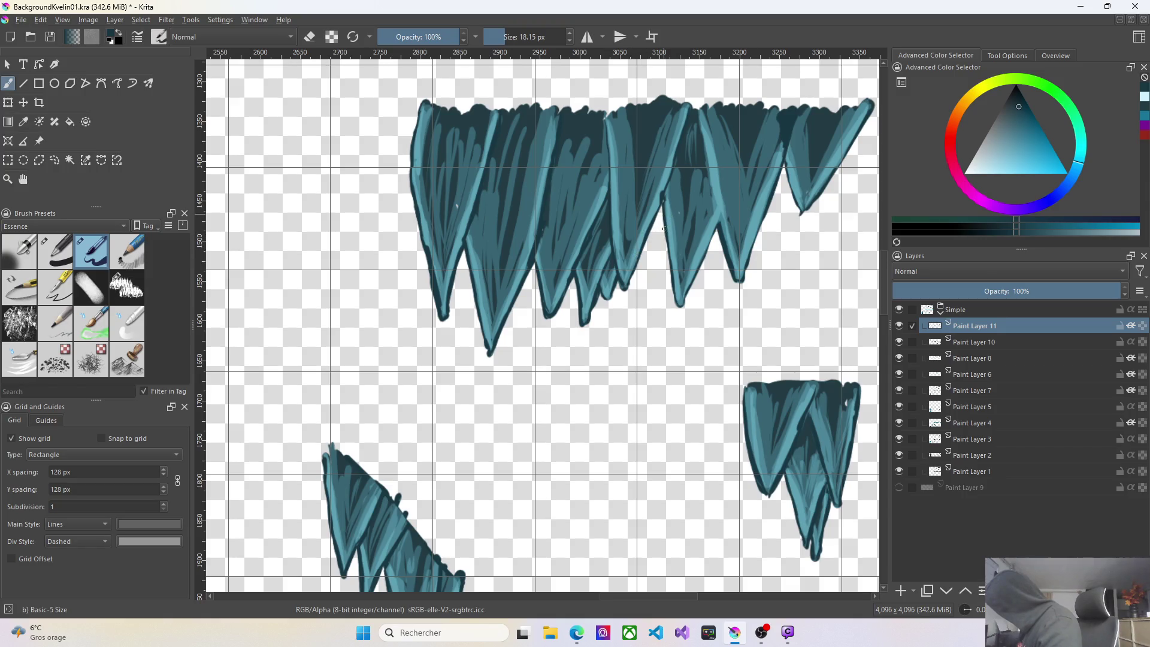
left_click_drag(666, 231, 676, 294)
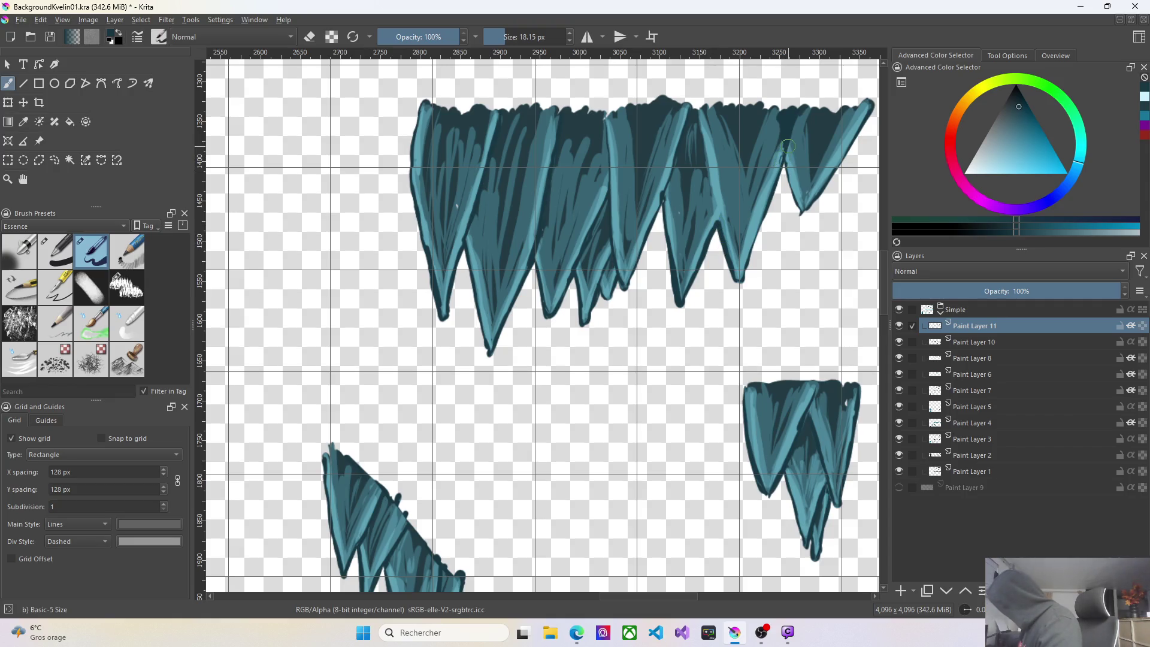
scroll(820, 459, "down", 3)
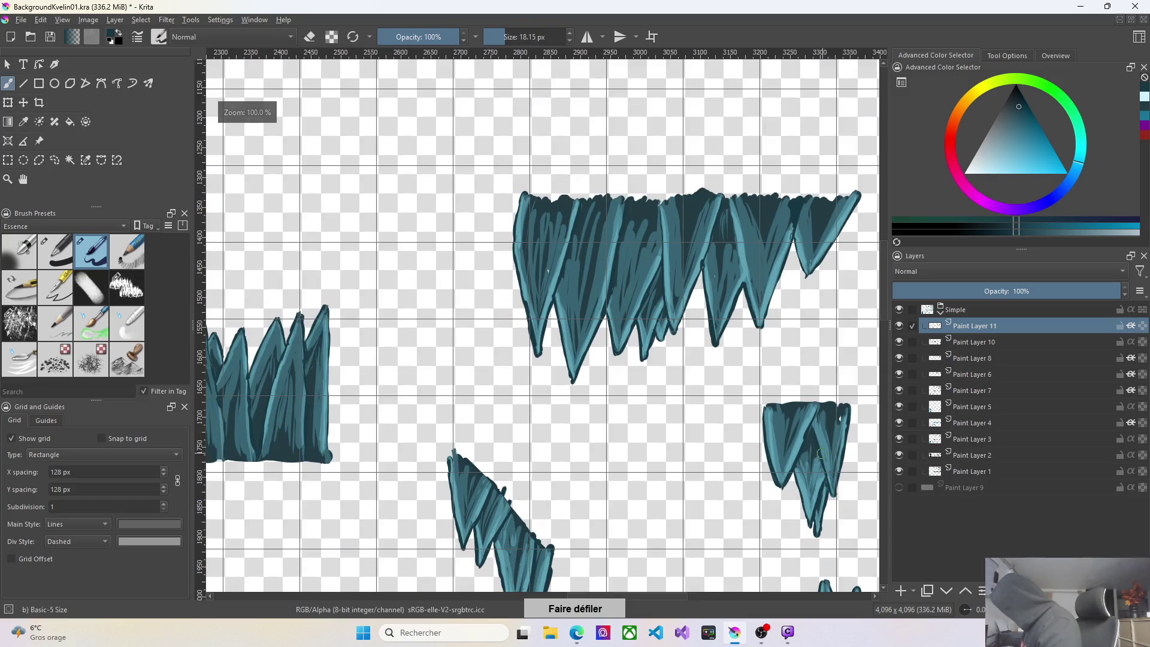
Darken the outlines near the icicle tips and paint dark edges down the right-hand icicles.
scroll(839, 554, "up", 2)
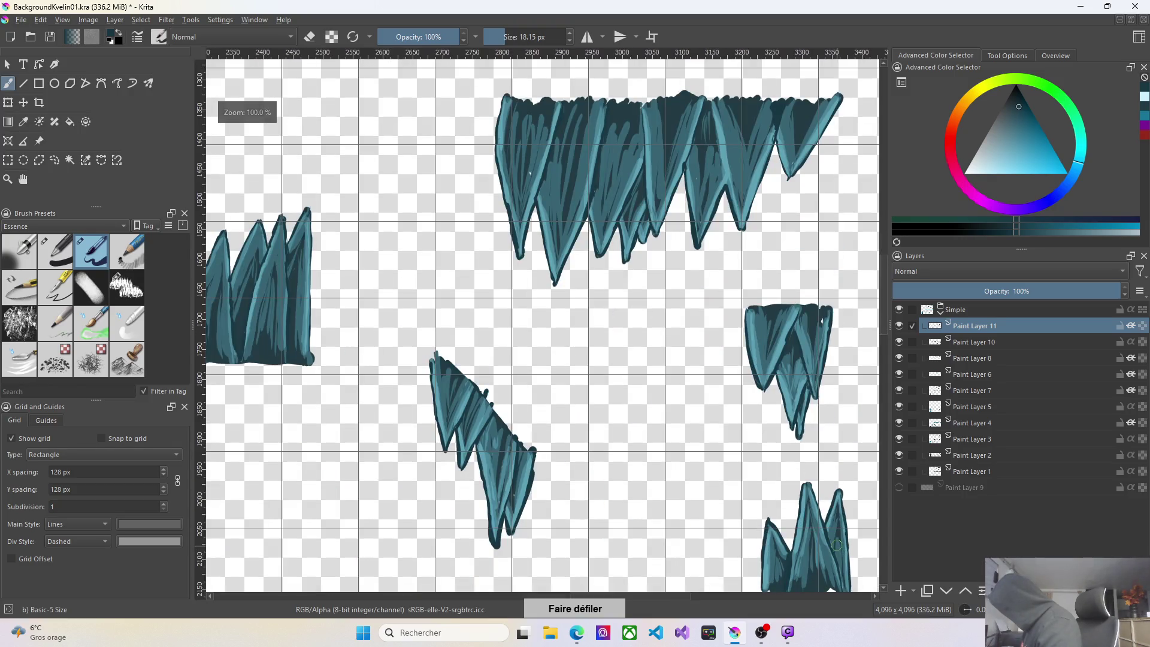
scroll(835, 545, "down", 1)
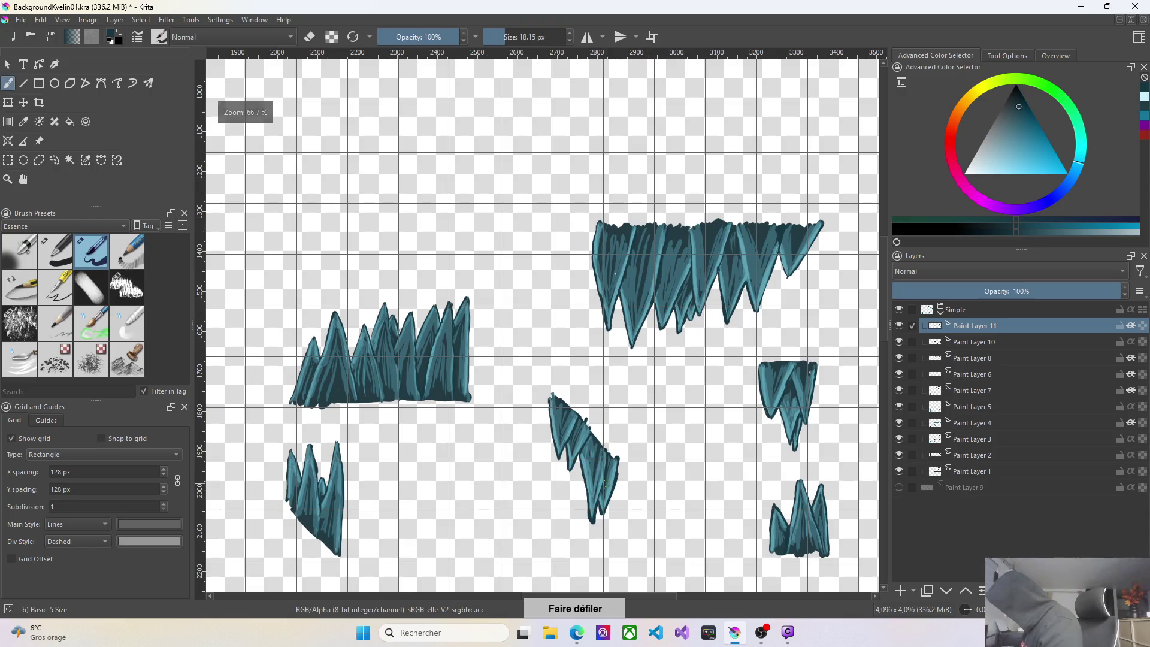
scroll(616, 471, "up", 3)
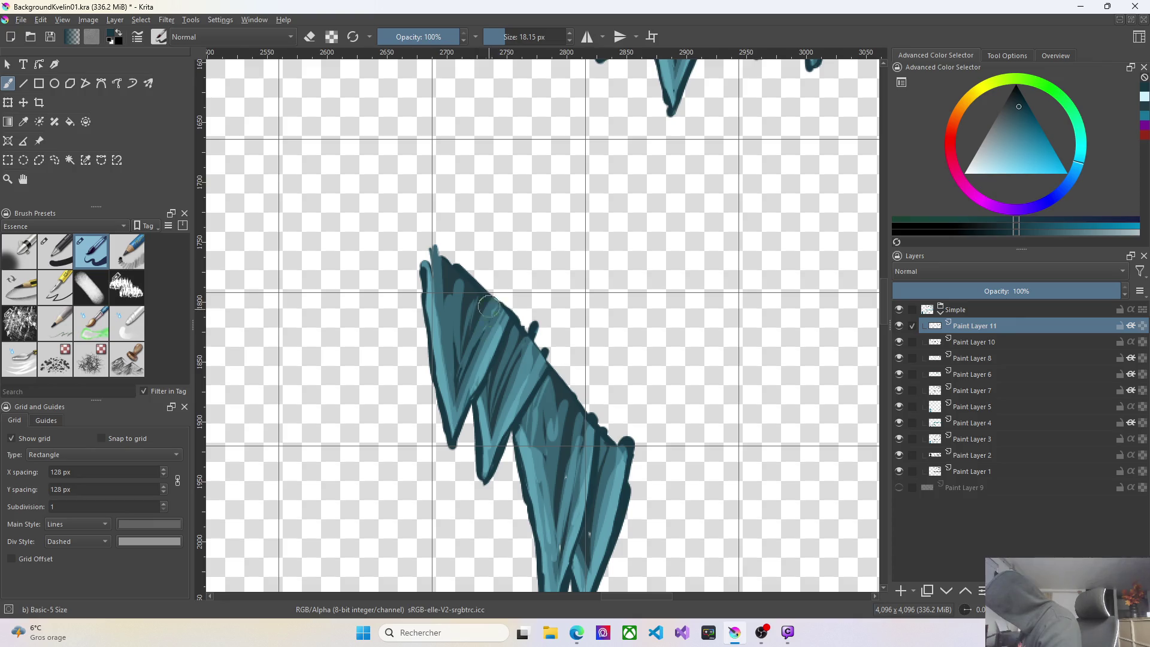
left_click_drag(481, 321, 489, 306)
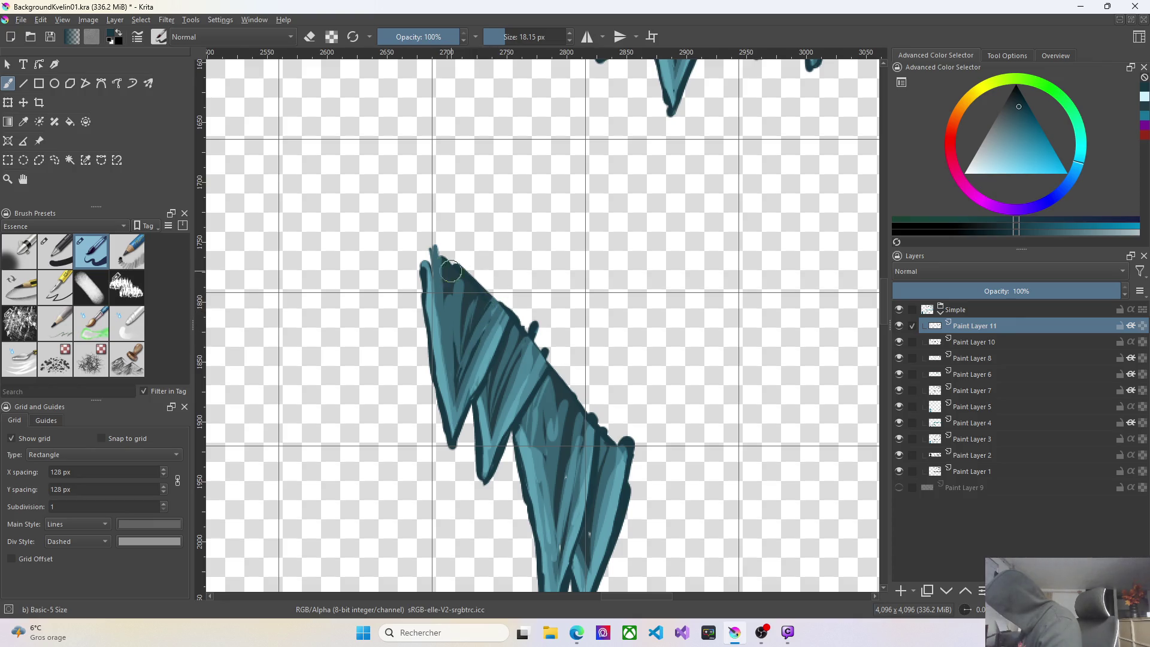
mouse_move(420, 284)
left_mouse_down()
mouse_move(455, 272)
mouse_move(441, 254)
left_mouse_up()
scroll(782, 367, "down", 3)
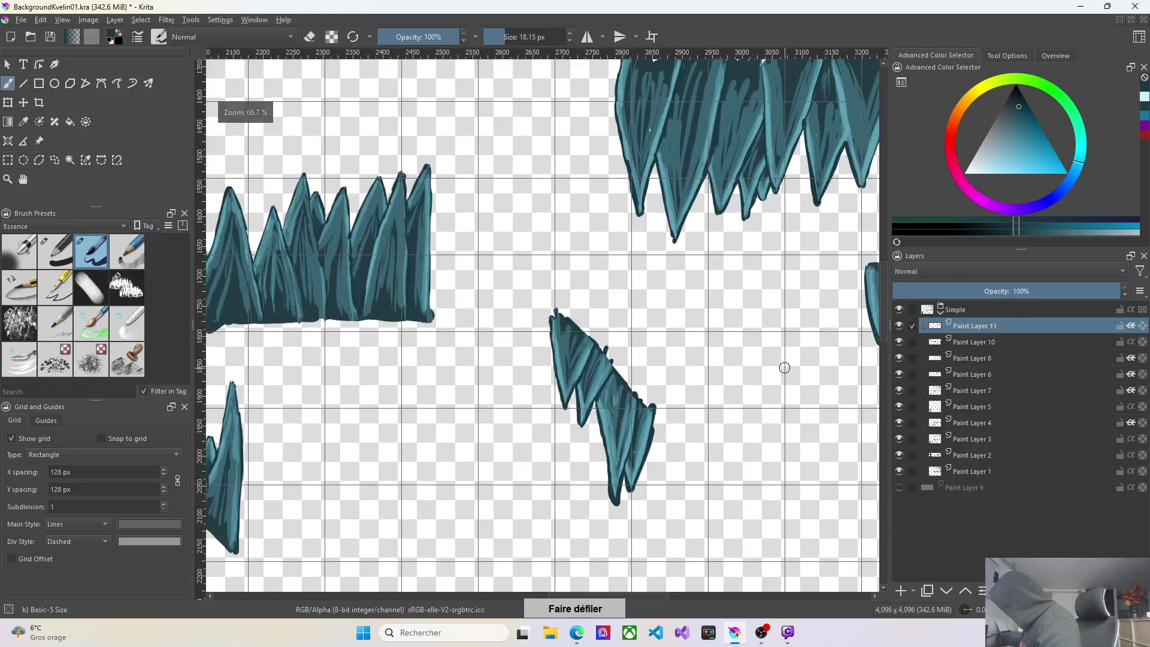
scroll(790, 150, "up", 1)
scroll(785, 170, "up", 1)
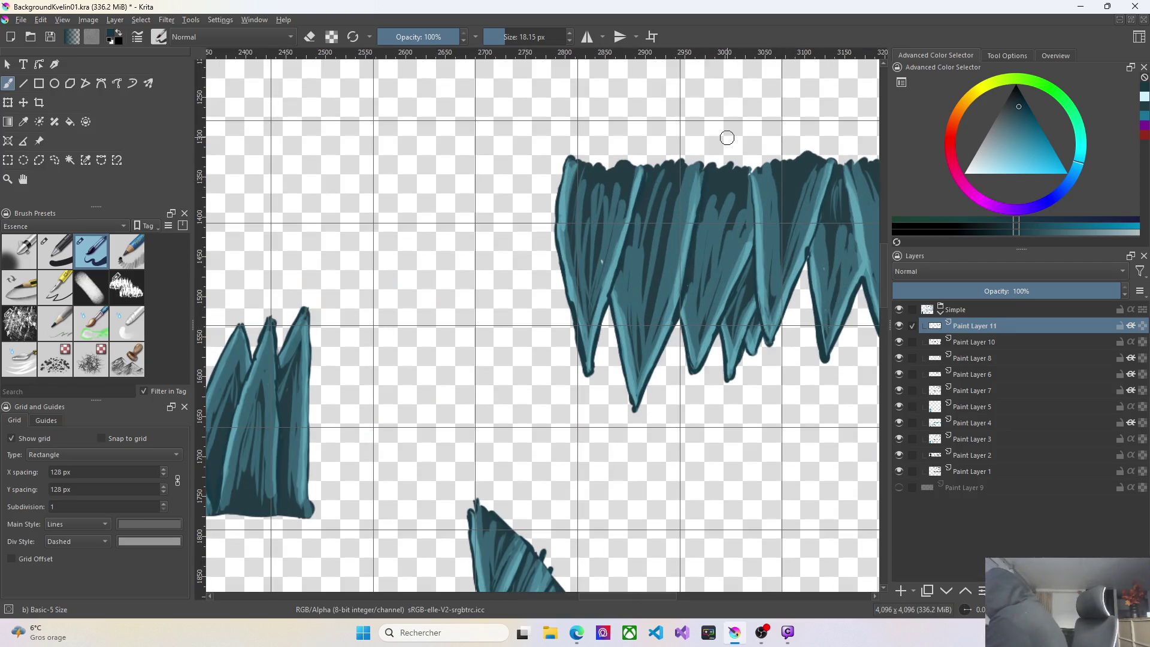
left_click_drag(749, 255, 739, 276)
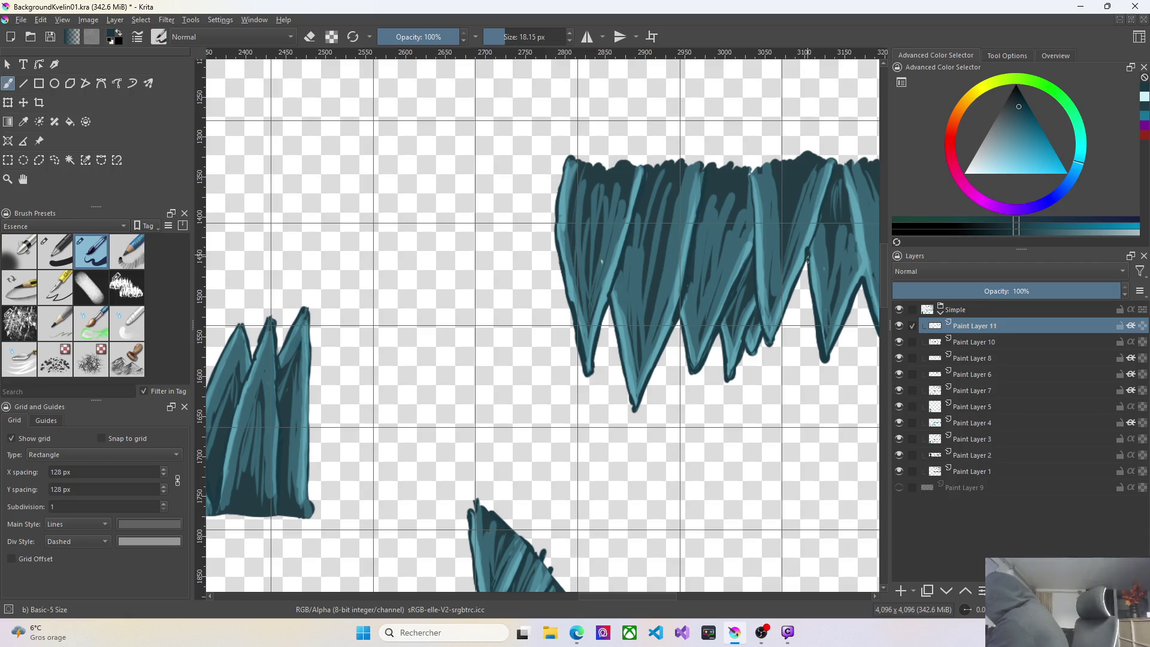
left_click_drag(831, 167, 824, 195)
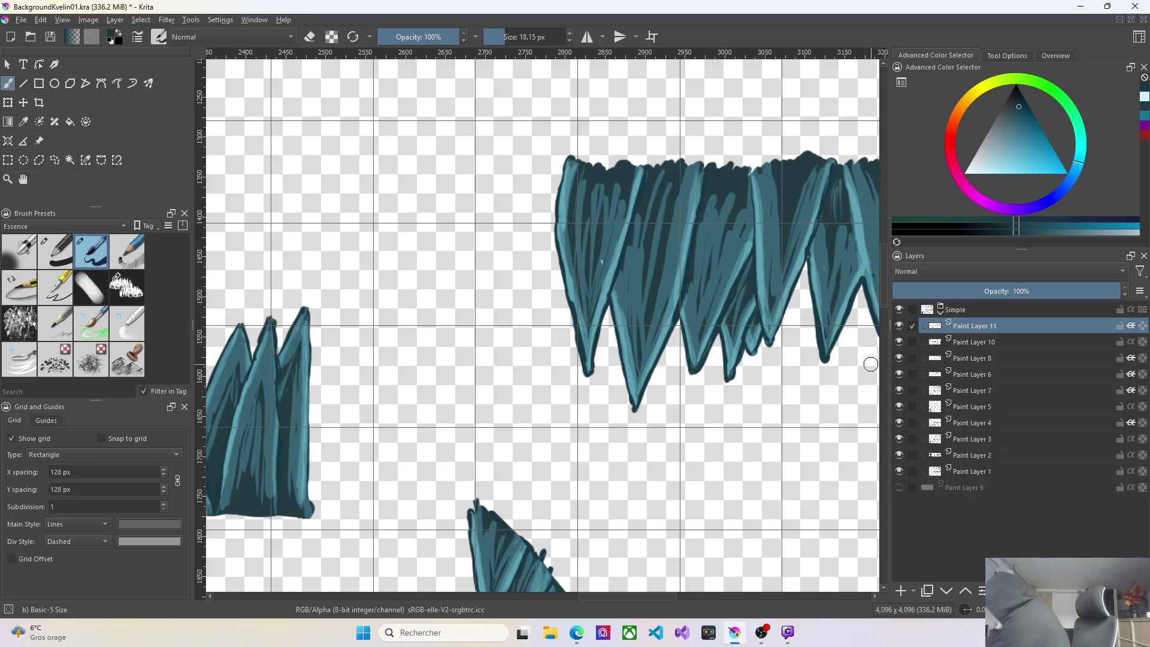
scroll(865, 401, "down", 3)
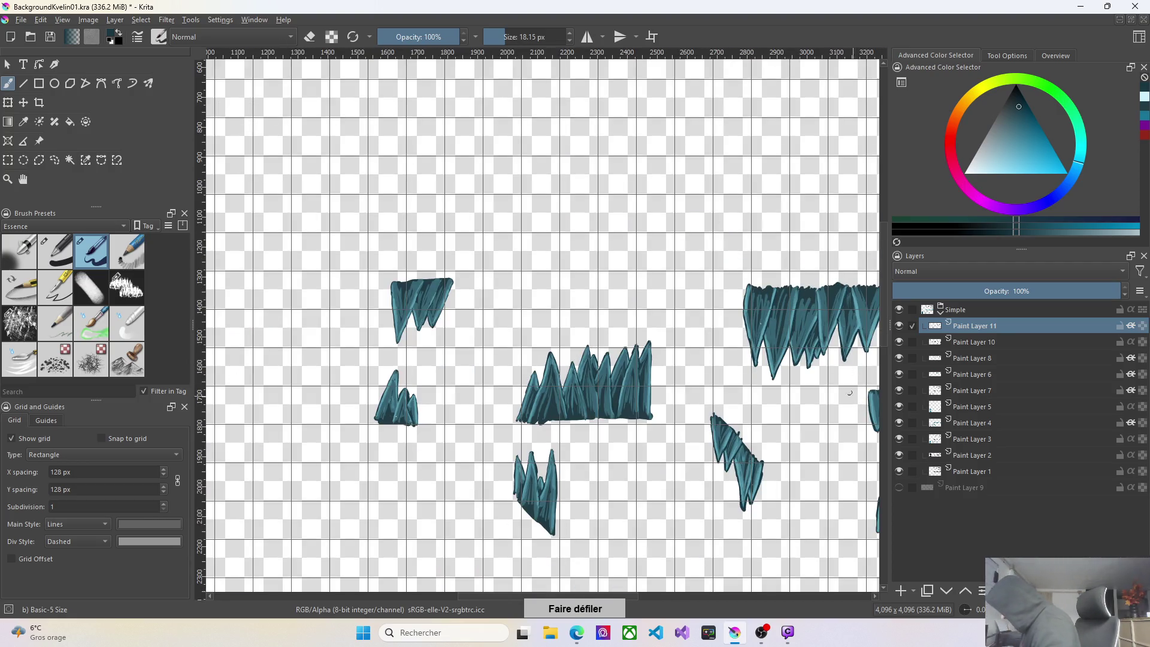
Zoom out to review the whole canvas and make Paint Layer 1 the active layer.
scroll(430, 299, "up", 5)
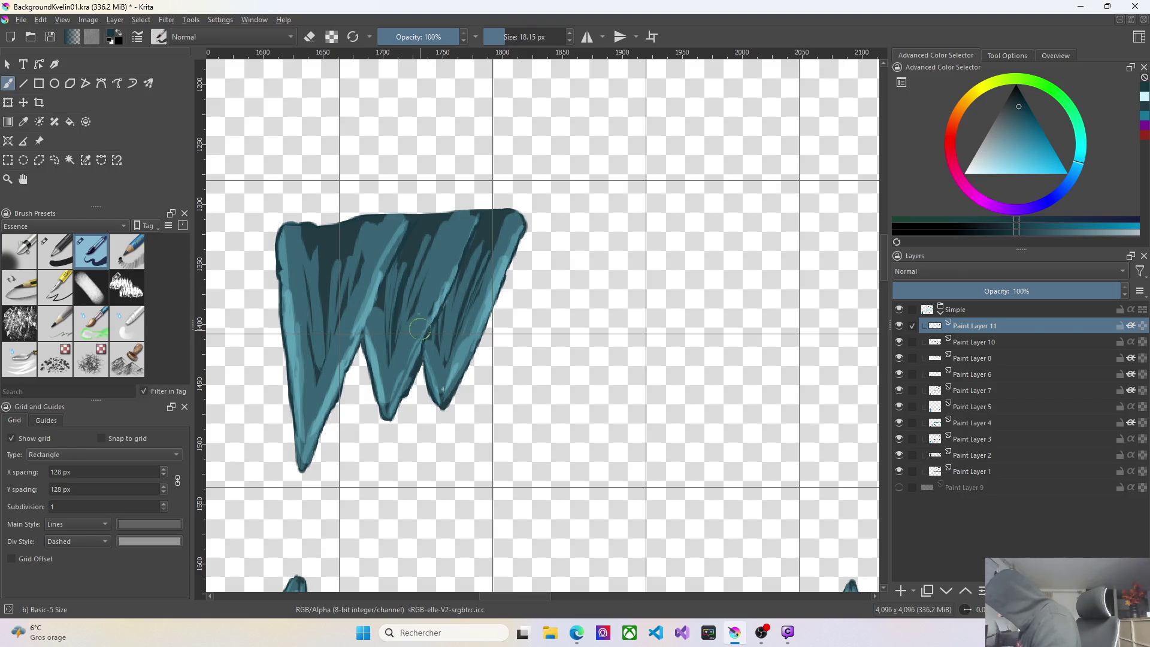
scroll(415, 336, "down", 3)
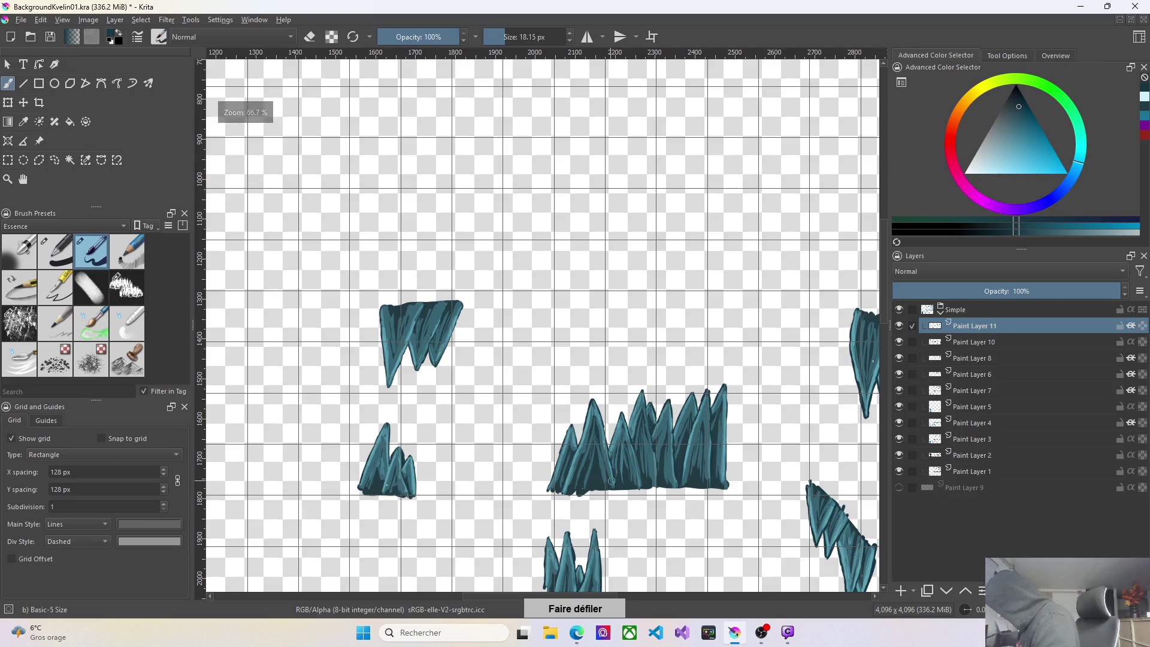
scroll(735, 472, "down", 2)
scroll(735, 472, "down", 1)
scroll(735, 472, "up", 1)
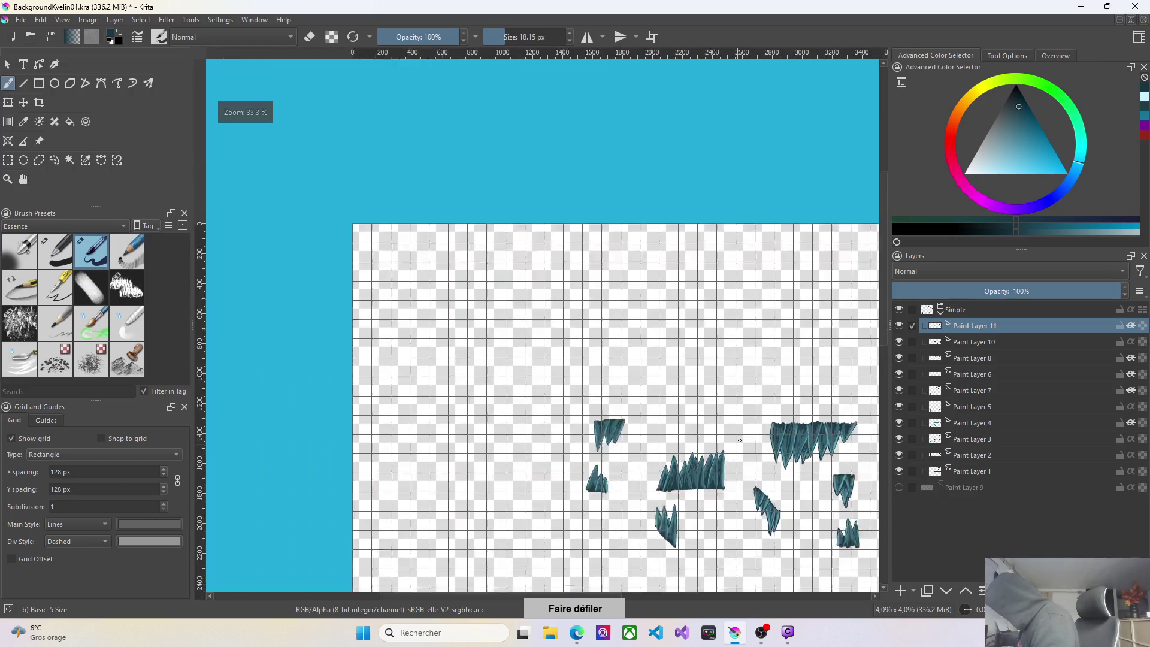
scroll(755, 467, "down", 5)
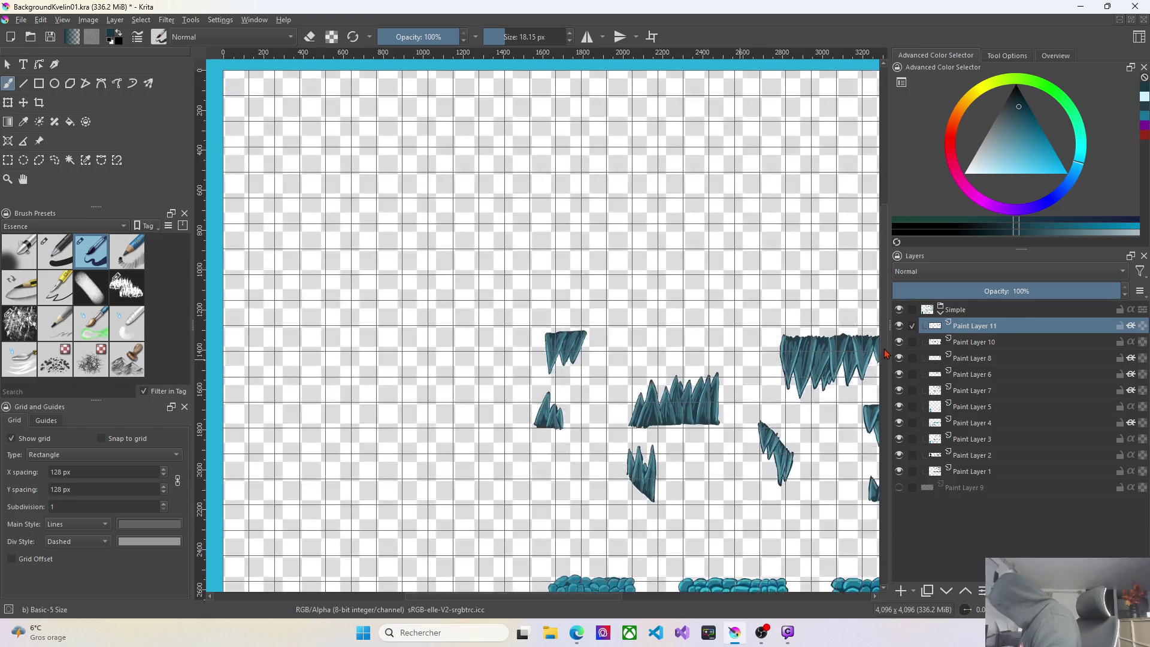
scroll(572, 598, "right", 5)
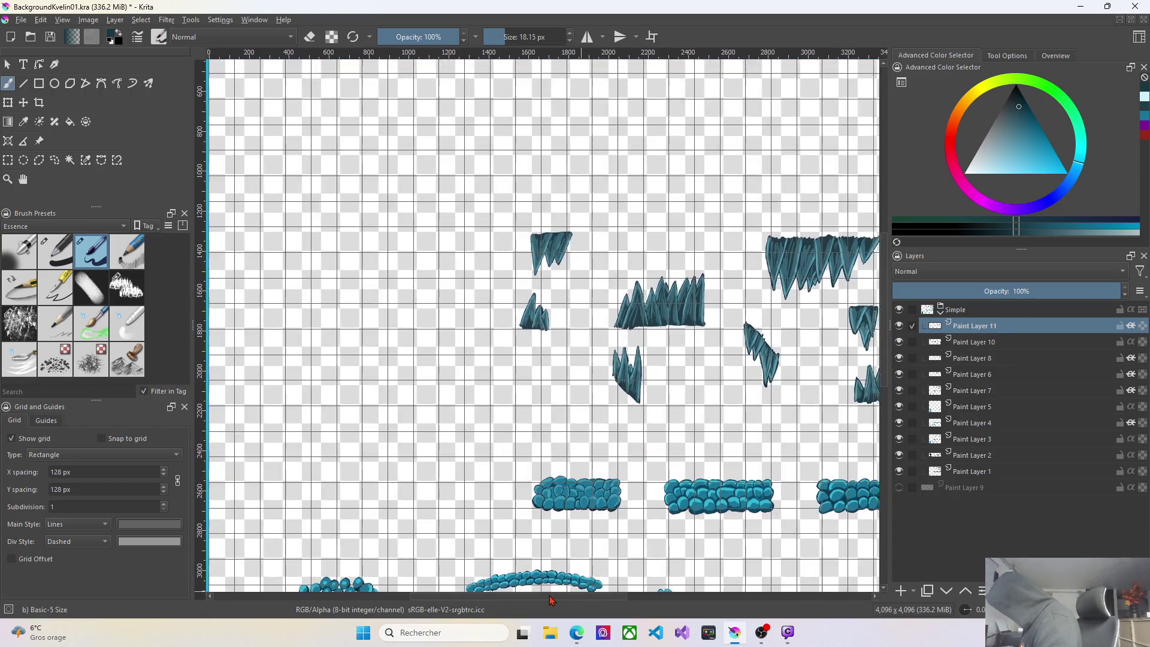
left_click_drag(597, 603, 605, 601)
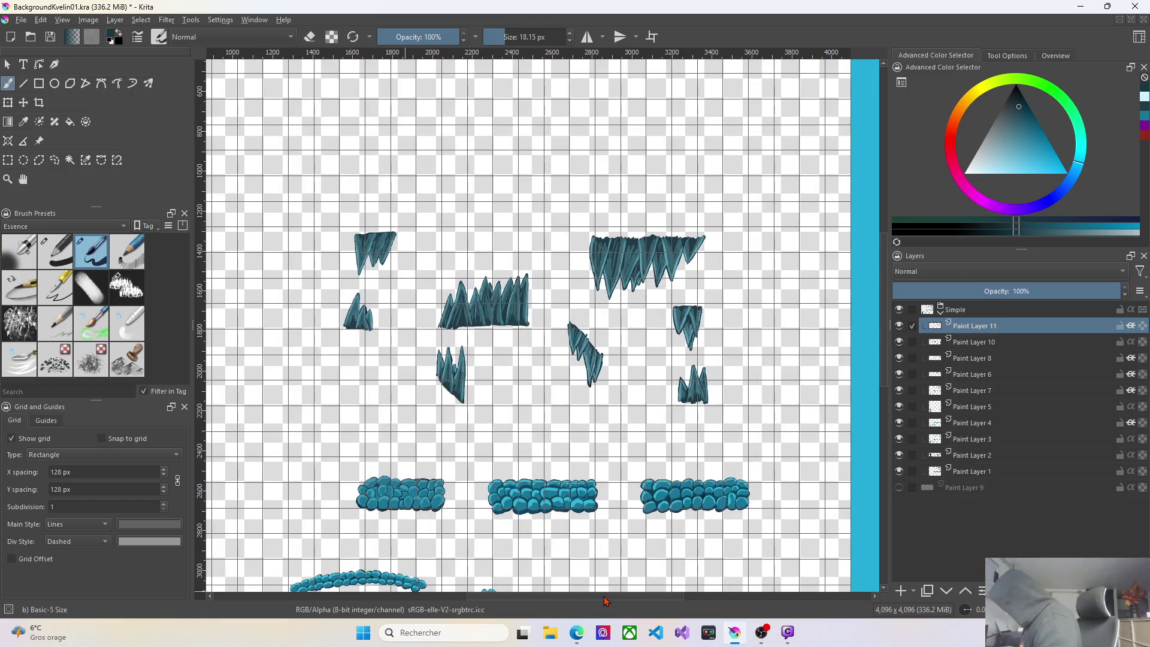
scroll(786, 291, "down", 2)
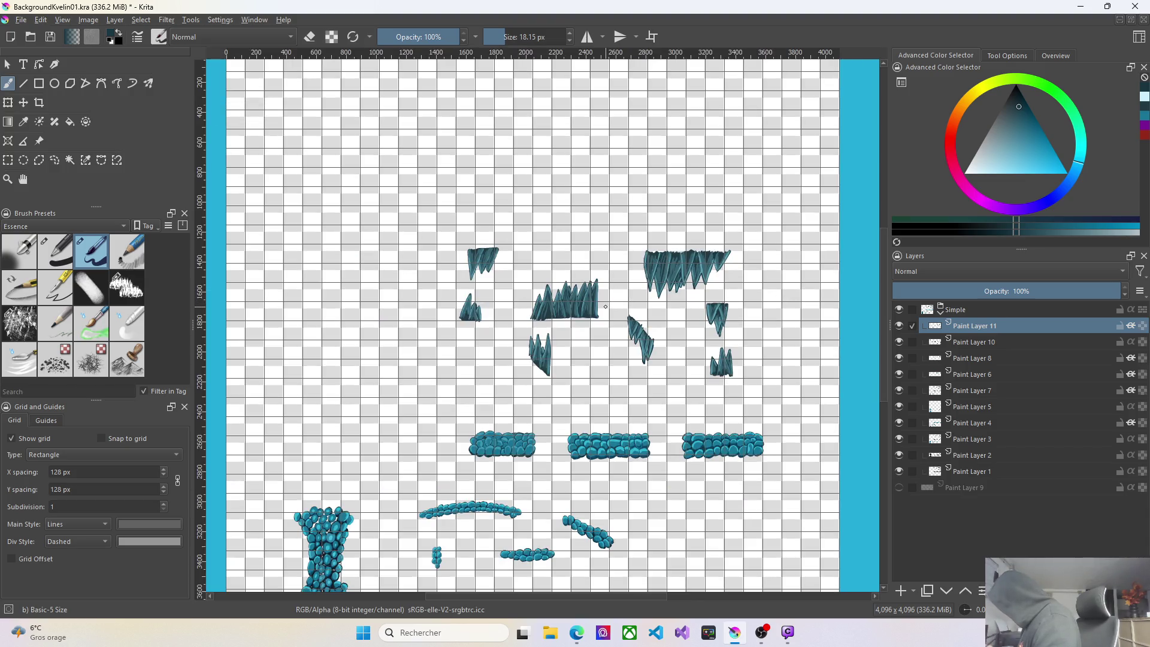
left_click(982, 473)
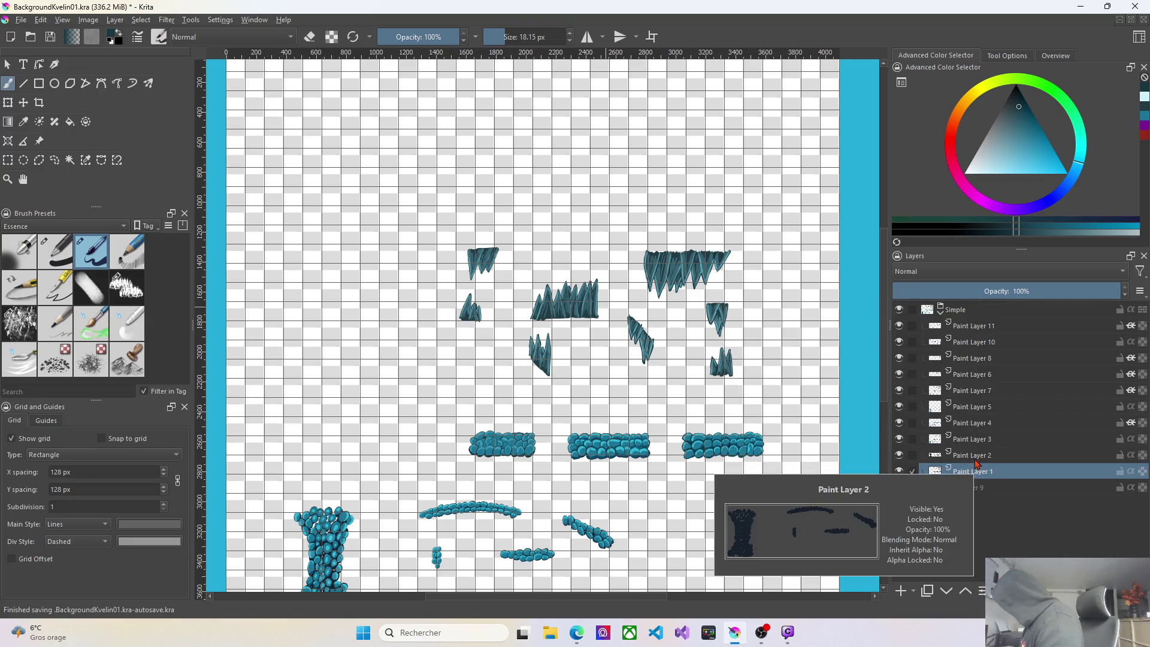
Save the document as BackgroundKvelin01.kra.
scroll(741, 291, "up", 2)
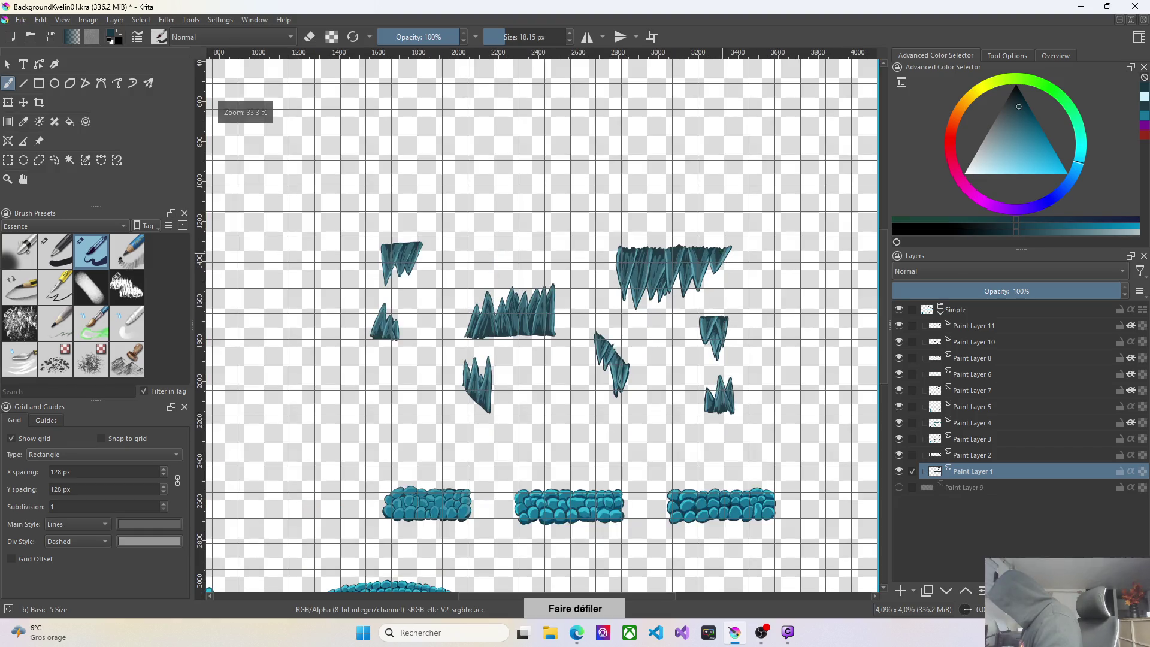
scroll(712, 272, "down", 2)
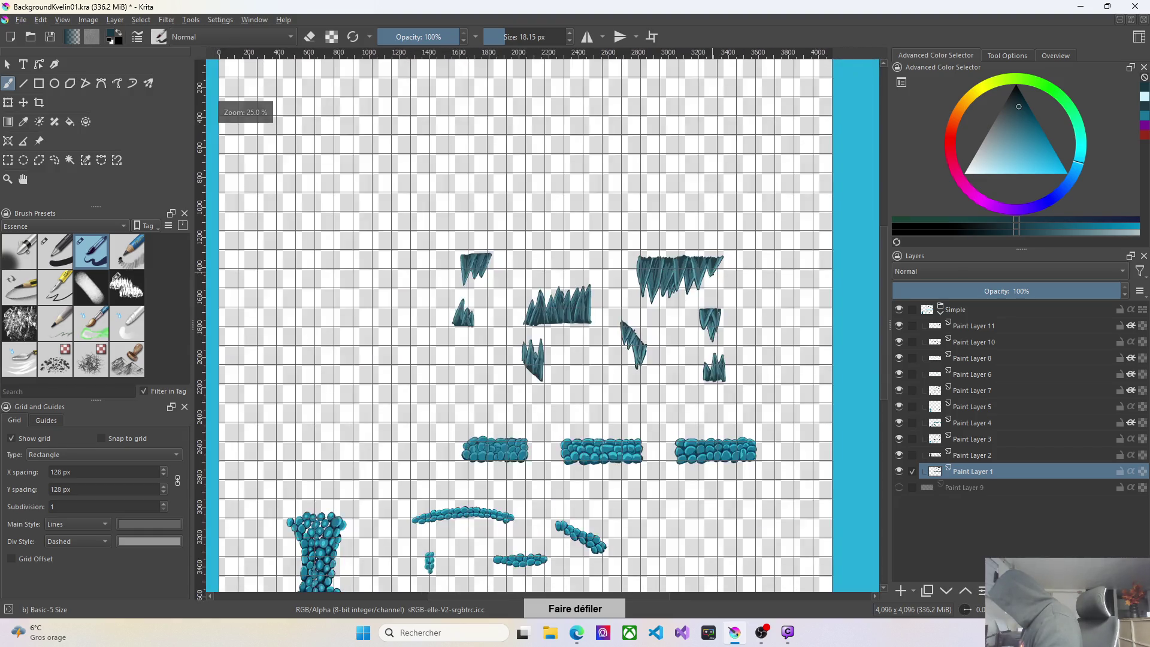
scroll(712, 272, "up", 2)
scroll(712, 271, "down", 2)
scroll(679, 276, "down", 1)
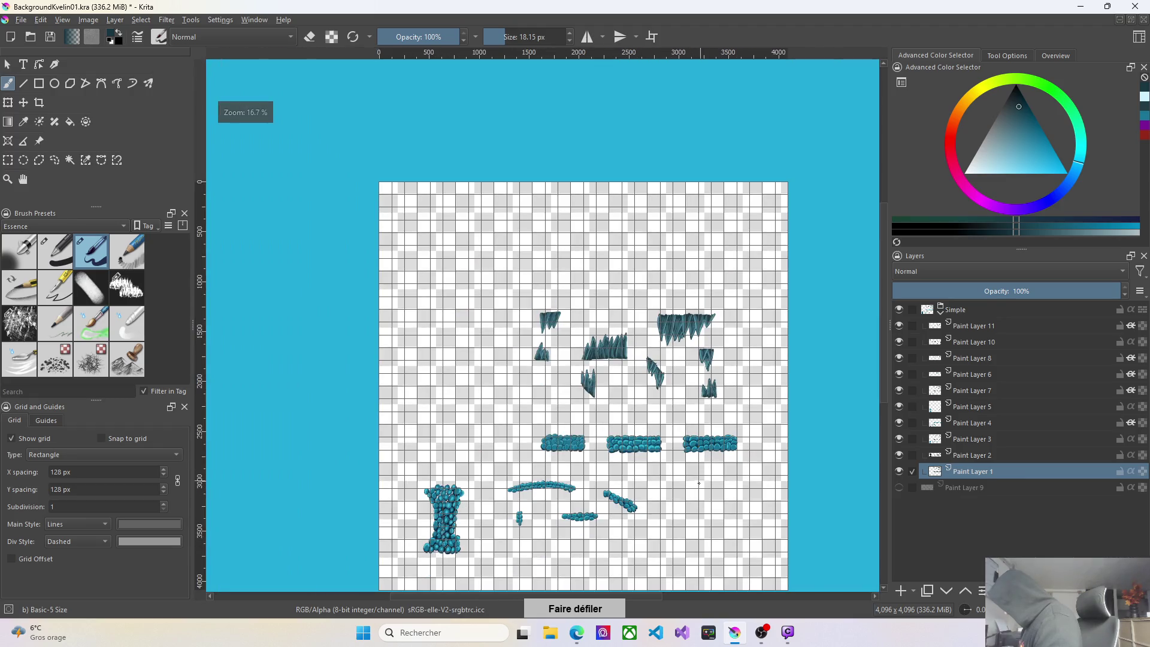
scroll(679, 276, "up", 4)
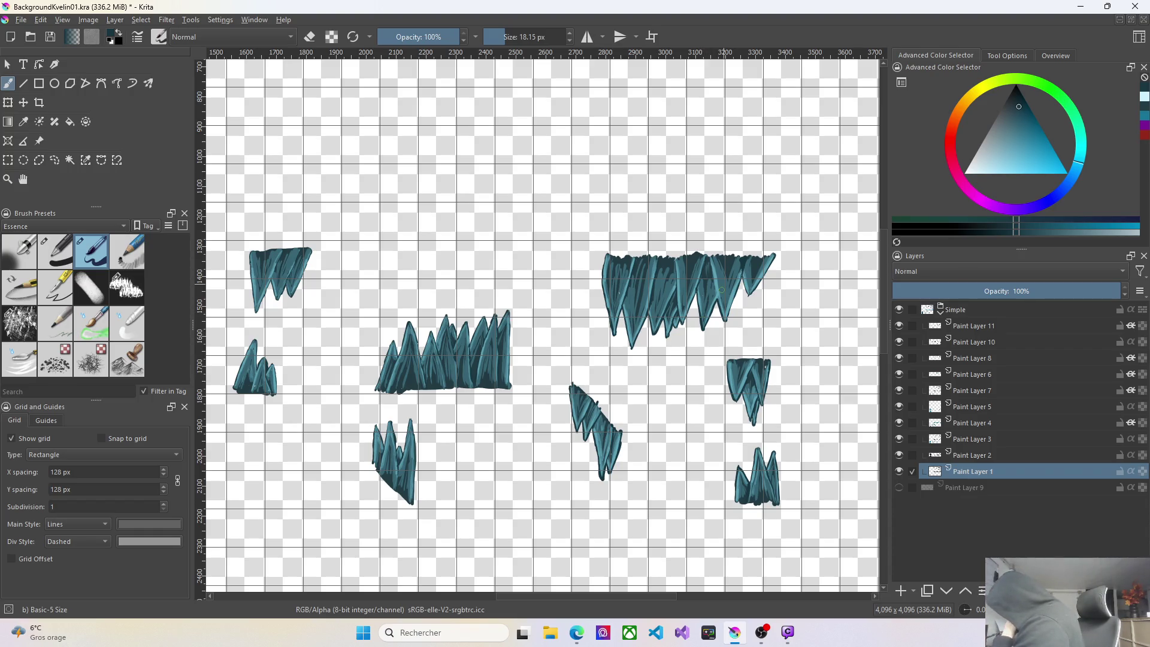
key("ctrl+s")
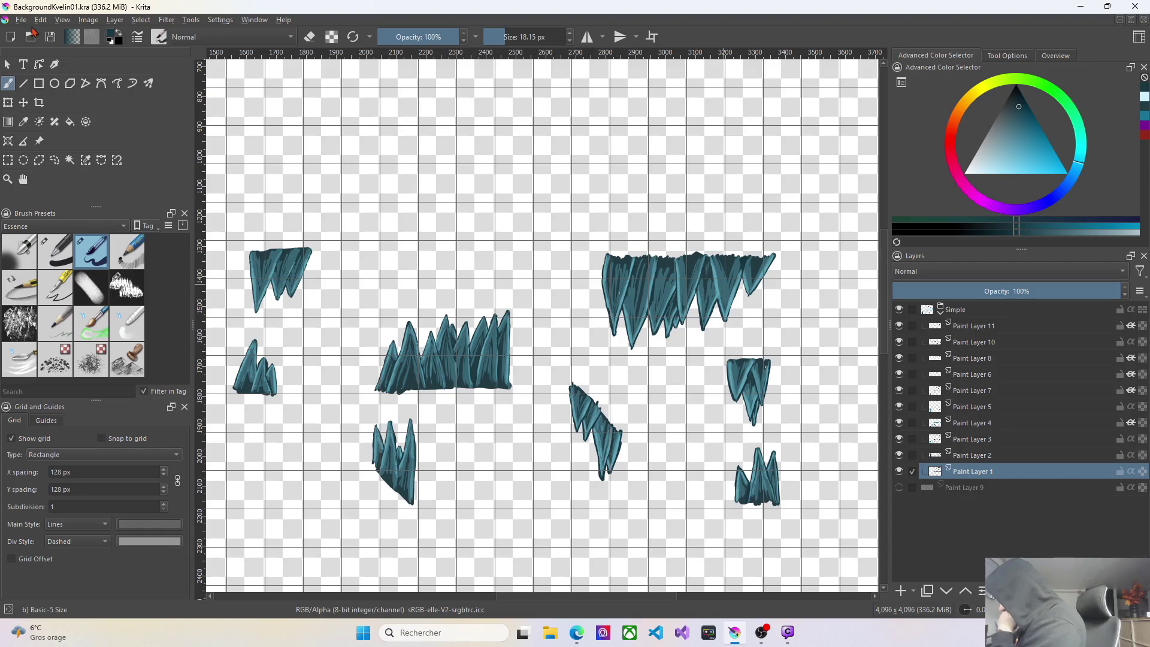
left_click(23, 21)
left_click(48, 89)
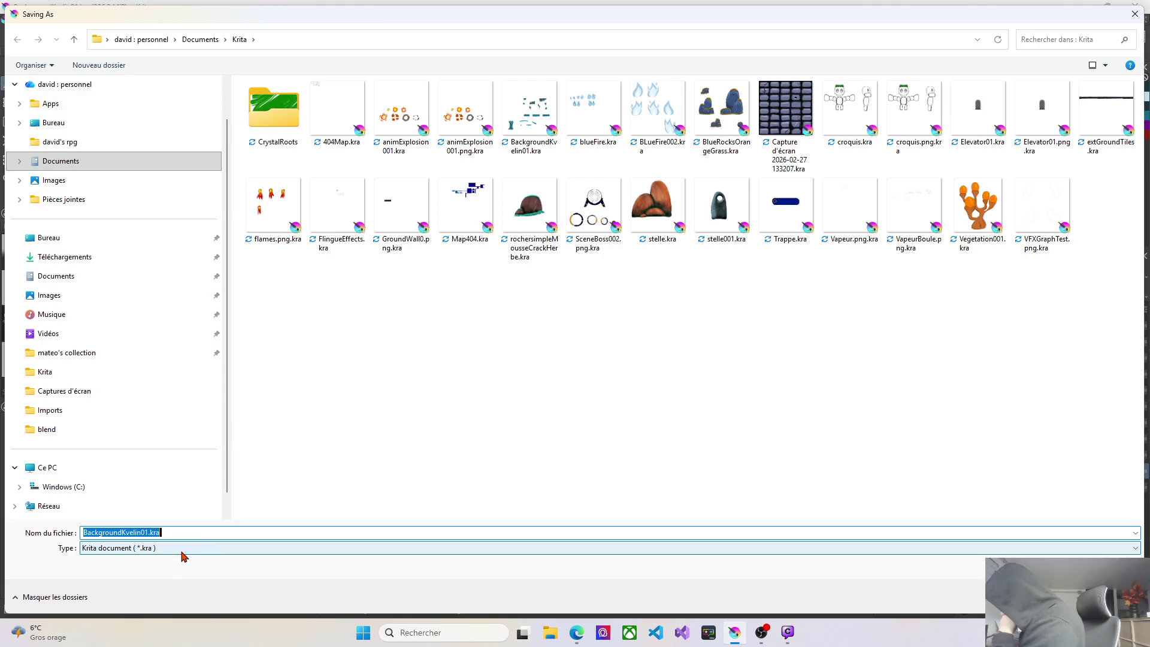
Save a PNG copy named BackgroundKvelin01.png, accepting the PNG options.
left_click(182, 550)
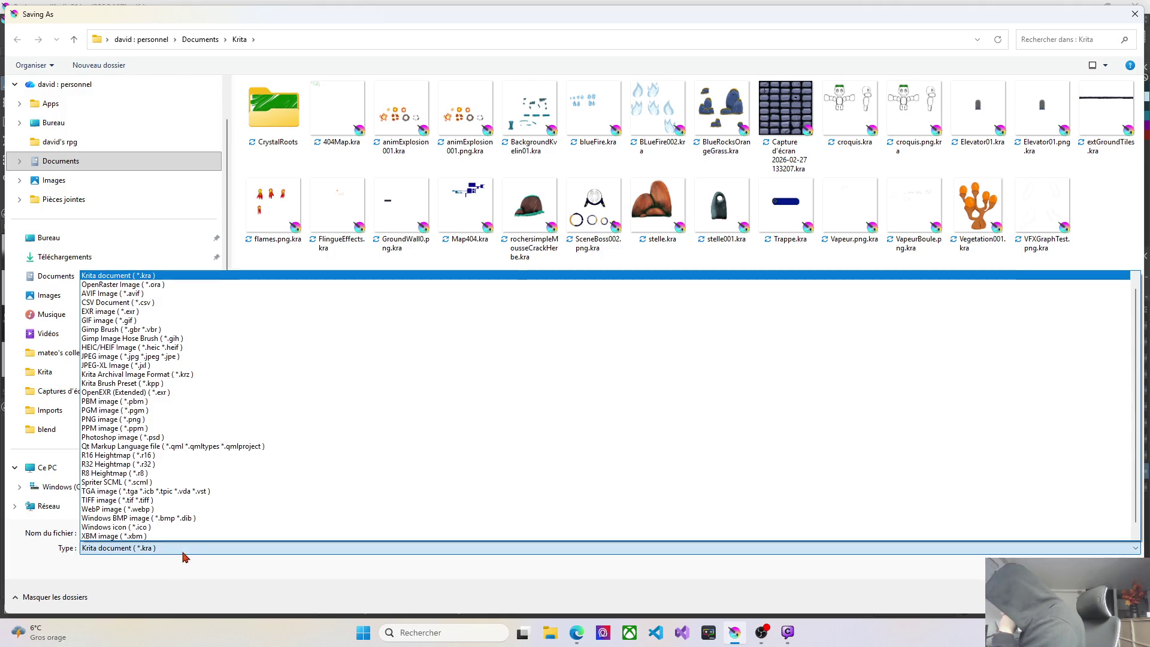
left_click(155, 421)
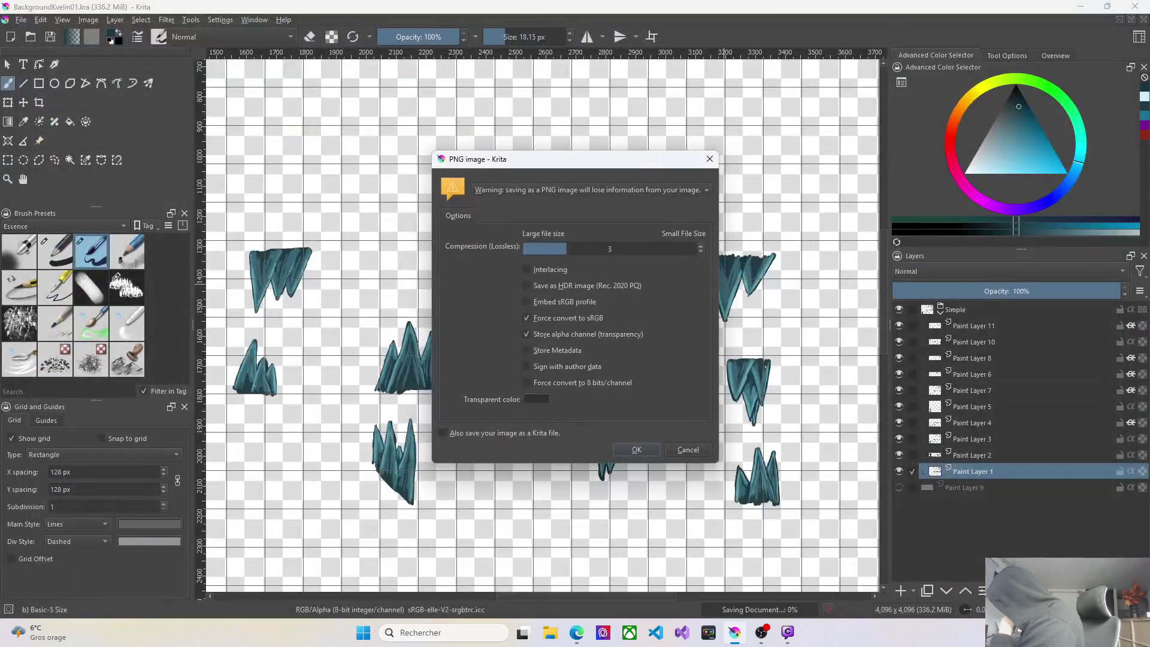
left_click(648, 455)
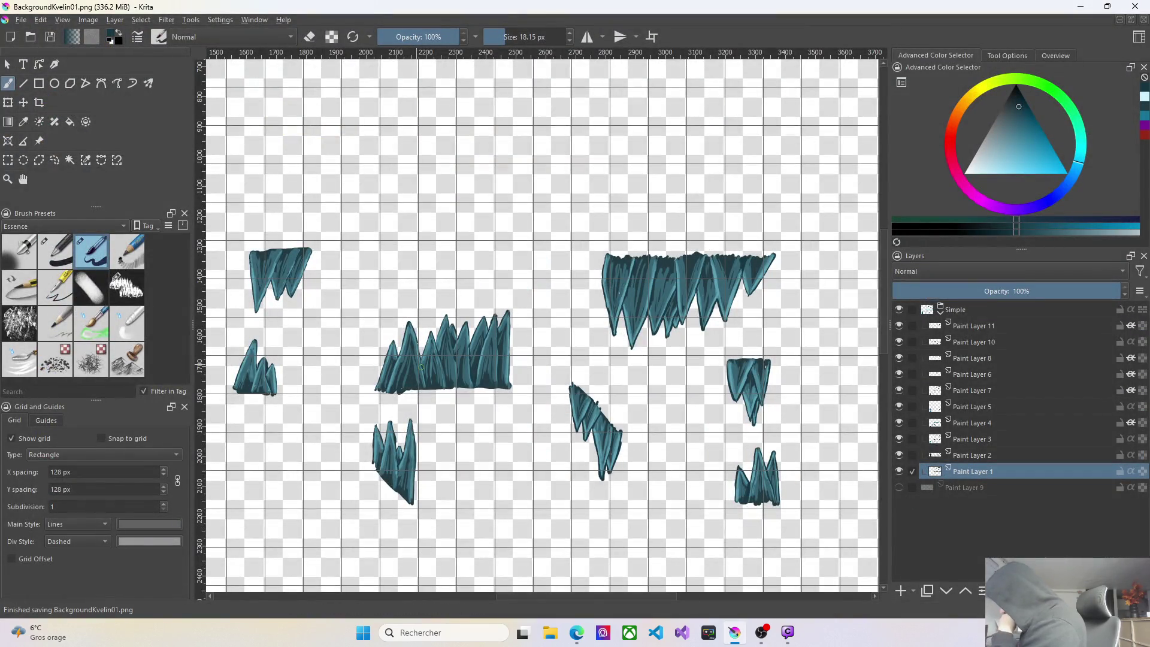
Save BackgroundKvelin01.png into the Unity project's Assets › Imports › Kovelin folder, overwriting the old file.
left_click(23, 21)
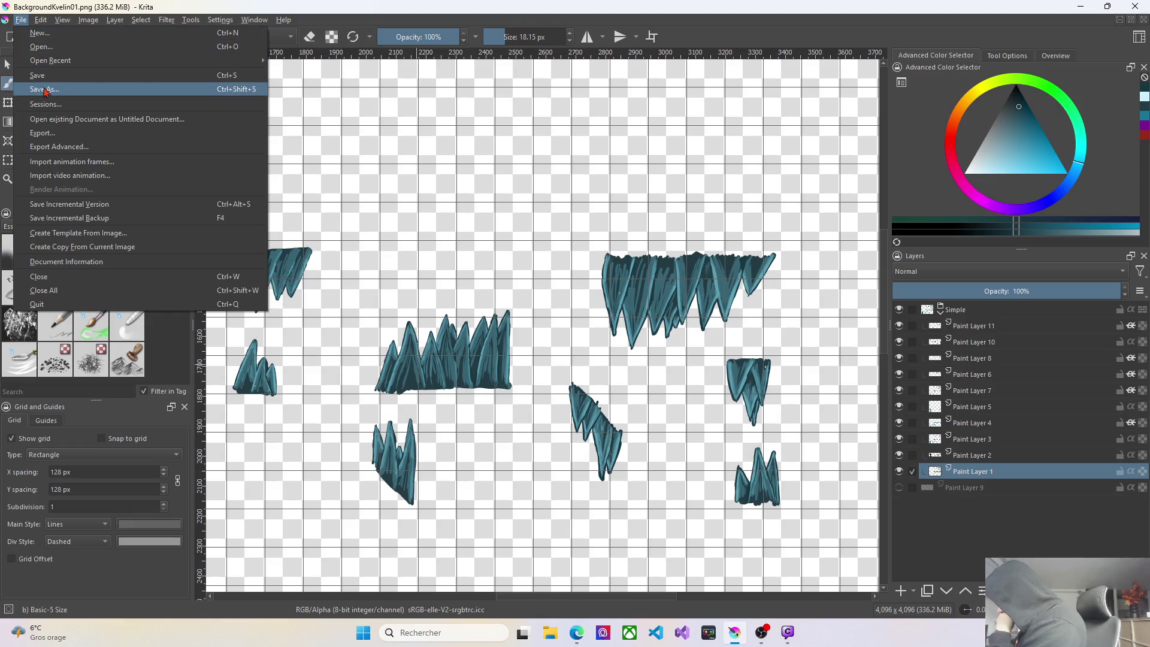
left_click(46, 90)
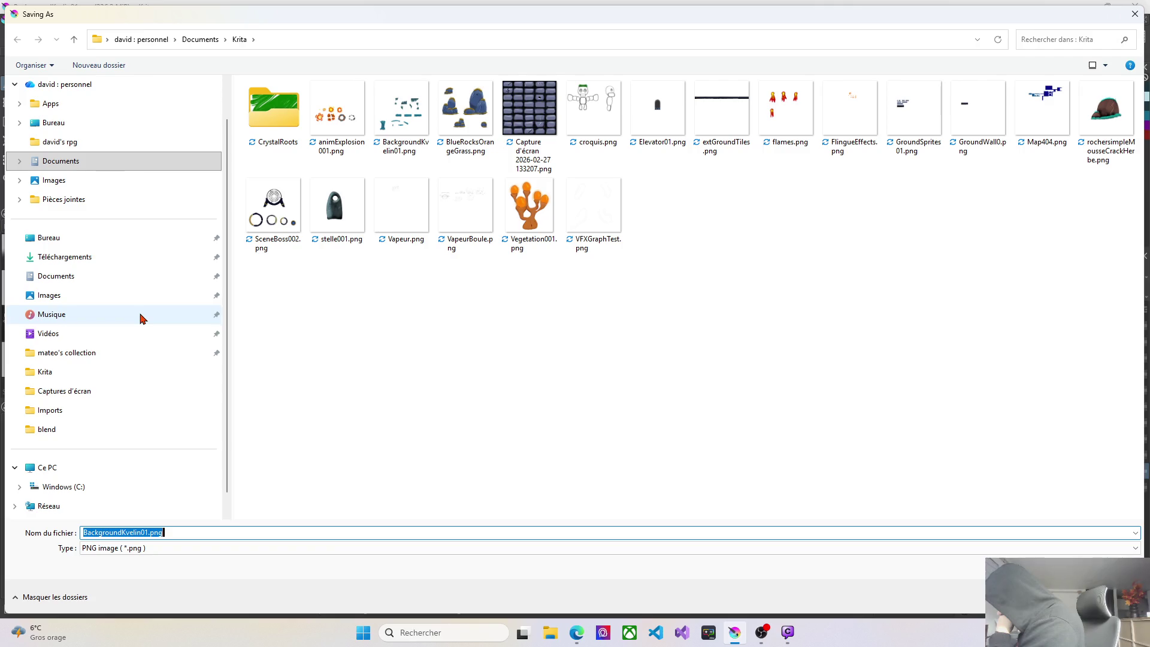
left_click(75, 417)
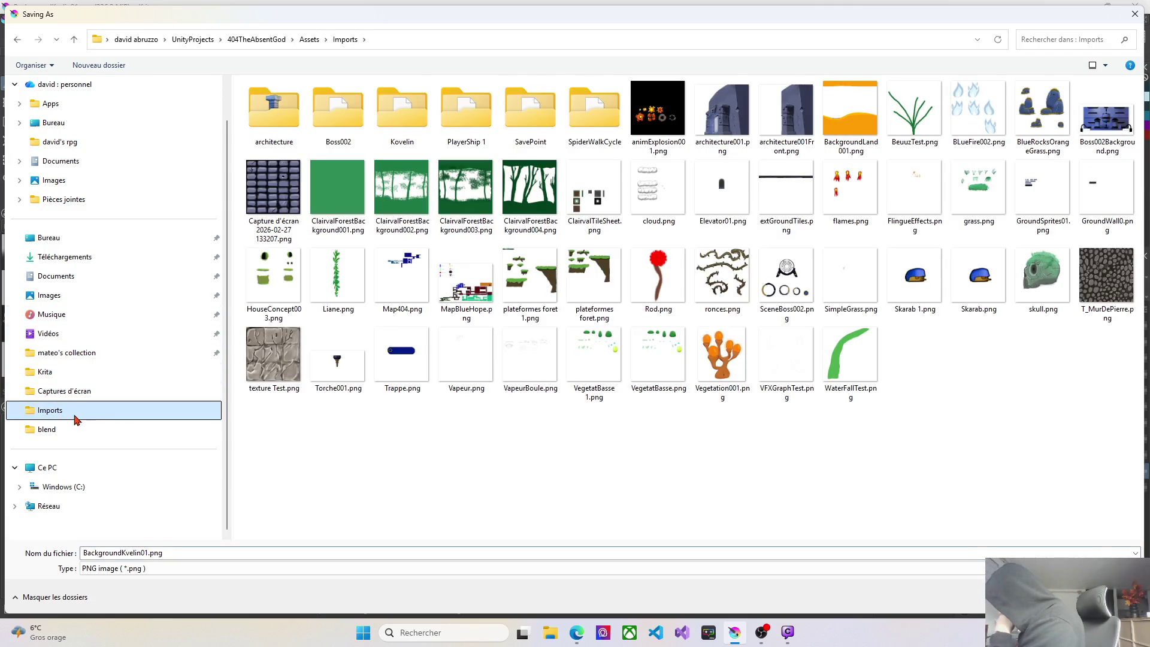
left_click(411, 128)
double_click(409, 130)
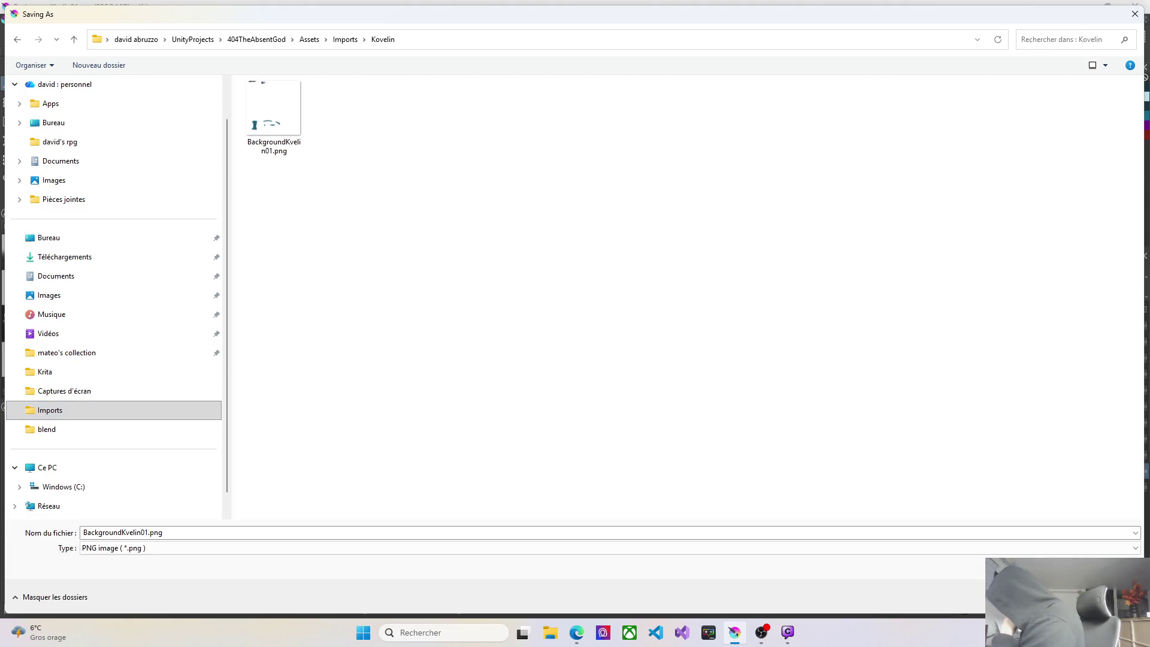
key("Return")
left_click(605, 317)
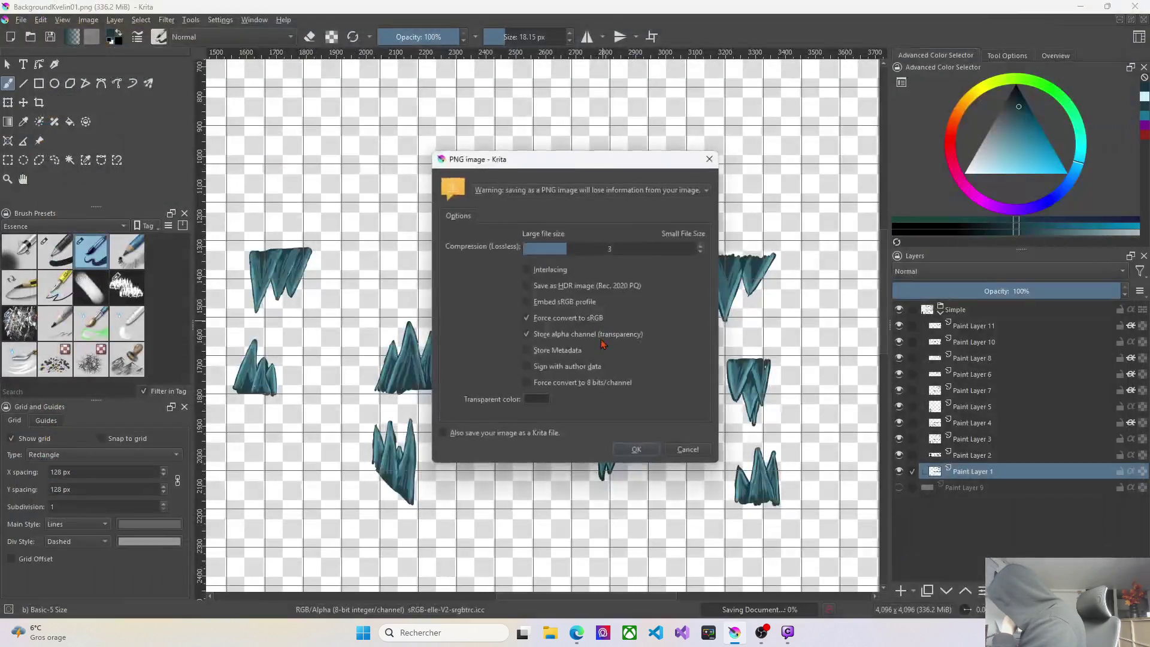
left_click(639, 450)
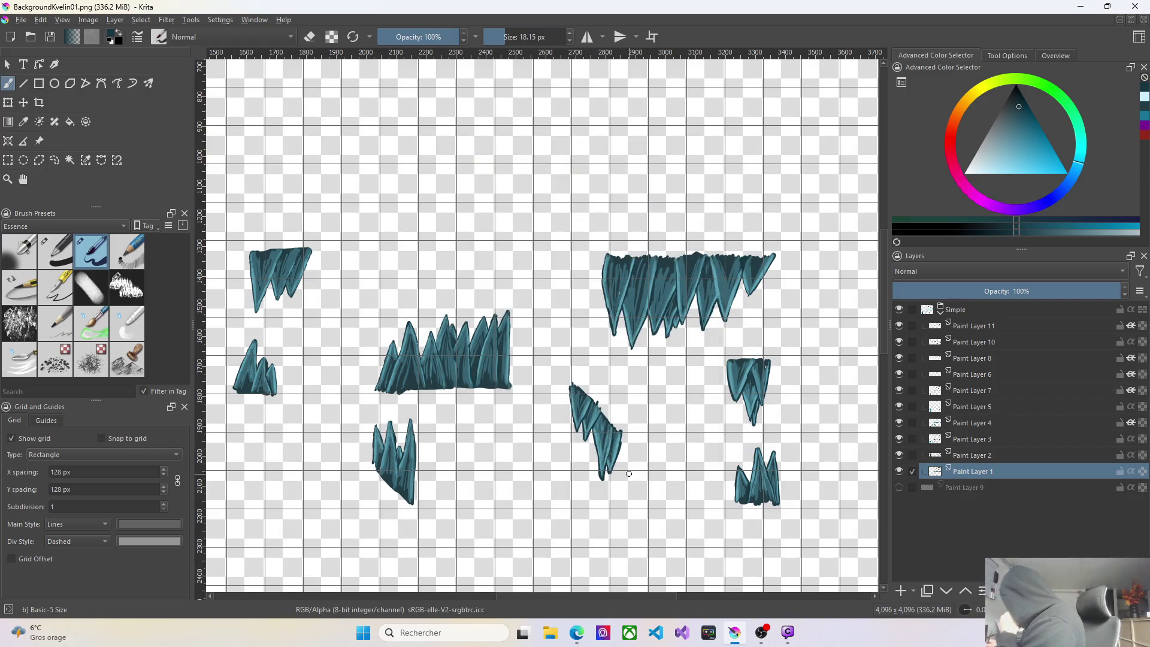
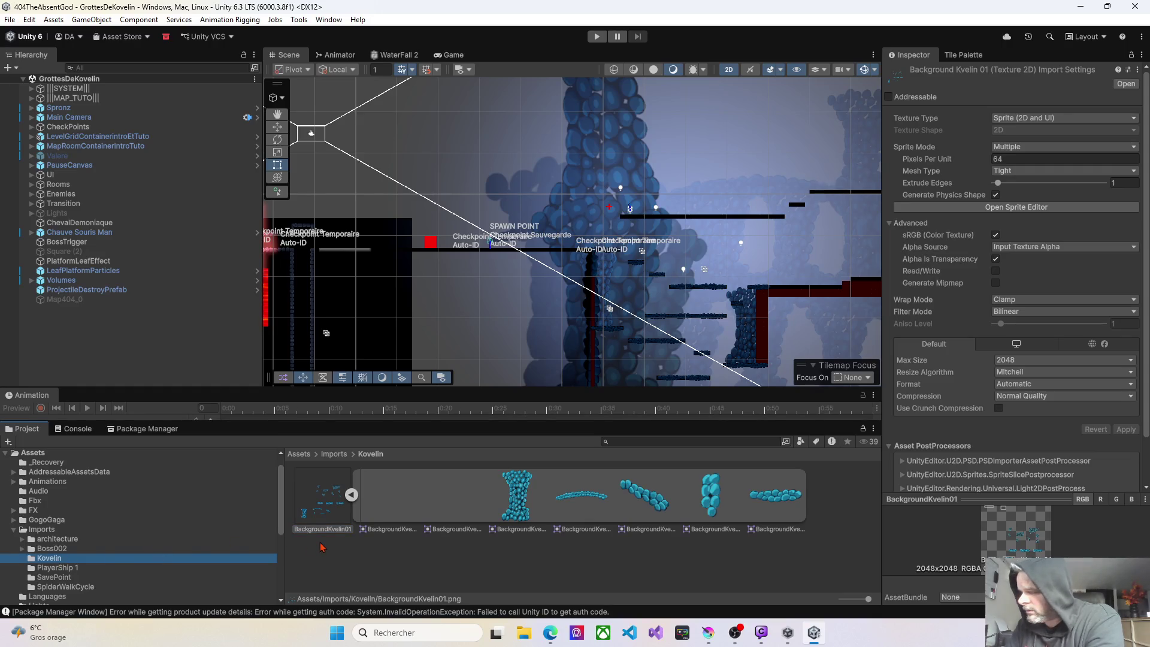
Select the BackgroundKvelin01 texture and open it in the Sprite Editor.
left_click(351, 495)
left_click(352, 495)
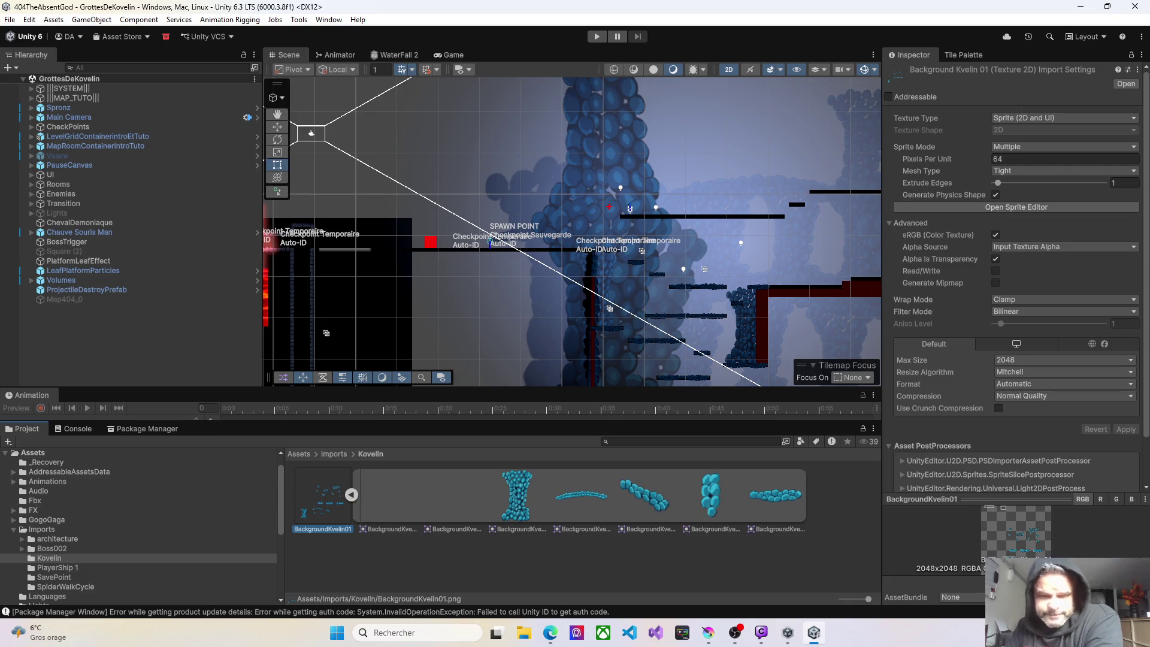
key("alt+Tab")
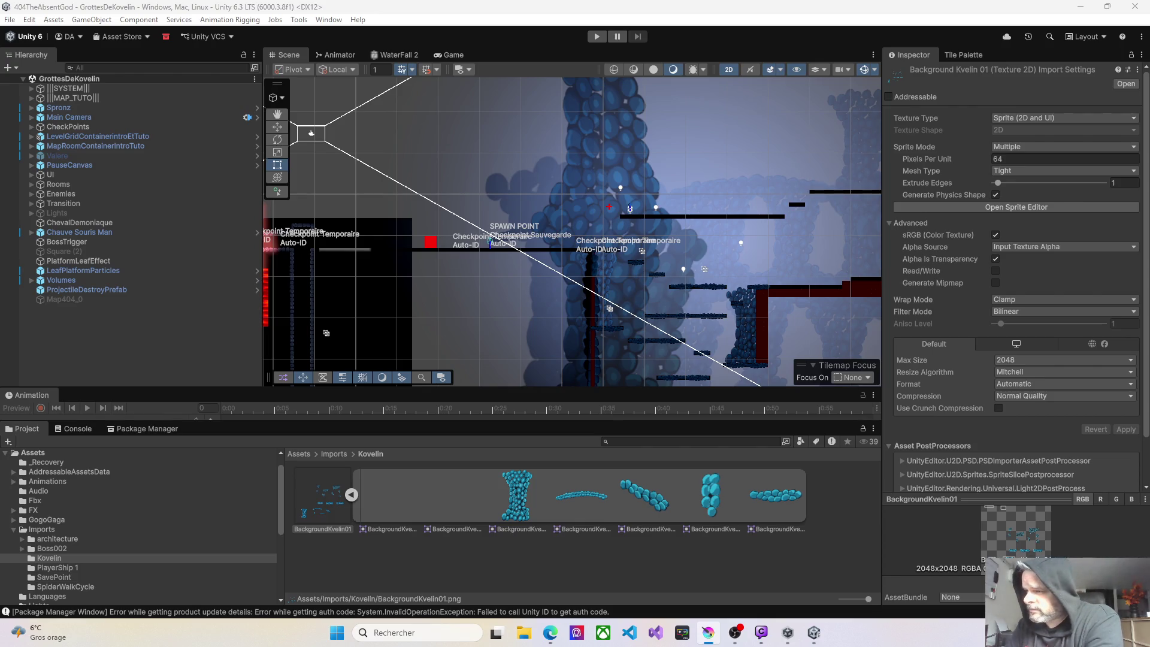
left_click(352, 496)
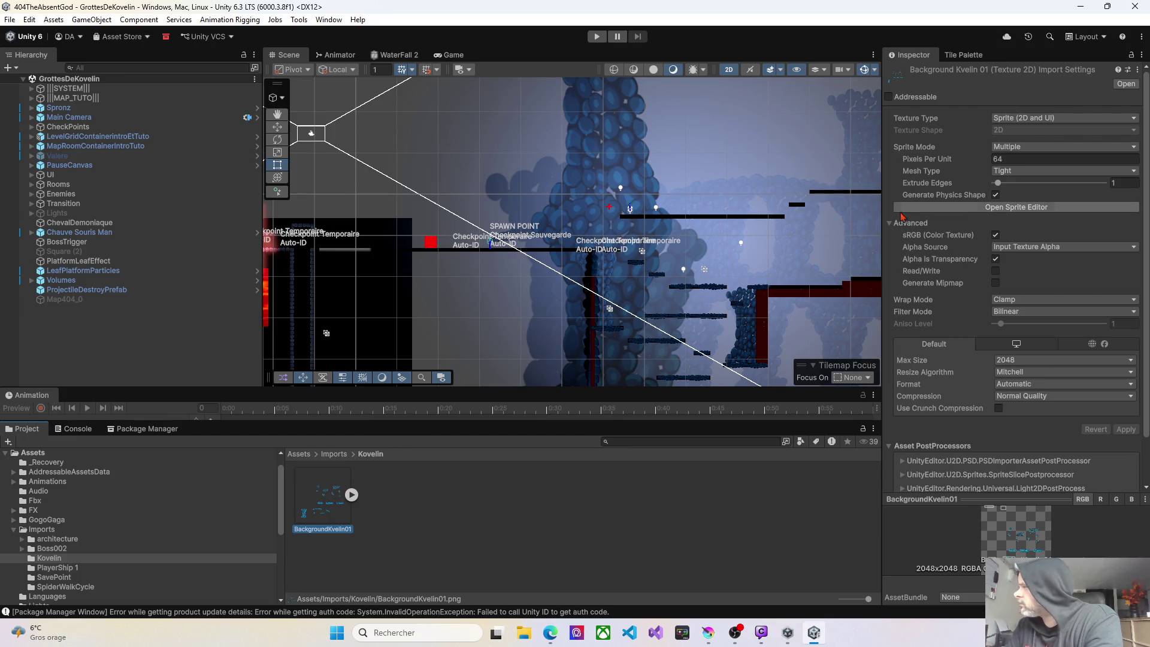
left_click(1028, 207)
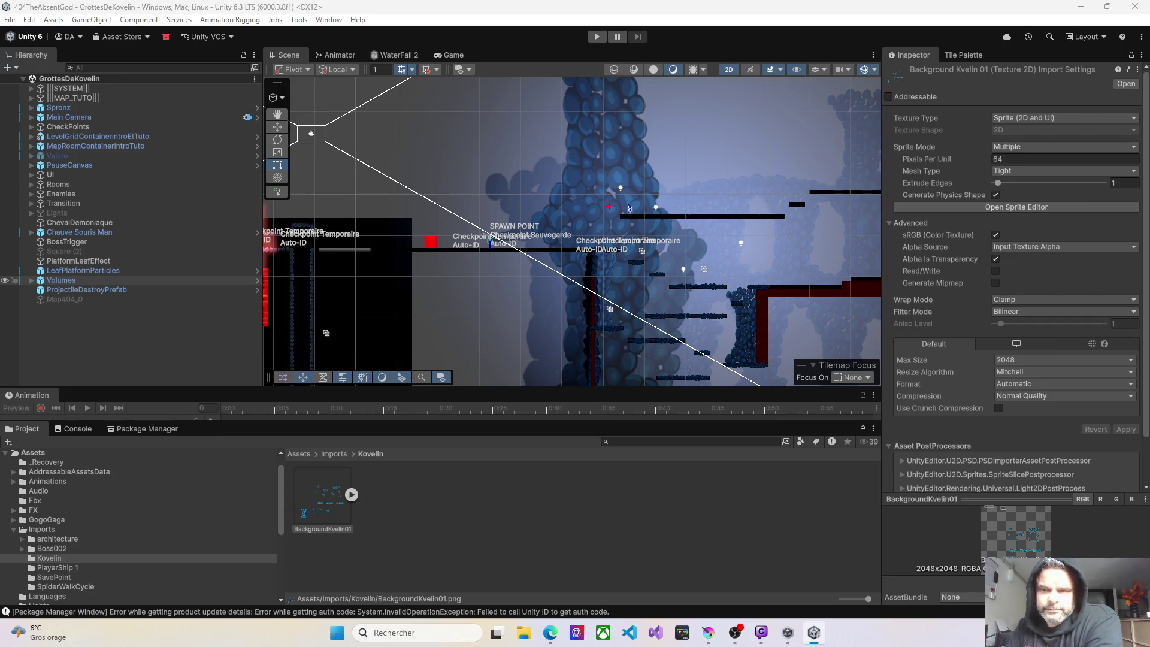
left_click(1017, 206)
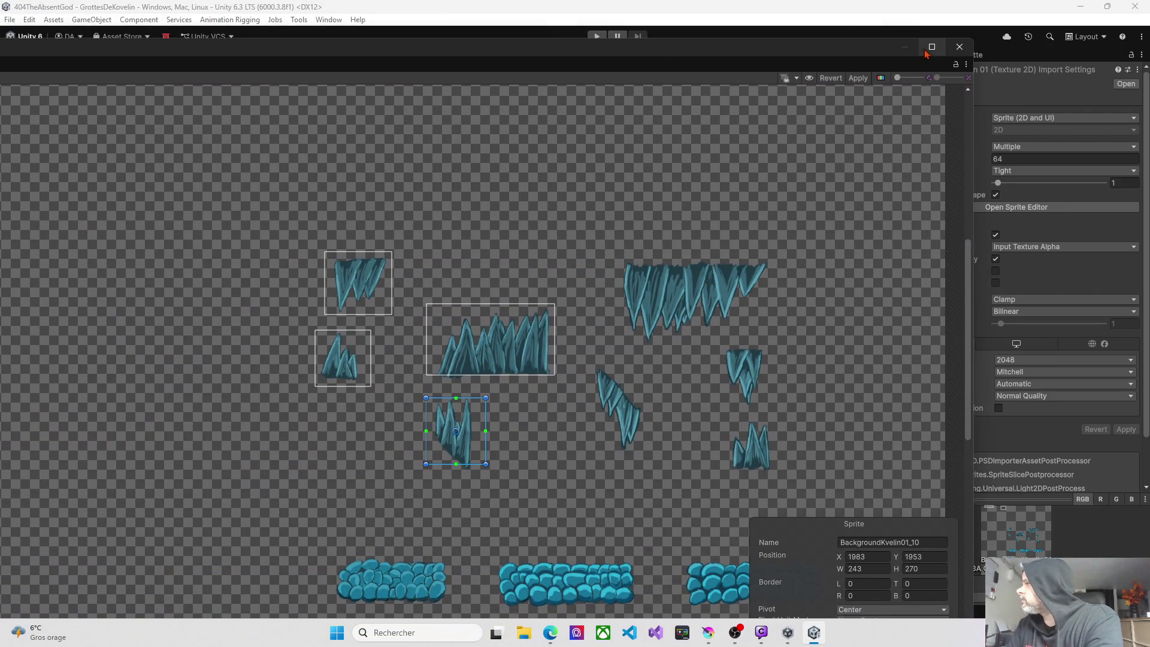
Maximize the Sprite Editor and add slices around the diagonal and large top-right crystals.
left_click(928, 47)
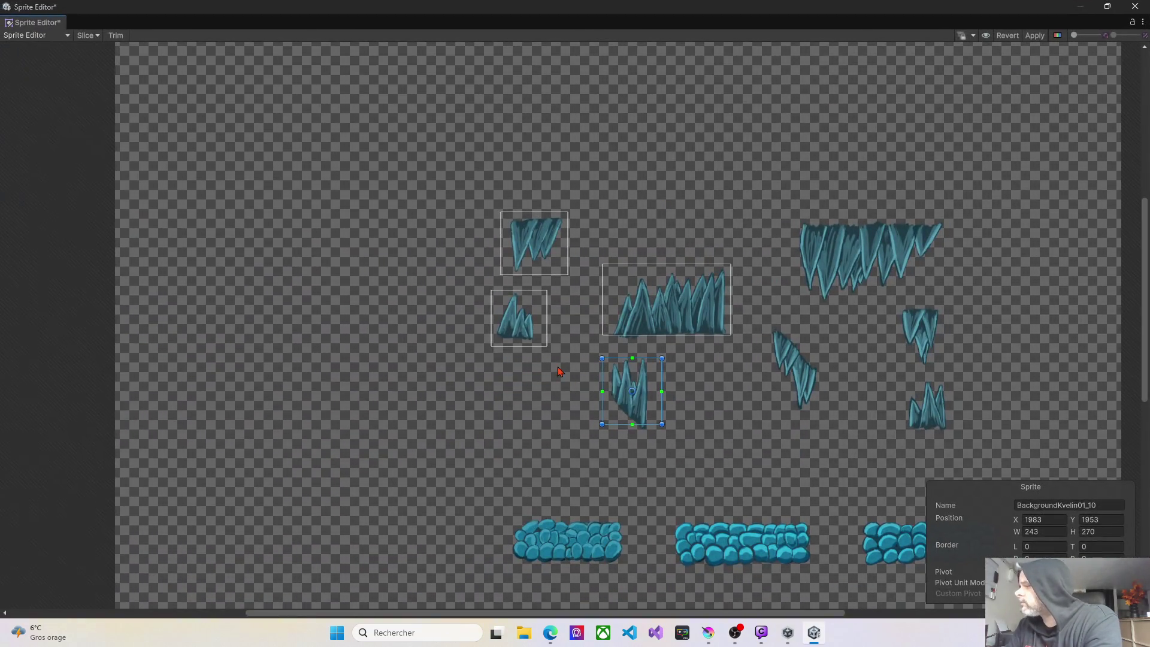
left_click_drag(764, 316, 825, 414)
mouse_move(795, 214)
left_mouse_down()
mouse_move(861, 295)
mouse_move(946, 307)
mouse_move(907, 305)
left_mouse_up()
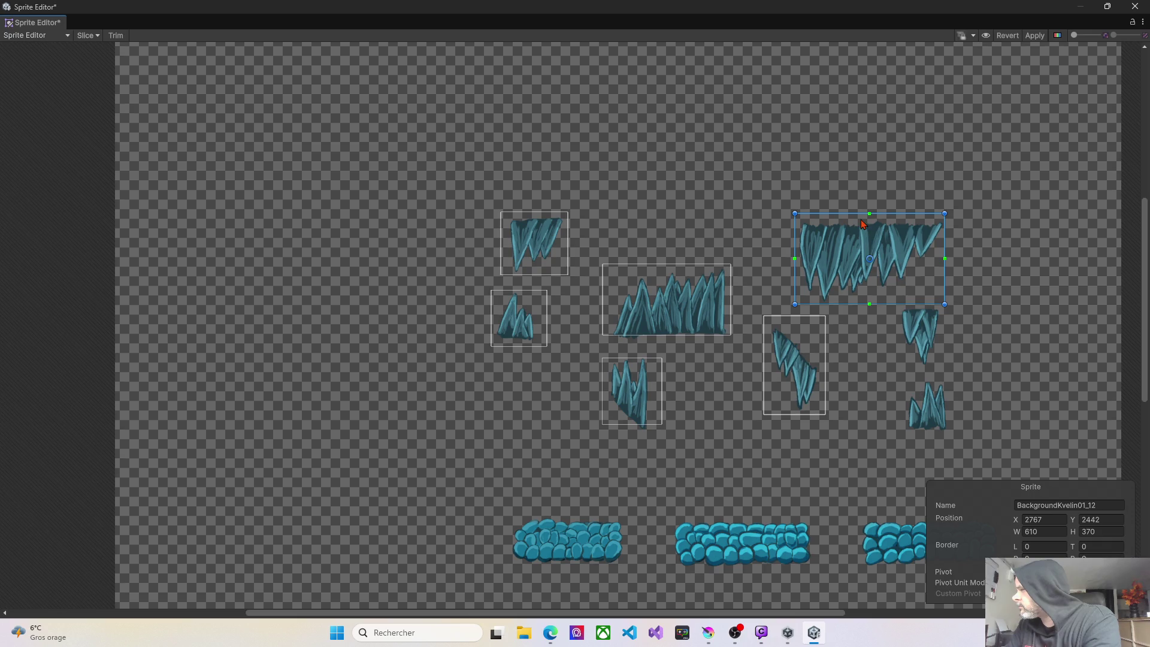
left_click_drag(870, 214, 870, 223)
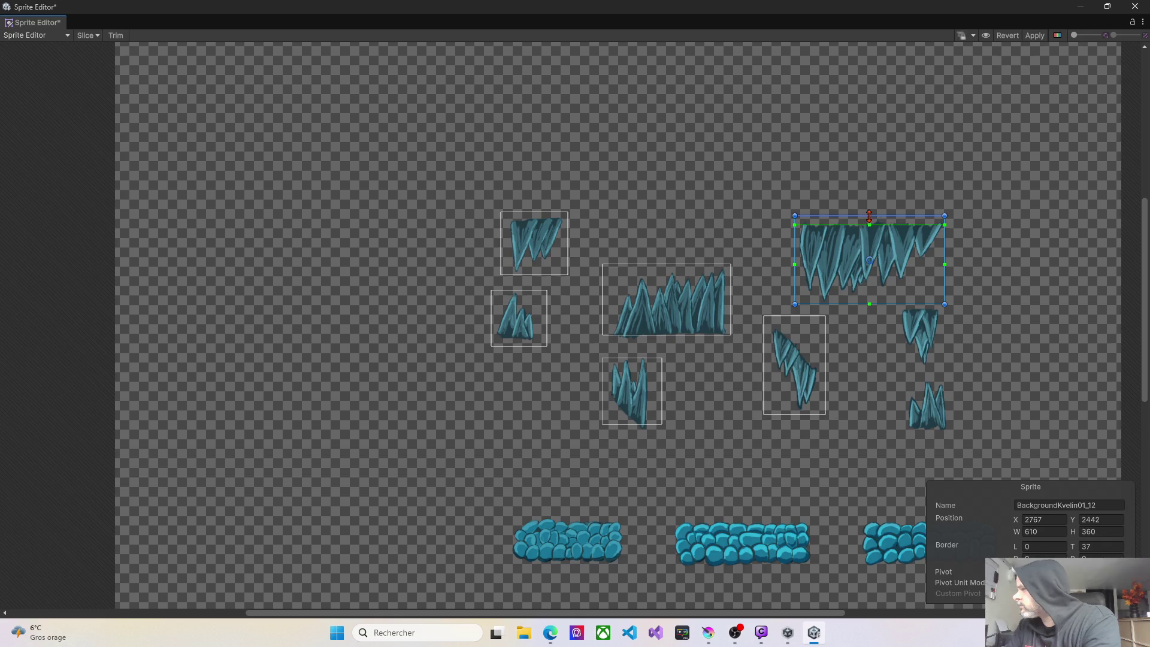
left_click_drag(866, 213, 839, 223)
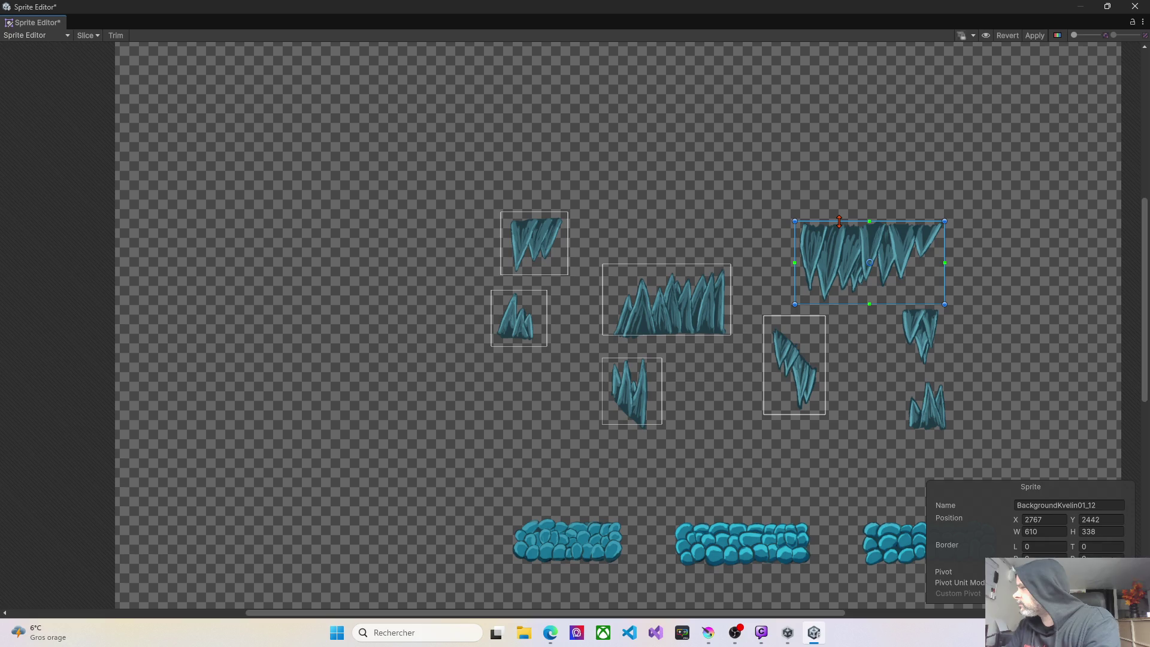
Tighten the edges of the existing crystal slices and add one for the small bottom-right crystal.
left_click(535, 220)
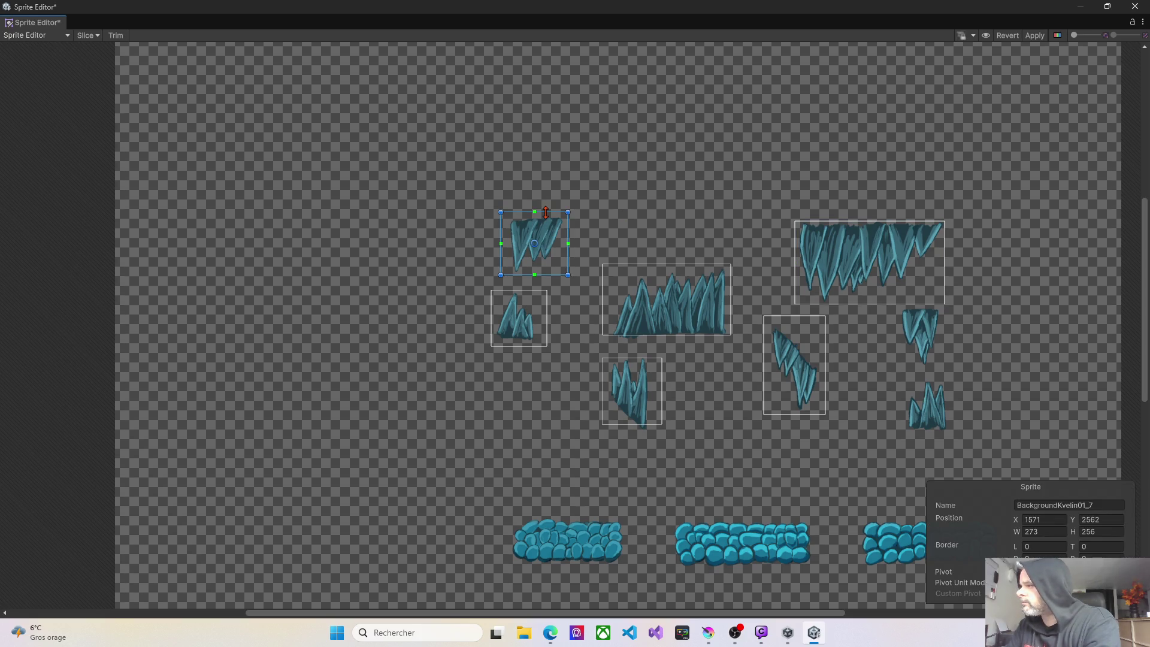
left_click_drag(546, 213, 546, 218)
left_click(520, 344)
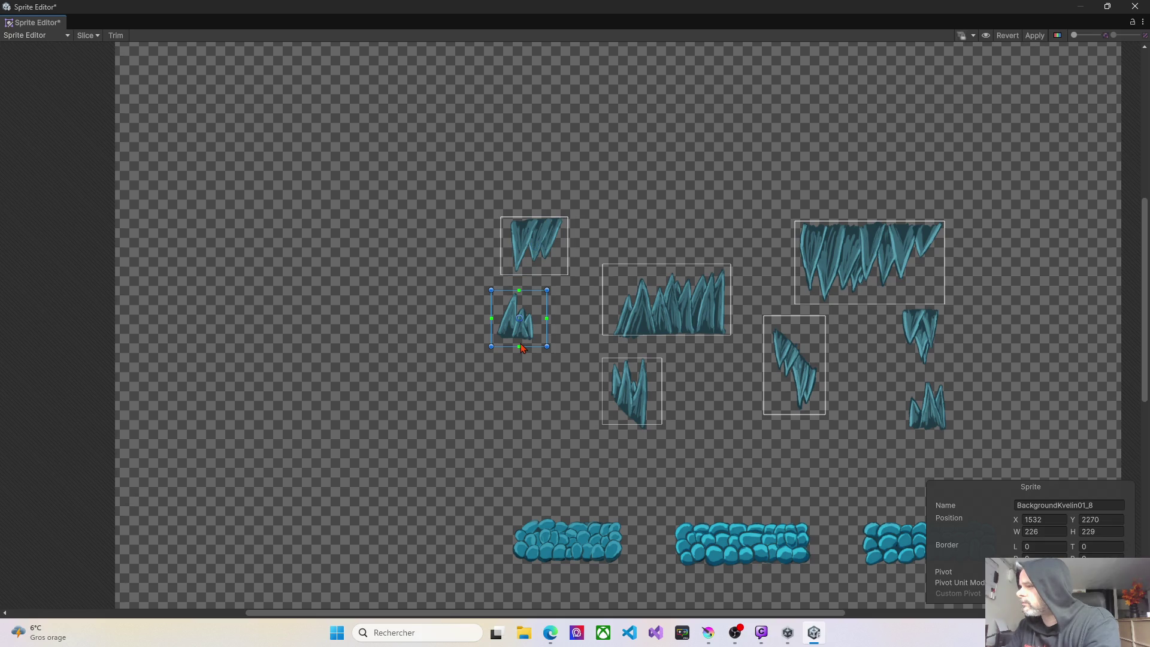
left_click_drag(530, 348, 533, 343)
left_click(658, 425)
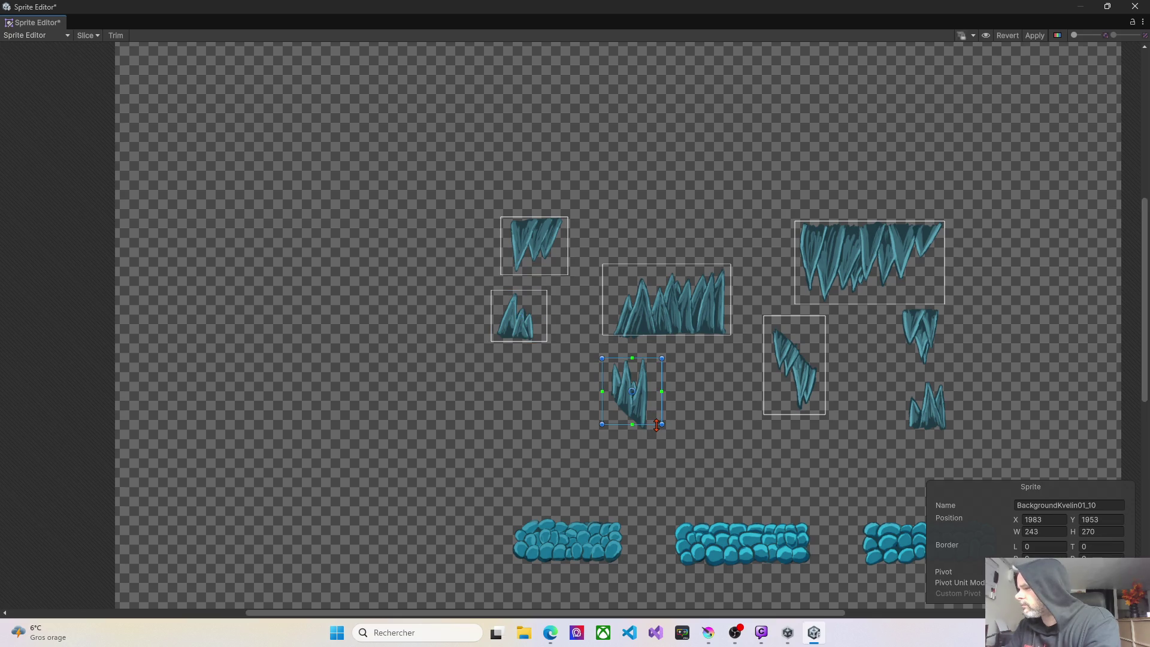
left_click_drag(657, 425, 657, 430)
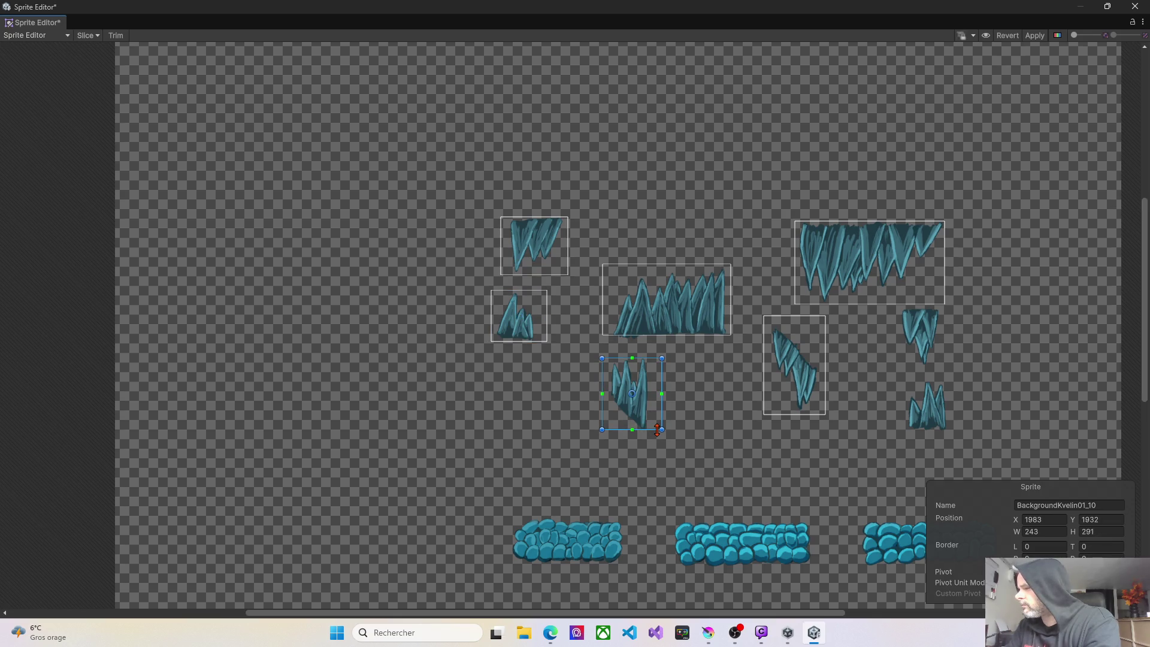
left_click(793, 321)
left_click_drag(802, 317, 812, 328)
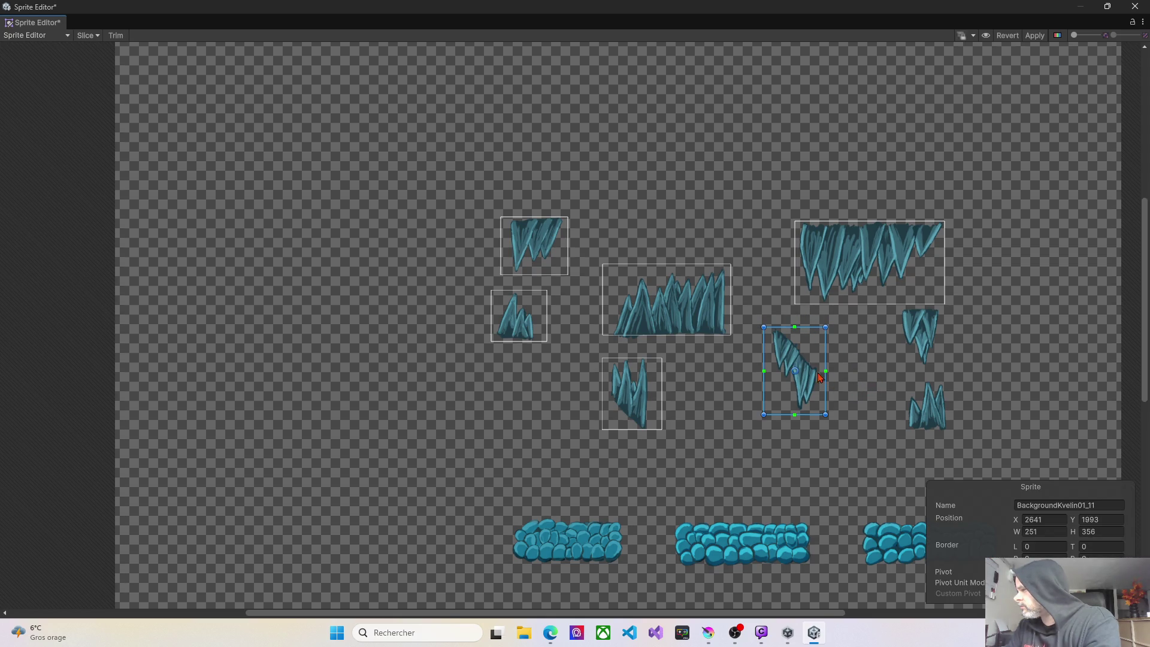
left_click_drag(766, 354, 768, 355)
left_click(924, 337)
mouse_move(897, 312)
left_mouse_down()
mouse_move(959, 360)
mouse_move(902, 384)
mouse_move(955, 437)
left_mouse_up()
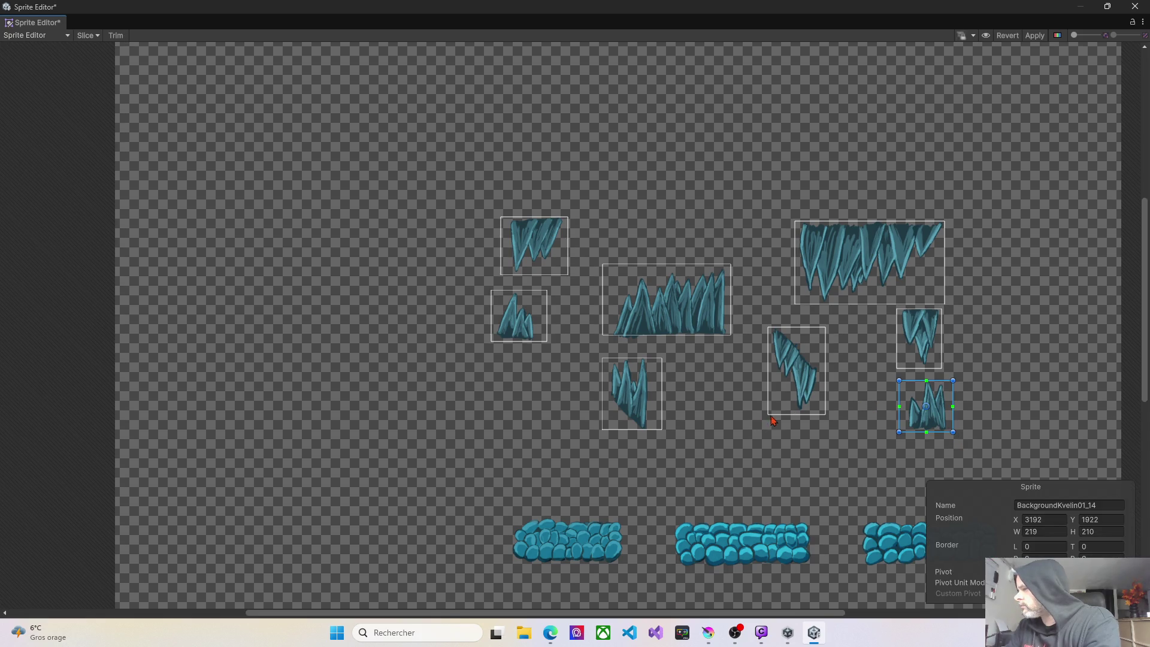
Slice the left, middle and right cobblestone sprites, then apply and close the Sprite Editor.
scroll(772, 421, "down", 3)
scroll(772, 421, "right", 3)
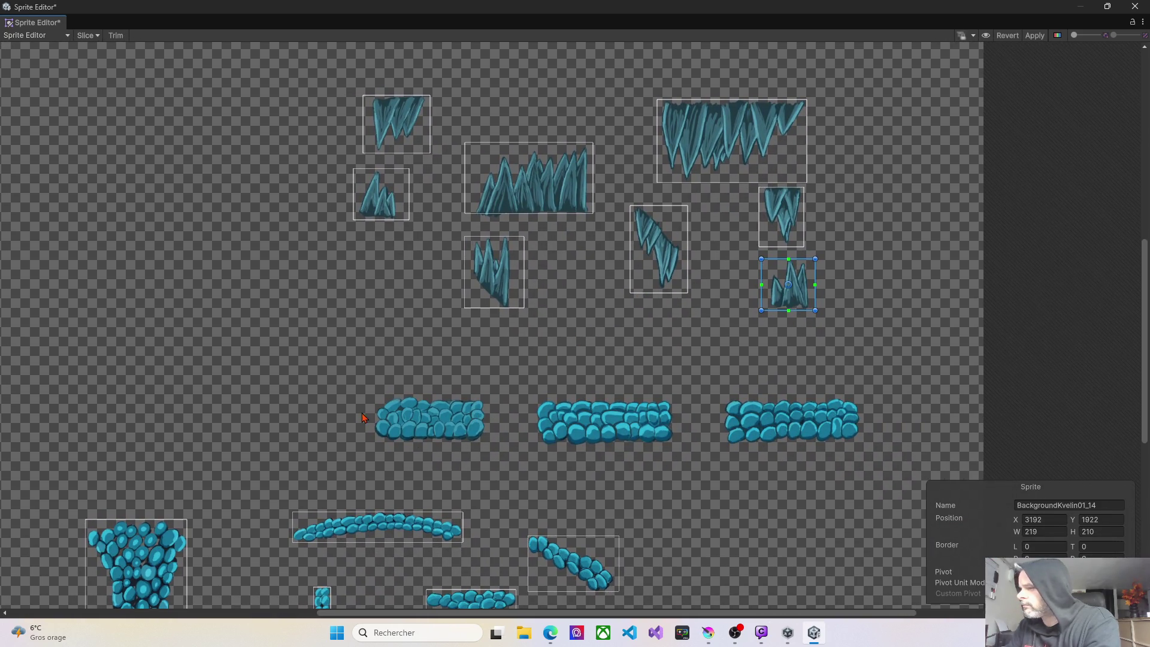
mouse_move(368, 397)
left_mouse_down()
mouse_move(416, 430)
mouse_move(490, 449)
left_mouse_up()
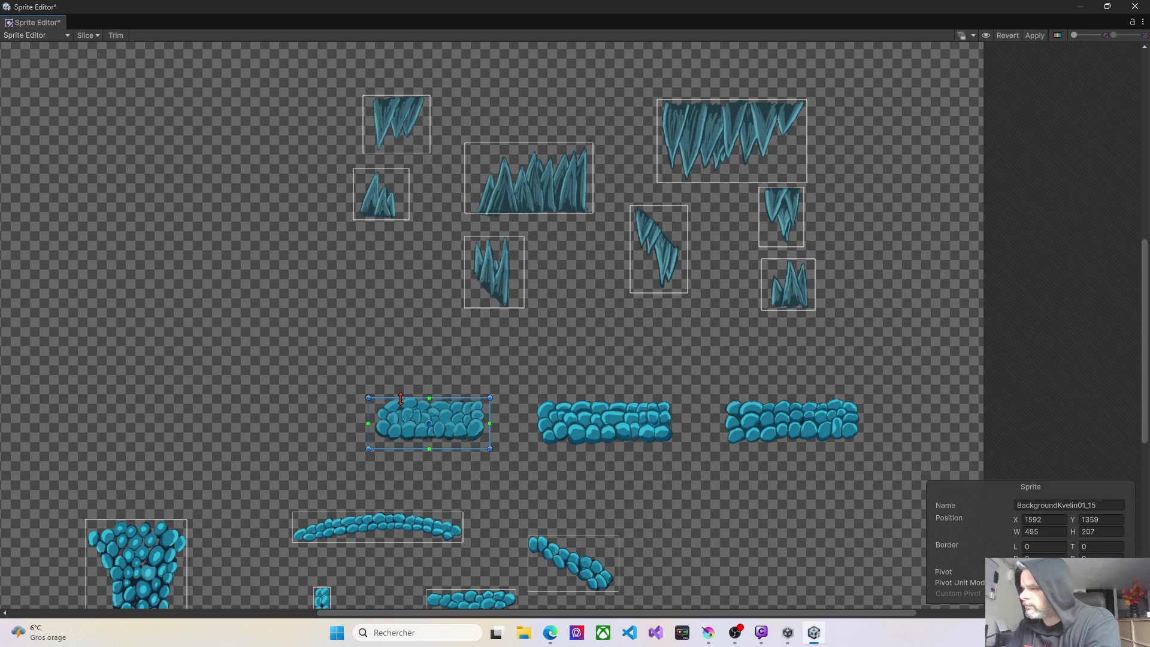
left_click_drag(401, 399, 403, 394)
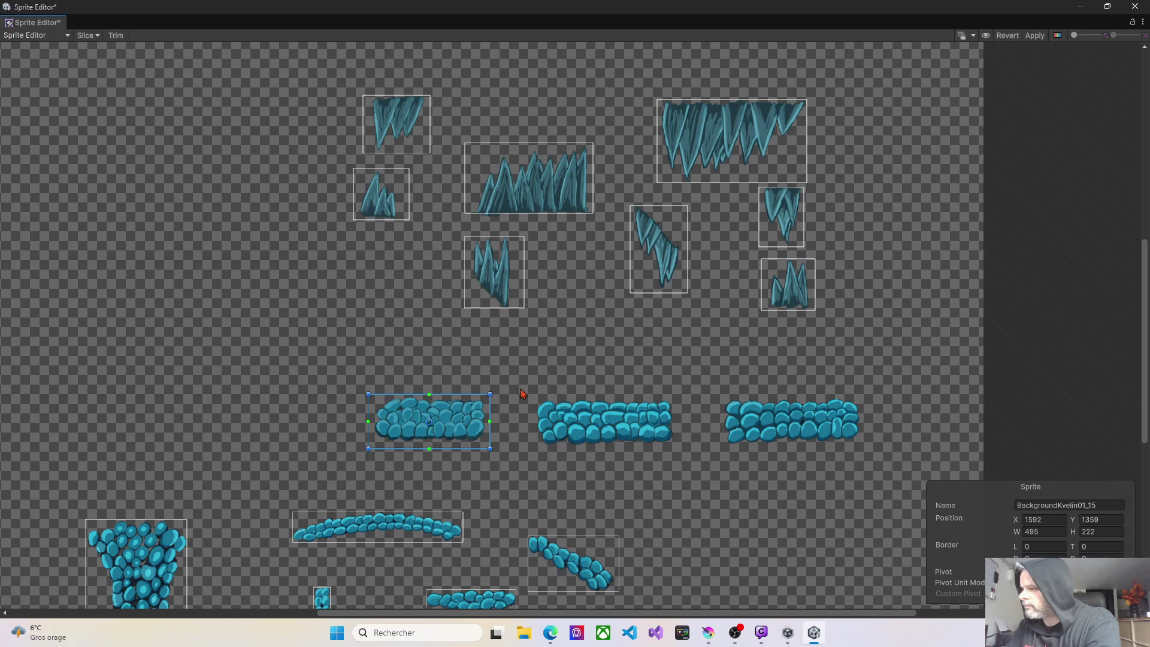
mouse_move(535, 391)
left_mouse_down()
mouse_move(569, 437)
mouse_move(675, 450)
left_mouse_up()
mouse_move(715, 392)
left_mouse_down()
mouse_move(761, 438)
mouse_move(862, 448)
left_mouse_up()
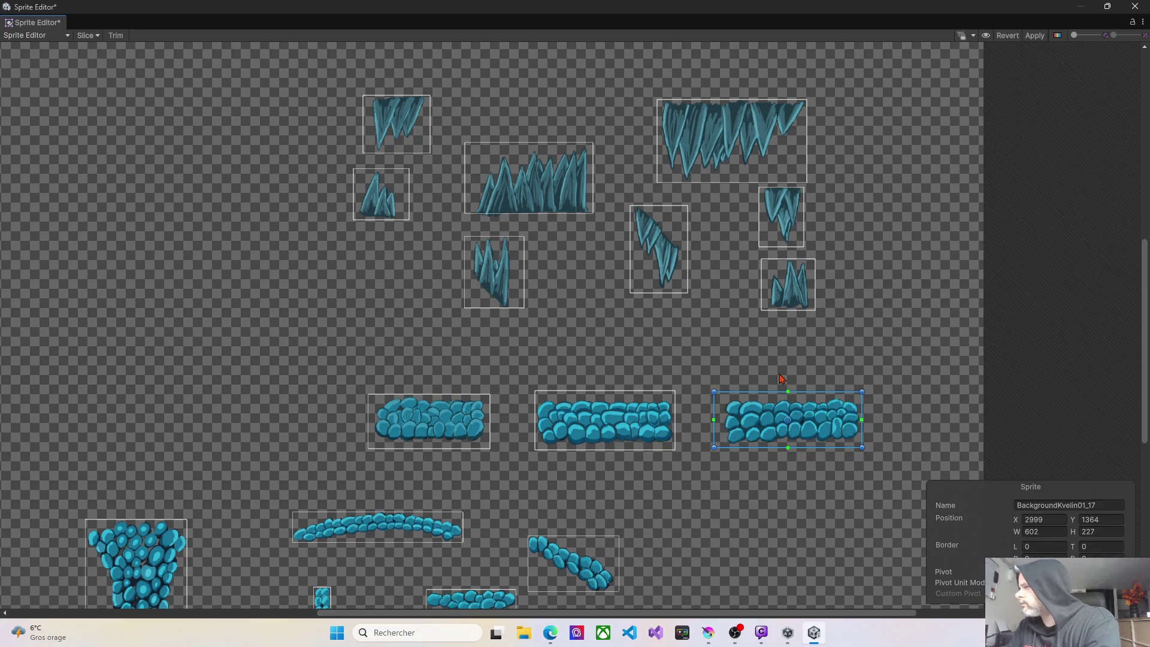
scroll(652, 340, "down", 3)
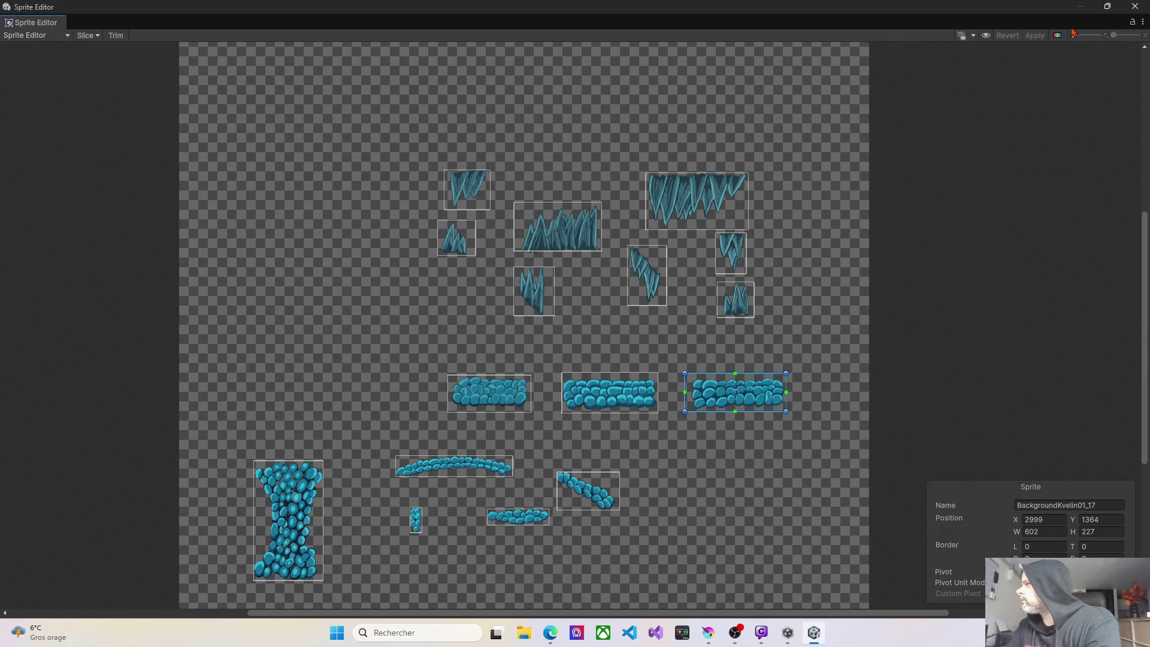
left_click(1134, 8)
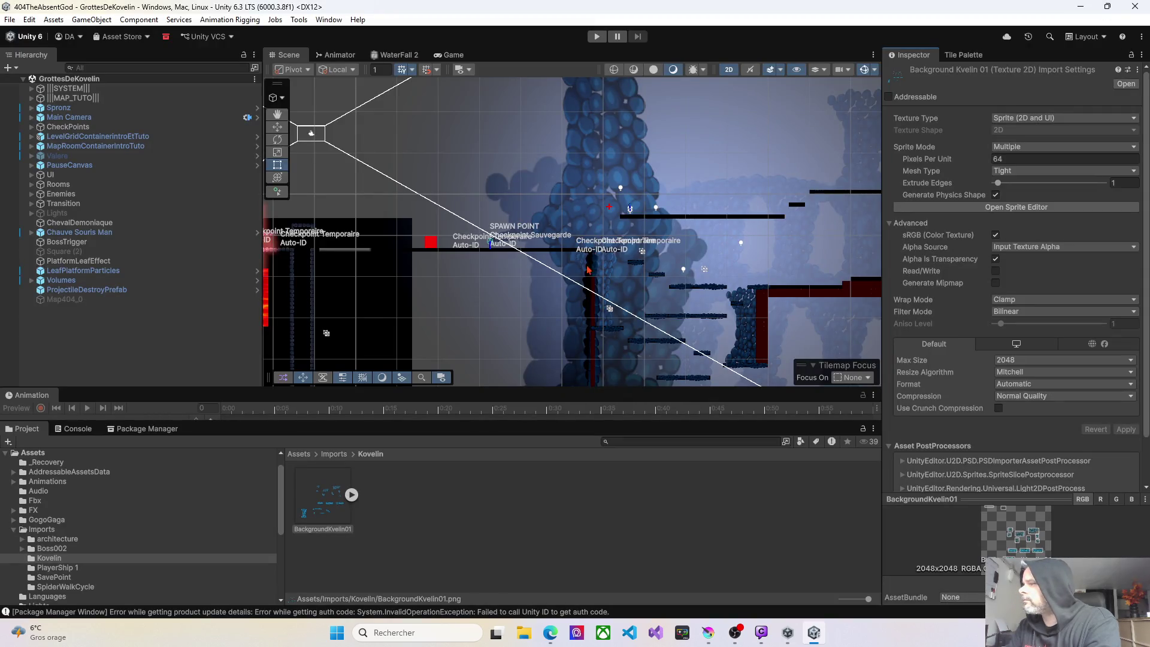
Pan across the level and select the EntreeDesGrottes room under MAP_TUTO.
mouse_move(601, 281)
left_mouse_down()
mouse_move(549, 265)
mouse_move(574, 225)
mouse_move(684, 244)
mouse_move(625, 261)
mouse_move(511, 231)
left_mouse_up()
mouse_move(693, 254)
left_mouse_down()
mouse_move(560, 238)
mouse_move(704, 264)
left_mouse_up()
left_click_drag(507, 291, 563, 305)
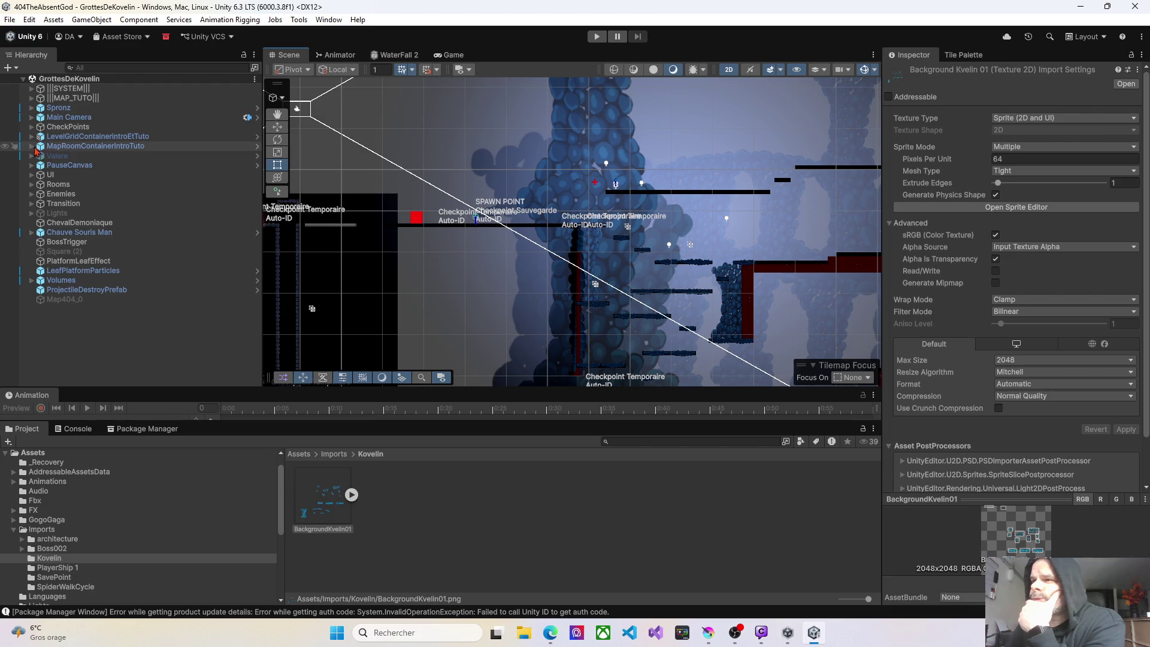
left_click(31, 98)
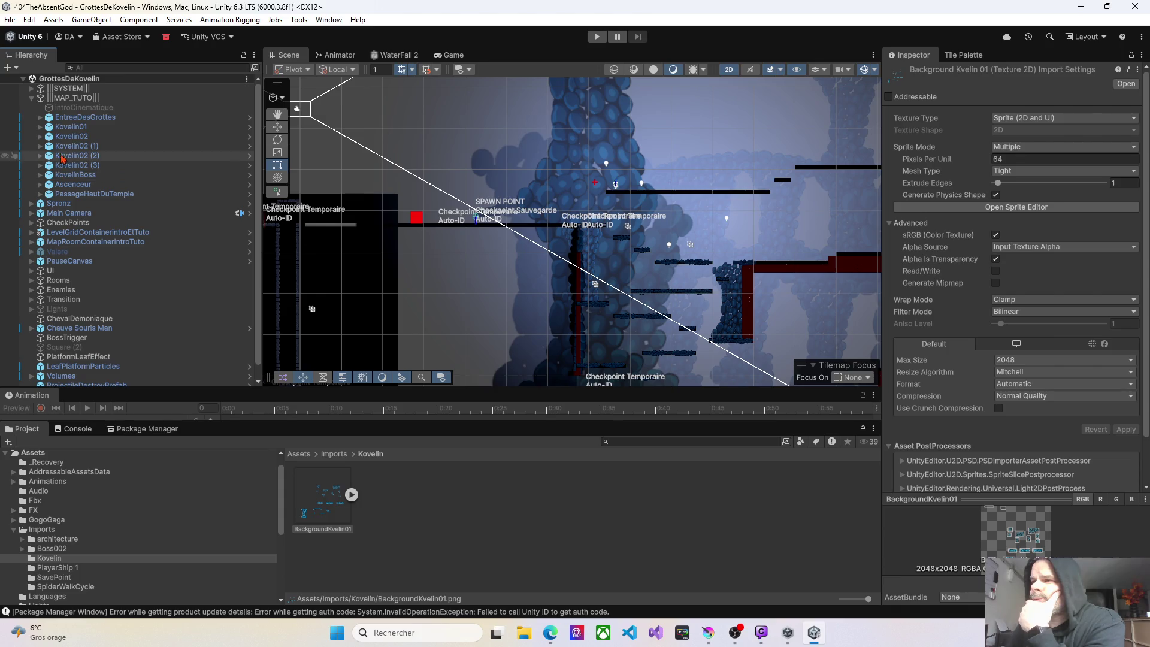
left_click(84, 117)
Expand BackgroundKvelin01, EntreeDesGrottes and its Layers, and select the Default layer.
scroll(445, 243, "up", 10)
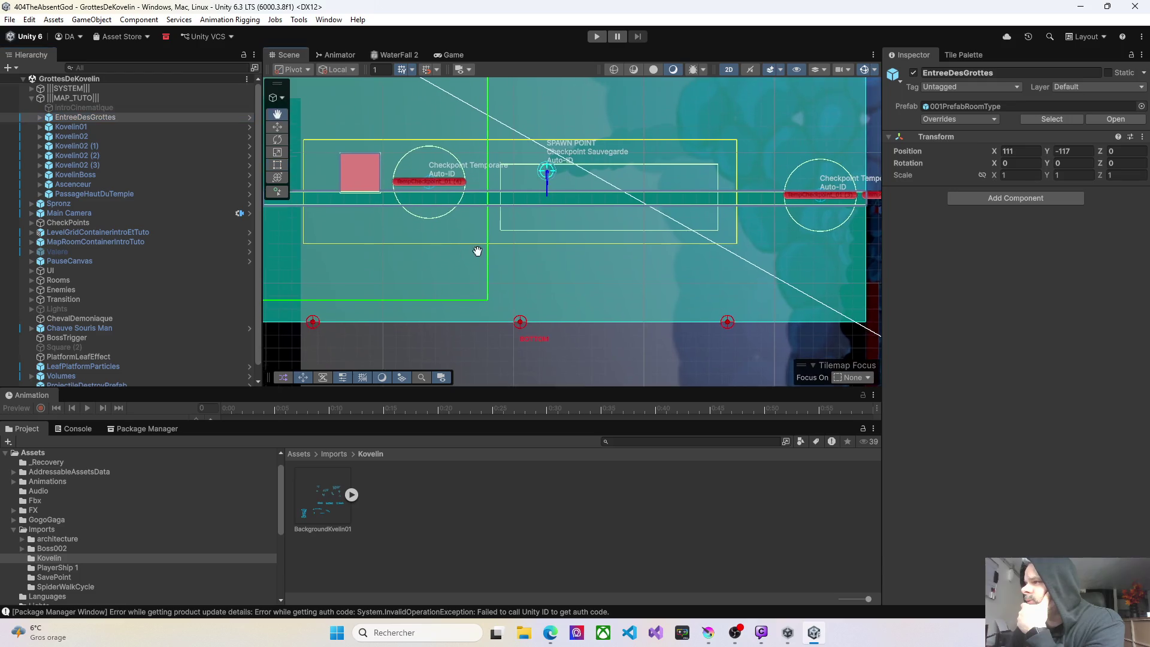
scroll(478, 248, "down", 5)
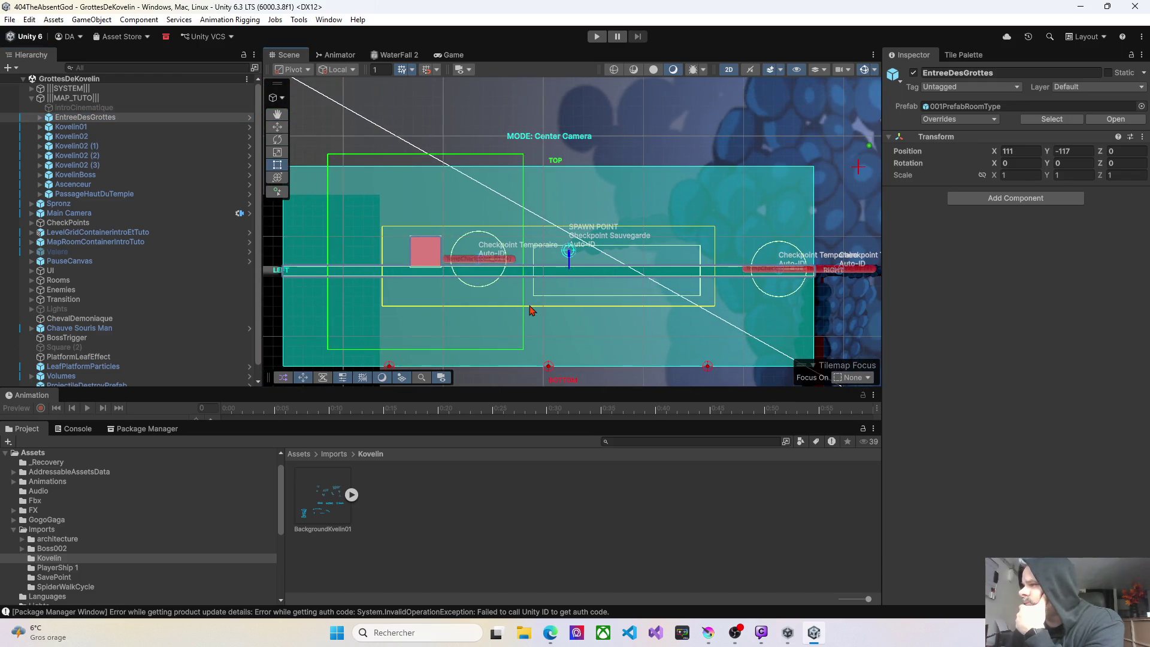
left_click(352, 495)
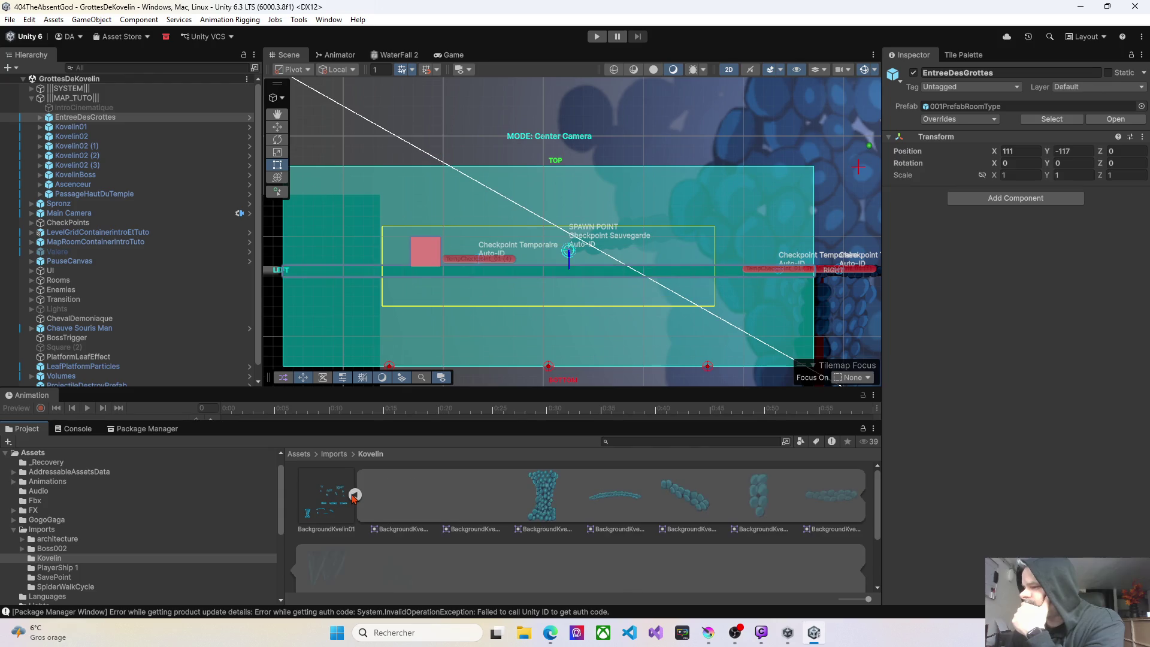
left_click(39, 120)
left_click(39, 118)
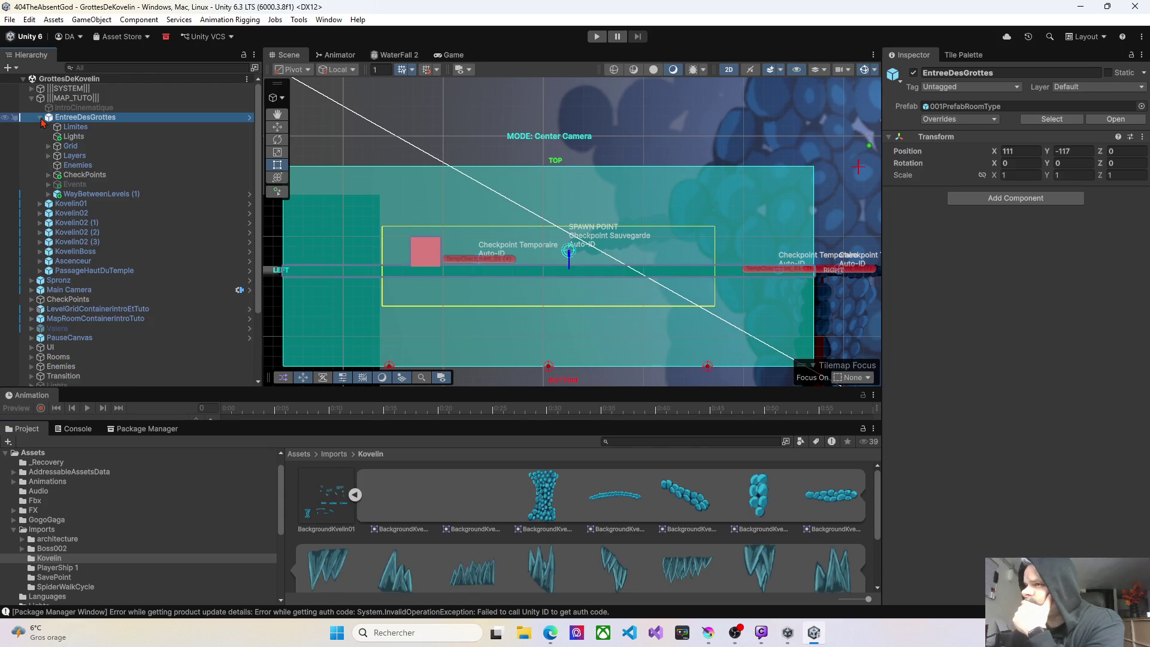
left_click(49, 157)
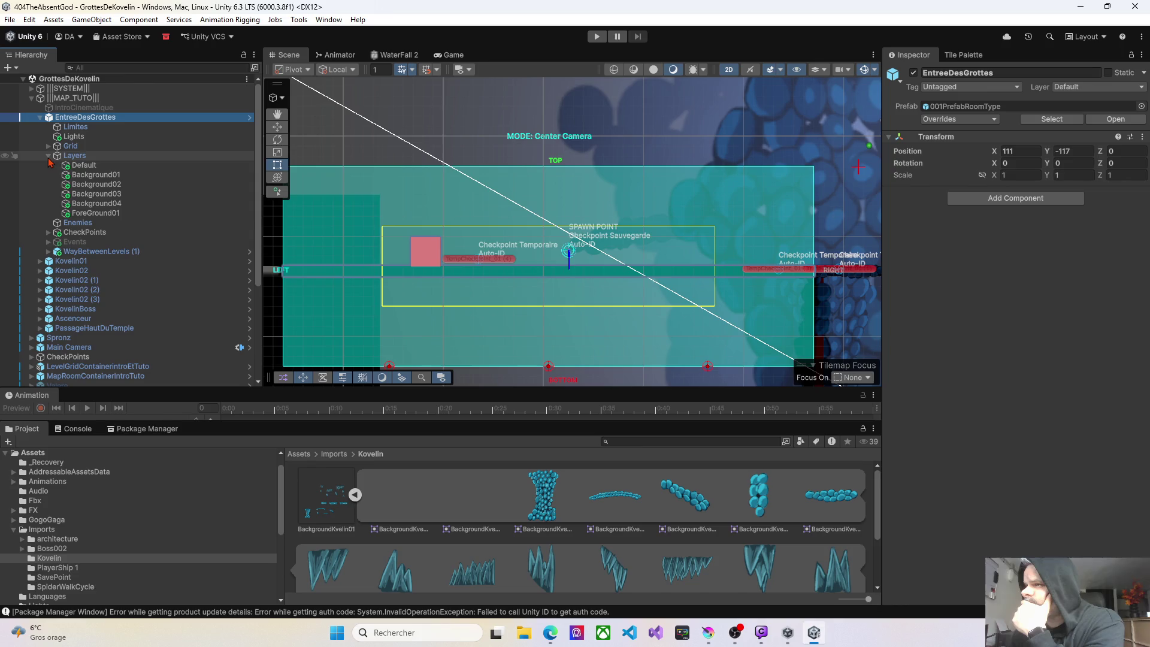
left_click(82, 167)
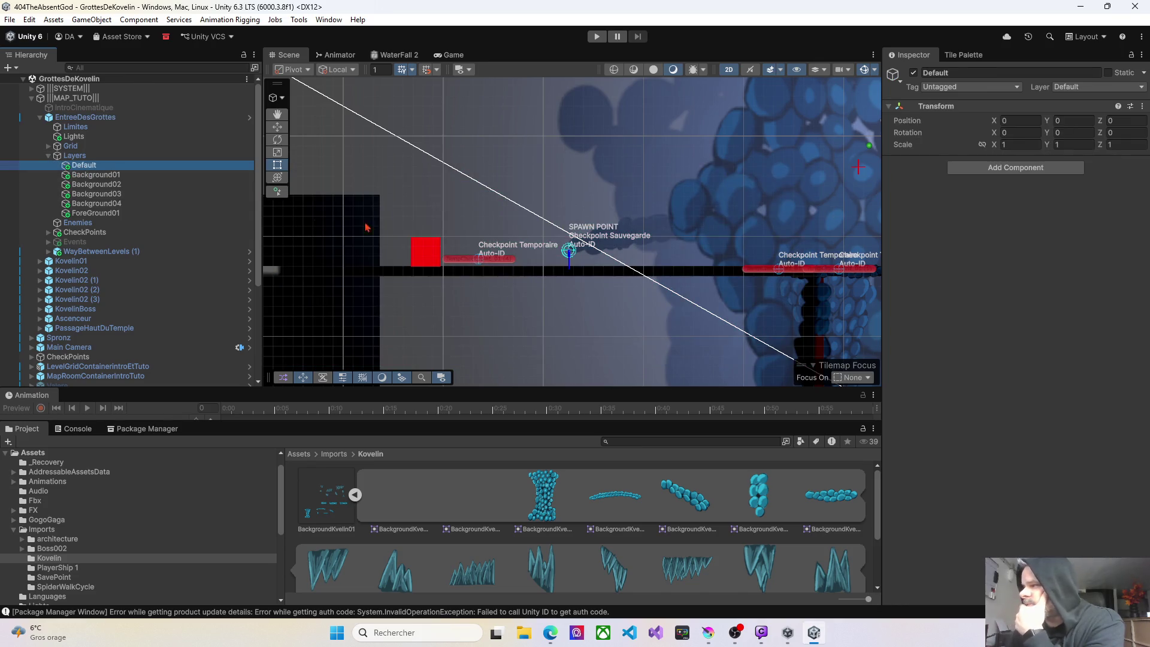
Drop the BackgroundKvelin01_16 cobblestone slice into the scene near the spawn point.
left_click_drag(630, 300, 560, 285)
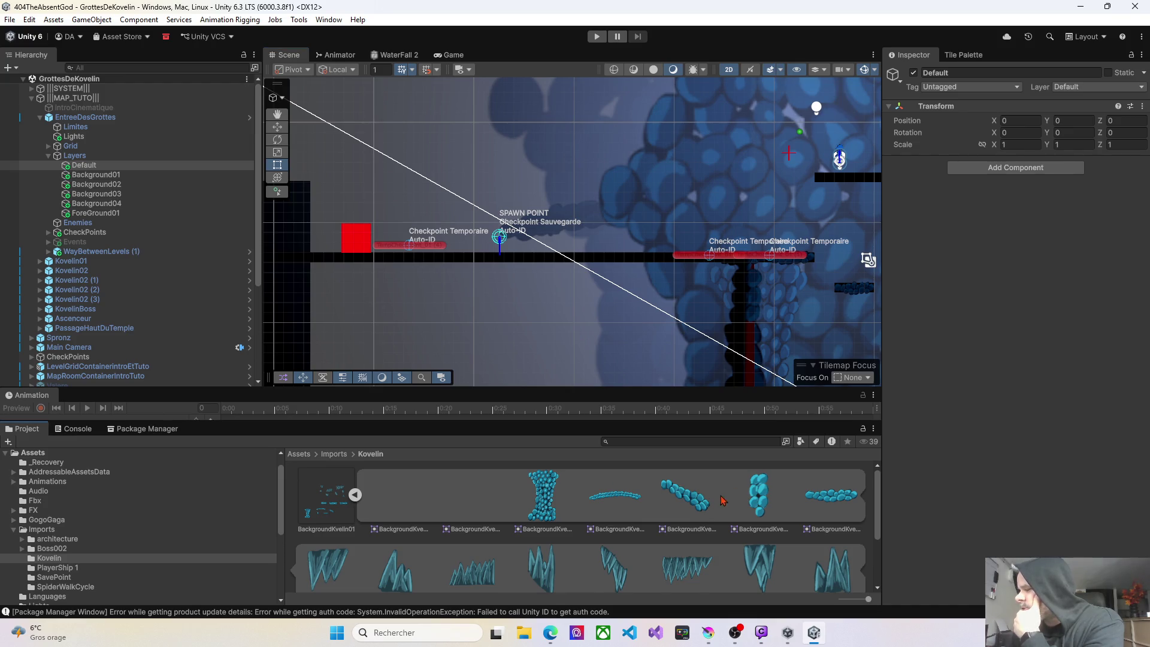
scroll(723, 500, "down", 2)
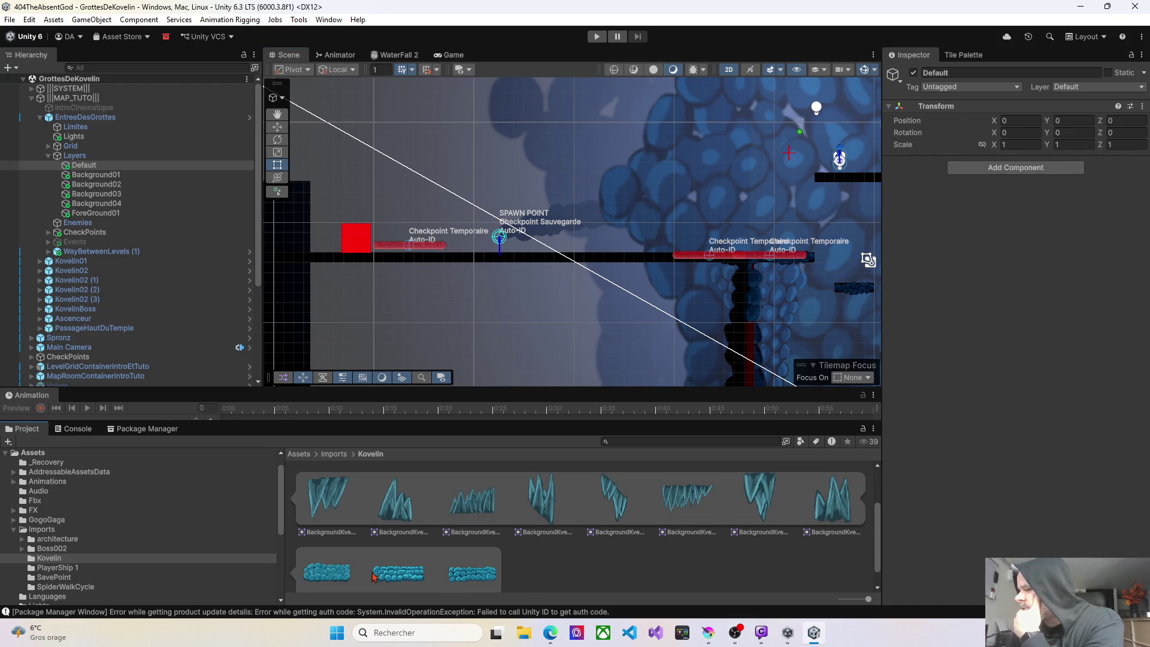
scroll(390, 578, "down", 1)
mouse_move(390, 578)
left_mouse_down()
mouse_move(539, 342)
mouse_move(536, 269)
left_mouse_up()
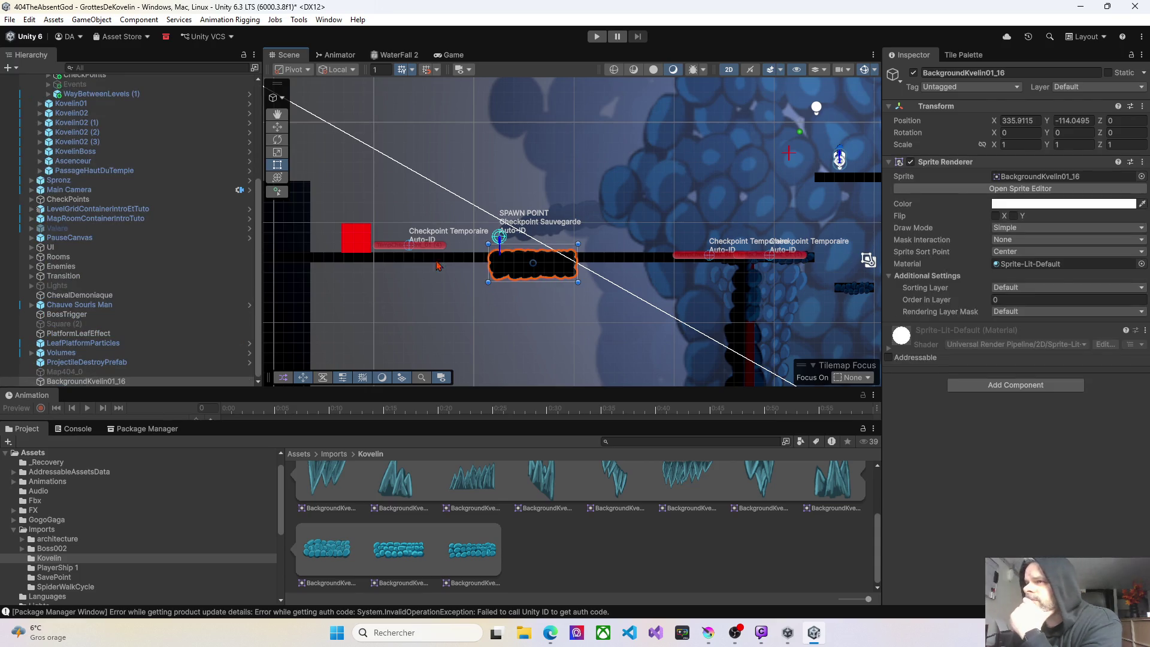
Check the placed blob and drop a BackgroundKvelin01_17 copy to its right on the platform.
scroll(30, 180, "up", 3)
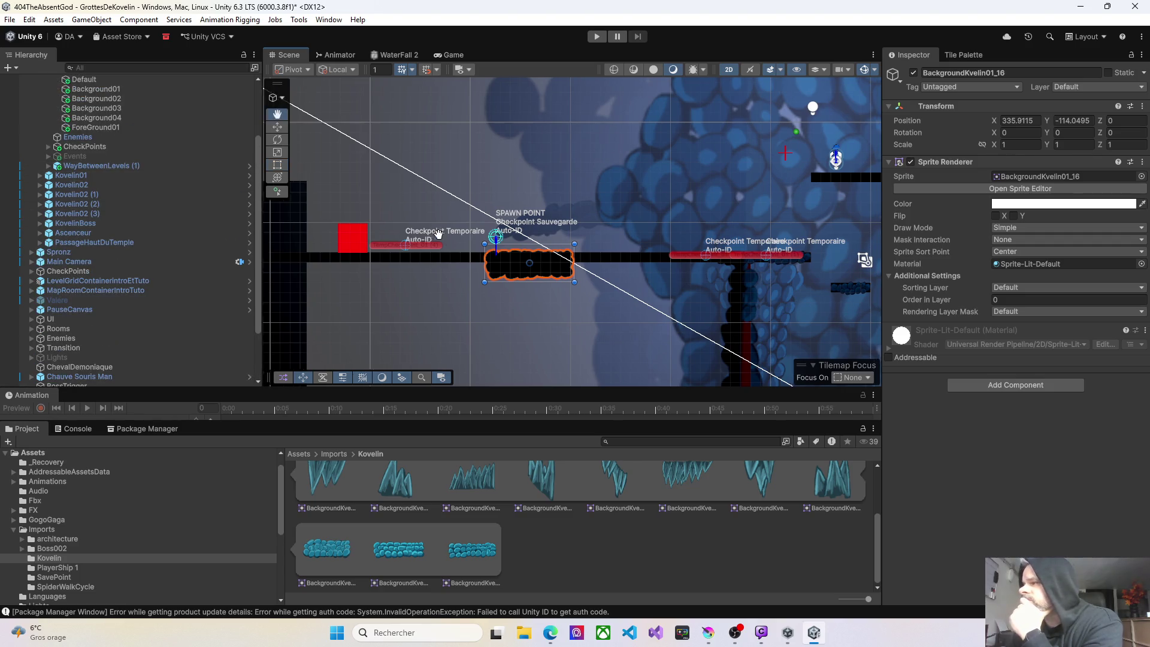
left_click_drag(495, 281, 435, 277)
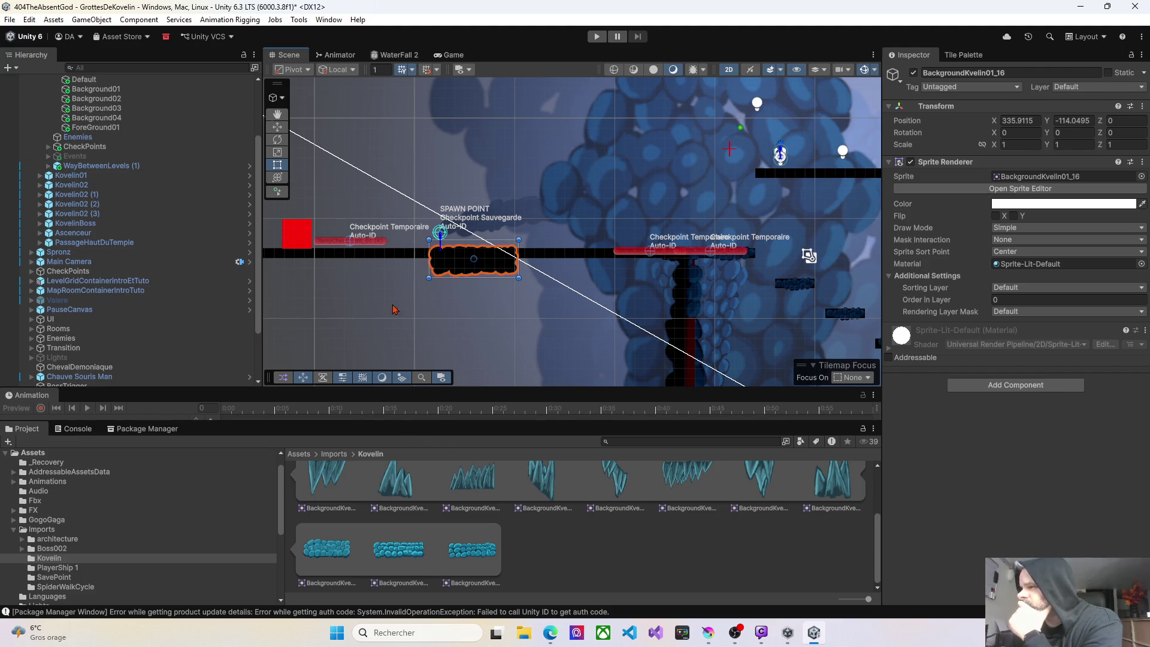
left_click_drag(454, 277, 463, 300)
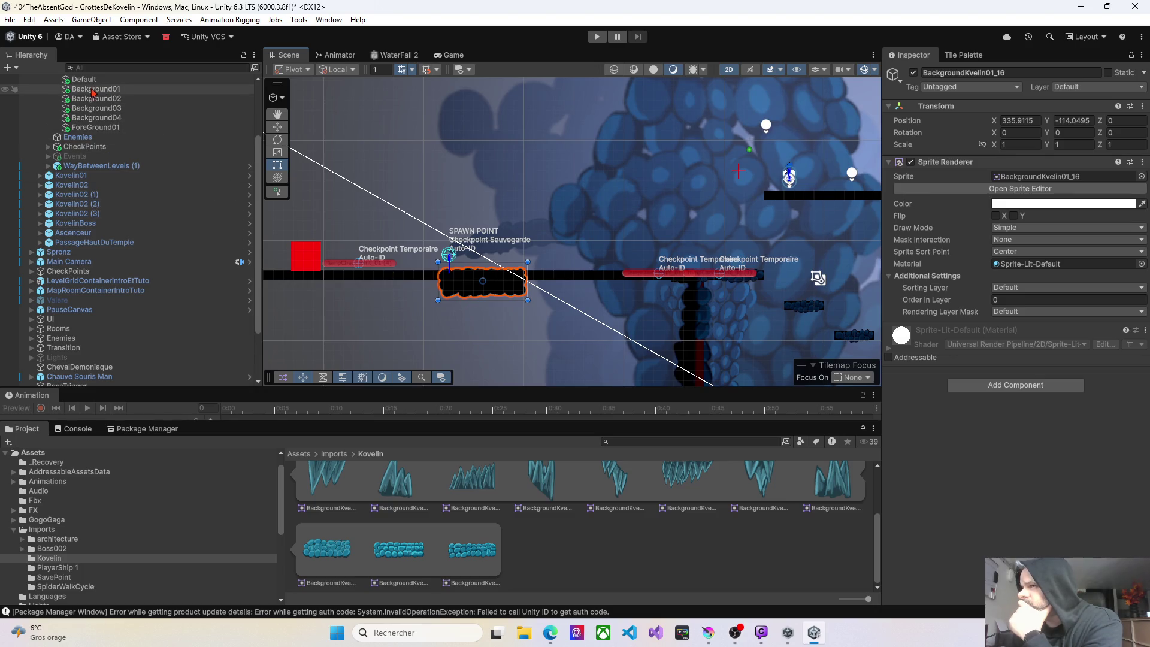
scroll(96, 139, "up", 3)
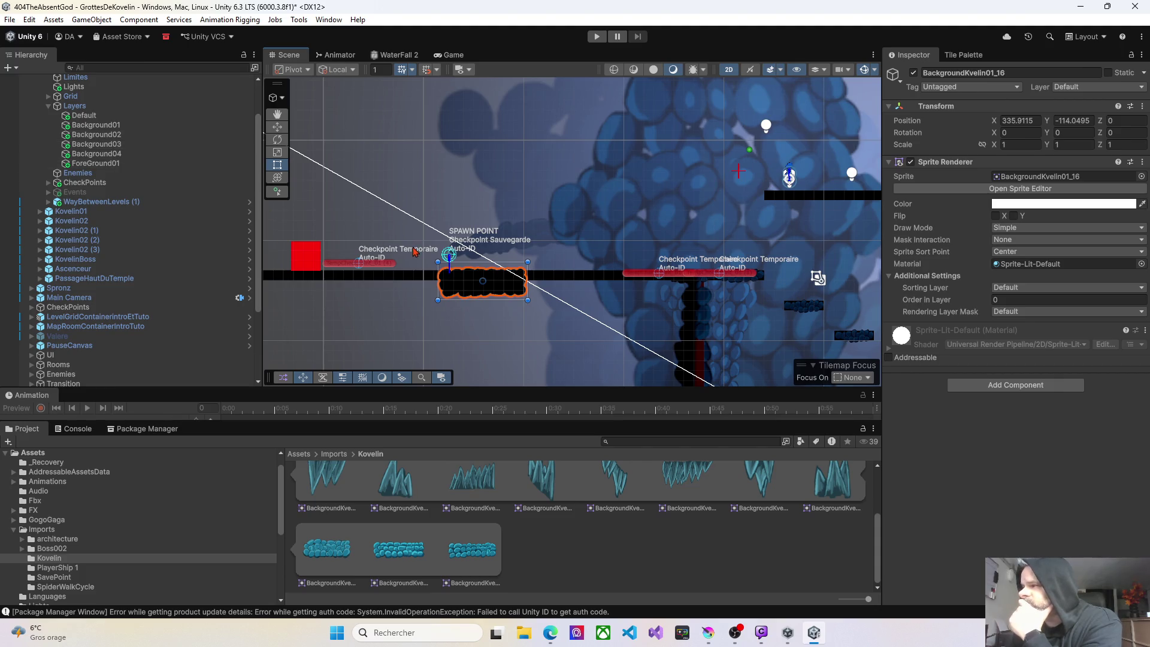
left_click_drag(415, 252, 484, 239)
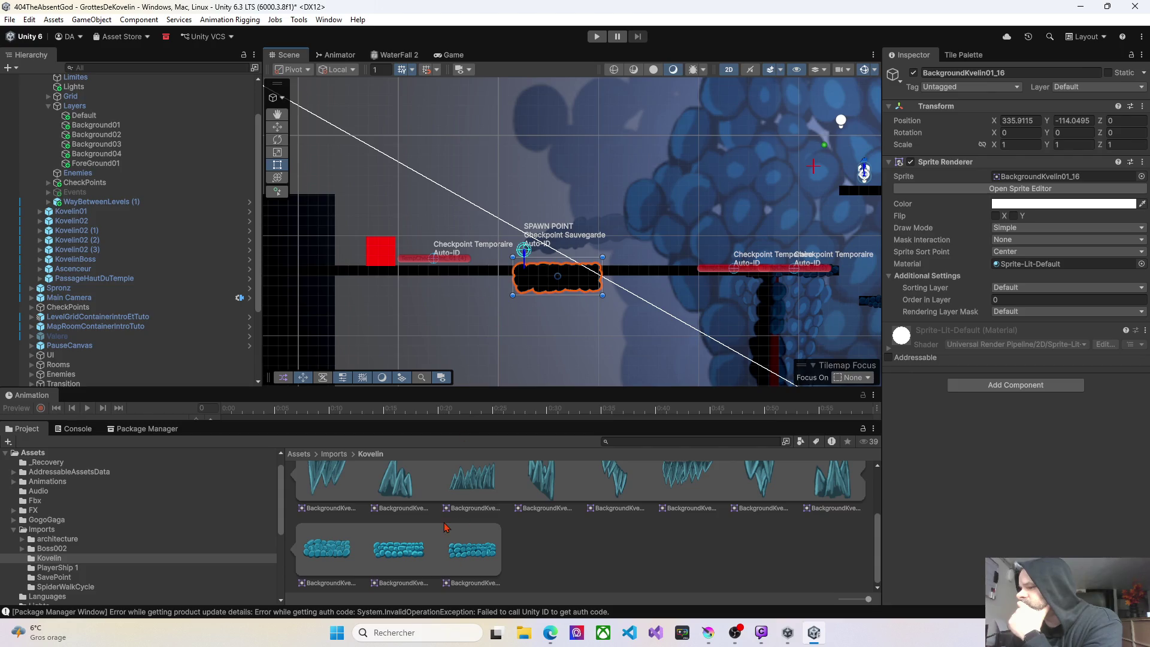
mouse_move(466, 554)
left_mouse_down()
mouse_move(536, 477)
mouse_move(640, 308)
mouse_move(640, 281)
left_mouse_up()
left_click_drag(695, 336, 606, 335)
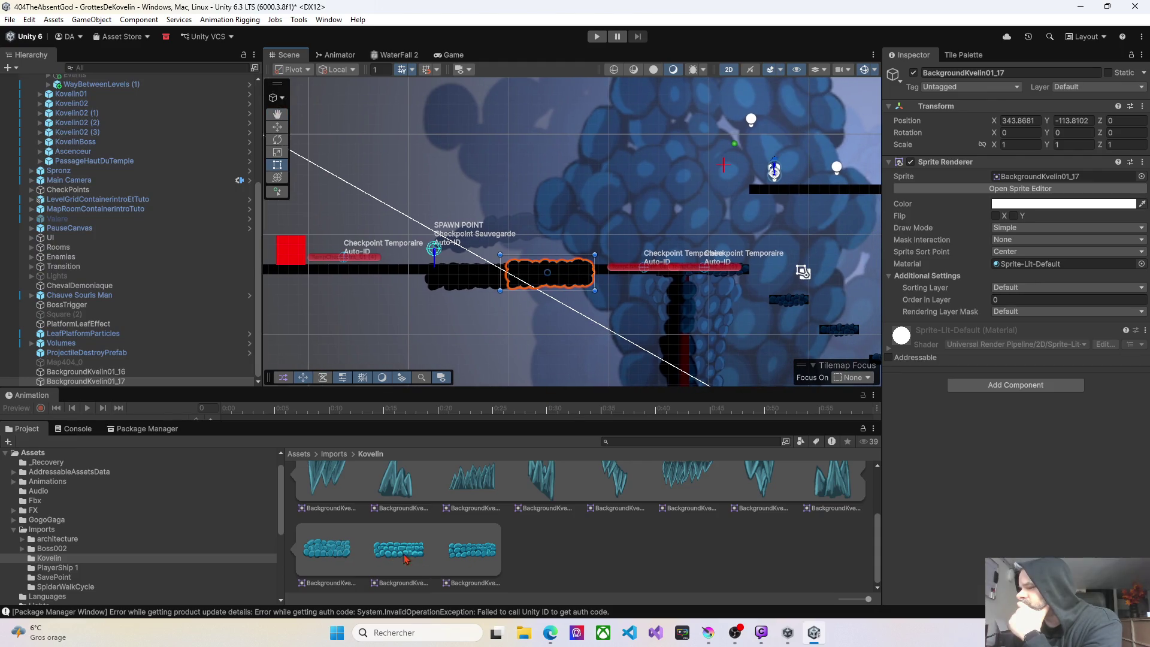
Add two more copies, the last left of the spawn point at X 327.8953, Y -113.9897.
mouse_move(454, 557)
left_mouse_down()
mouse_move(683, 294)
mouse_move(633, 279)
left_mouse_up()
left_click(486, 556)
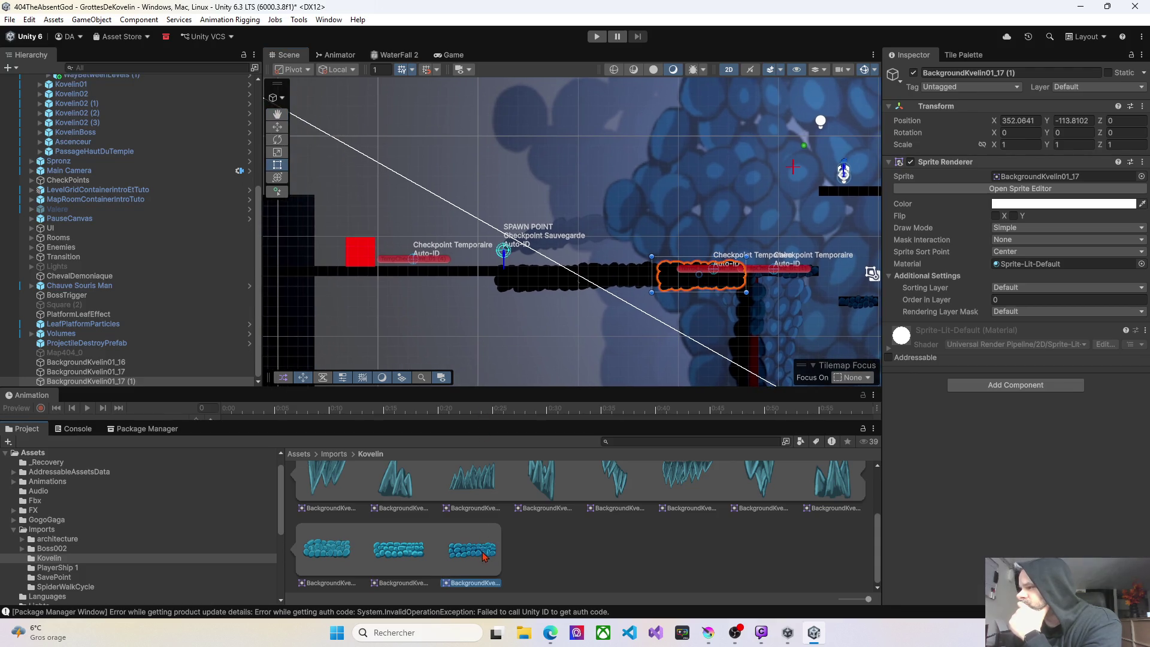
mouse_move(486, 556)
left_mouse_down()
mouse_move(491, 302)
mouse_move(459, 282)
left_mouse_up()
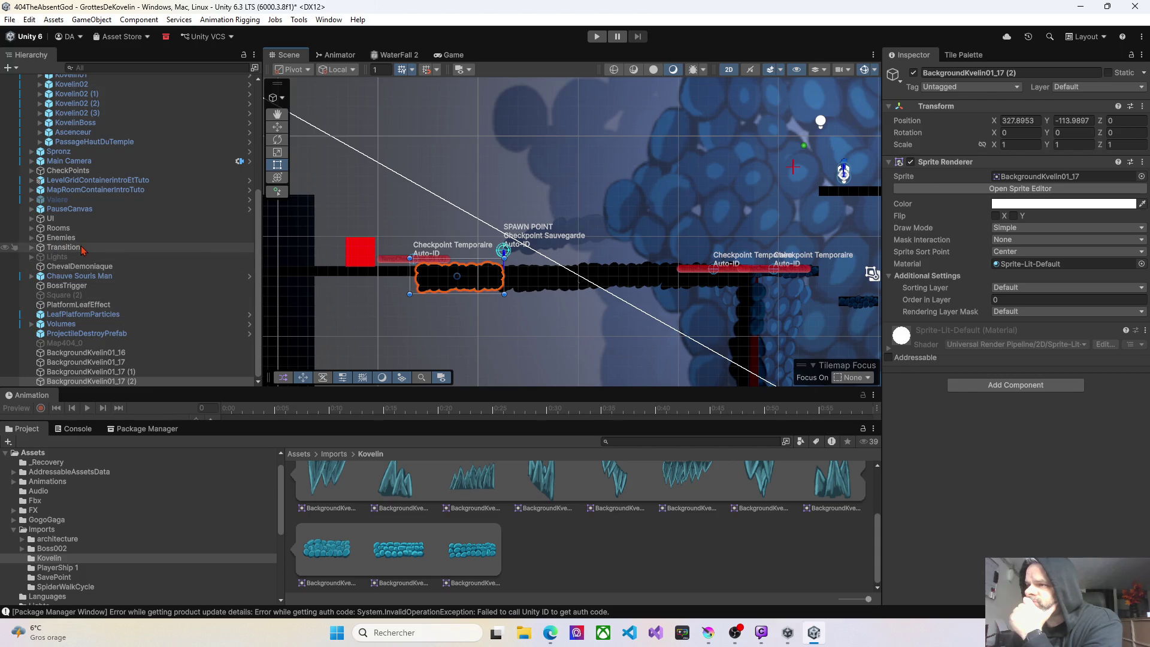
scroll(84, 234, "up", 2)
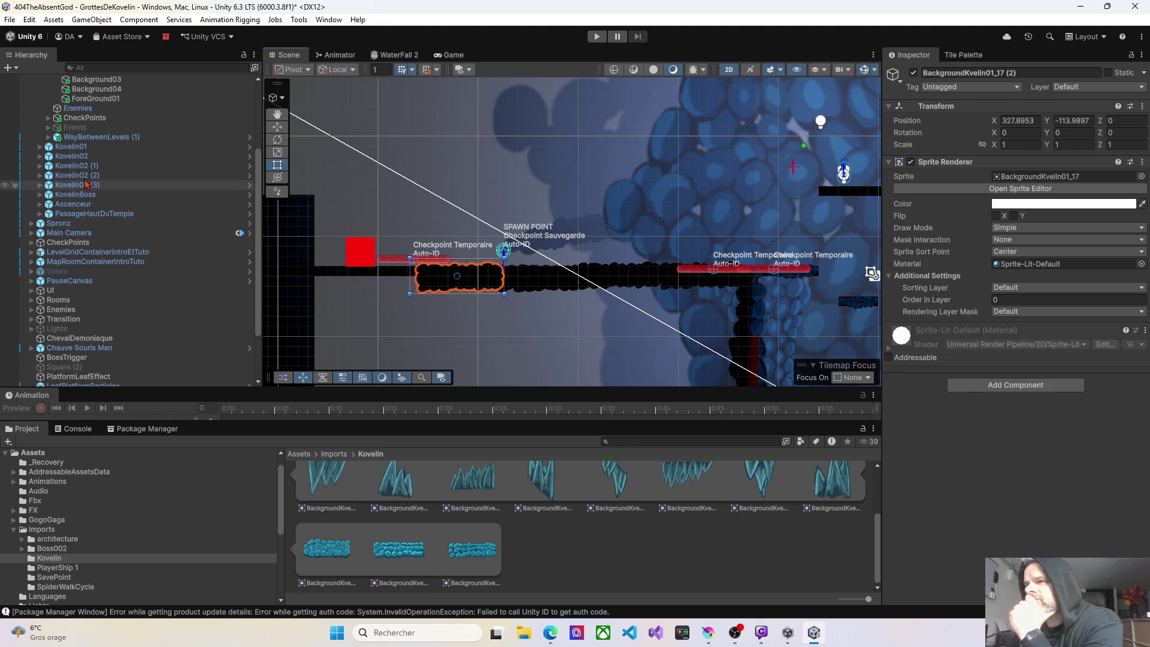
scroll(86, 170, "up", 2)
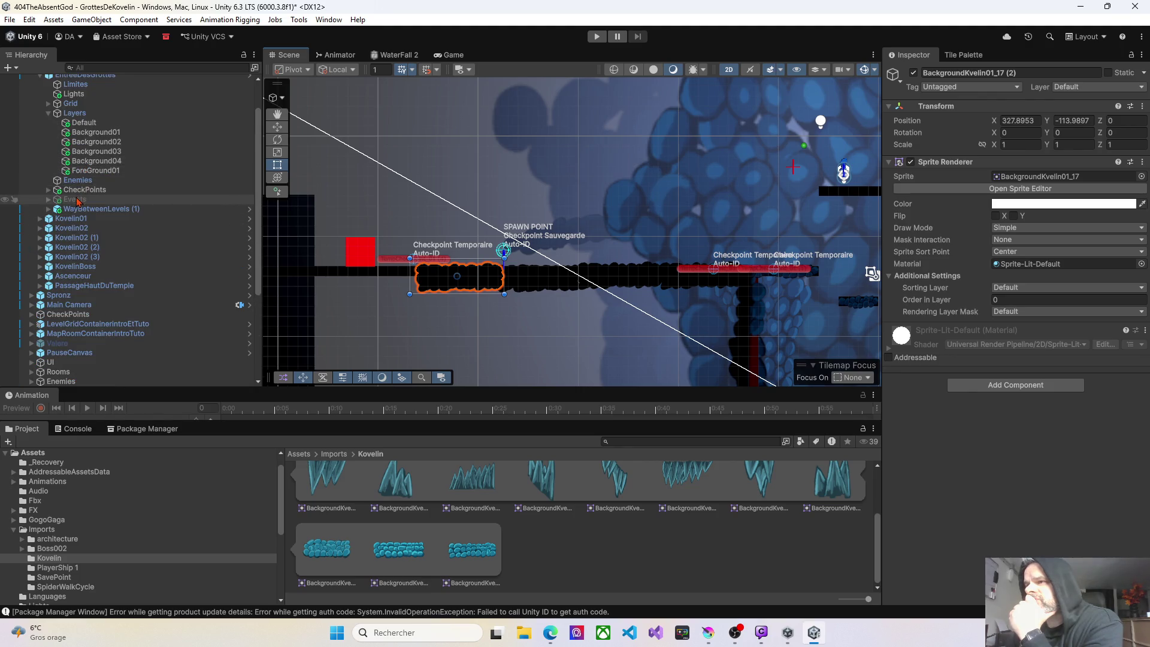
Create a Freeform Light 2D as a child of the Lights object in EntreeDesGrottes.
scroll(84, 174, "up", 2)
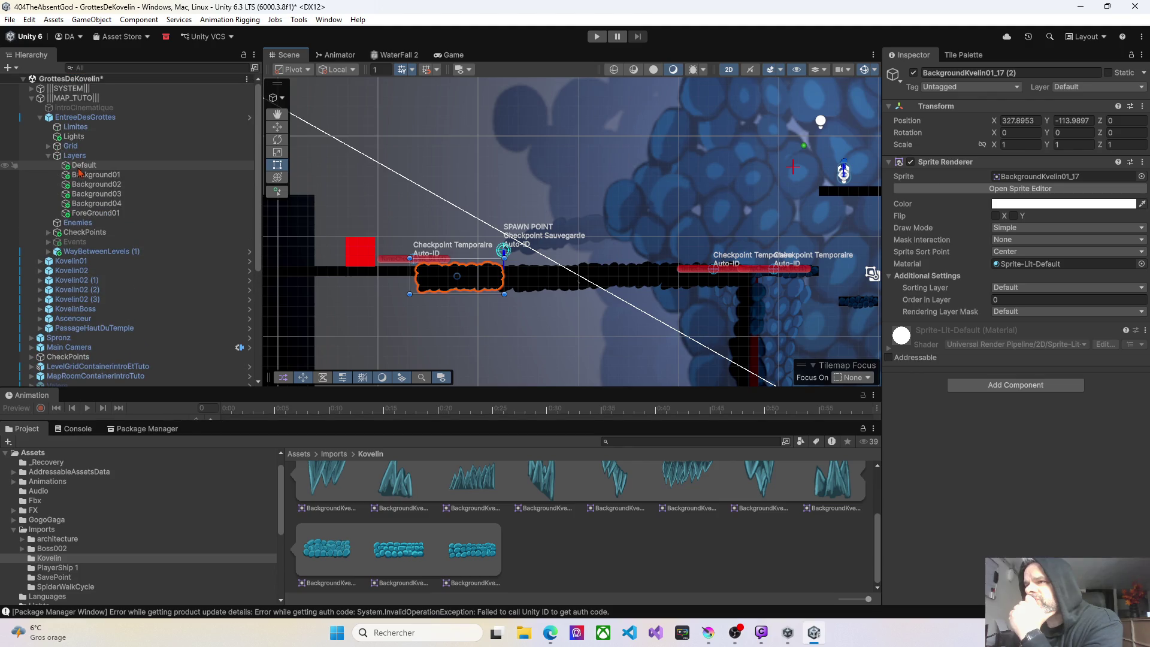
left_click(74, 136)
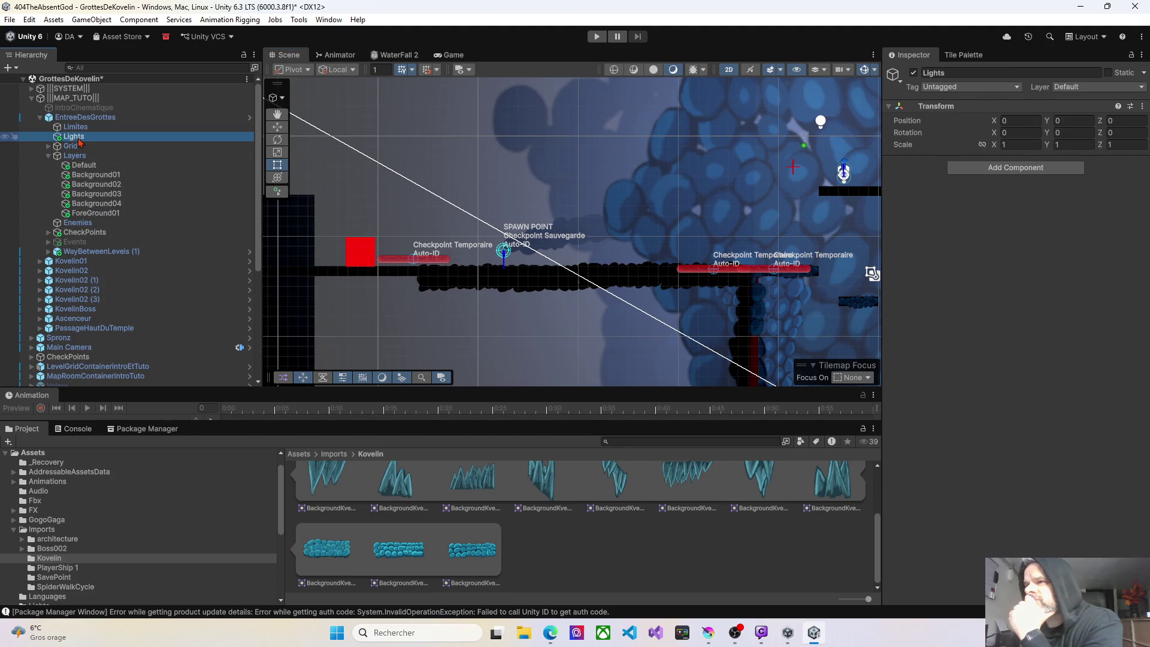
left_click(1006, 169)
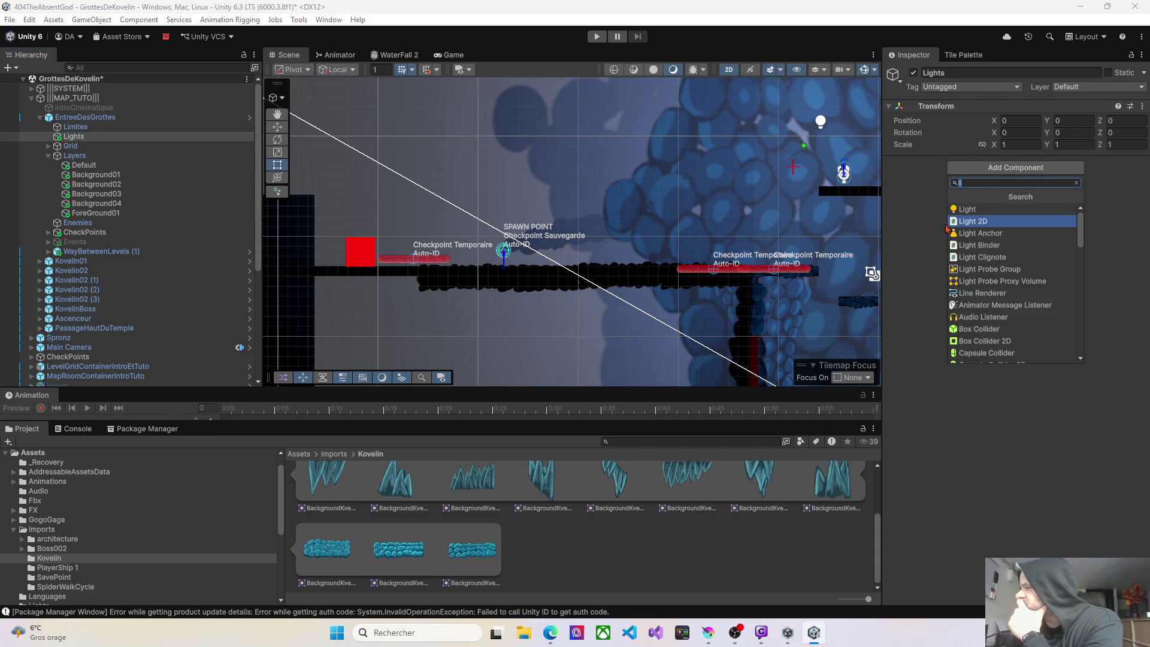
left_click(905, 341)
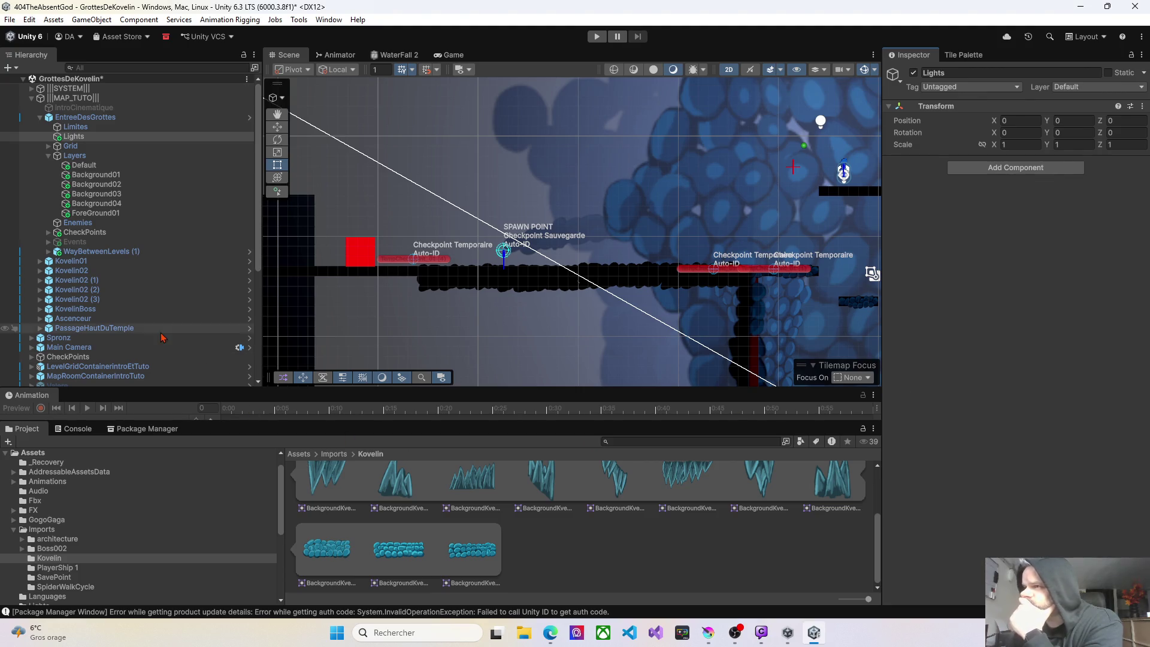
right_click(81, 137)
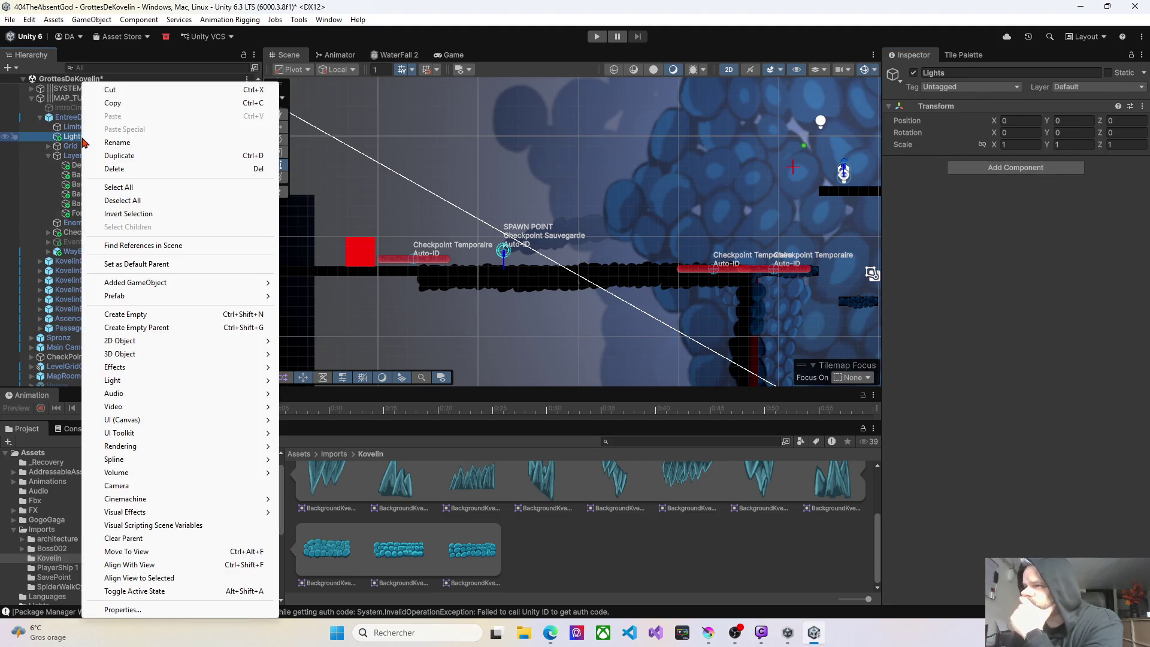
mouse_move(123, 383)
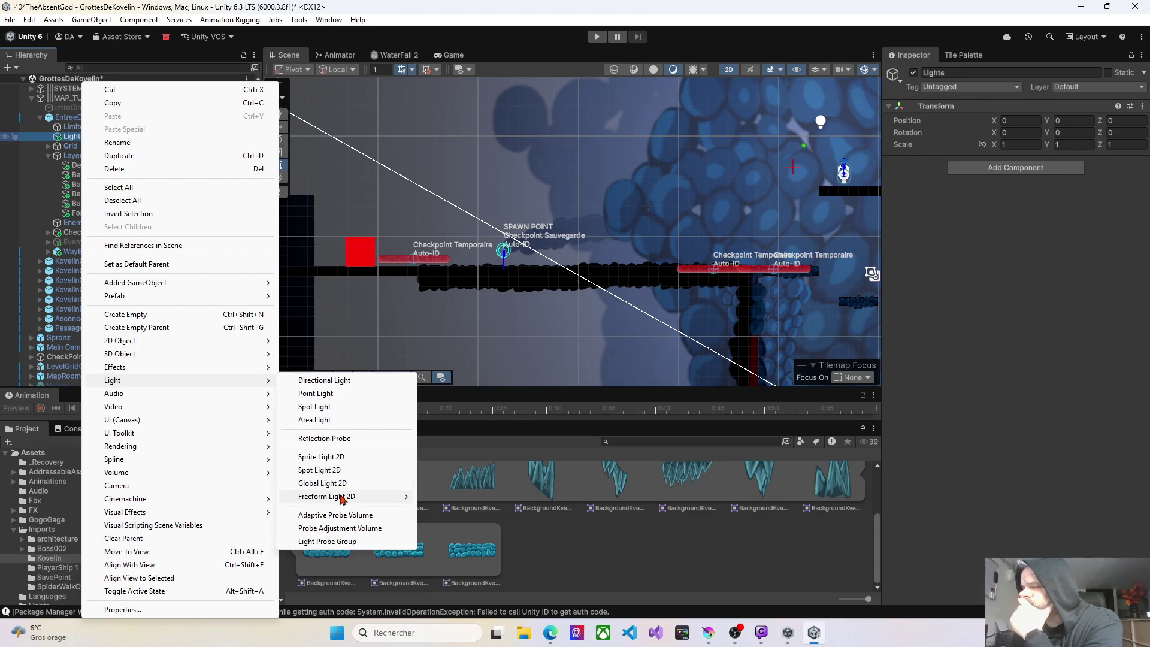
mouse_move(343, 499)
left_click(442, 498)
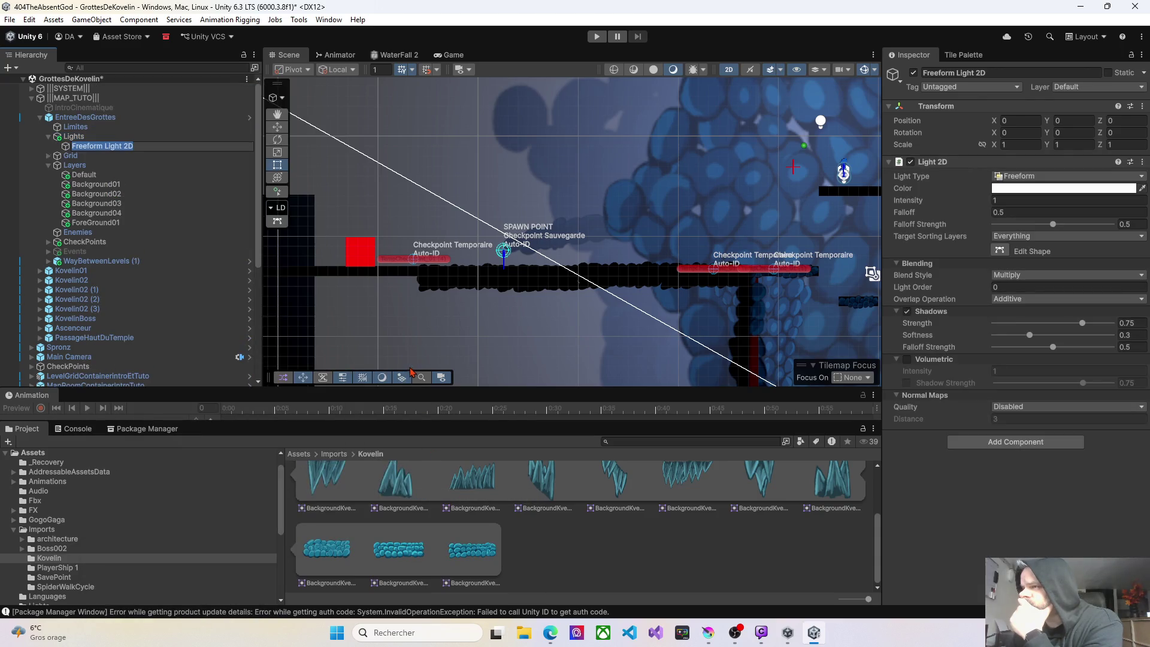
Center the light and stretch its shape from the red block to the right checkpoints.
right_click(543, 257)
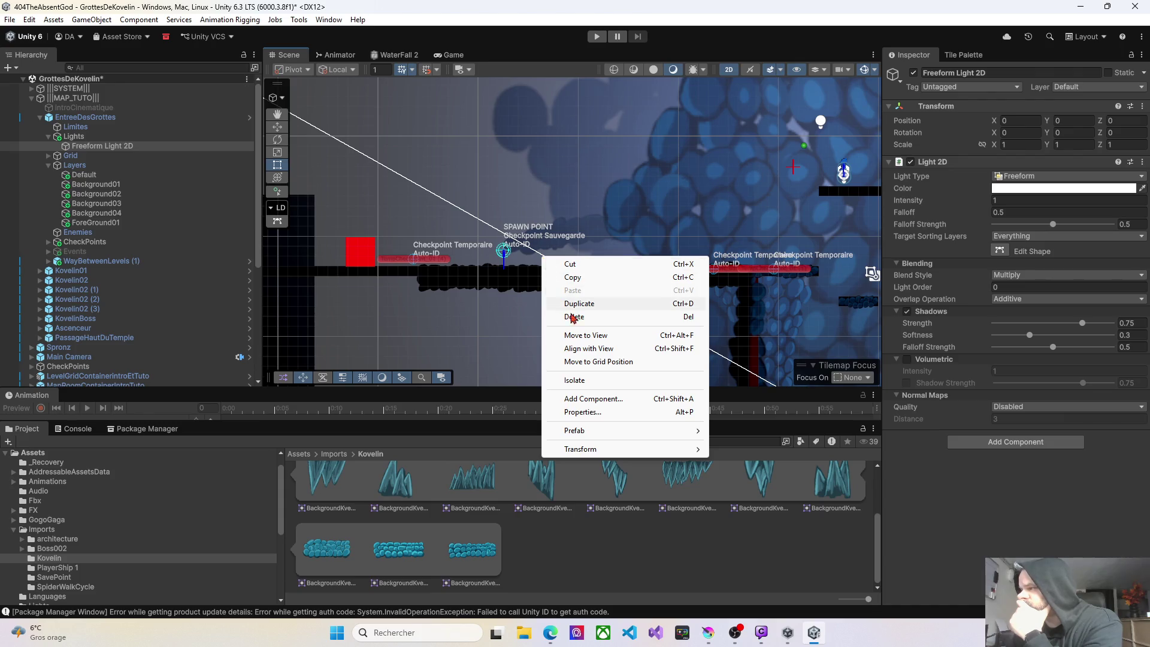
left_click(584, 336)
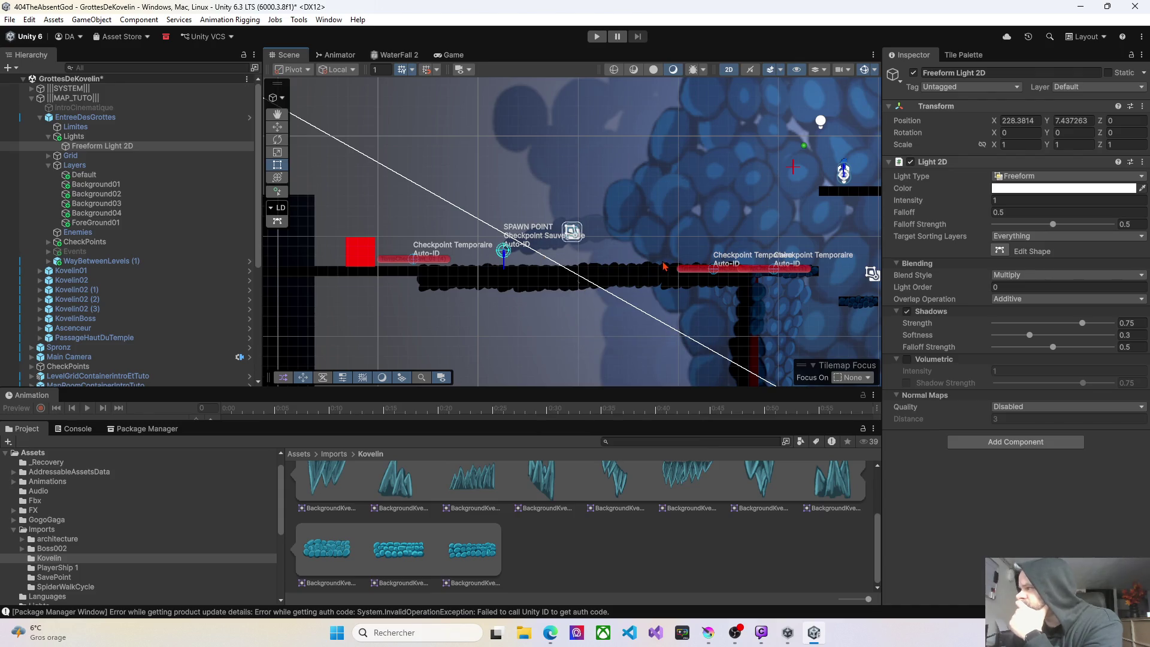
left_click(999, 252)
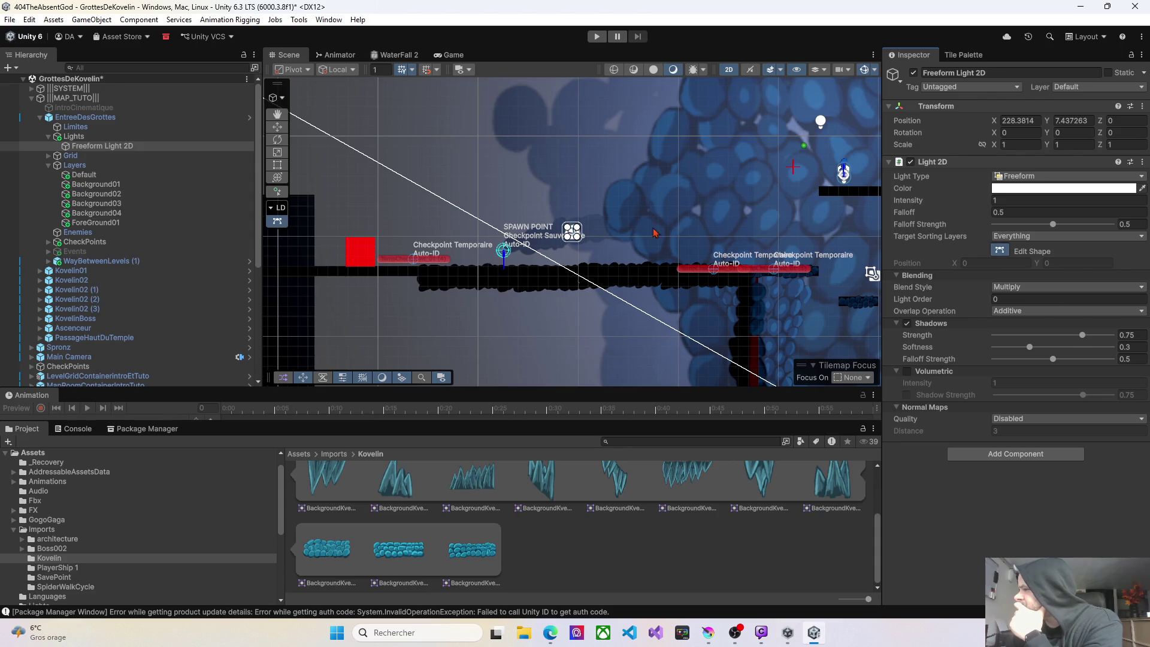
left_click_drag(577, 239, 754, 289)
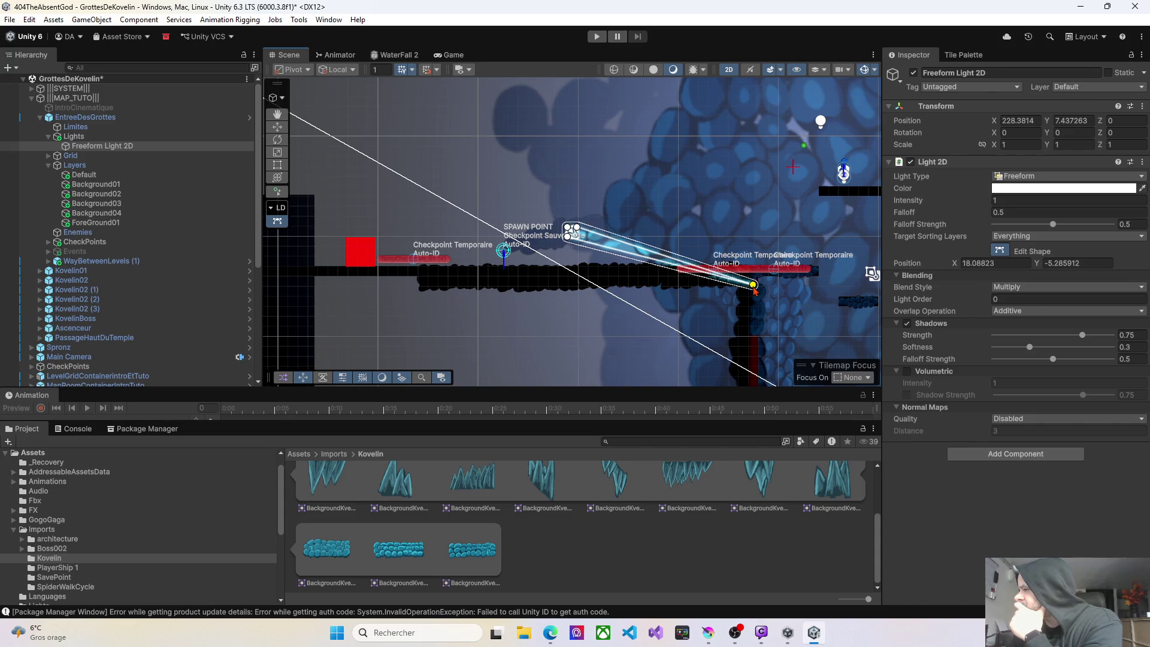
left_click_drag(573, 242, 345, 293)
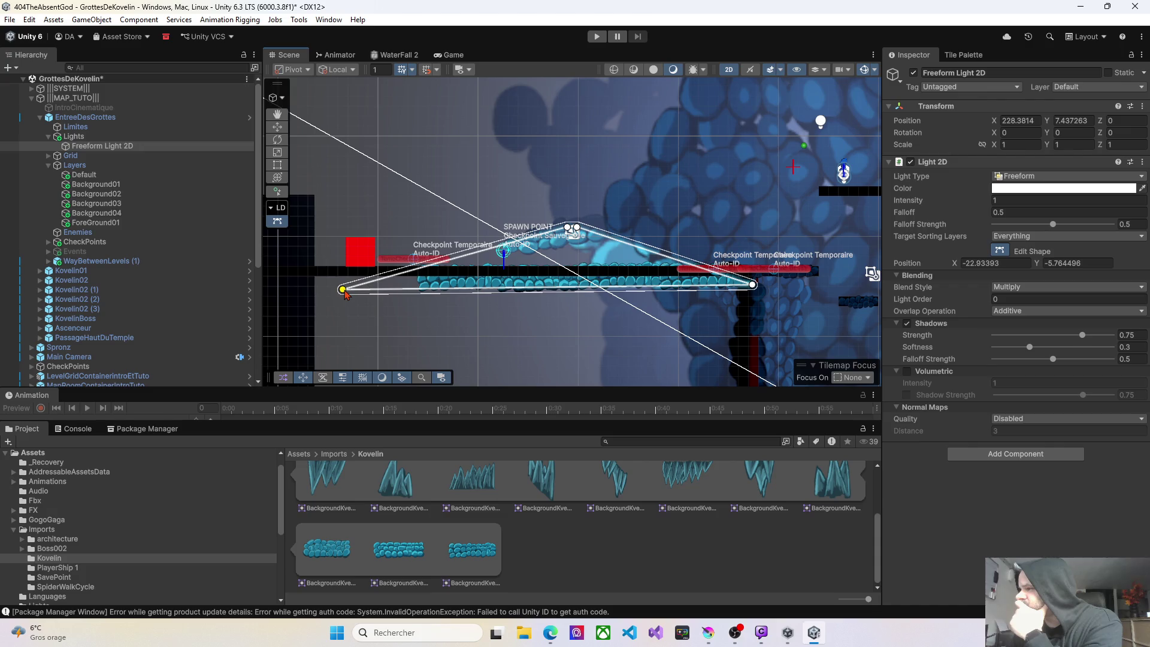
left_click_drag(447, 230, 343, 233)
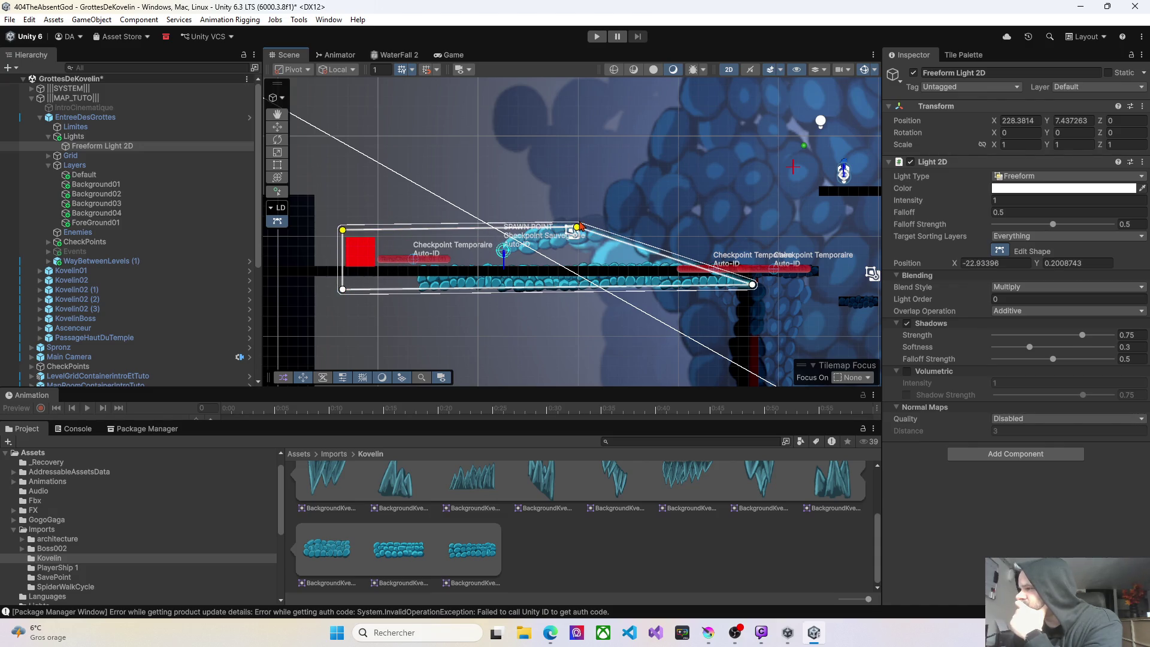
mouse_move(579, 228)
left_mouse_down()
mouse_move(713, 258)
mouse_move(753, 251)
mouse_move(754, 237)
left_mouse_up()
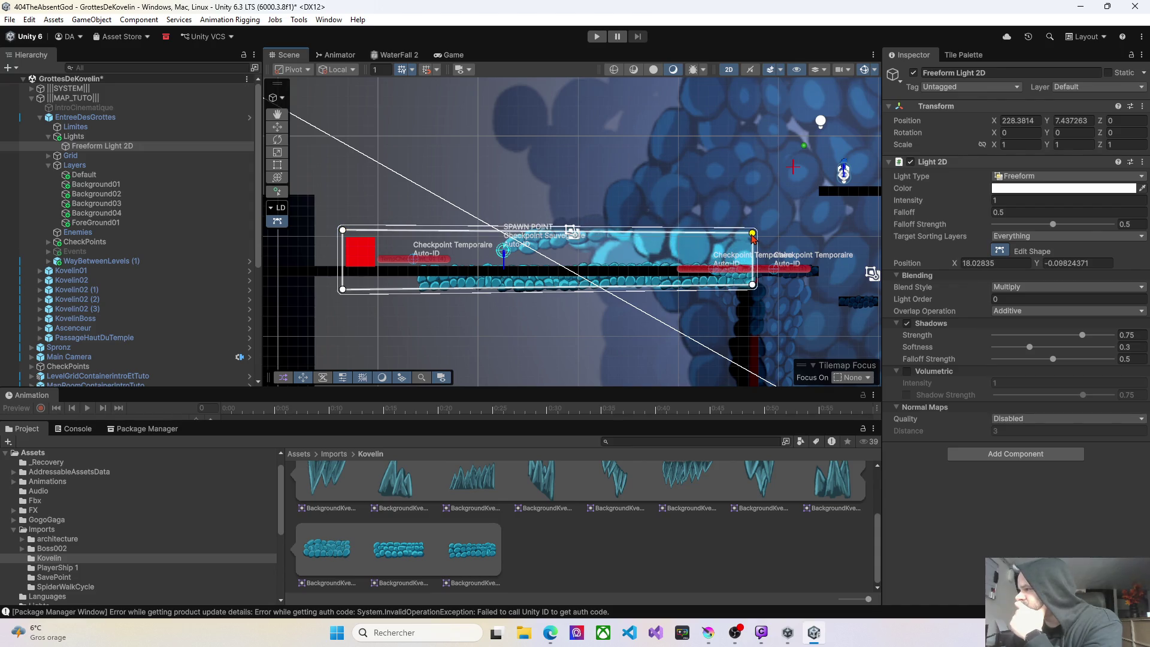
Line up the shape's bottom corners below the blobs, undoing one stray corner move.
scroll(710, 264, "up", 4)
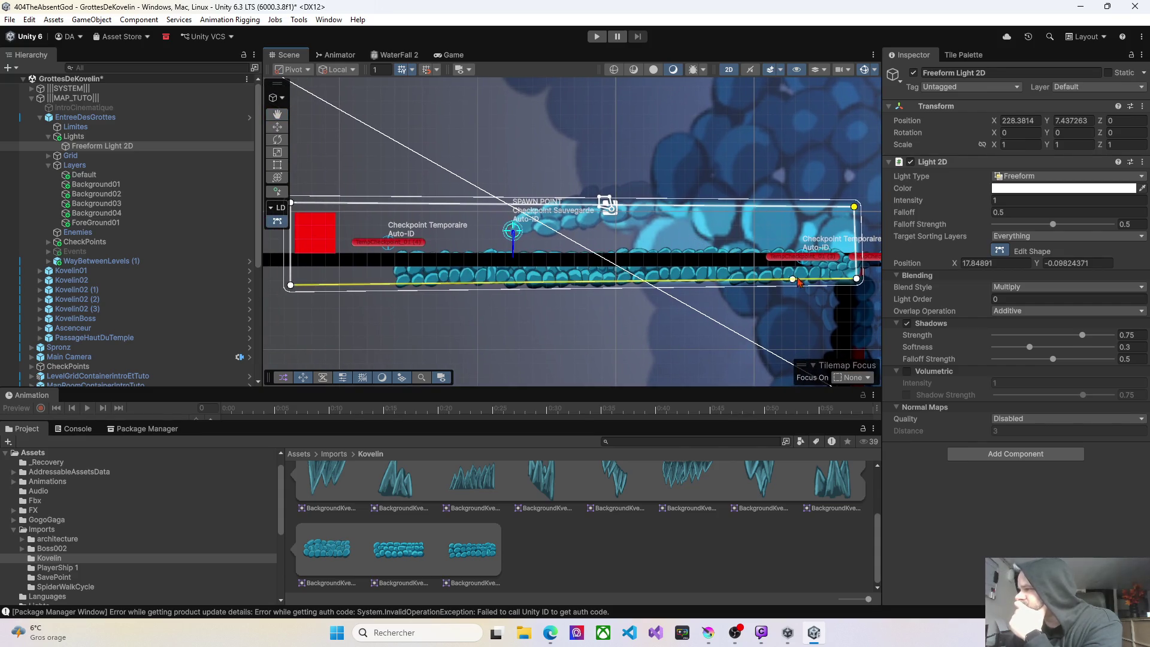
left_click(857, 279)
left_click_drag(857, 280, 854, 286)
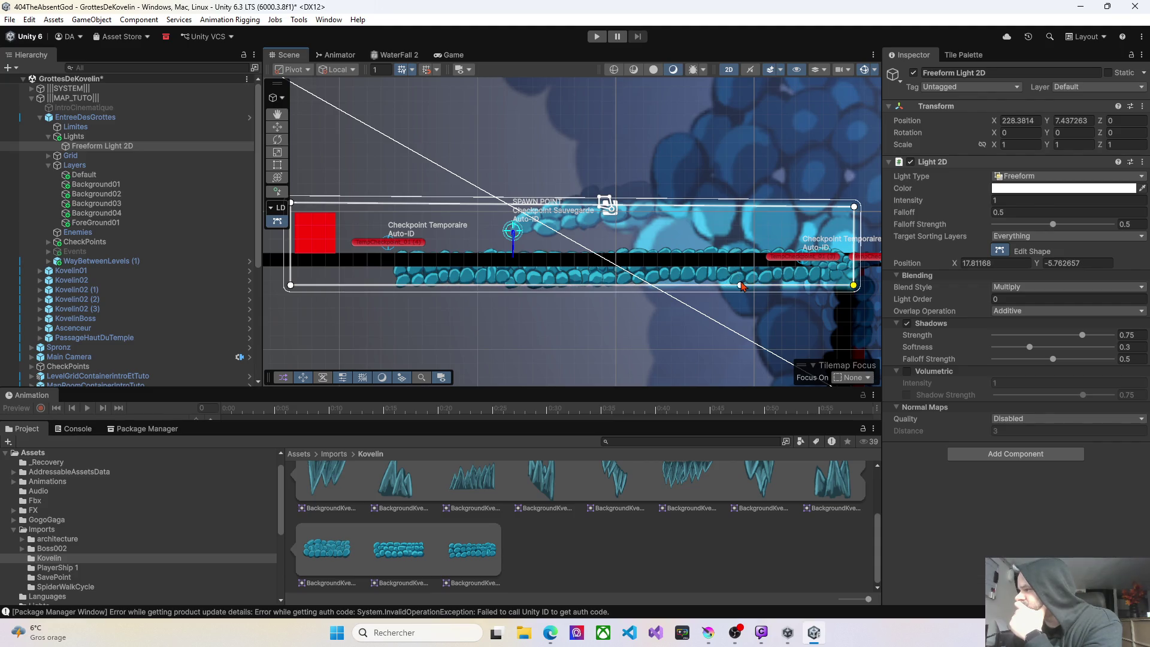
left_click_drag(845, 290, 844, 286)
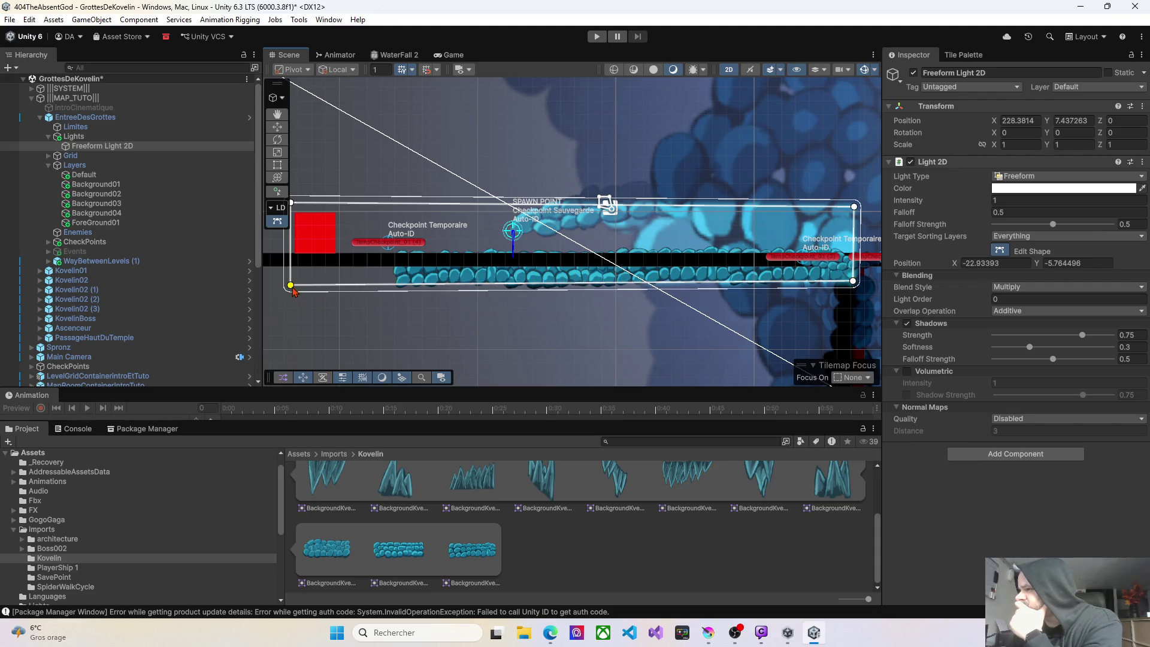
left_click_drag(294, 291, 294, 286)
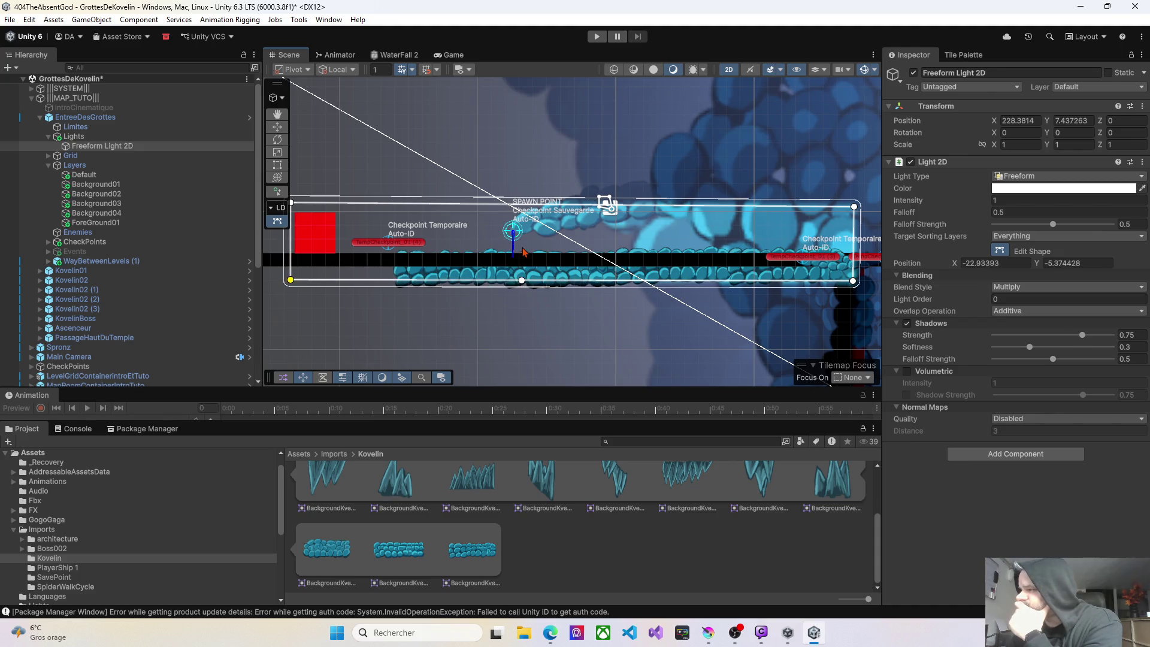
left_click_drag(857, 286, 856, 283)
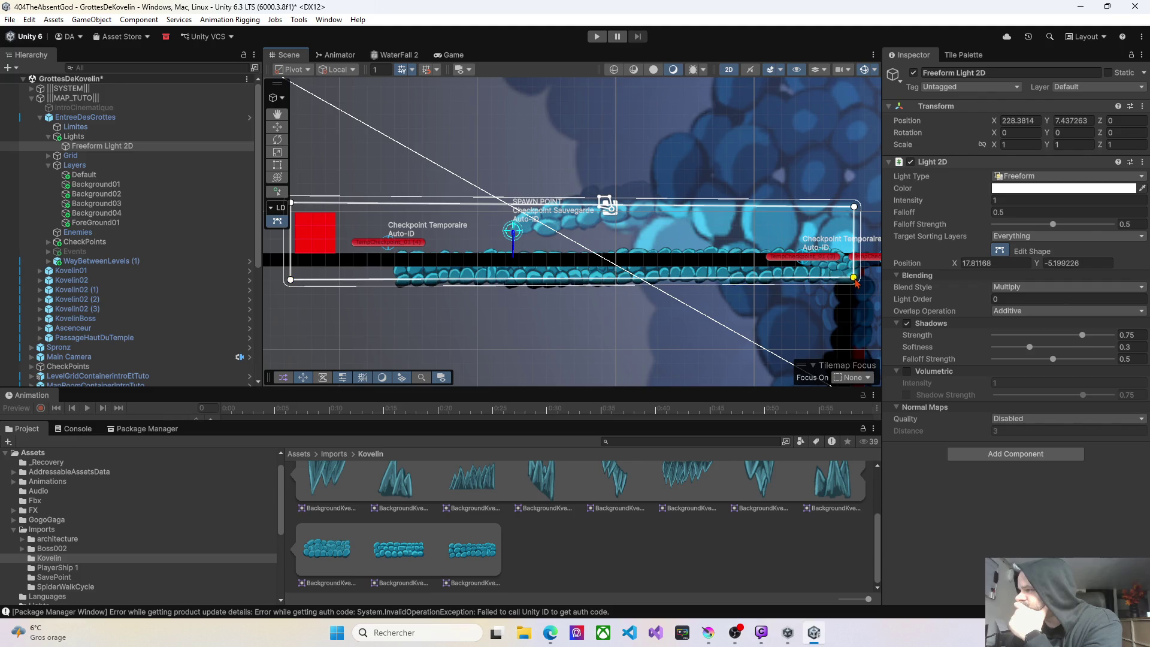
key("ctrl+z")
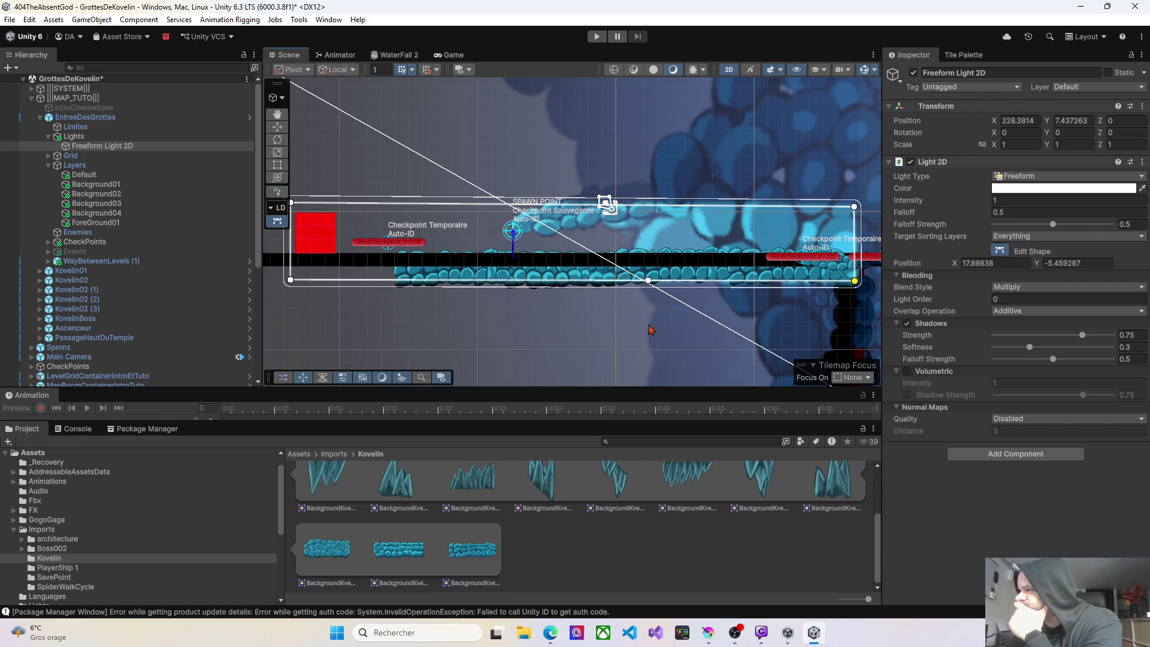
scroll(624, 333, "up", 3)
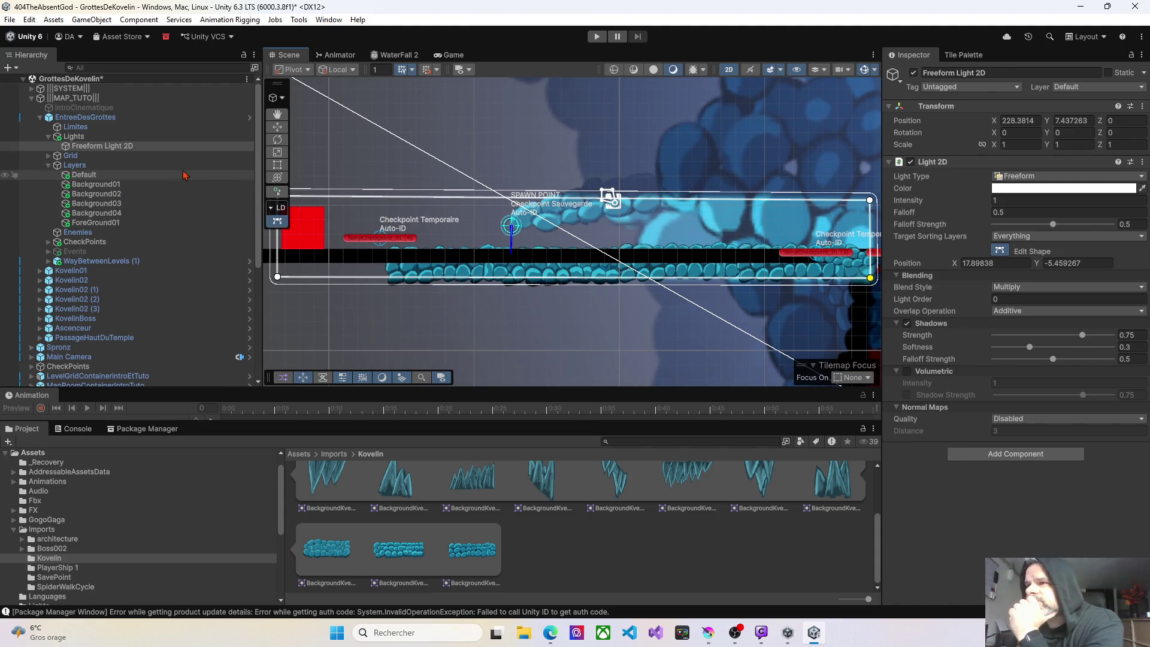
left_click(90, 177)
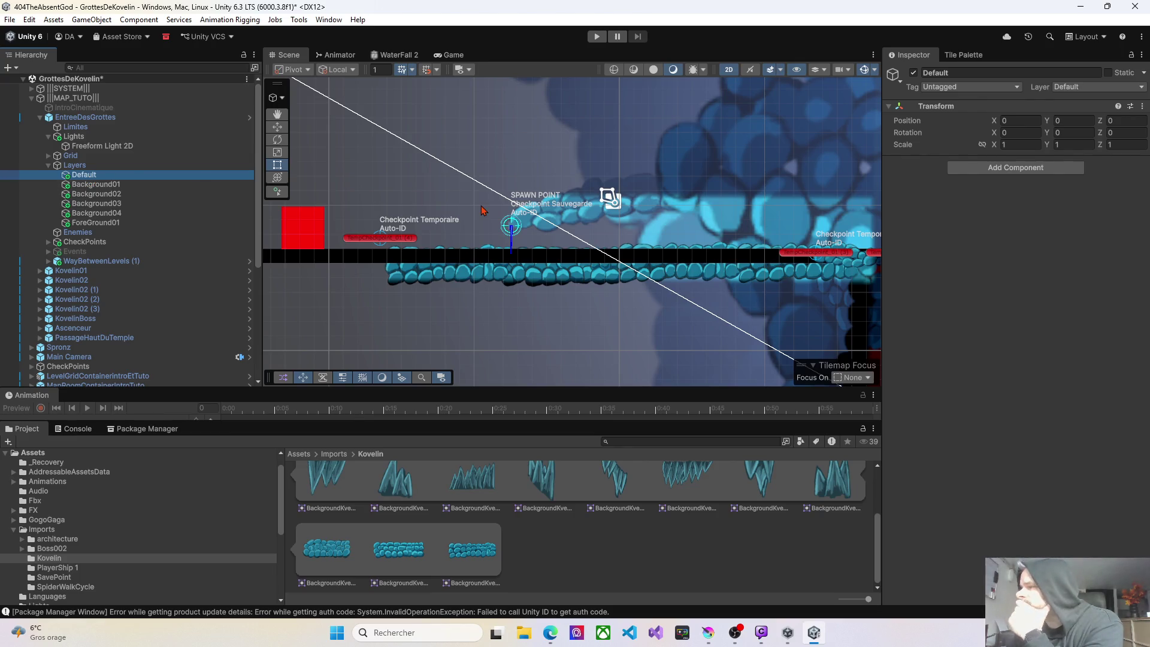
Select the four BackgroundKvelin01 rock sprites and move them into Layers/Default.
scroll(602, 250, "right", 3)
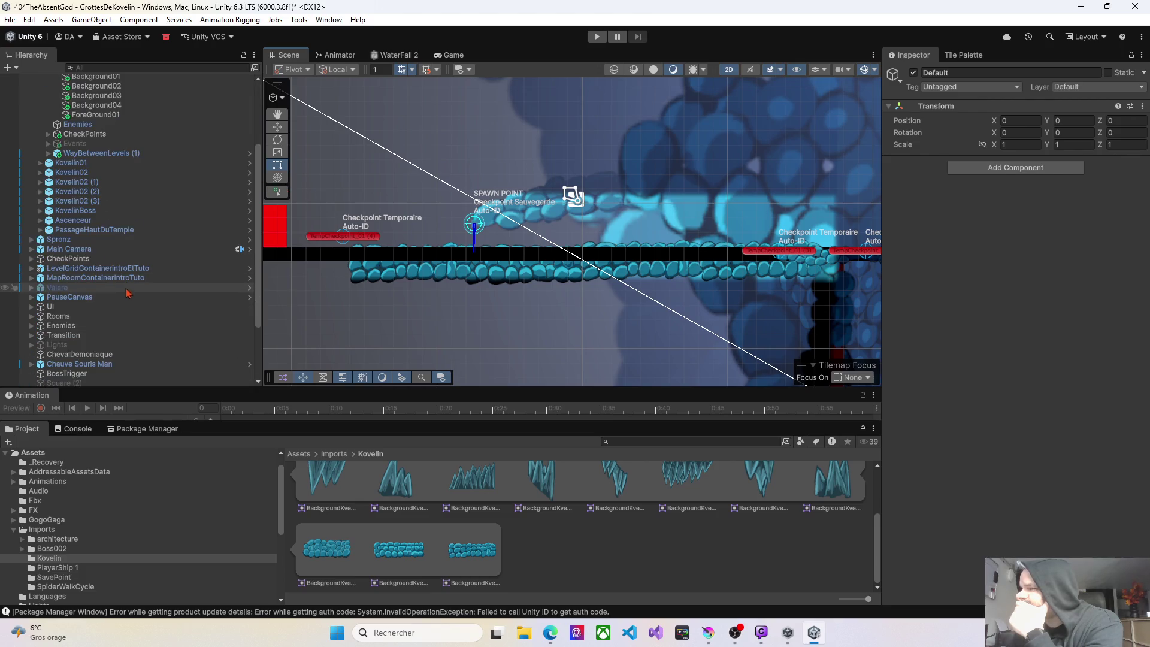
scroll(96, 300, "down", 7)
left_click(106, 354)
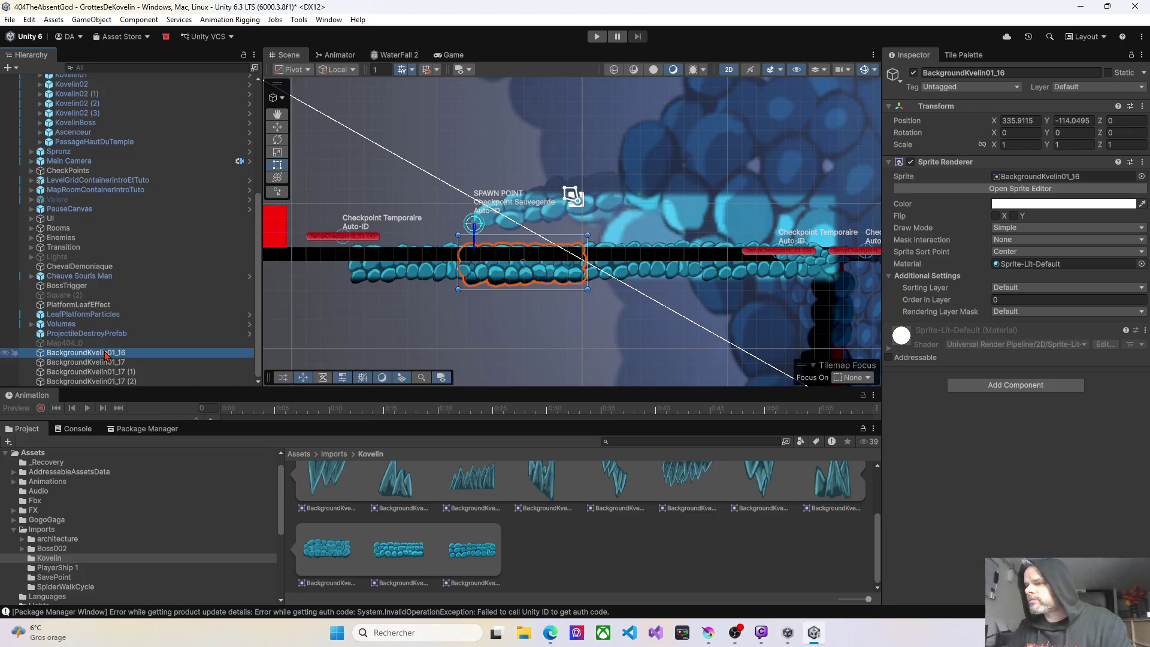
left_click(107, 382, "shift")
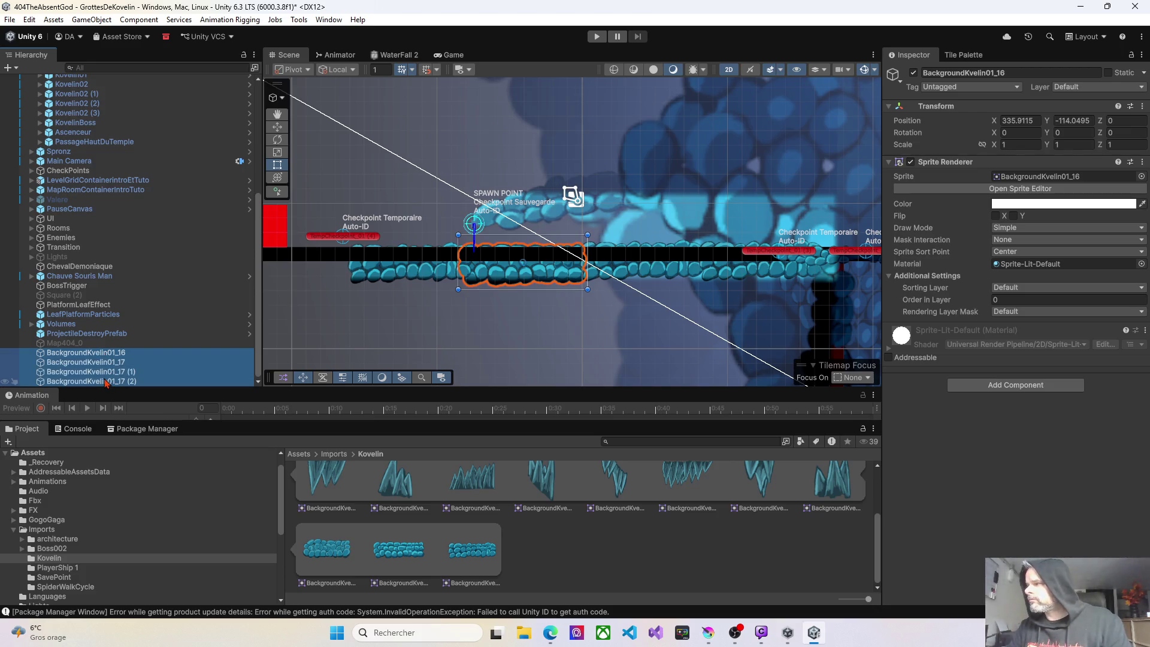
mouse_move(120, 258)
left_mouse_down()
mouse_move(95, 84)
mouse_move(72, 77)
mouse_move(77, 151)
left_mouse_up()
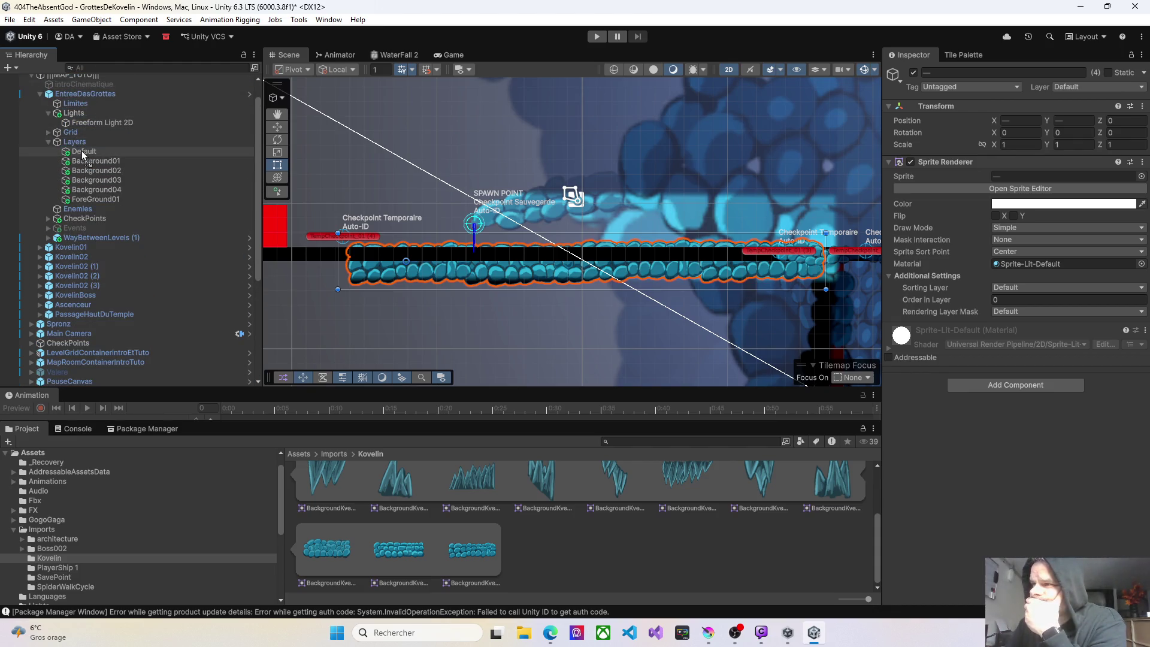
Raise the four rock sprites' Order in Layer to 5.
left_click(994, 301)
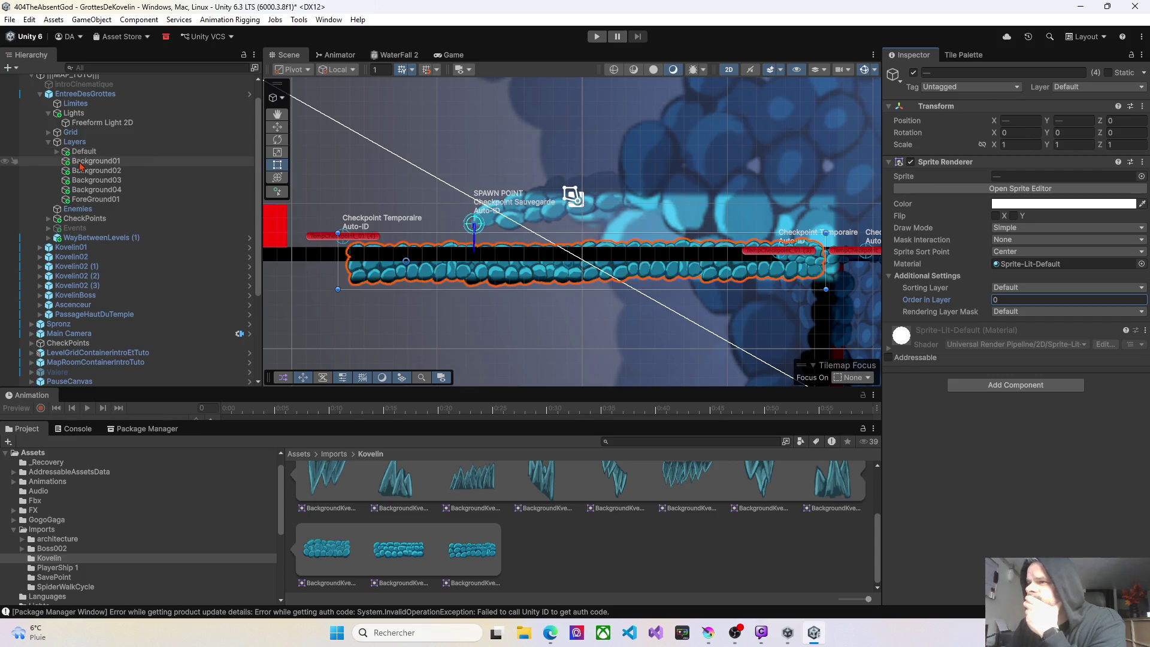
left_click(57, 152)
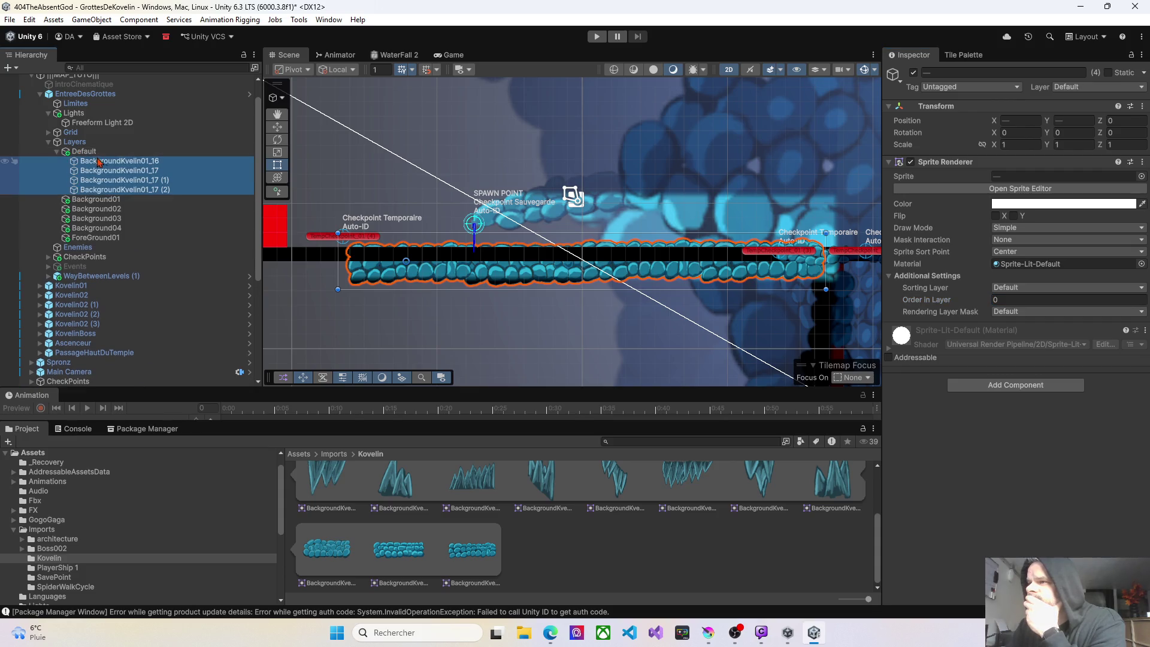
left_click_drag(986, 301, 990, 303)
left_click_drag(604, 304, 531, 272)
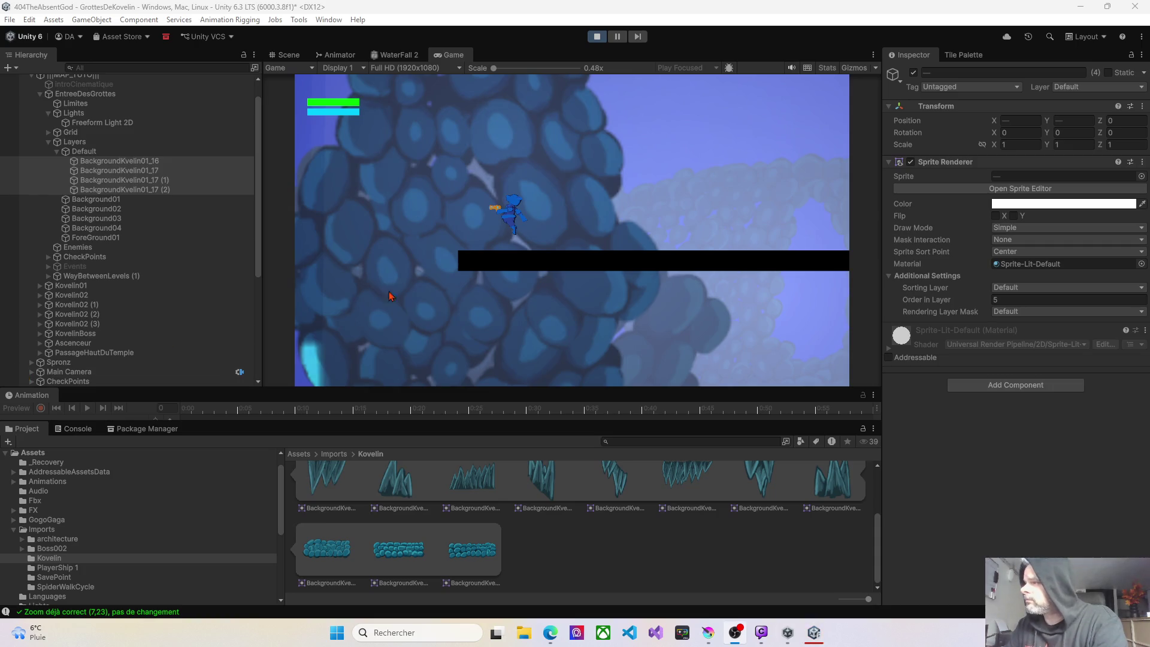
Move the player to check the rocks over the platform, then stop Play and return to Scene view.
key("Left")
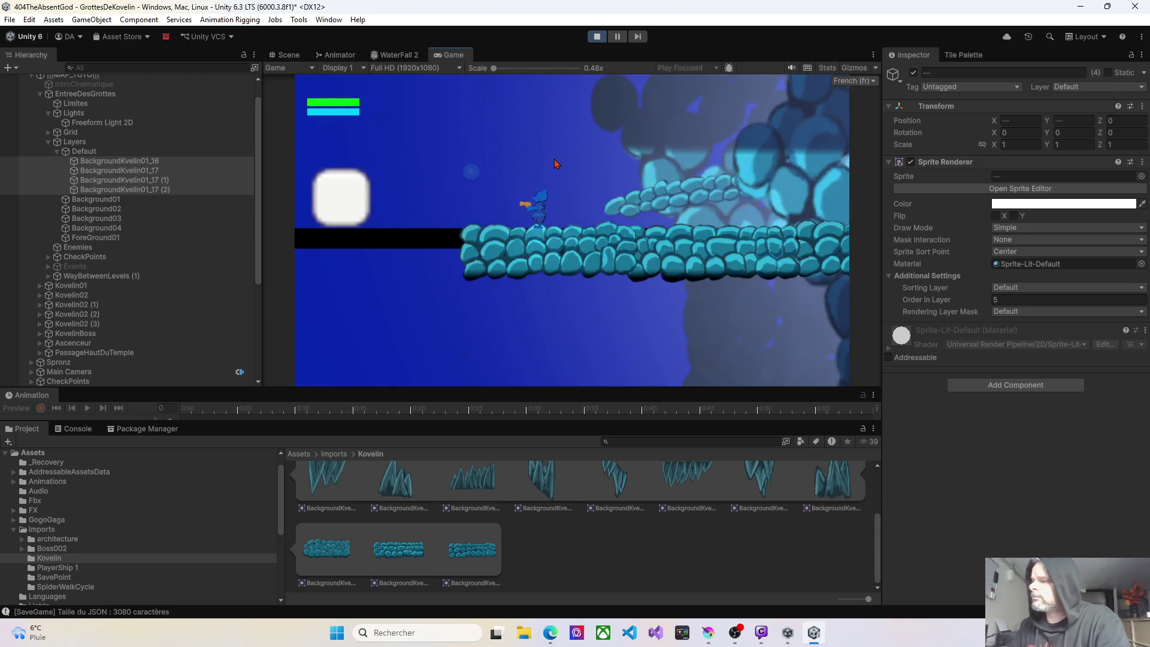
left_click(92, 199)
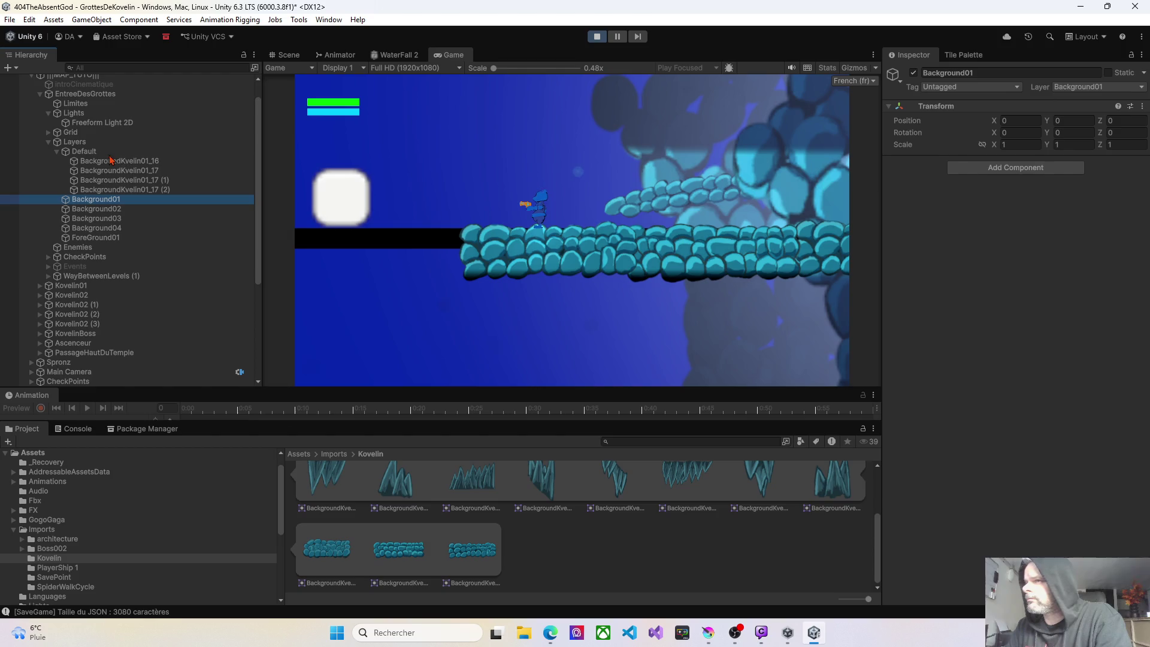
left_click(597, 37)
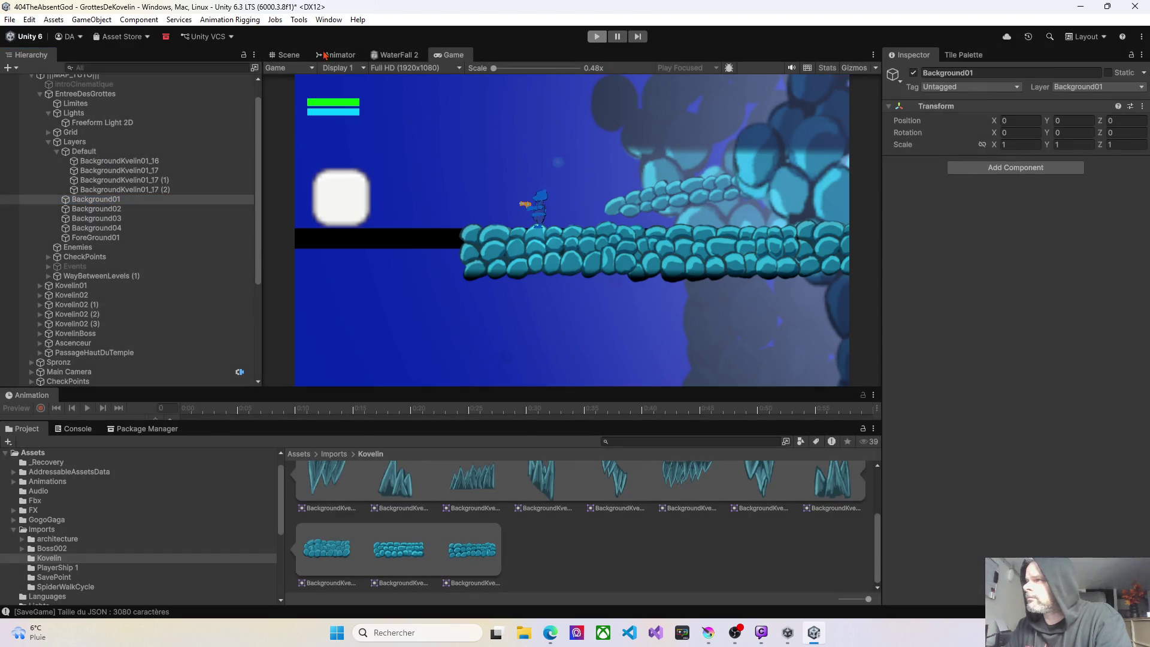
left_click(289, 56)
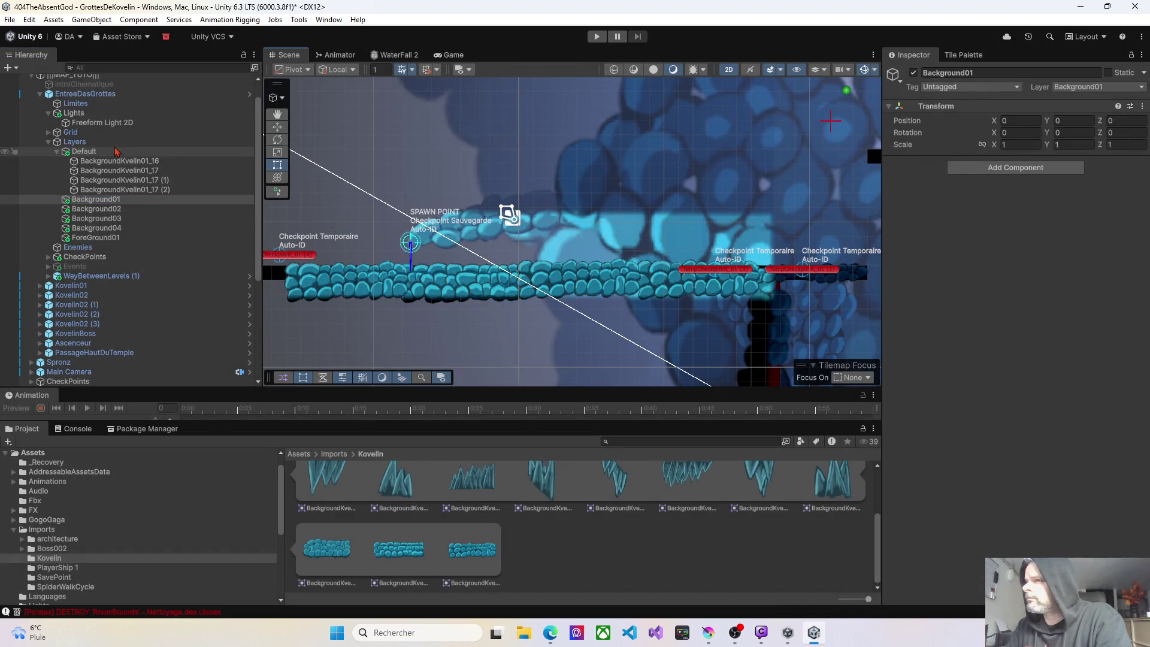
Pull the Limites bounds' top and bottom edges in to height 14.67444, offset Y 4.033623.
left_click(68, 104)
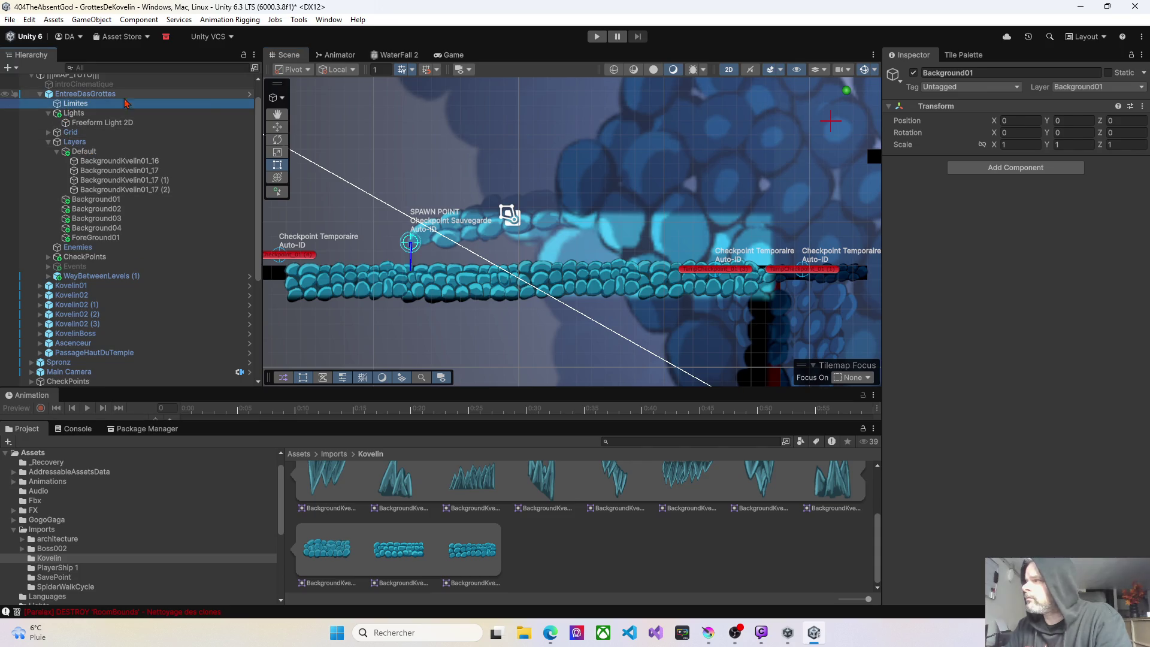
mouse_move(464, 220)
left_mouse_down()
mouse_move(550, 226)
mouse_move(597, 215)
left_mouse_up()
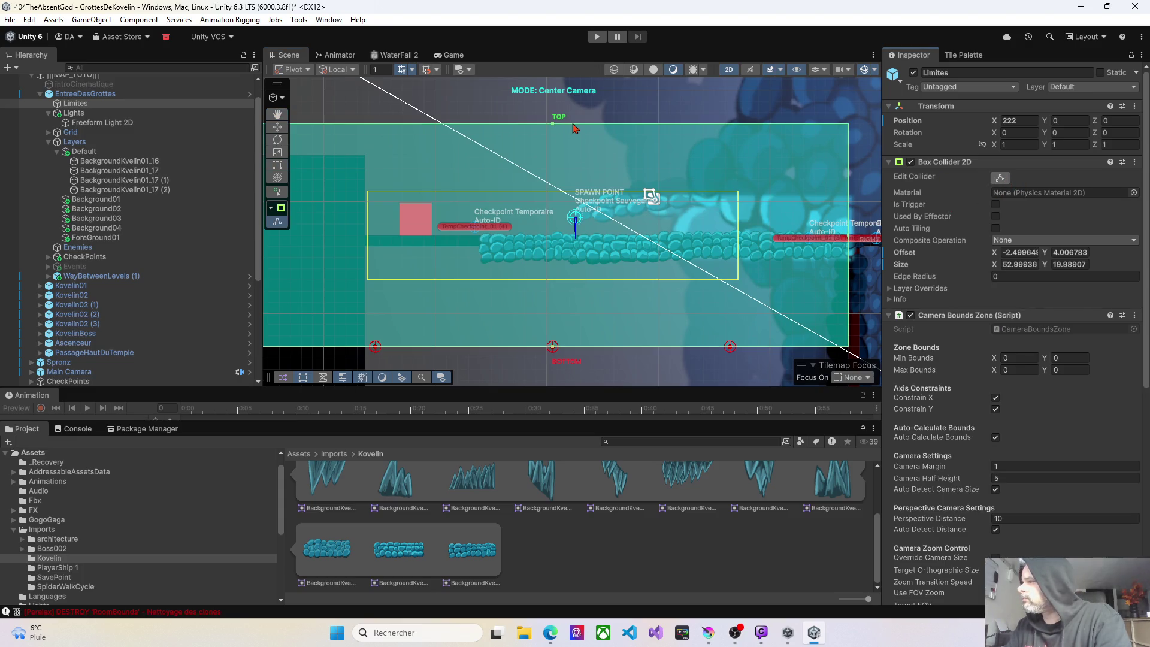
left_click_drag(553, 125, 551, 155)
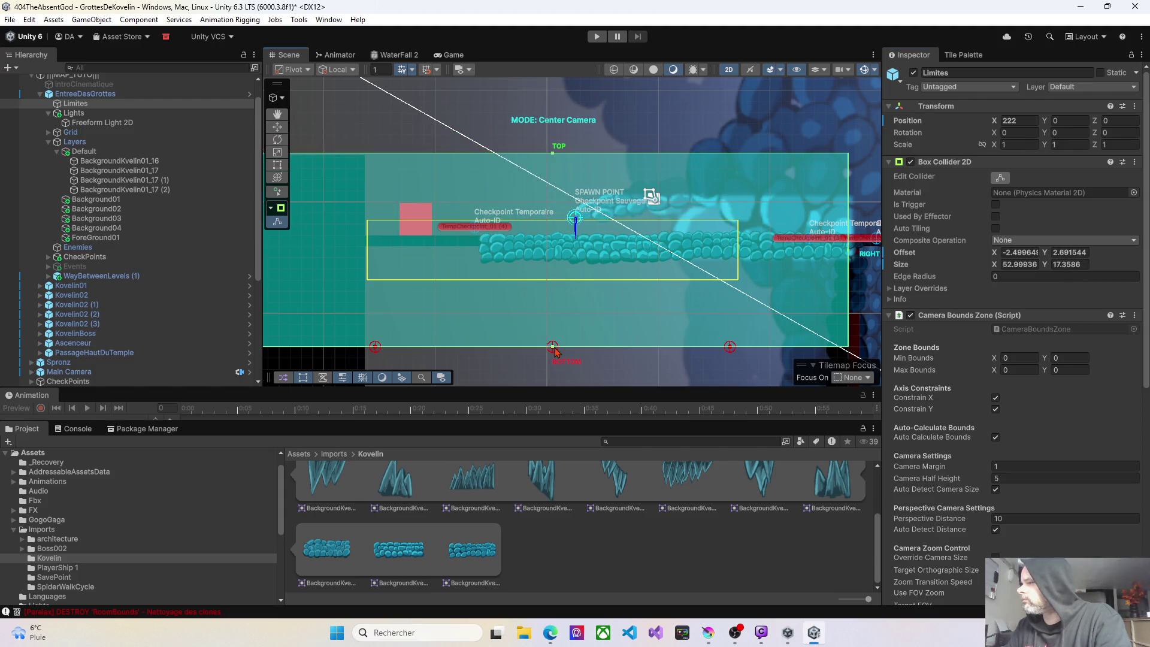
left_click_drag(555, 350, 554, 318)
scroll(577, 279, "up", 3)
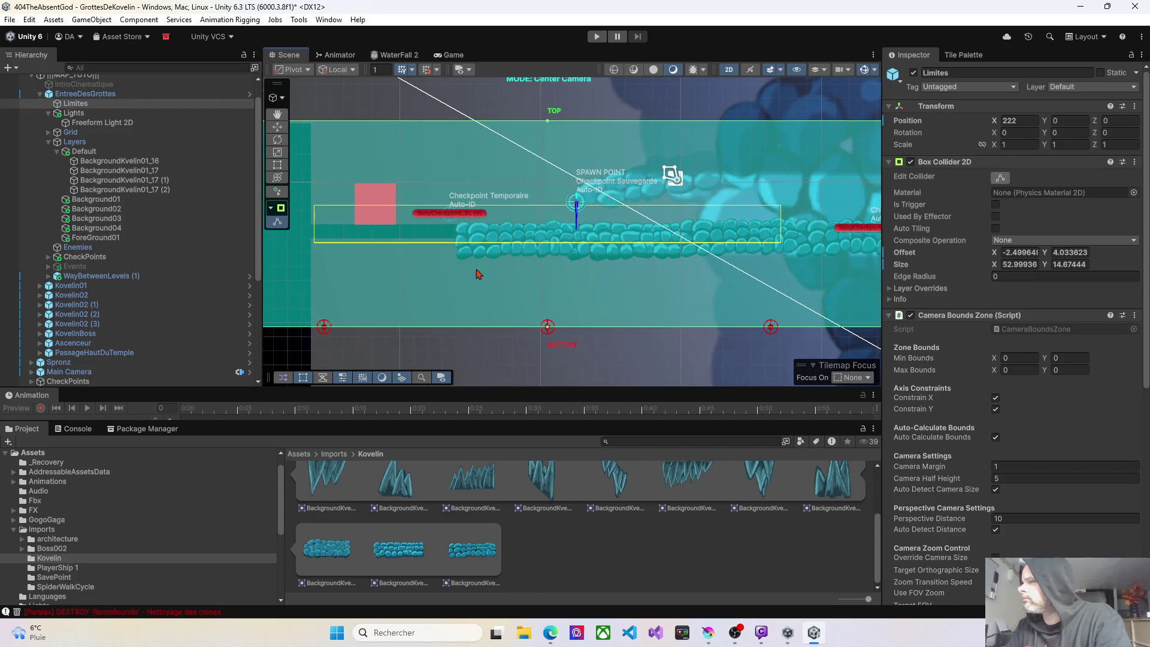
left_click(49, 132)
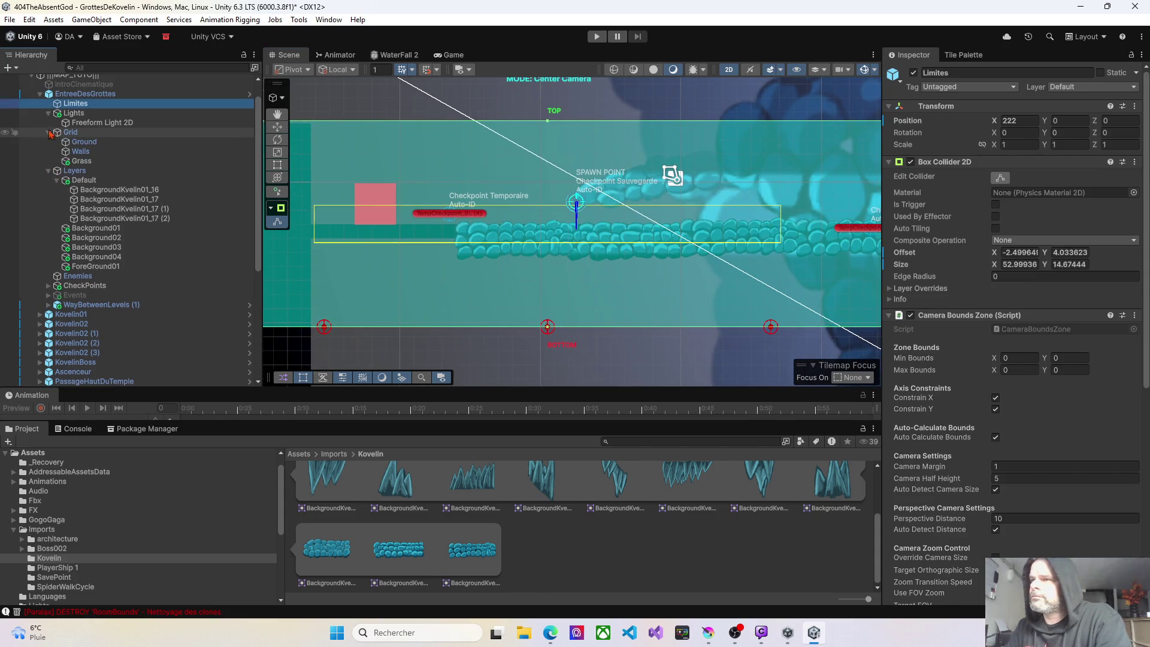
Pick the black PaletteProto tile for the Walls tilemap and paint a wall bar above the platform.
left_click(80, 152)
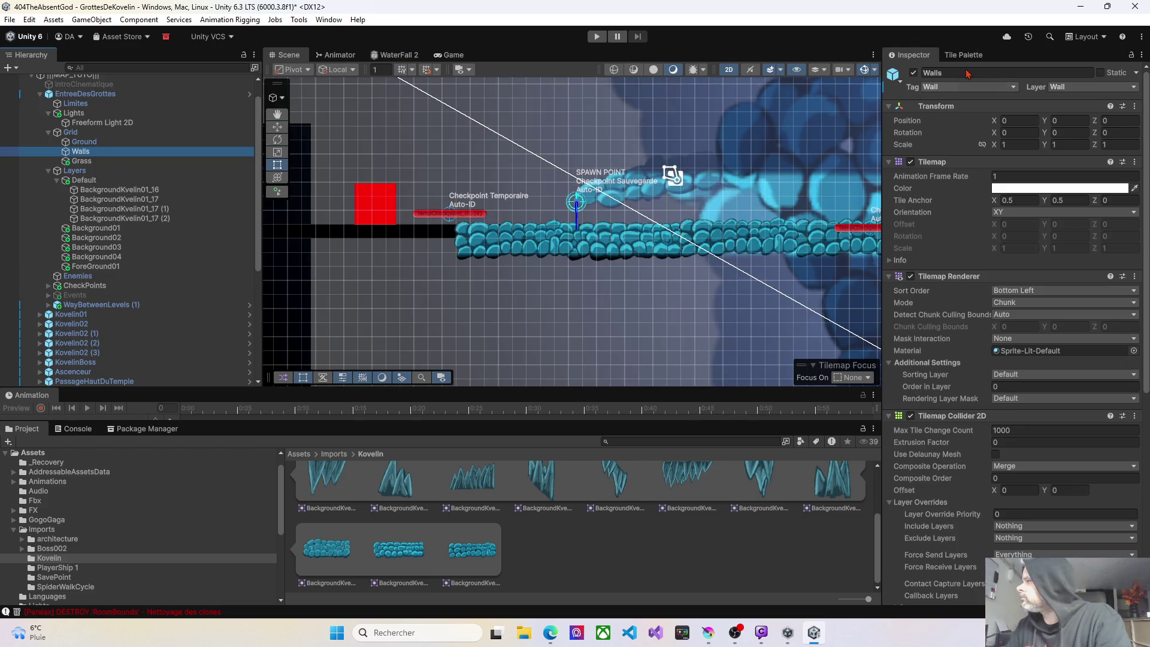
left_click(971, 55)
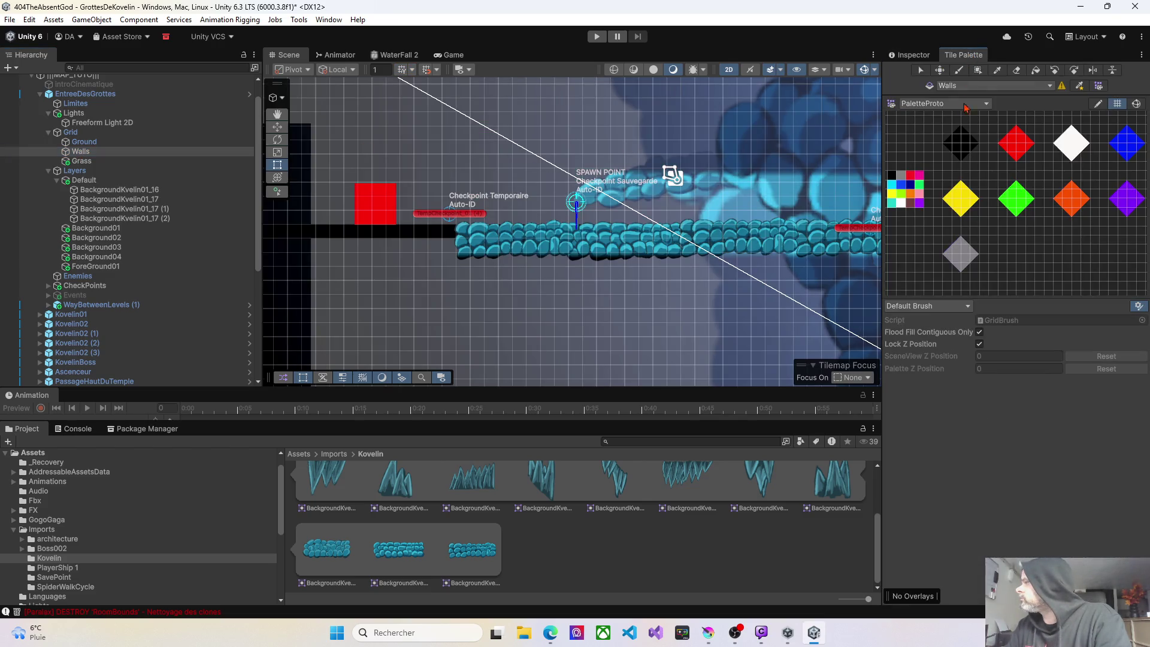
left_click(957, 142)
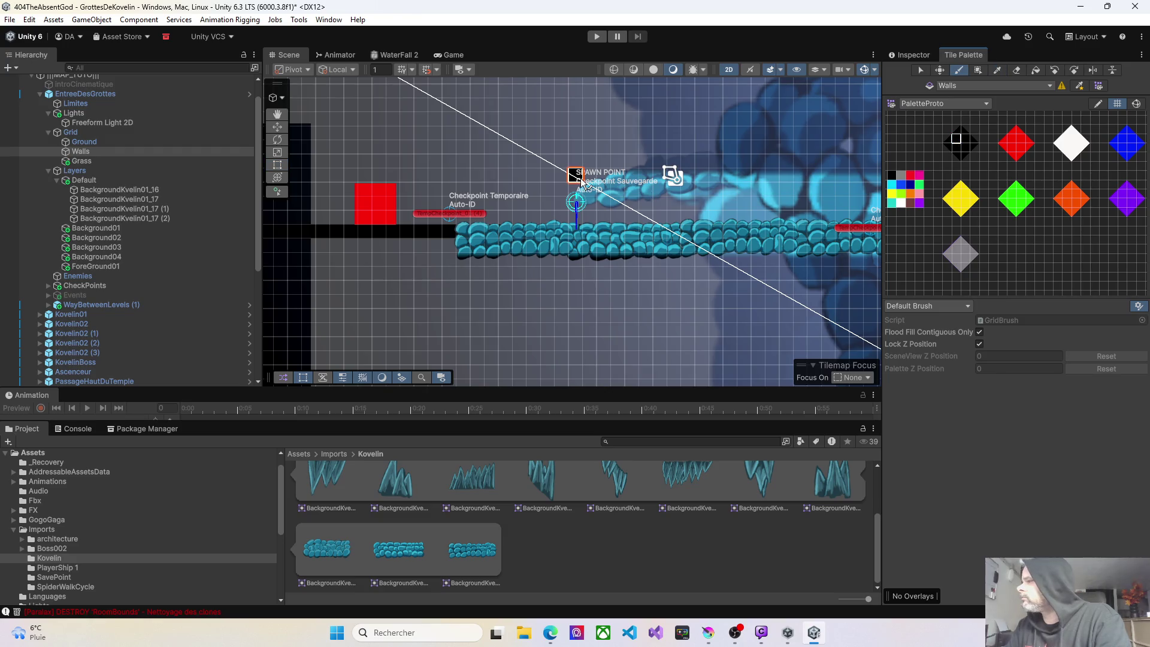
left_click_drag(616, 196, 638, 222)
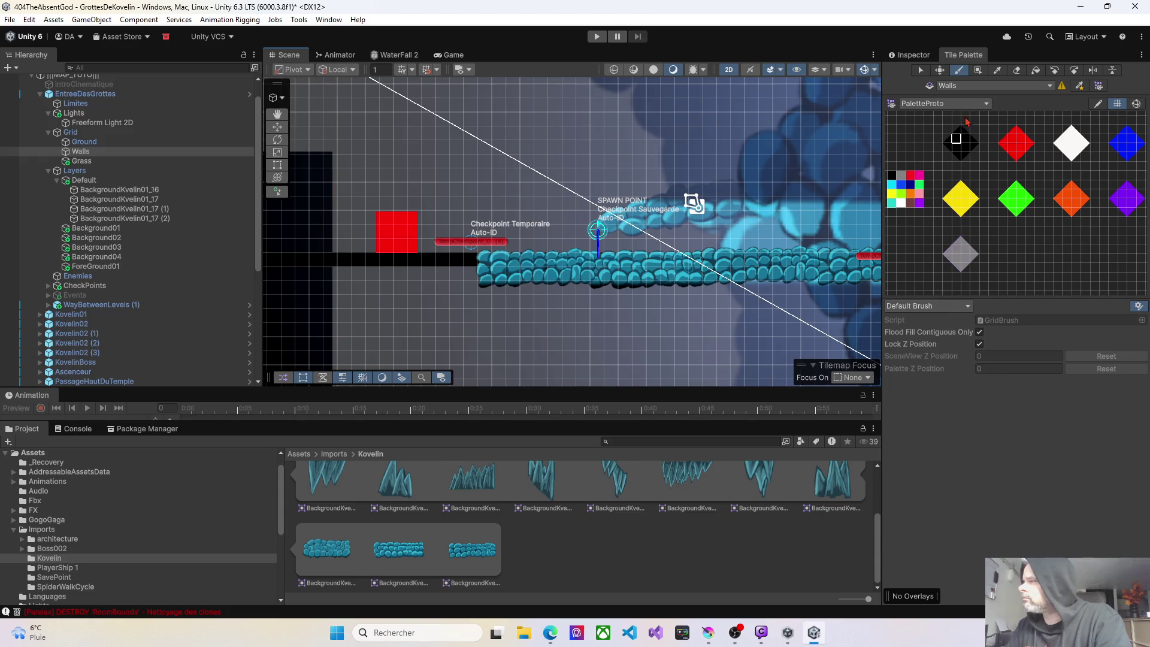
scroll(496, 190, "right", 2)
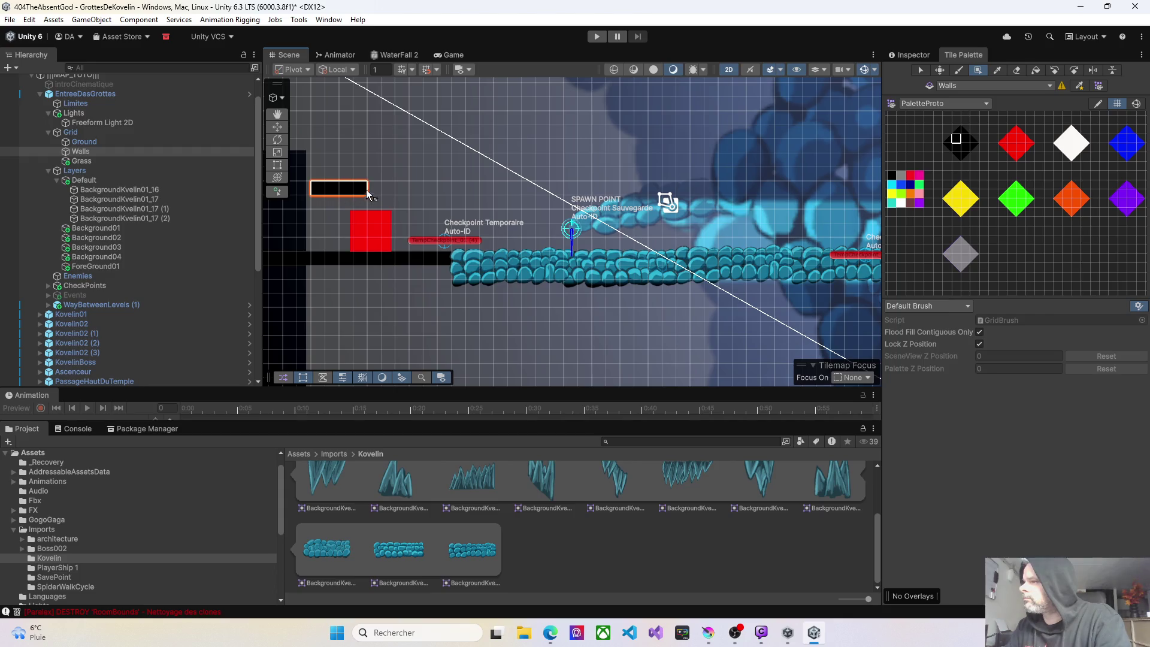
left_click_drag(367, 191, 698, 190)
Extend the black wall bar further right and drop a spiky cave sprite near the spawn point.
scroll(659, 192, "right", 8)
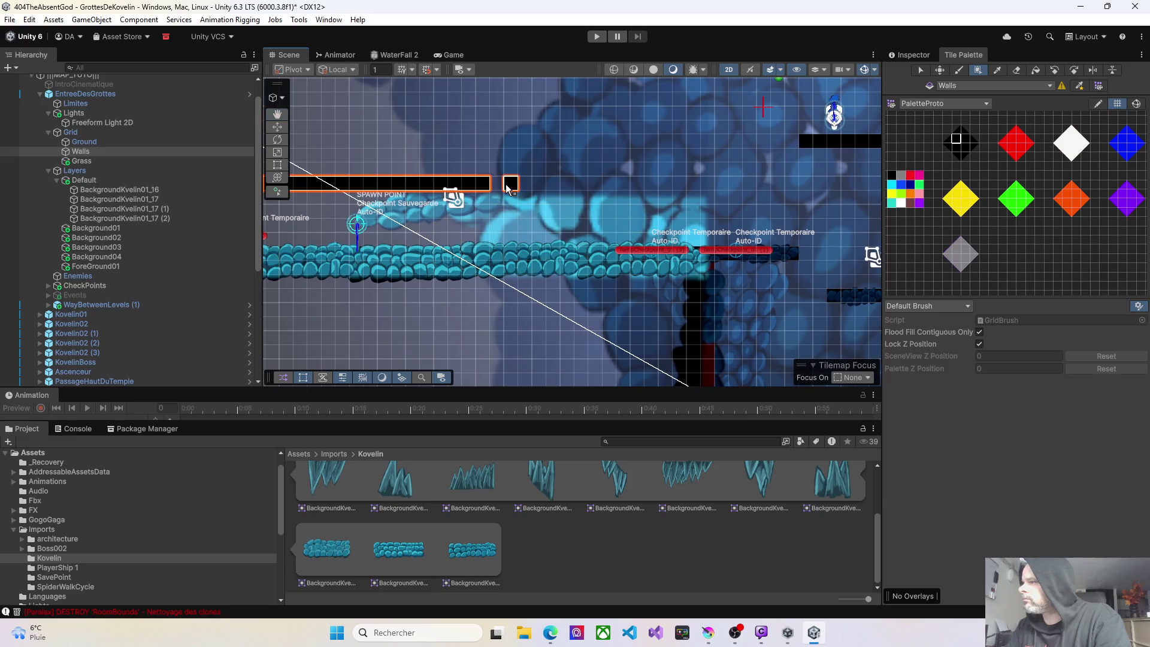
left_click_drag(502, 188, 708, 194)
scroll(719, 203, "left", 5)
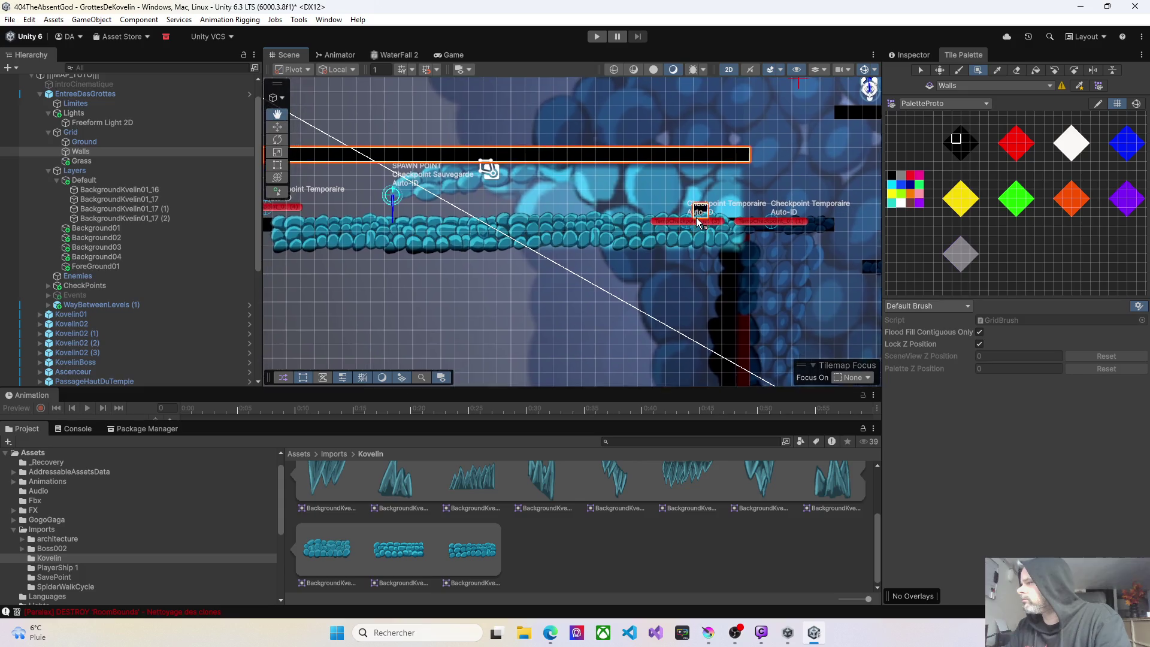
scroll(743, 211, "left", 3)
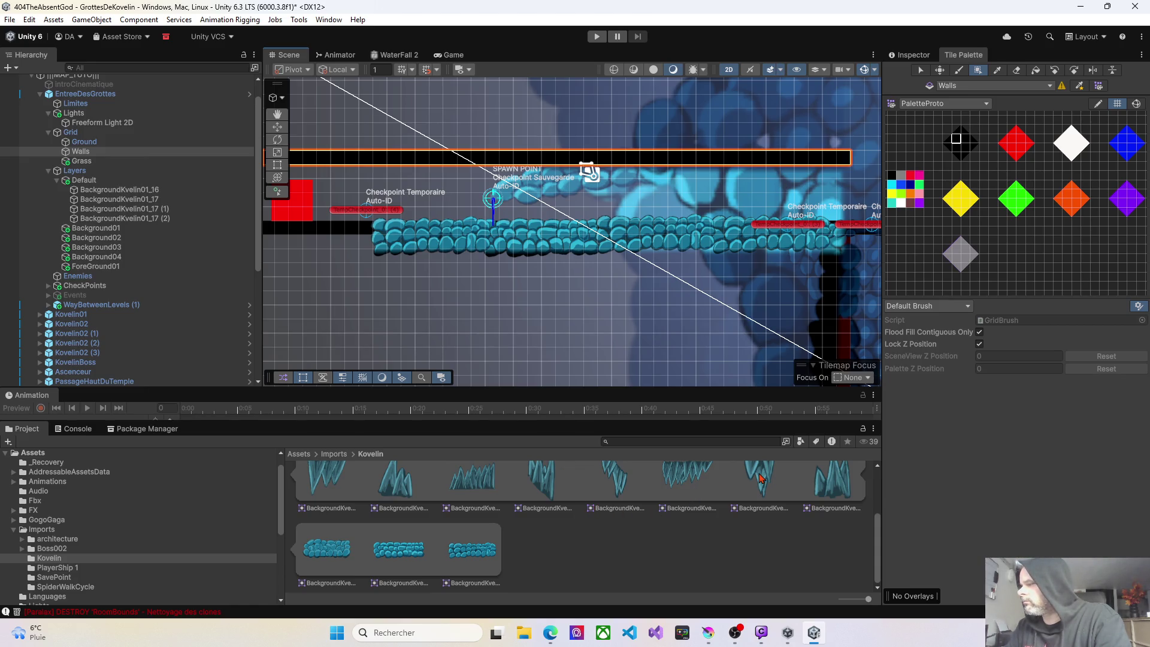
scroll(752, 488, "up", 2)
scroll(721, 517, "down", 1)
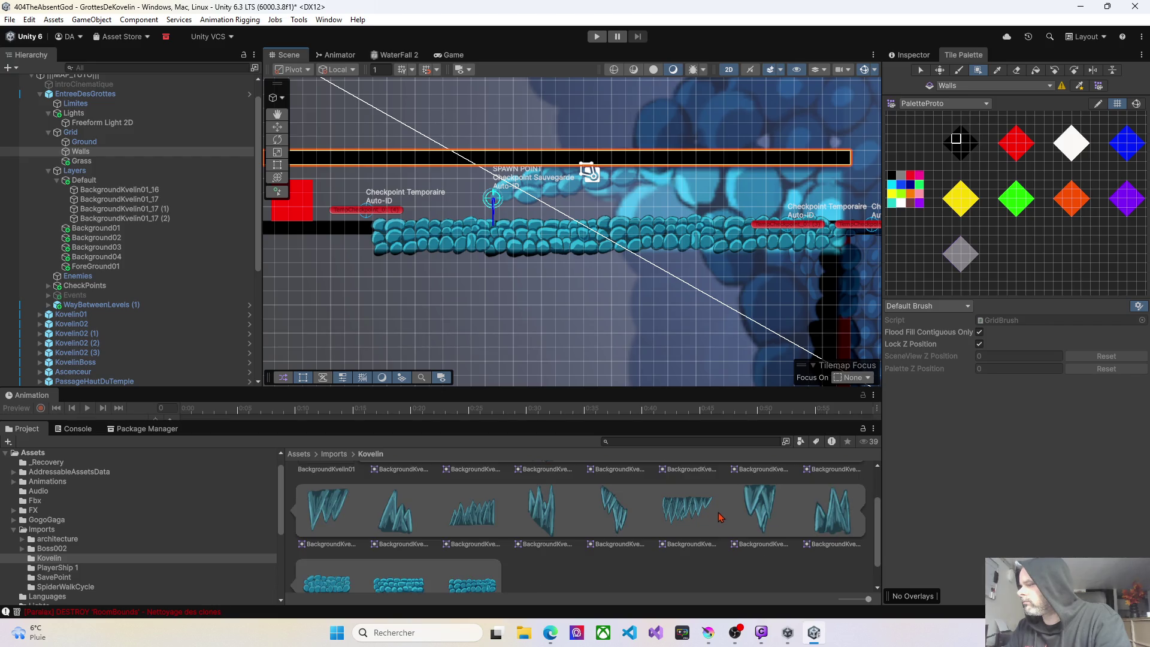
mouse_move(691, 515)
left_mouse_down()
mouse_move(595, 340)
mouse_move(538, 198)
mouse_move(99, 153)
left_mouse_up()
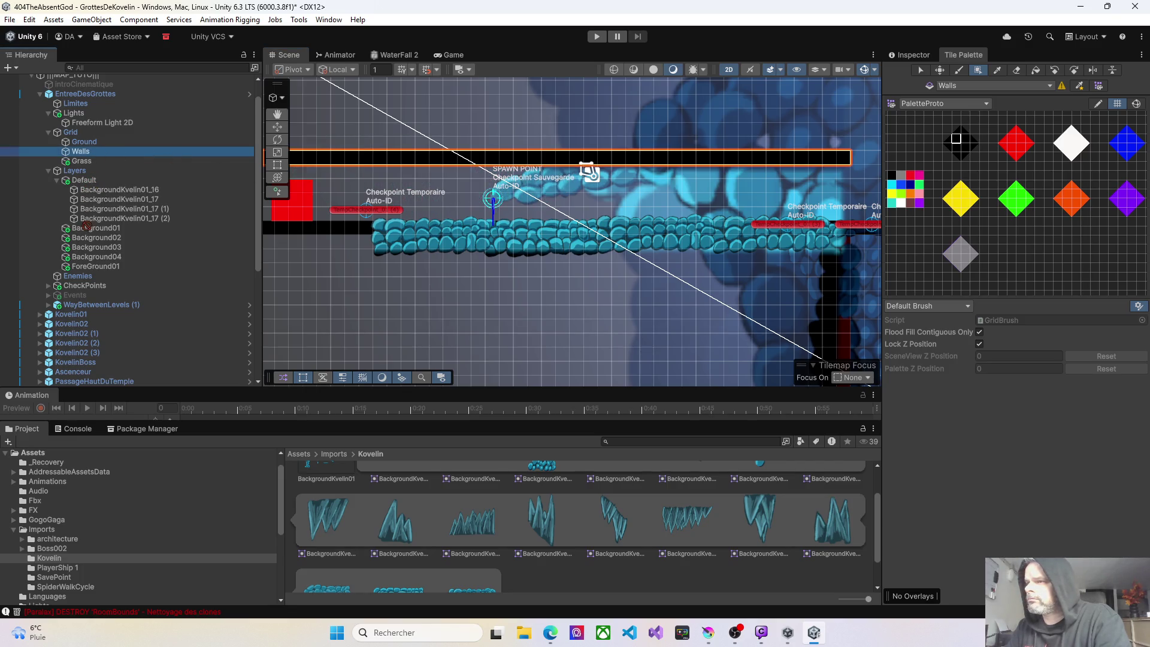
Add the BackgroundKvelin01_12 ceiling sprite to the Hierarchy and move it into the Default group.
left_click_drag(91, 232, 93, 234)
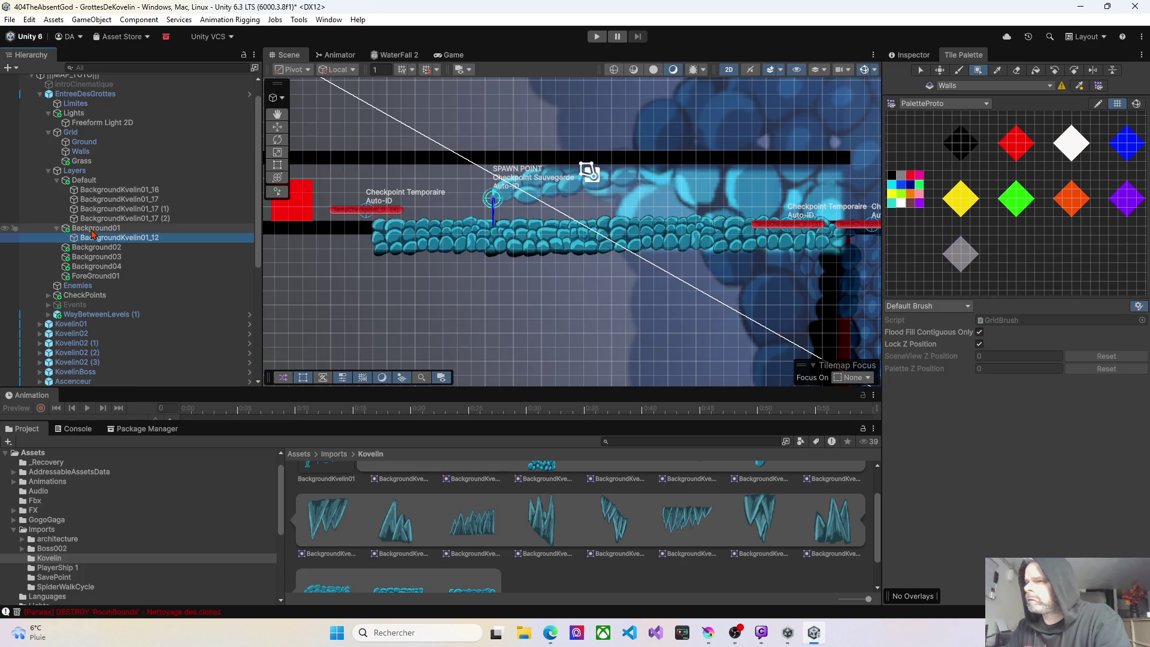
left_click_drag(93, 234, 94, 187)
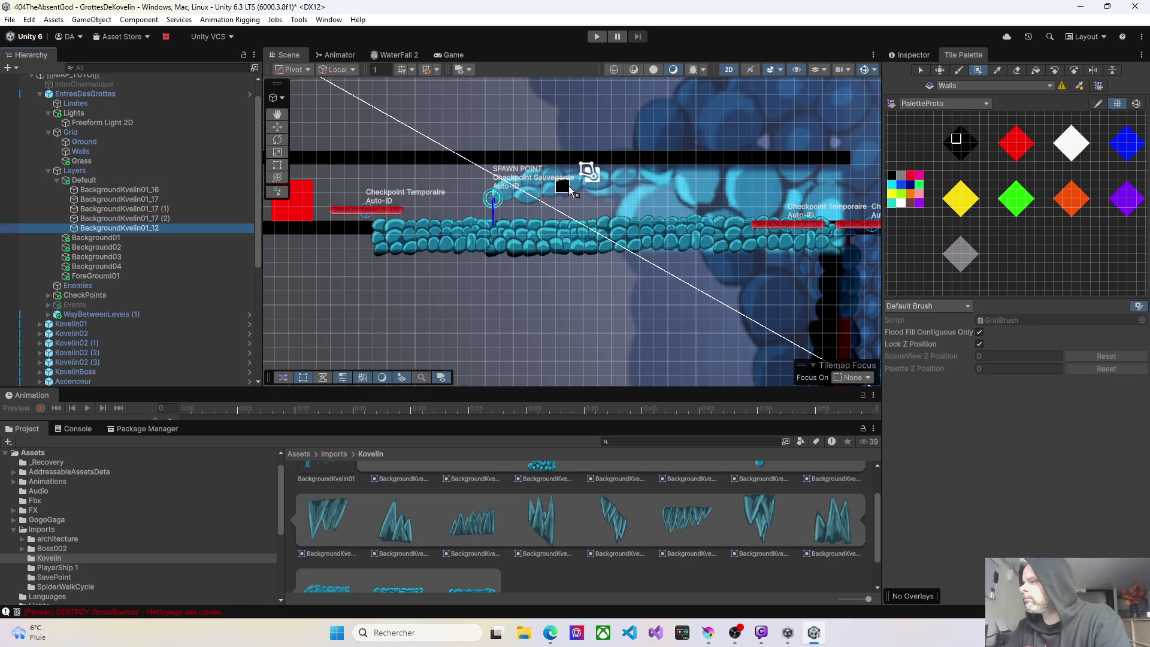
left_click(914, 66)
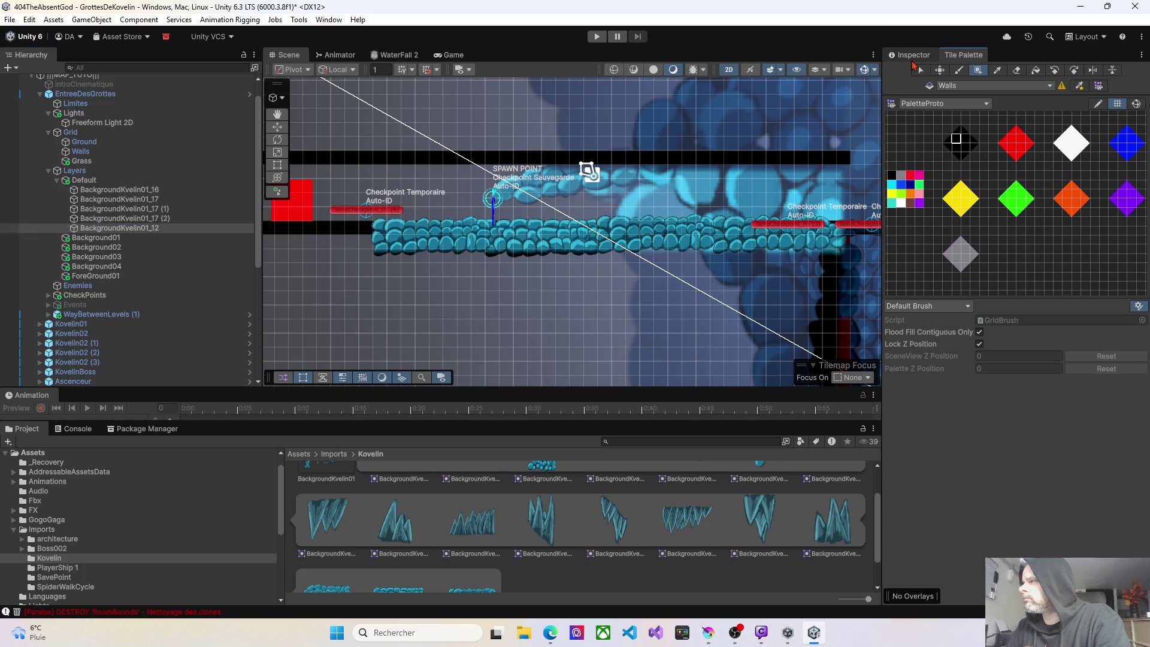
left_click(152, 230)
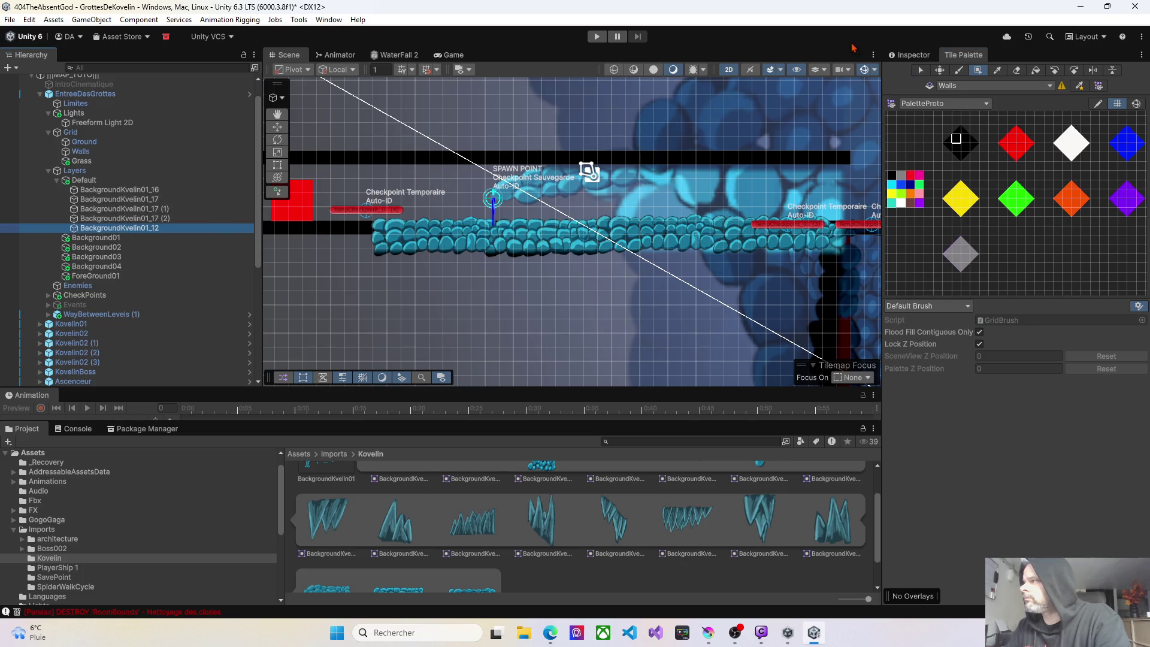
Fit BackgroundKvelin01_12 along the ceiling above spawn, scaled 0.8658 by 0.6851.
left_click(909, 58)
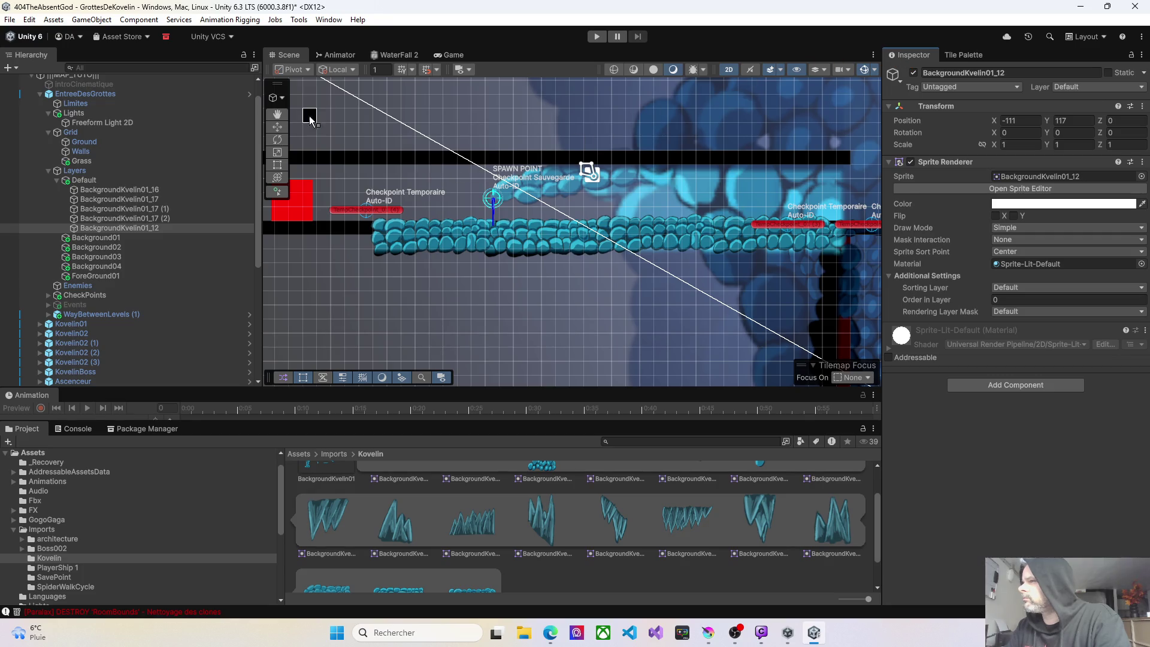
key("u")
left_click(153, 230)
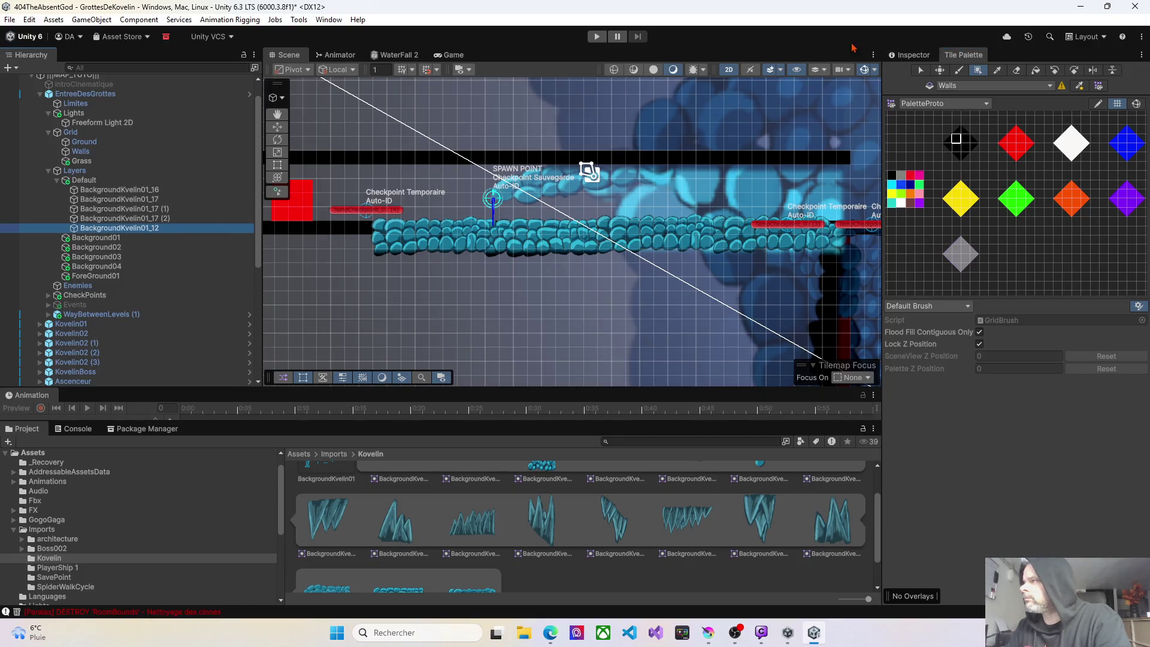
left_click(910, 59)
left_click(278, 126)
right_click(479, 180)
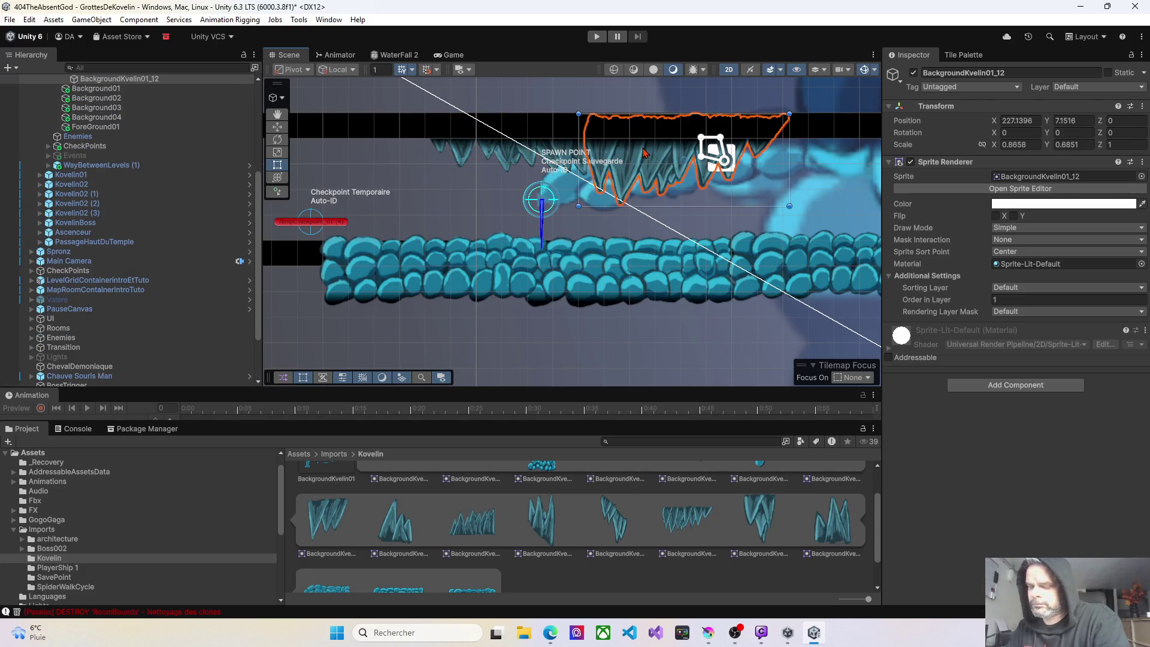
Nudge the ceiling sprite up-right and place a stalactite under the ceiling, left of spawn.
left_click_drag(675, 135, 681, 119)
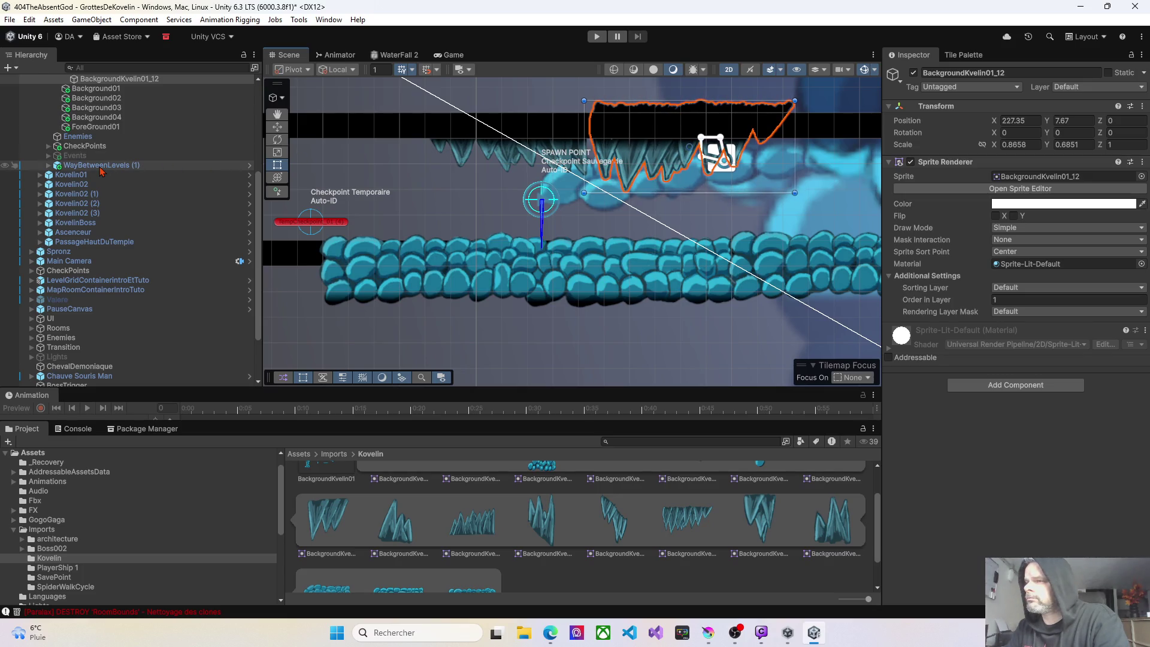
left_click_drag(431, 230, 557, 244)
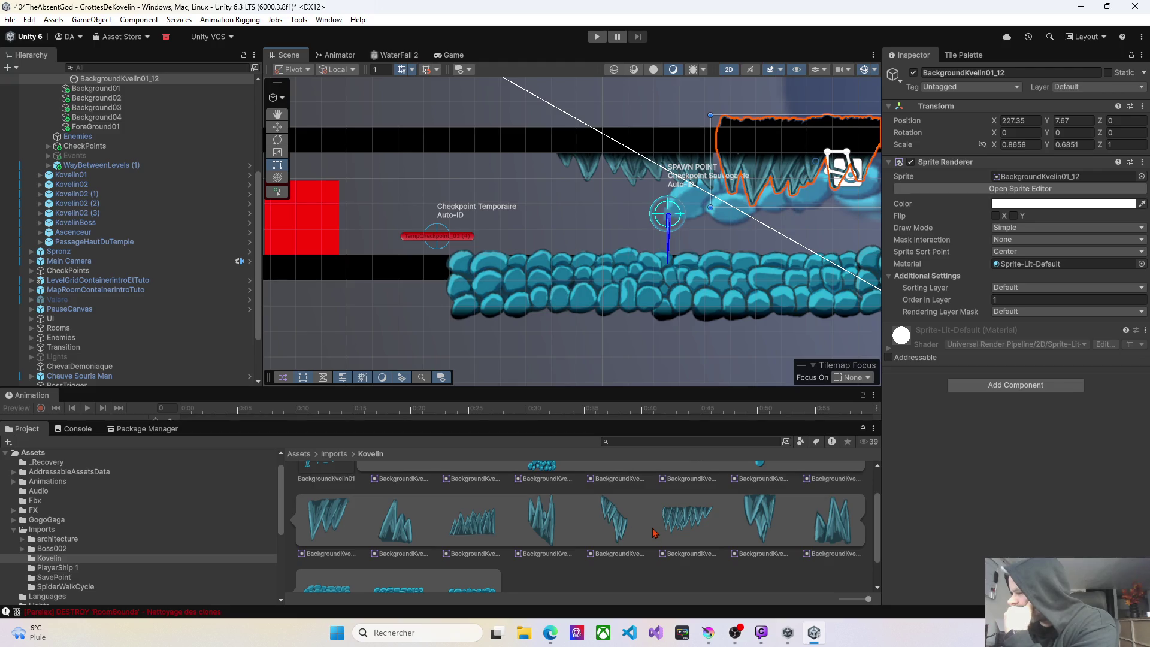
scroll(654, 532, "up", 2)
mouse_move(770, 554)
left_mouse_down()
mouse_move(719, 449)
mouse_move(567, 215)
left_mouse_up()
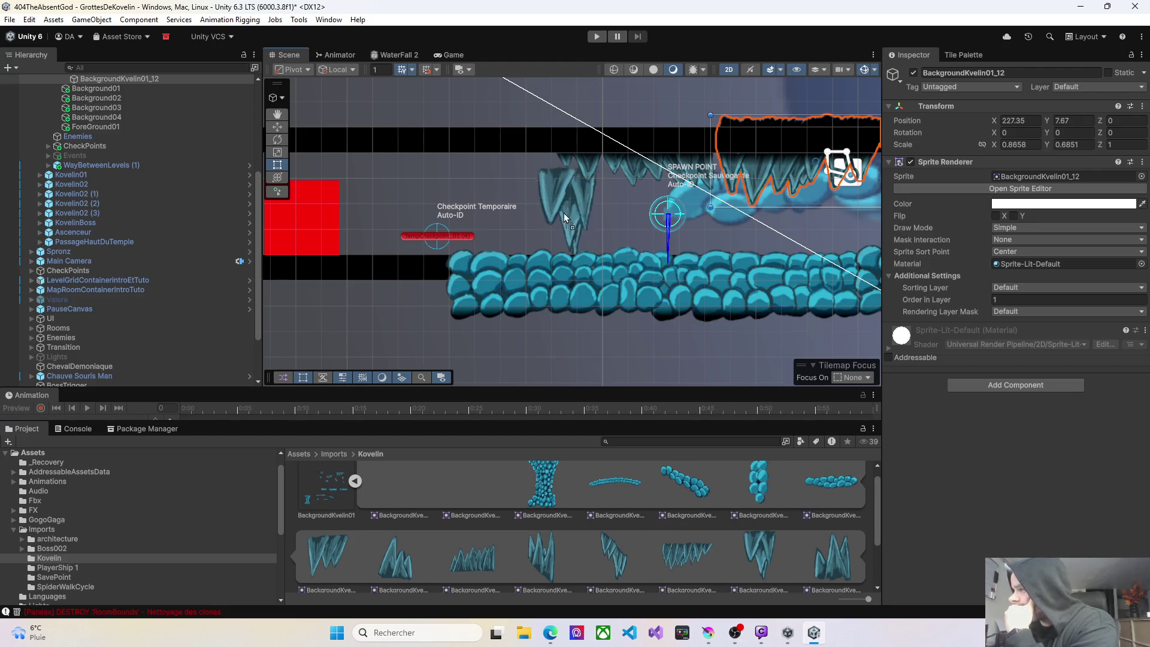
left_click_drag(529, 178, 533, 159)
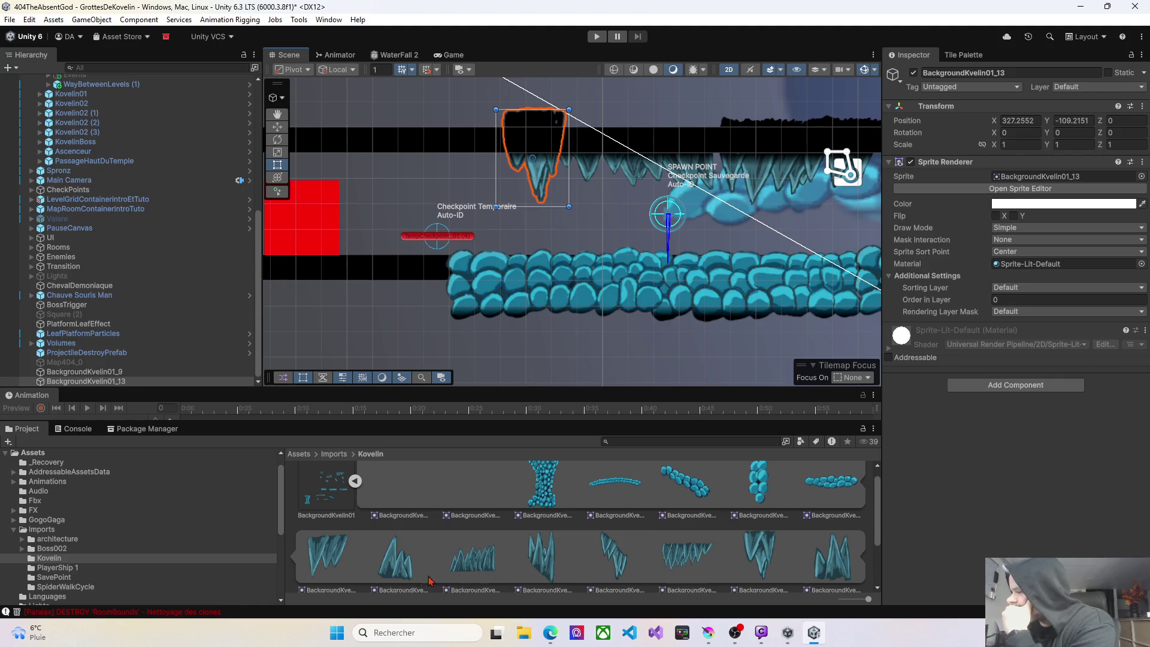
Add two more stalactites, flipping BackgroundKvelin01_8 to Y scale -1.03 under the ceiling.
mouse_move(329, 559)
left_mouse_down()
mouse_move(474, 231)
mouse_move(474, 168)
left_mouse_up()
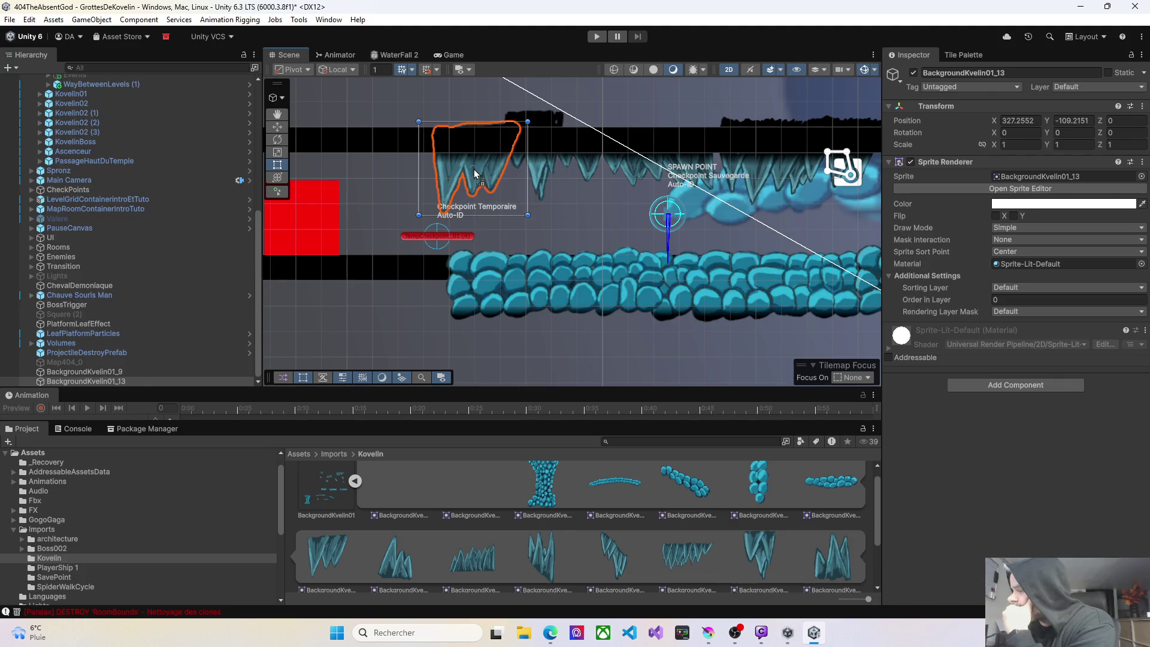
scroll(671, 555, "down", 2)
scroll(694, 545, "up", 1)
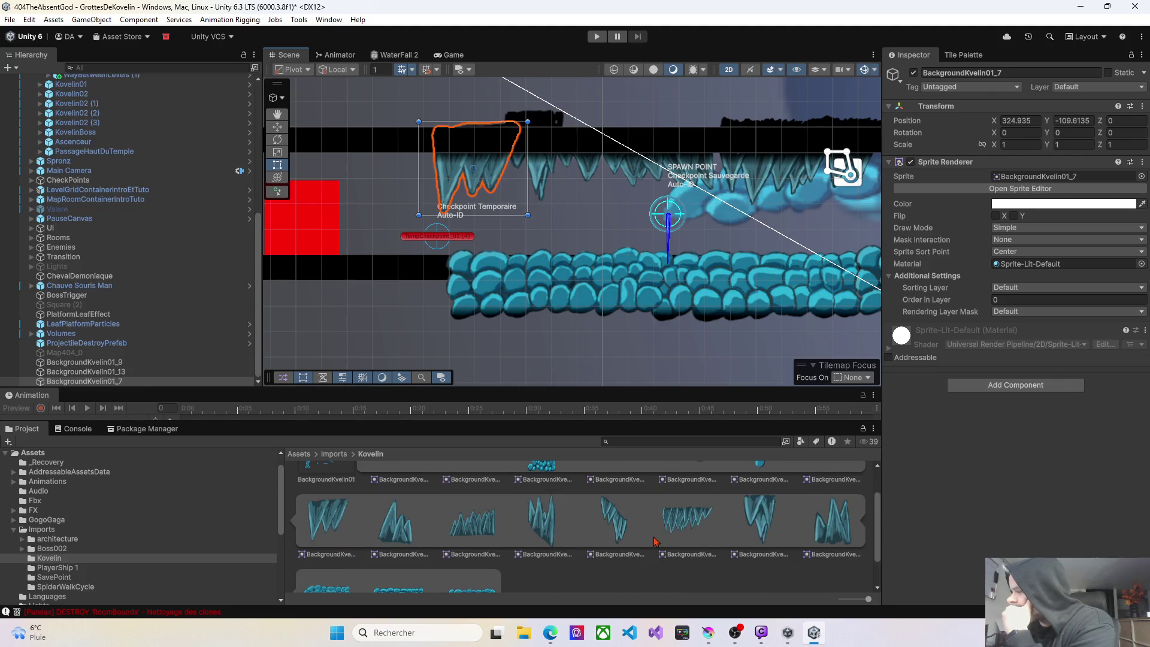
mouse_move(400, 535)
left_mouse_down()
mouse_move(423, 182)
mouse_move(414, 146)
left_mouse_up()
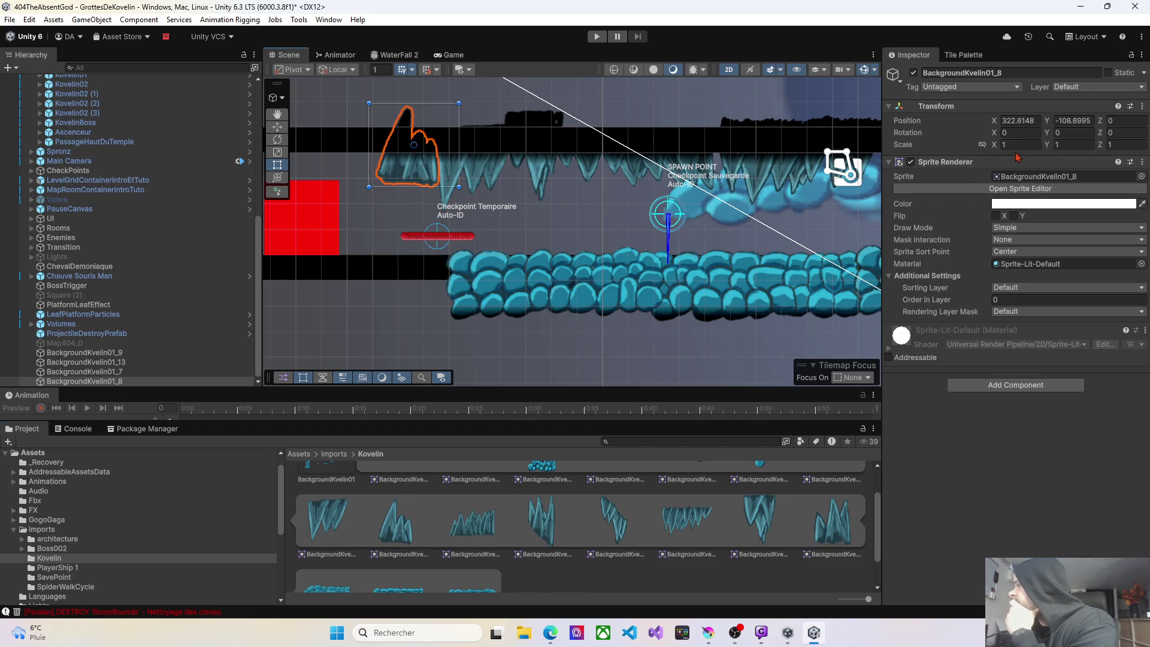
left_click_drag(1049, 148, 1011, 150)
left_click_drag(420, 129, 422, 155)
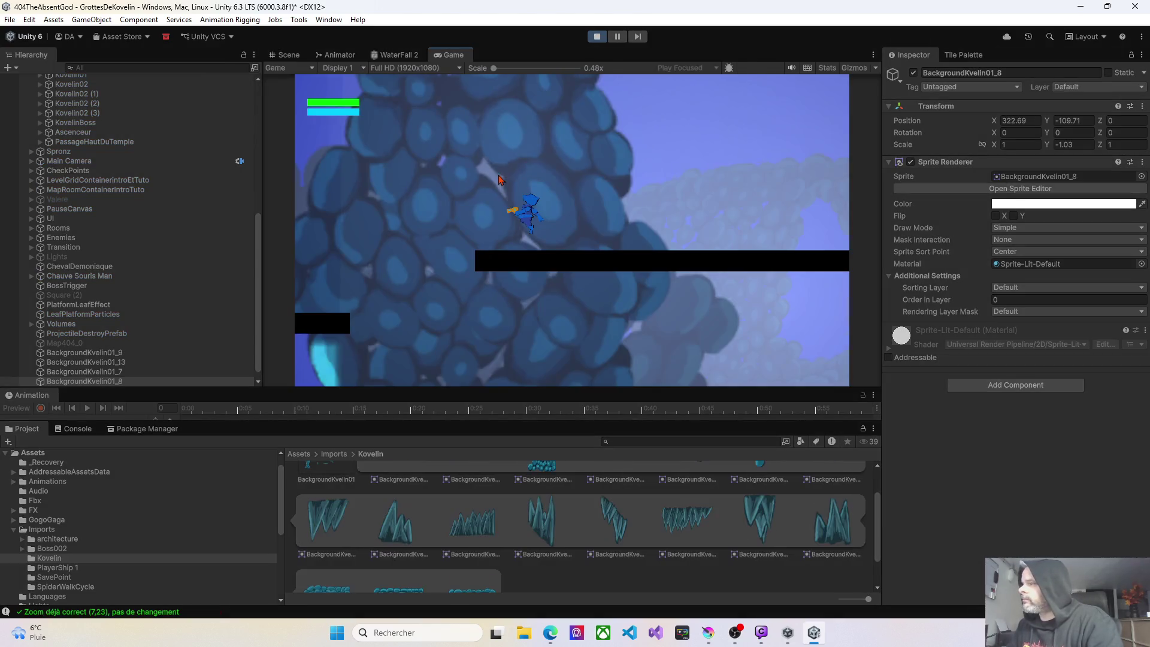
Walk and jump left, visit the next room, then cross the upper rocks and back.
key("Left")
key("space")
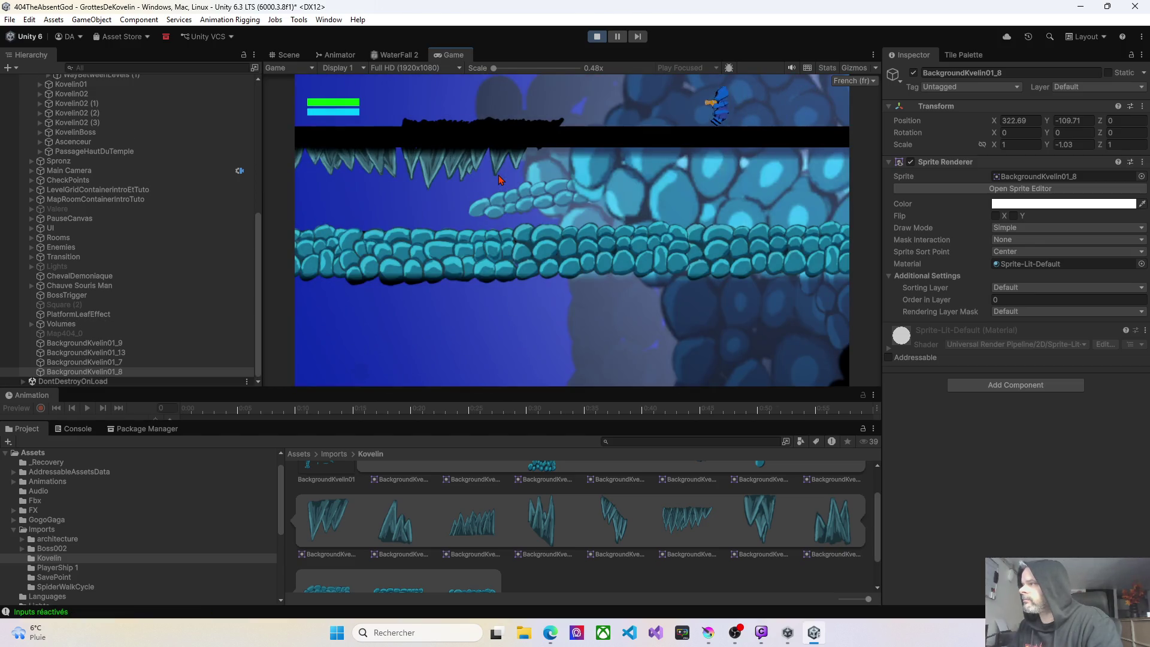
key("Right")
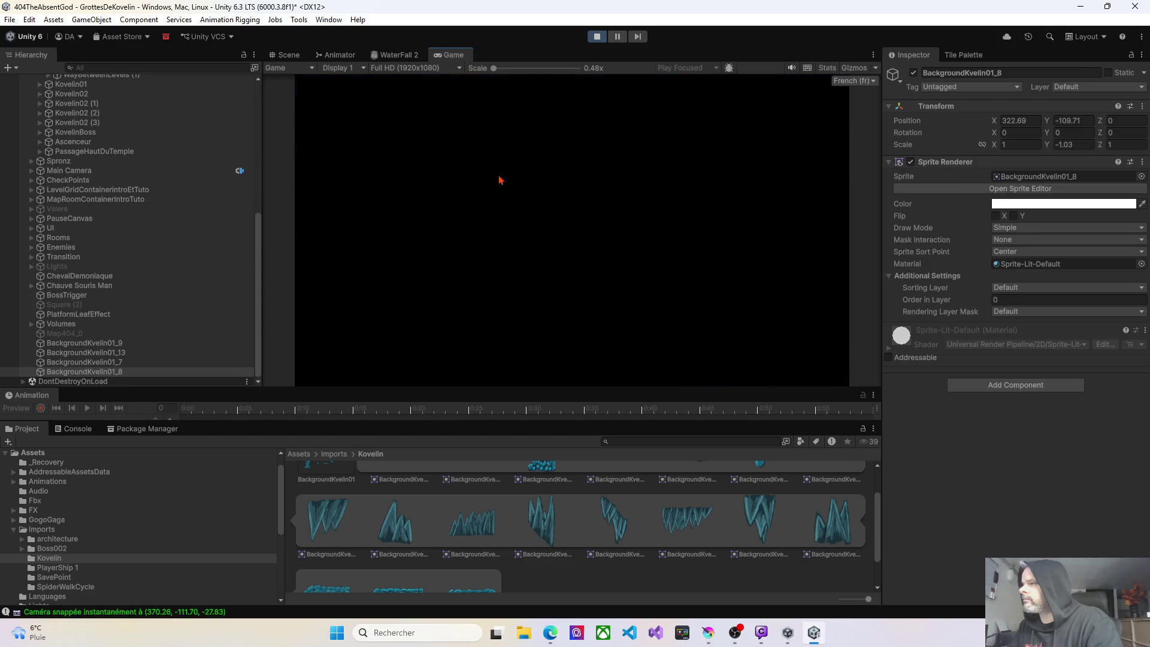
key("Left")
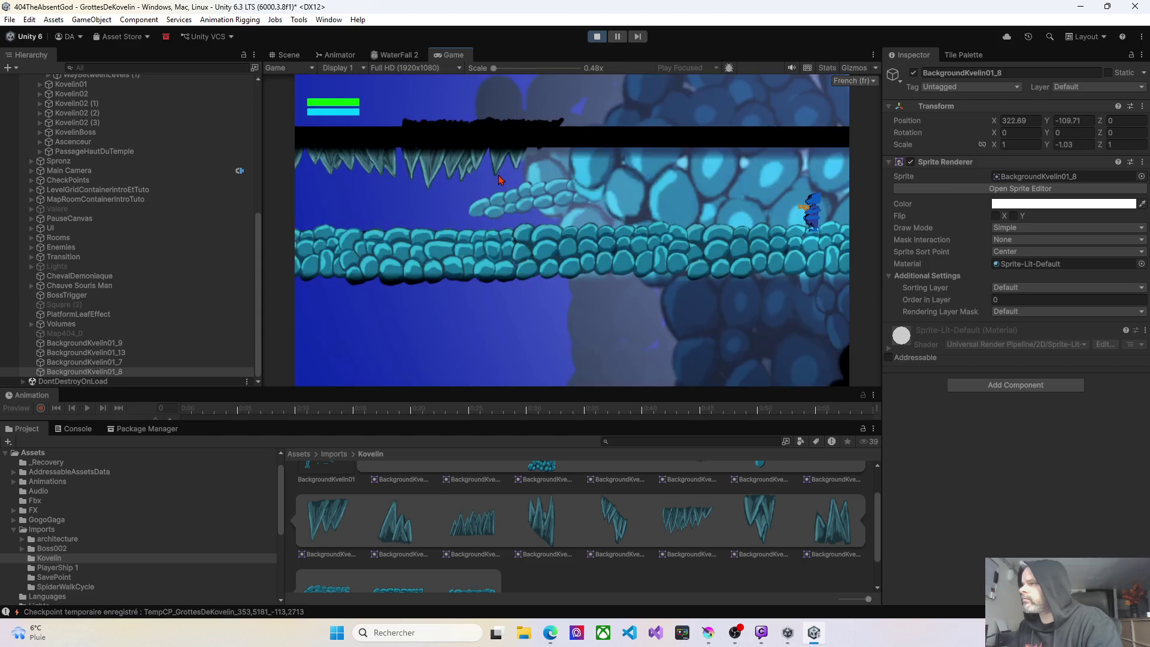
key("Left")
key("Left")
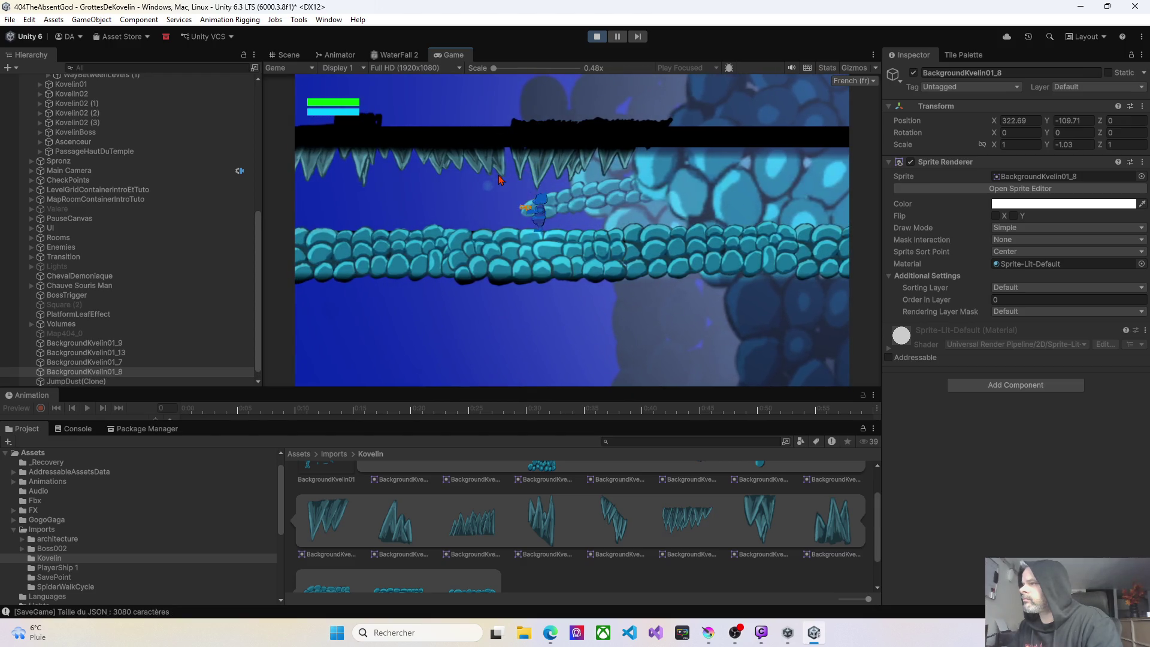
key("Left")
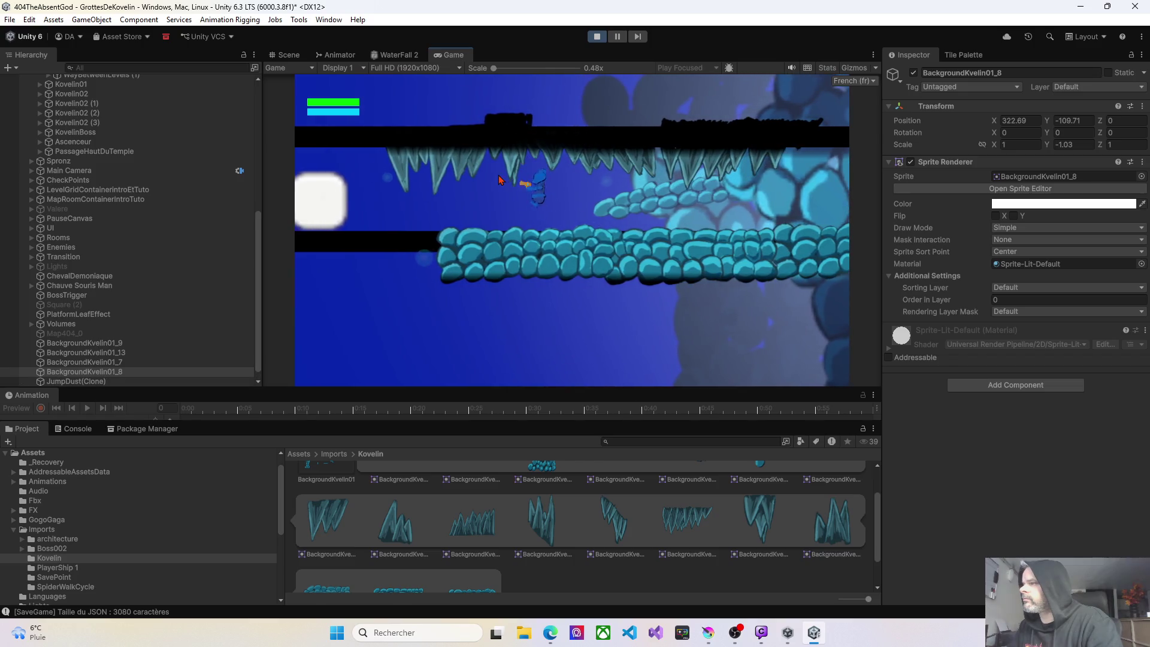
key("Left")
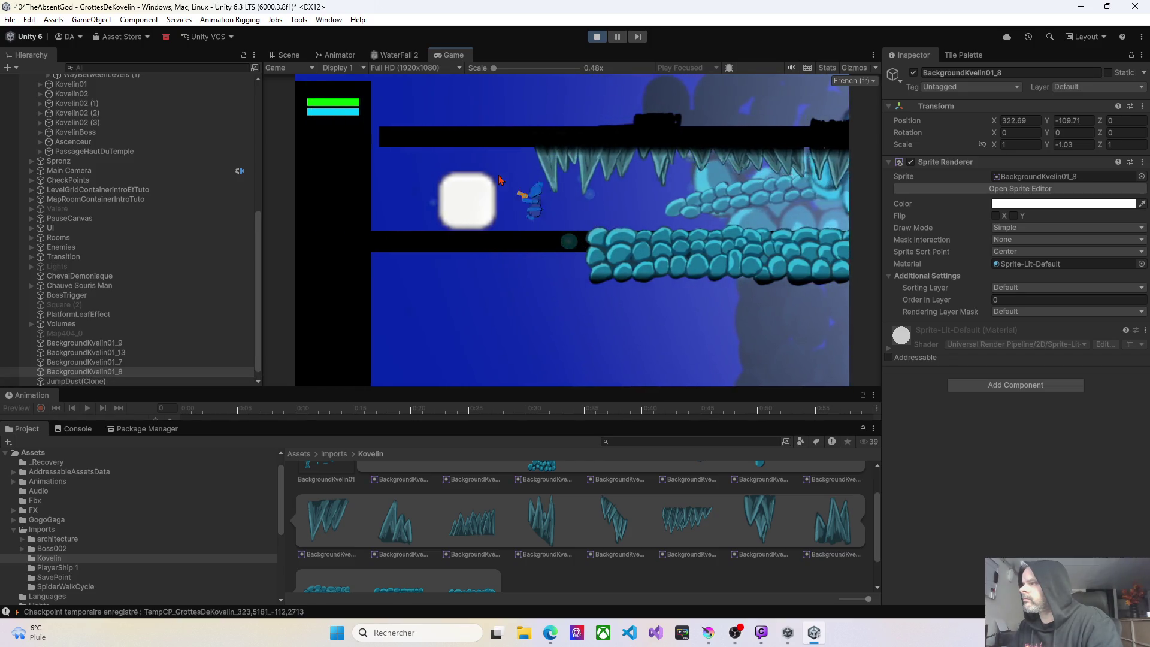
key("Right")
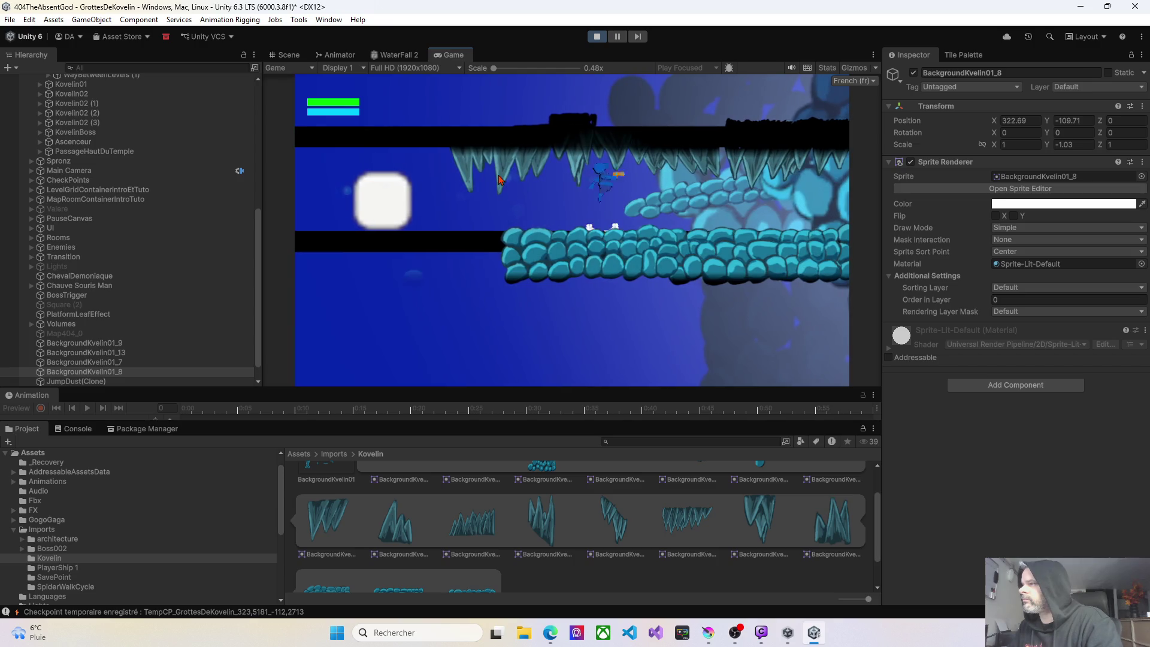
key("Right")
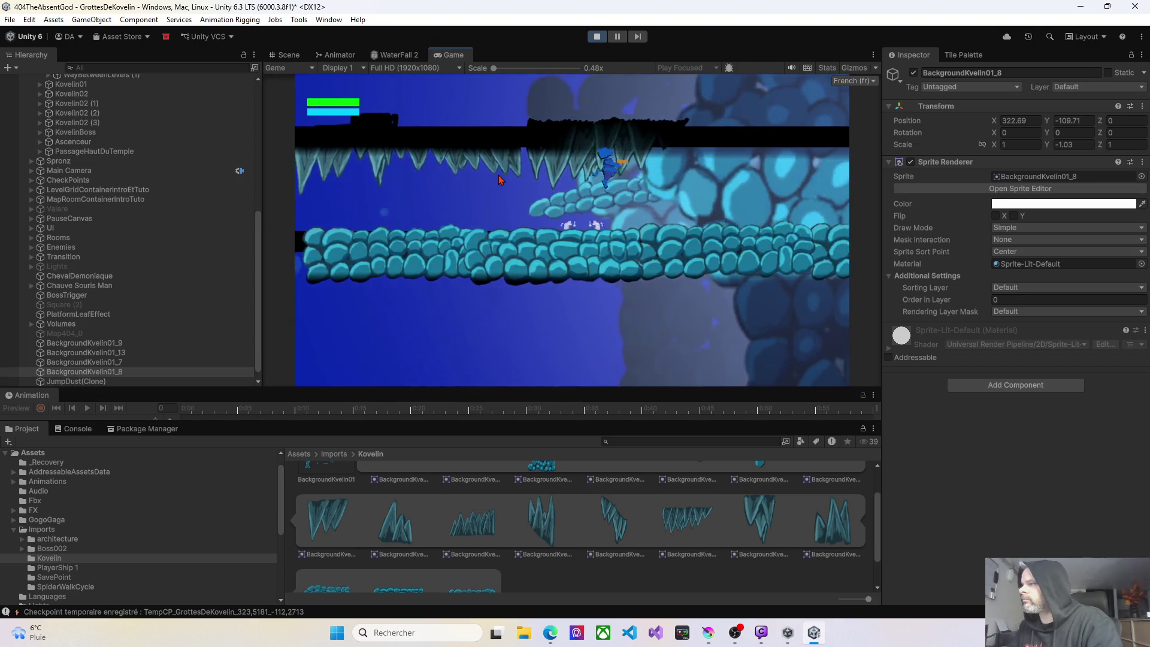
key("Right")
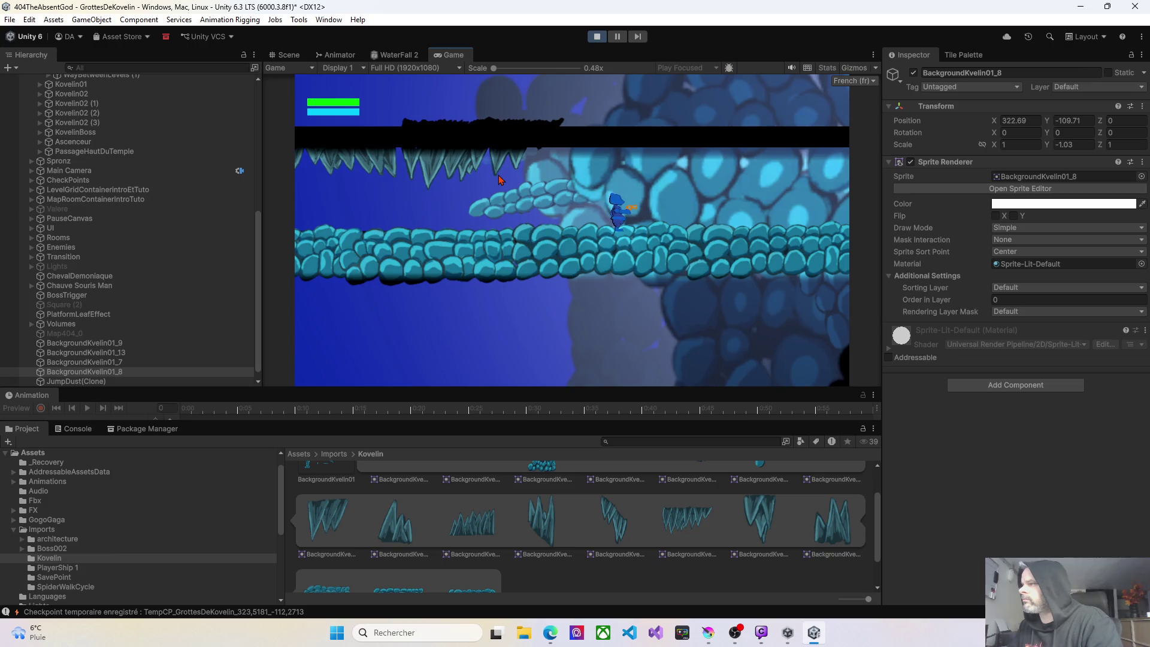
key("Left")
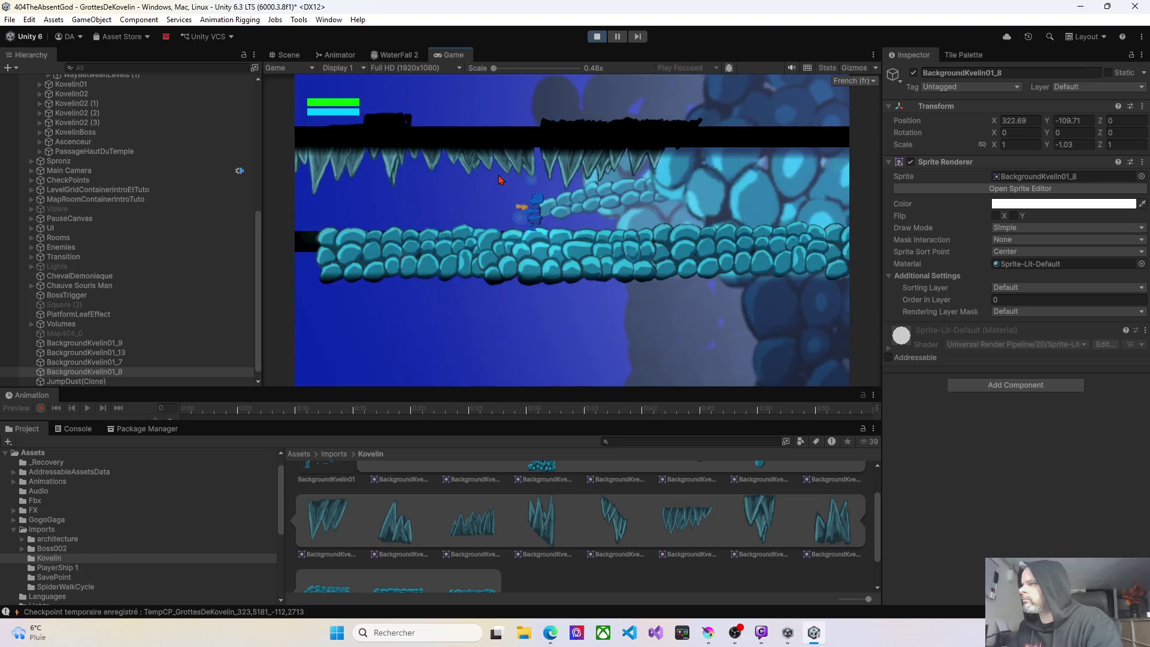
key("Left")
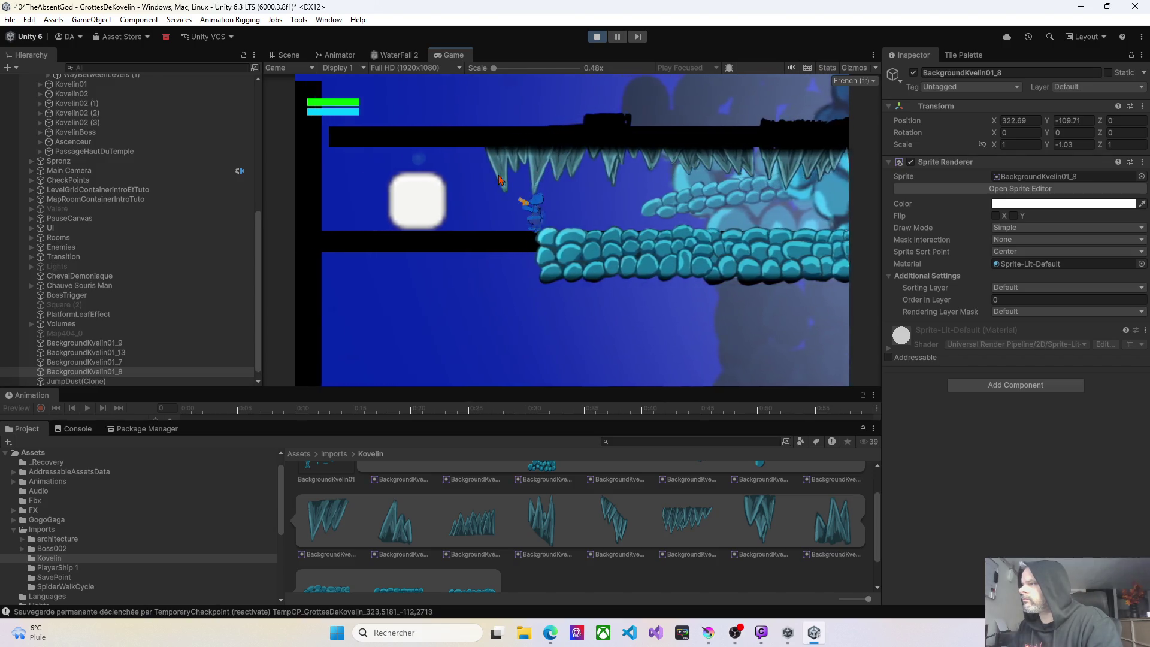
Jump onto the rocks, pace the platform, then drop to the lower platform and walk both ways.
key("Right")
key("space")
key("Right")
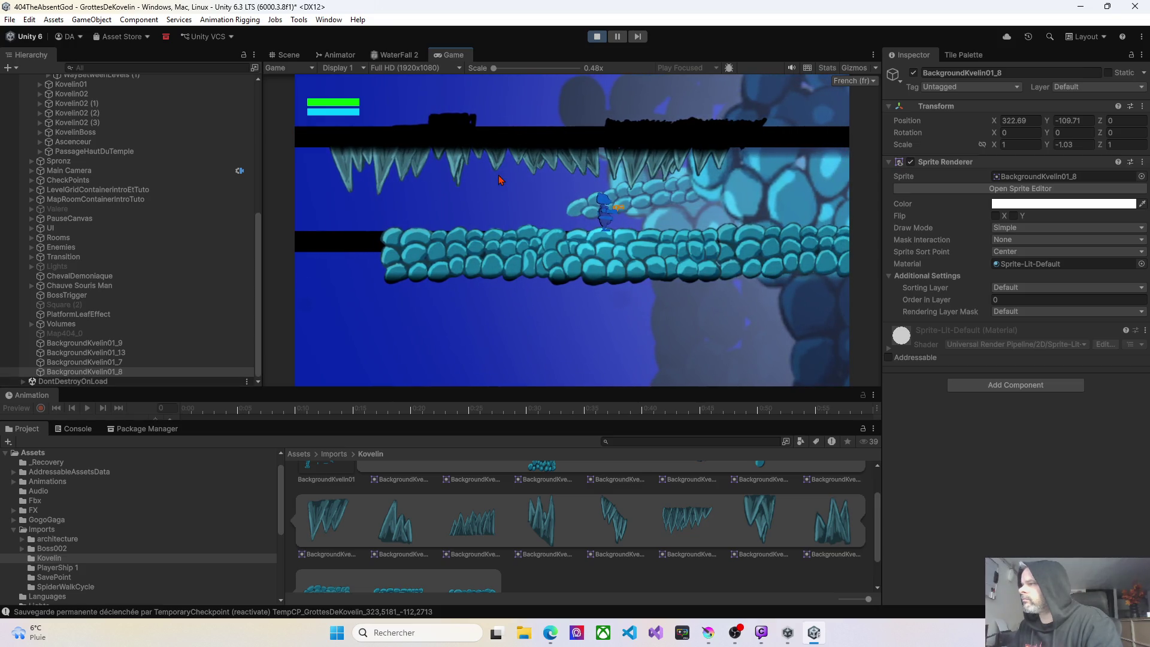
key("Right")
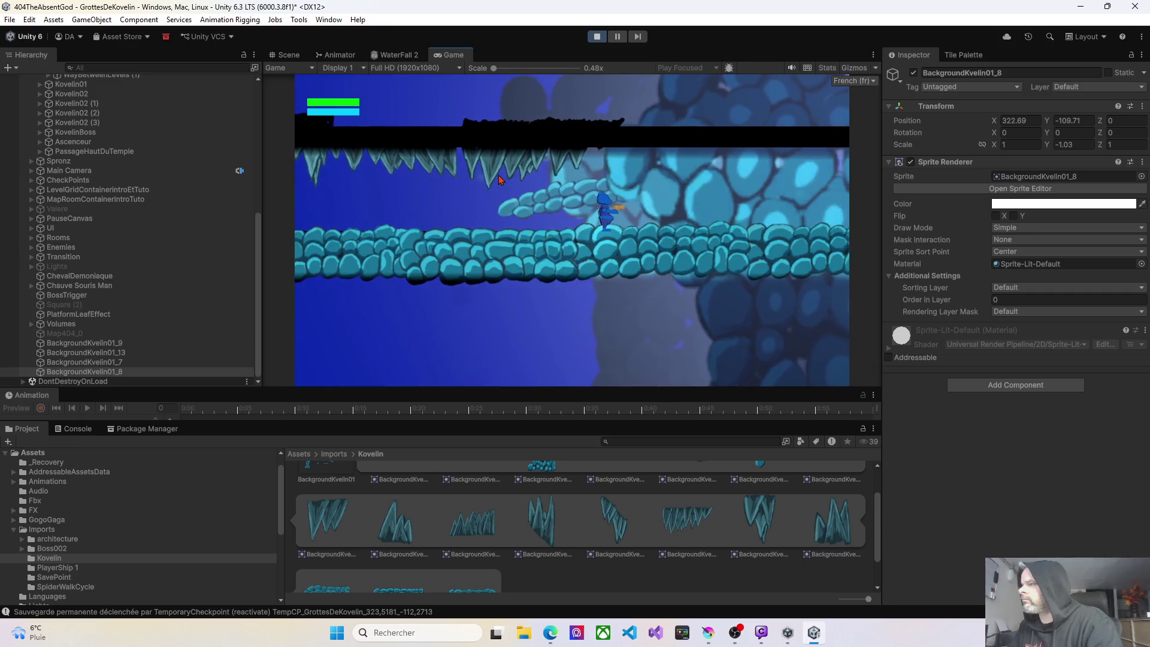
key("Left")
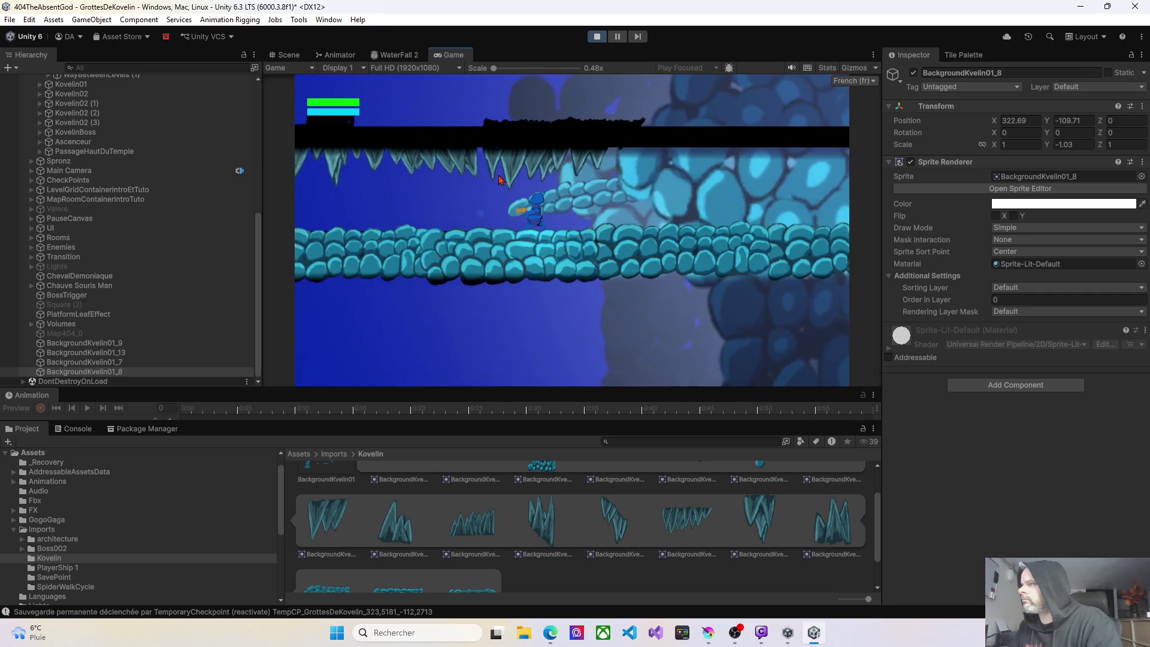
key("Left")
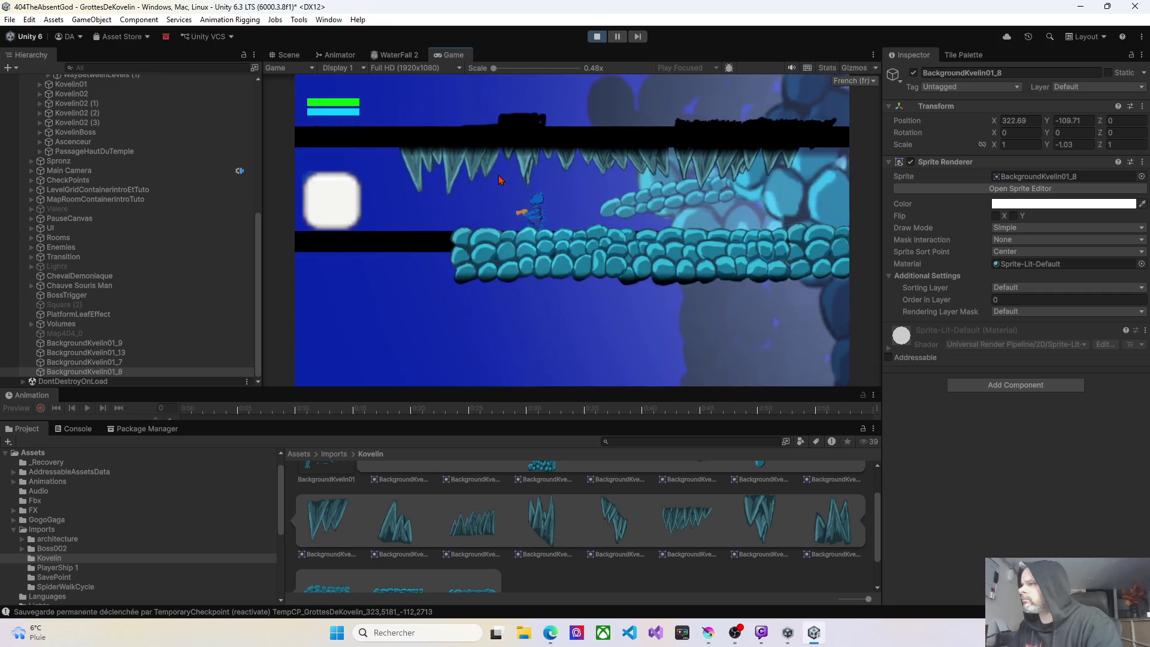
key("Right")
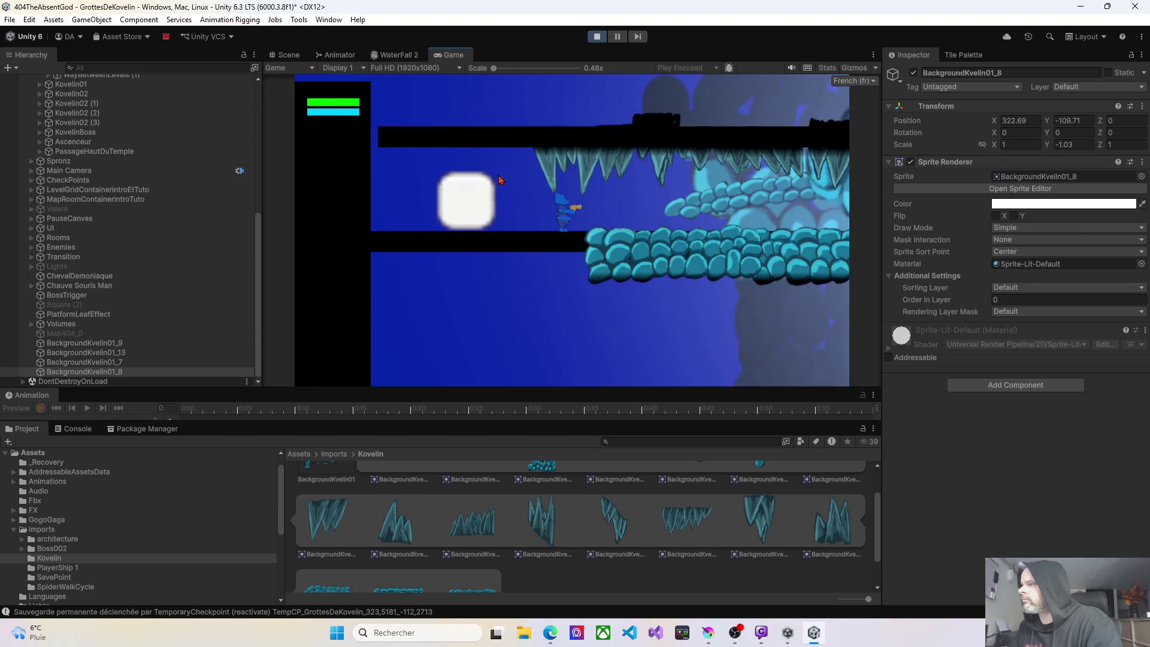
key("space")
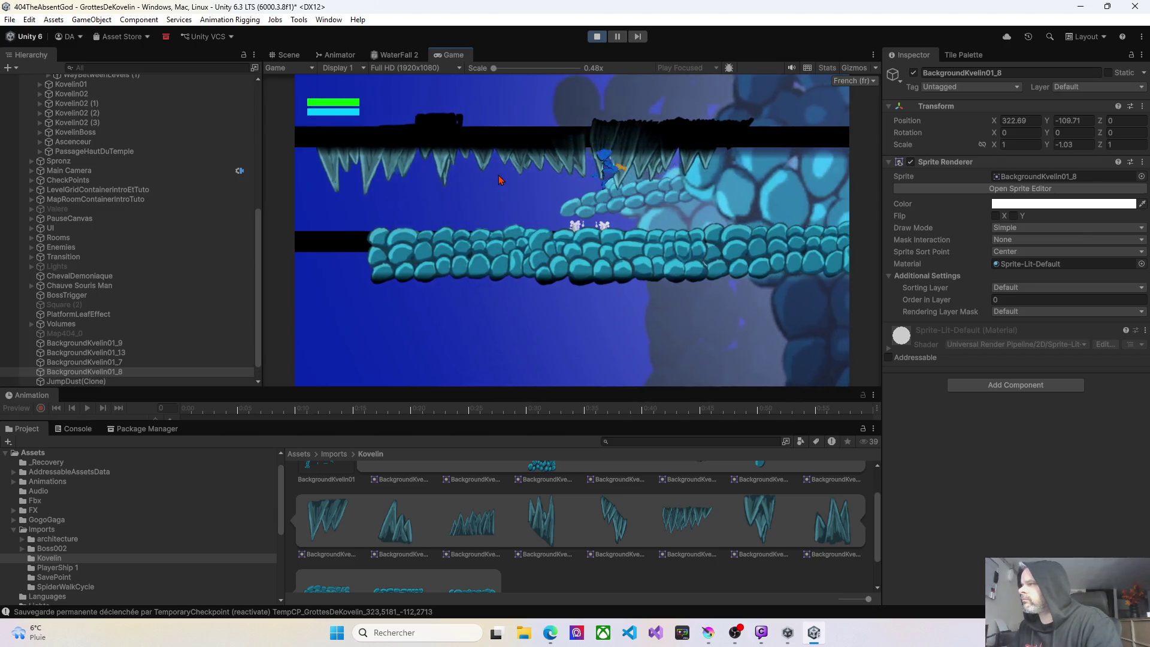
key("Left")
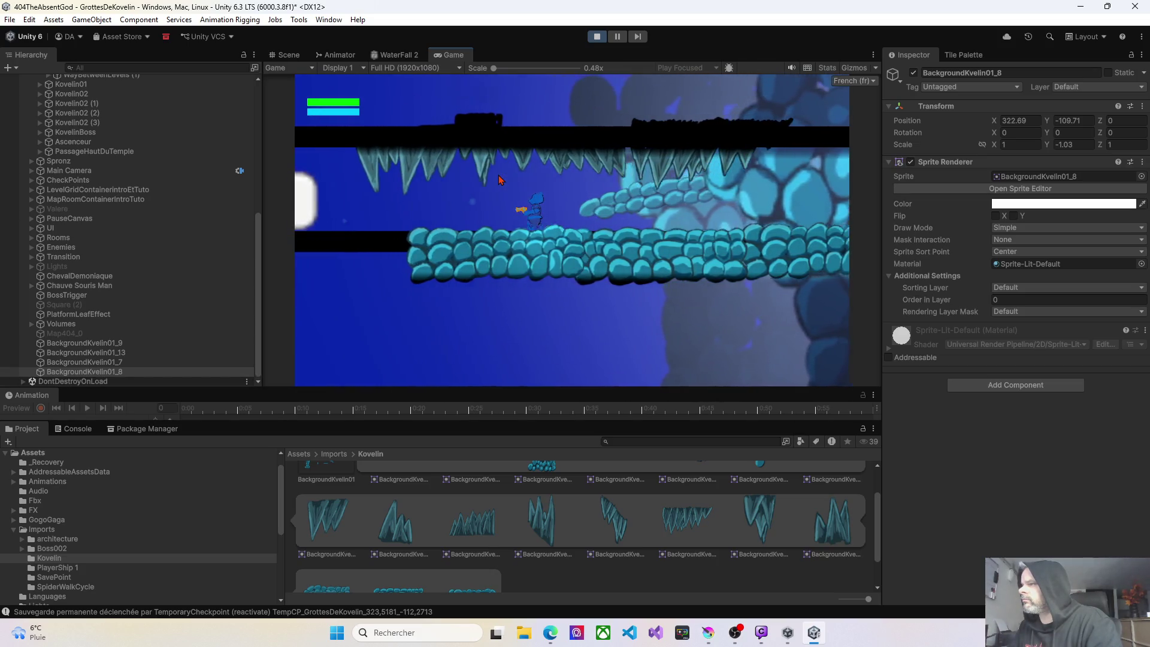
key("Right")
key("Right")
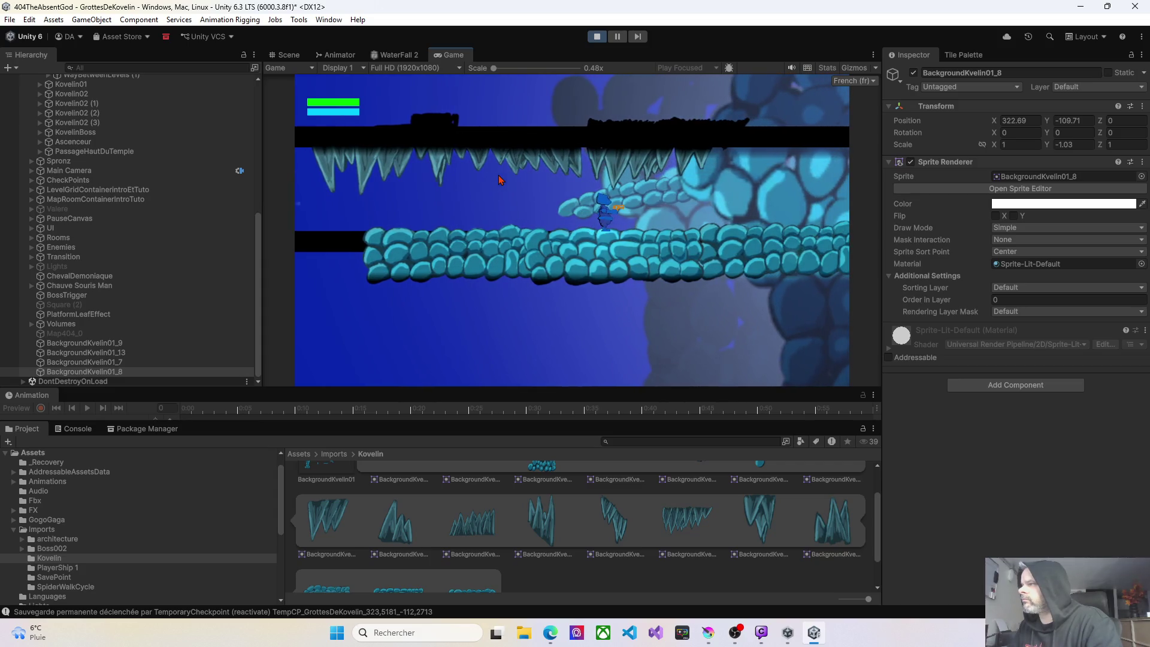
key("Right")
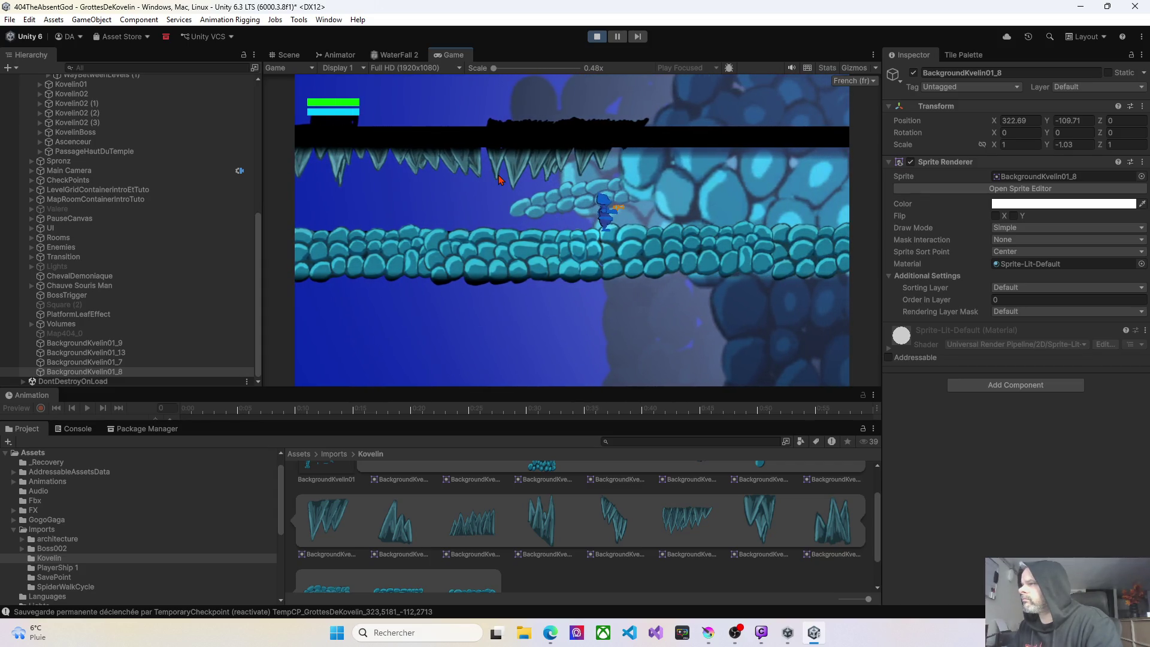
key("Left")
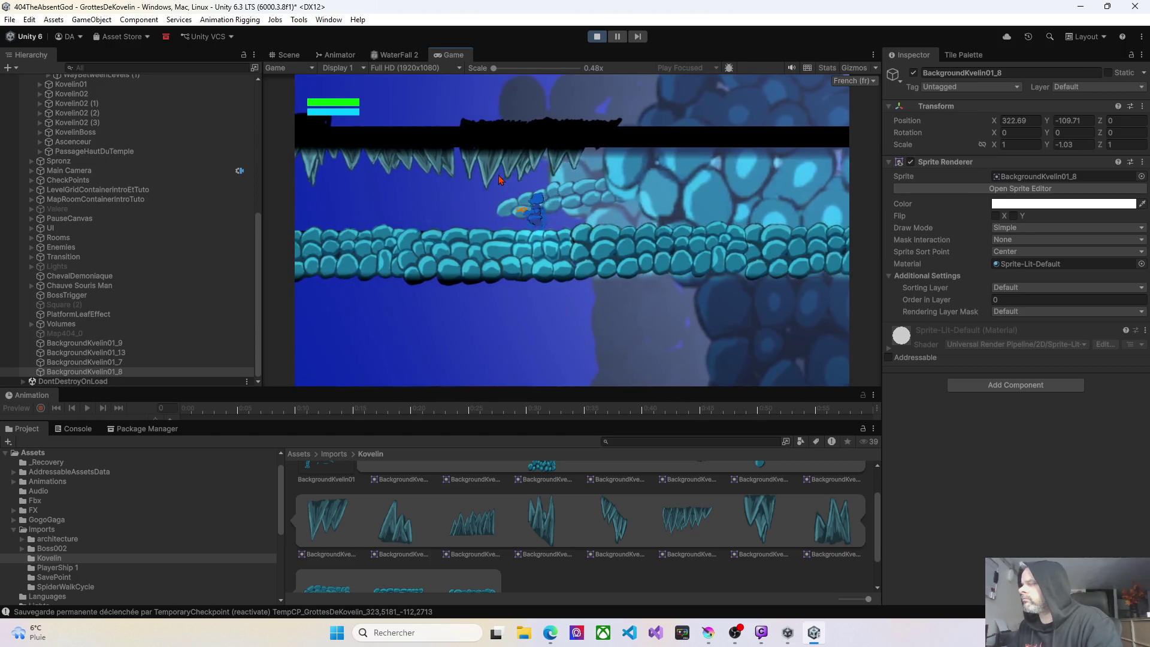
key("Left")
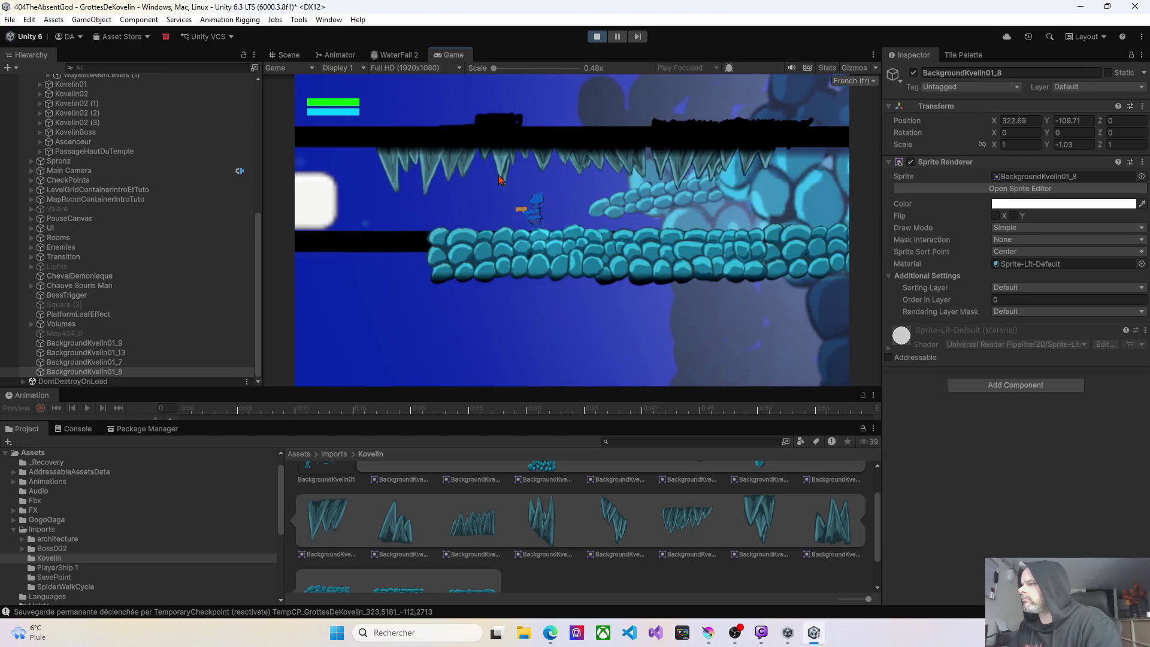
key("Right")
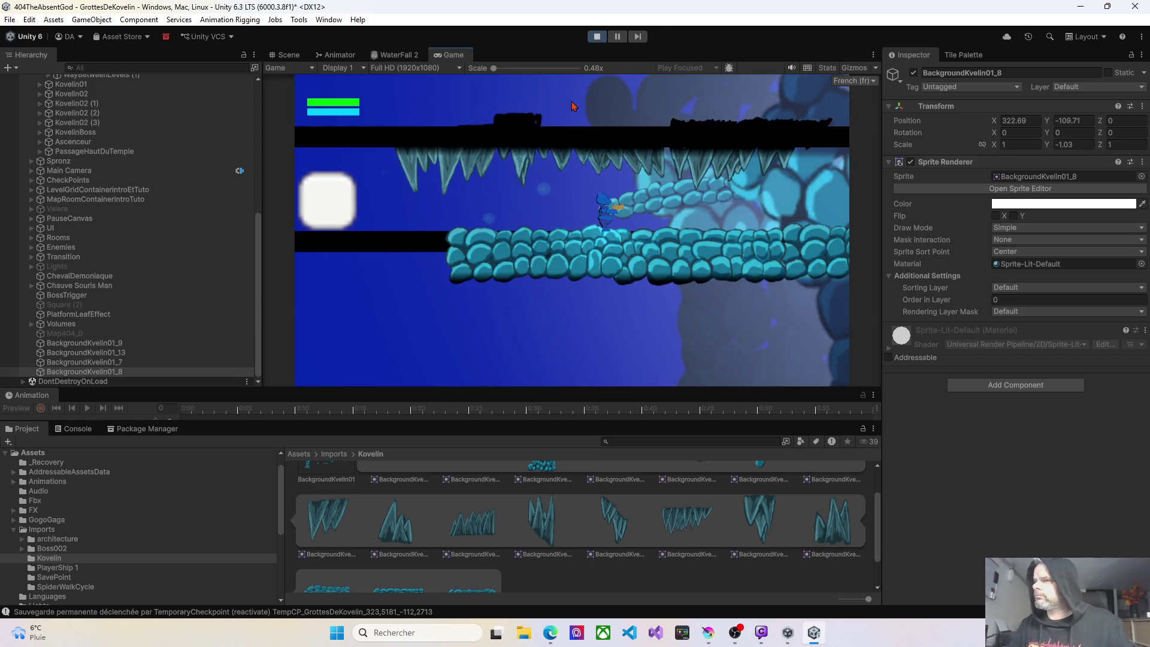
Expand Kovelin01 and its Lights group, then select its Freeform Light 2D.
scroll(102, 139, "up", 3)
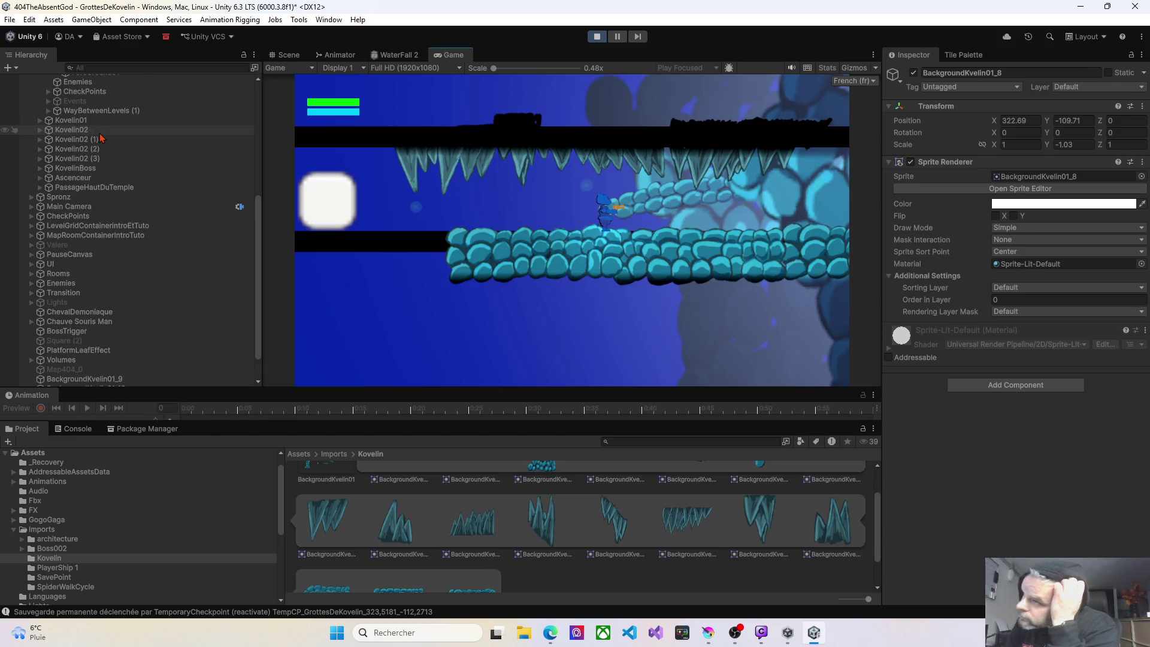
scroll(354, 477, "down", 2)
scroll(571, 500, "up", 2)
scroll(568, 499, "down", 2)
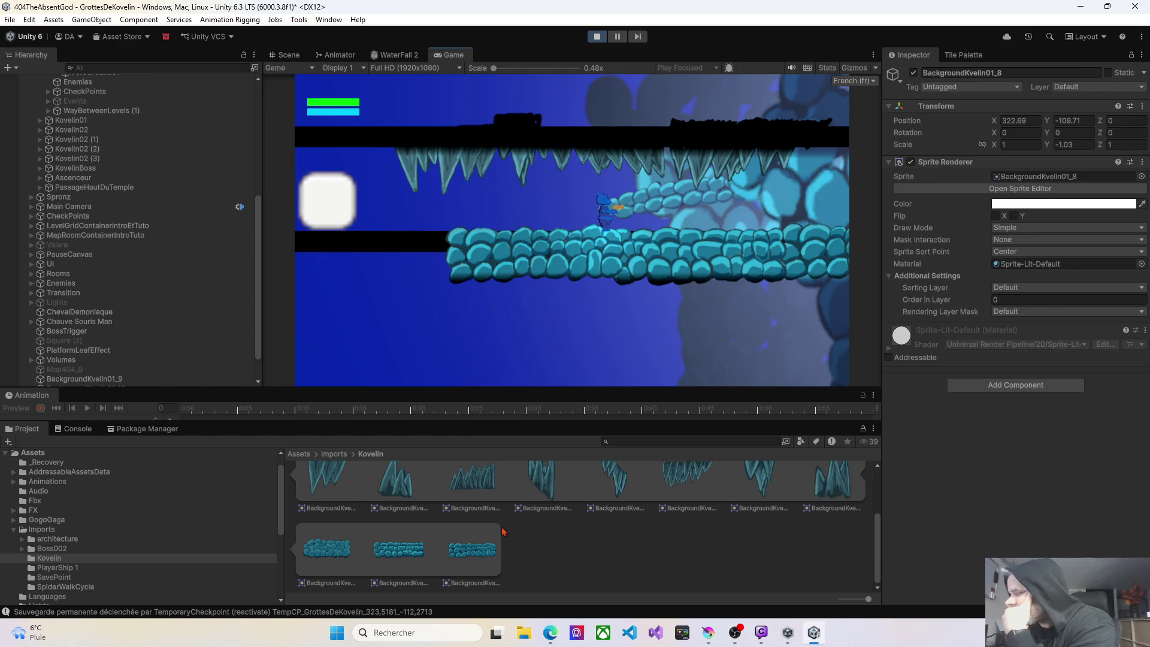
scroll(123, 221, "up", 5)
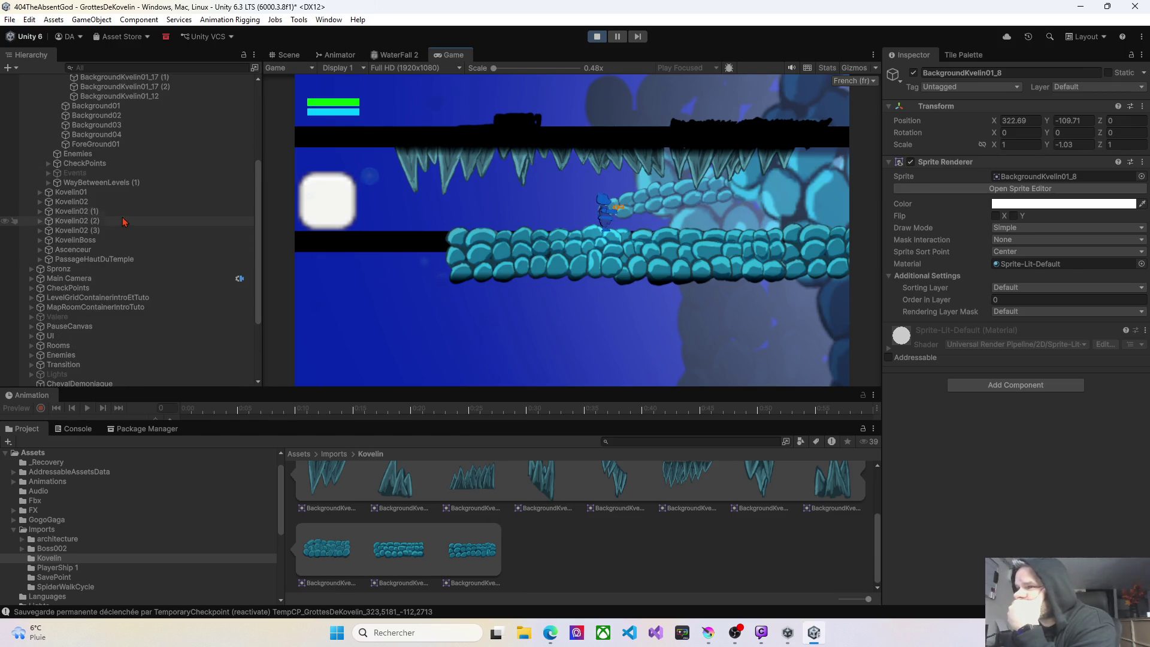
scroll(123, 222, "up", 3)
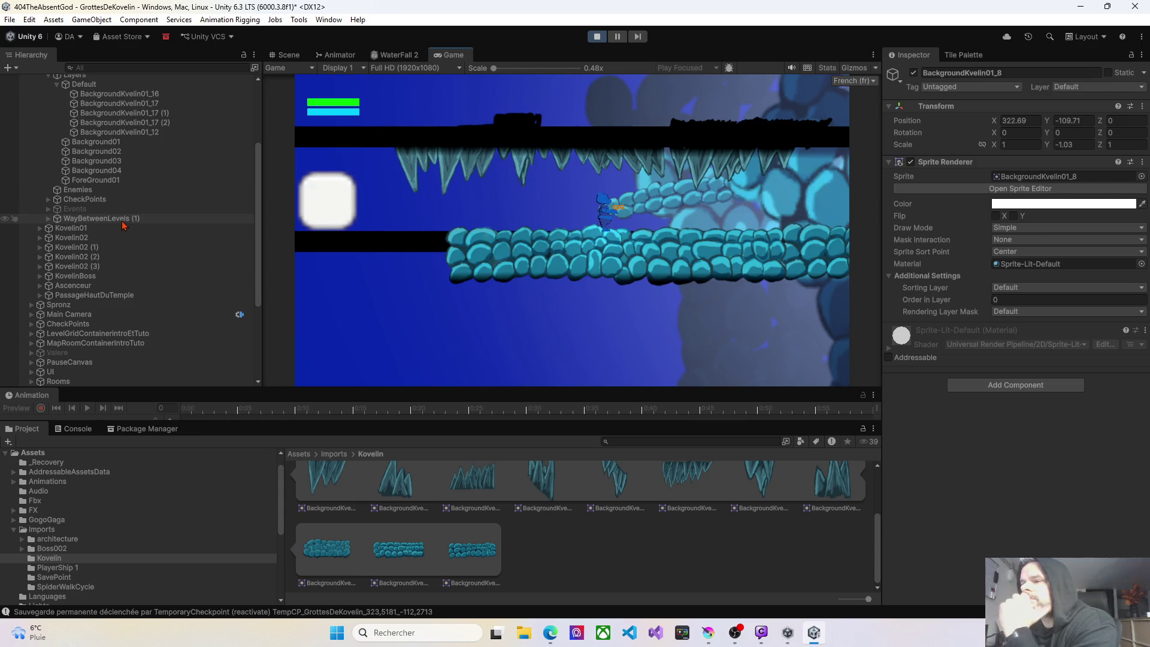
scroll(123, 225, "up", 3)
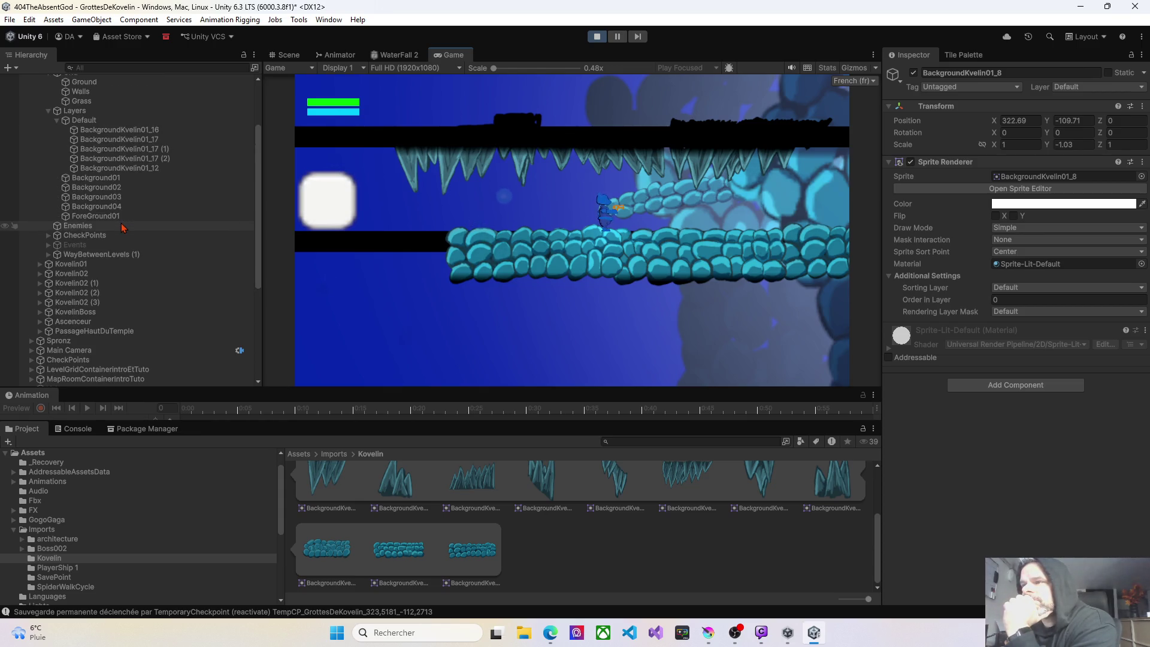
left_click(40, 264)
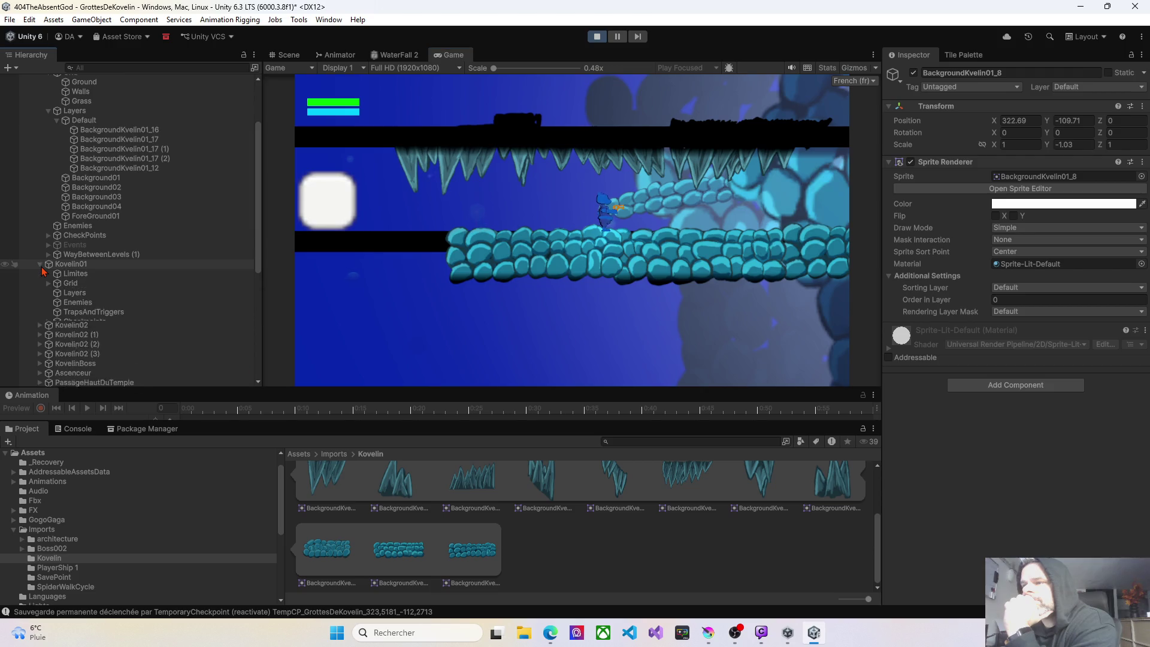
scroll(83, 298, "down", 3)
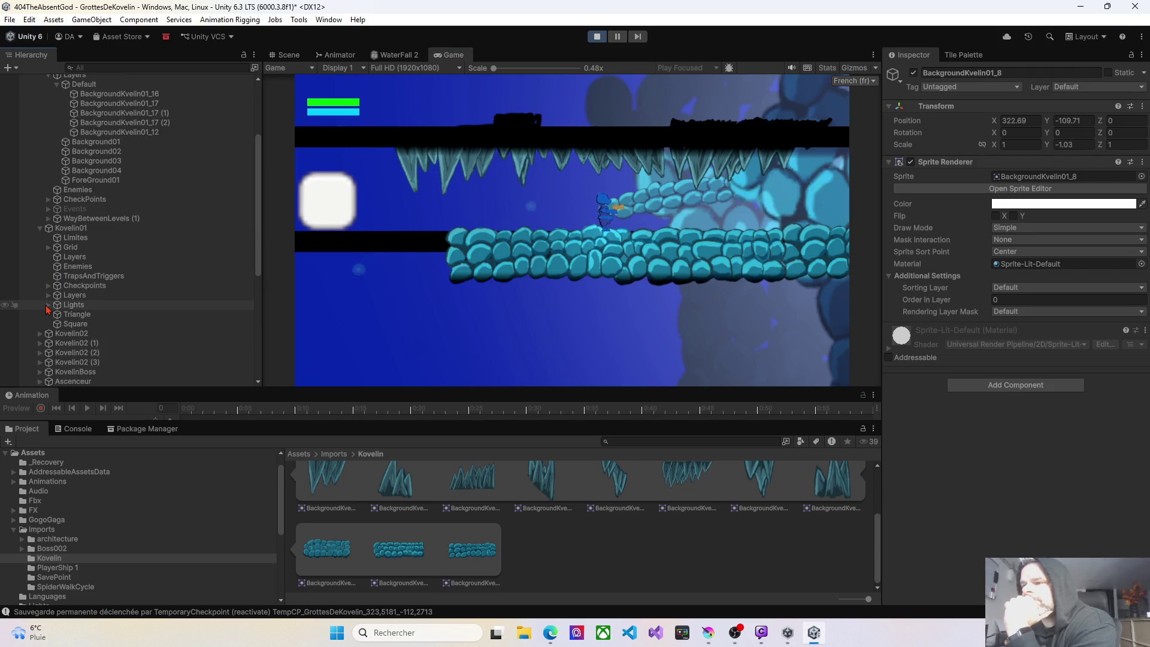
left_click(48, 306)
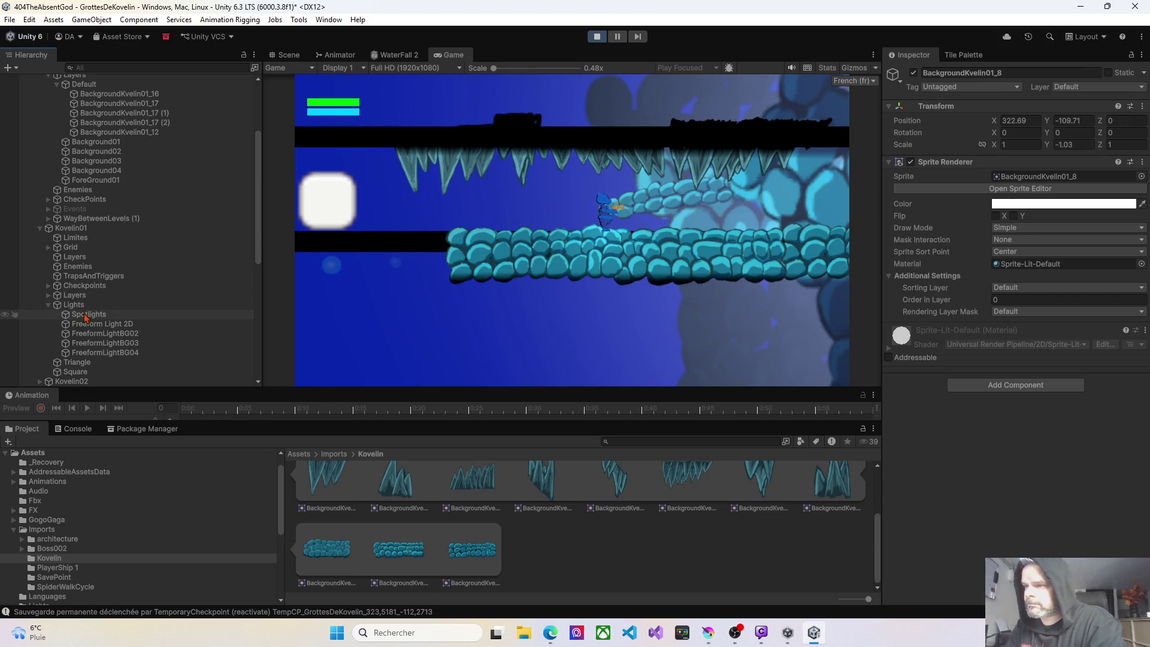
left_click(132, 325)
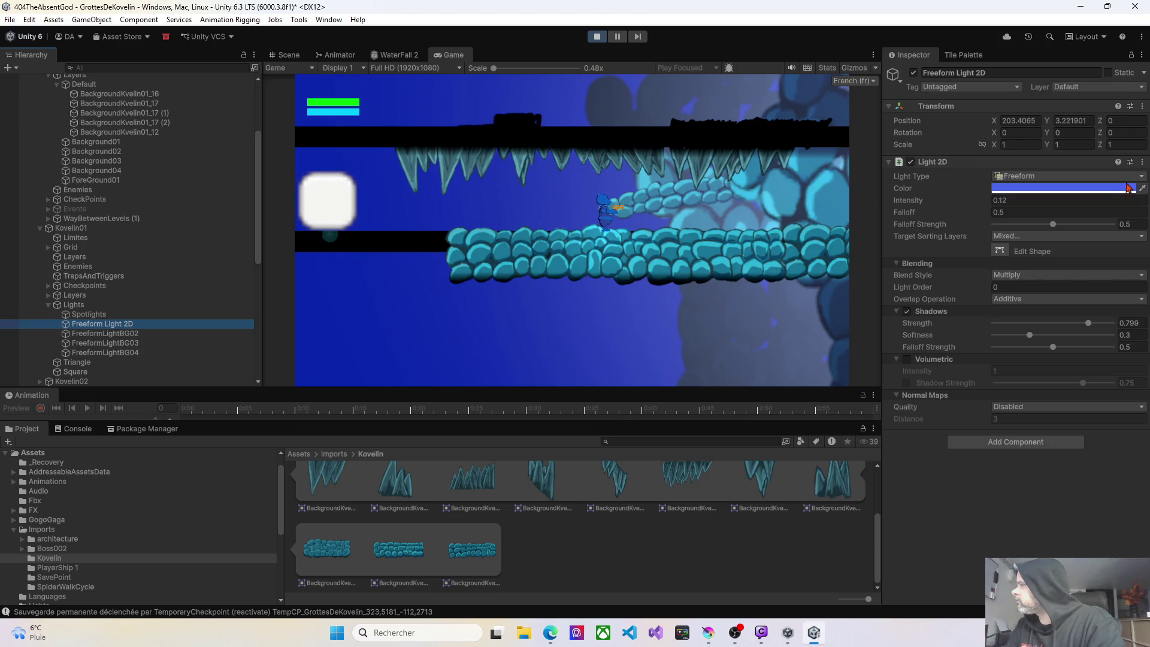
Copy Kovelin01's Light 2D component and review its target sorting layers.
left_click(1143, 162)
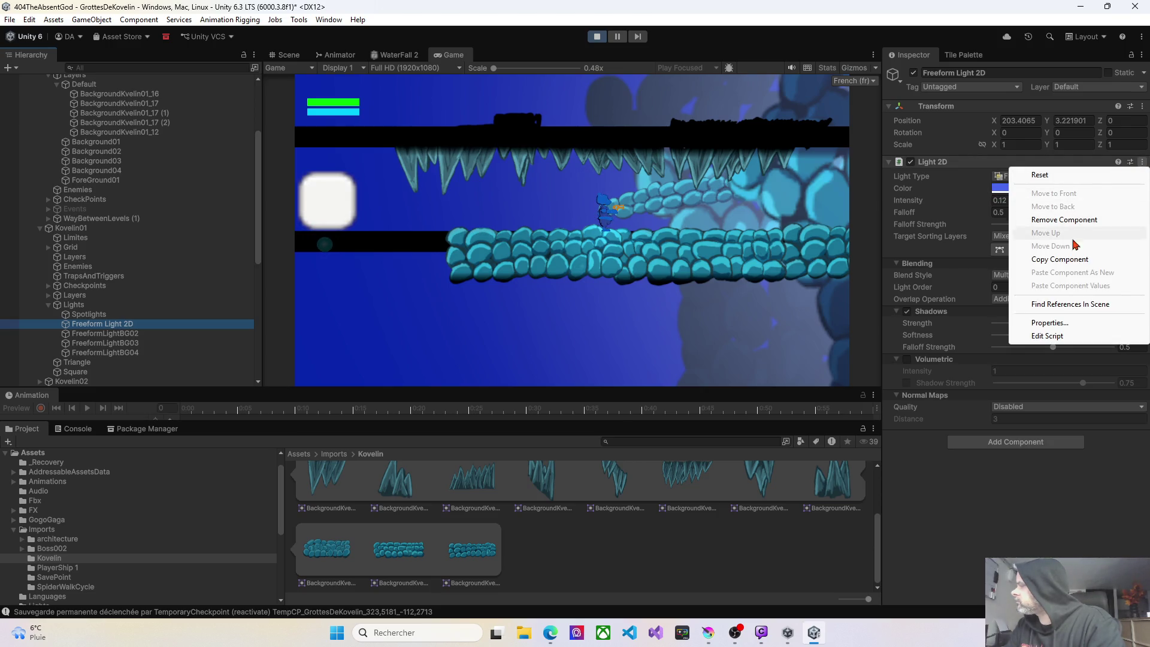
left_click(1072, 261)
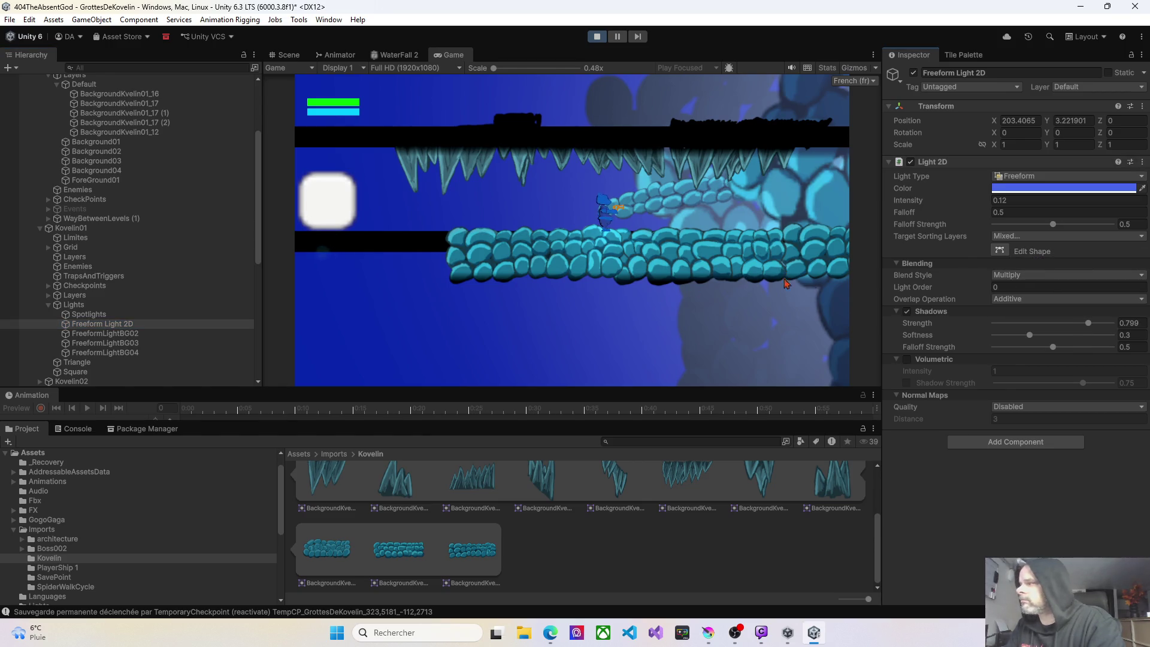
left_click(1011, 236)
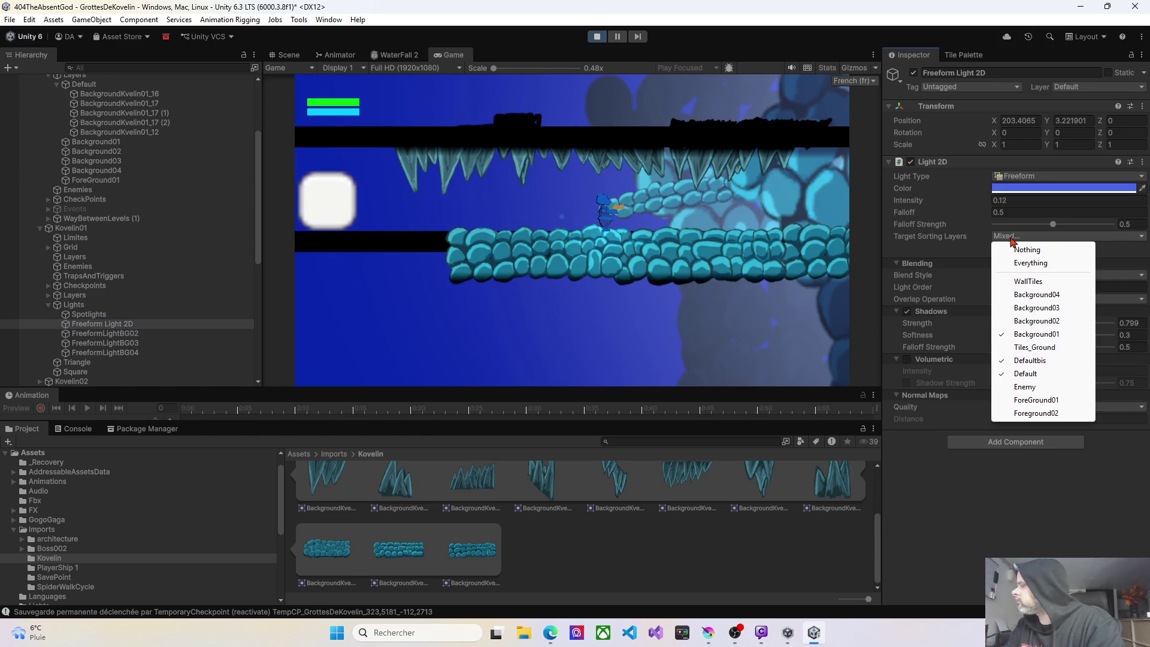
left_click(923, 496)
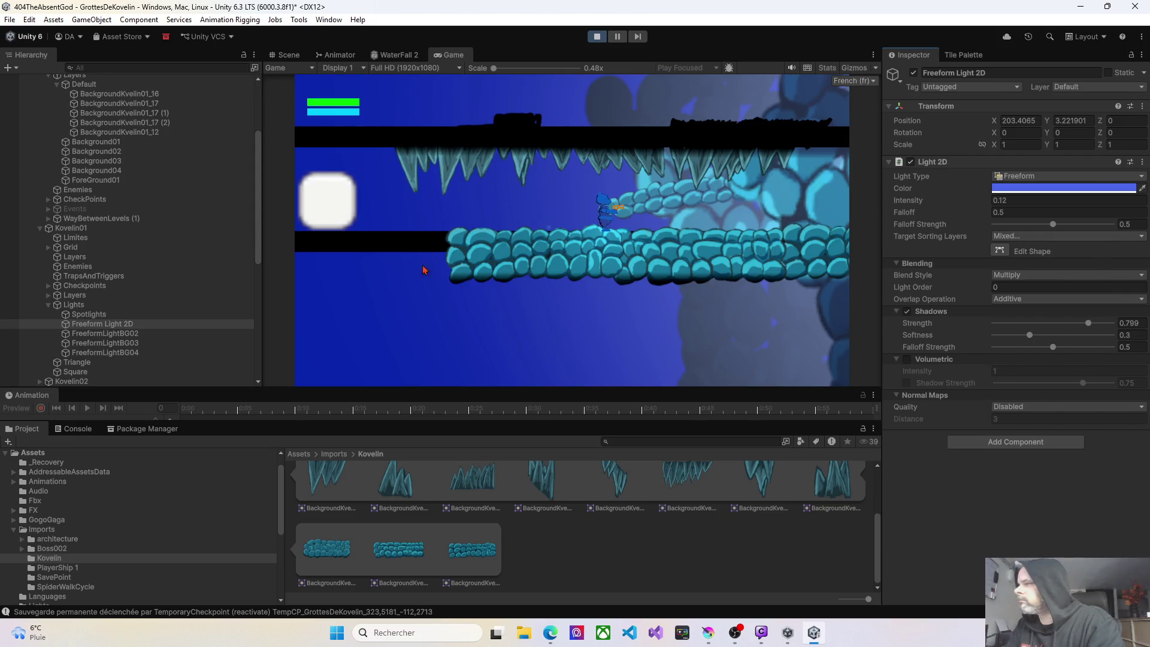
scroll(104, 223, "up", 3)
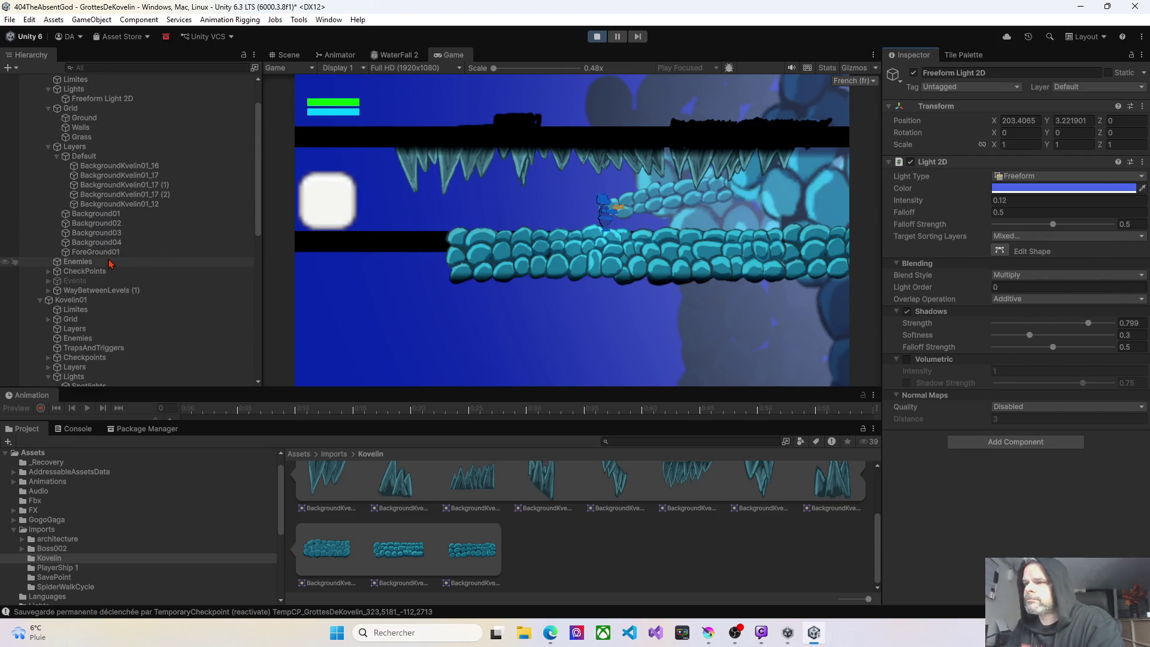
Stop Play, paste the values onto EntreeDesGrottes' Freeform Light 2D (blue, 0.12), and replay.
left_click(93, 99)
left_click(1142, 162)
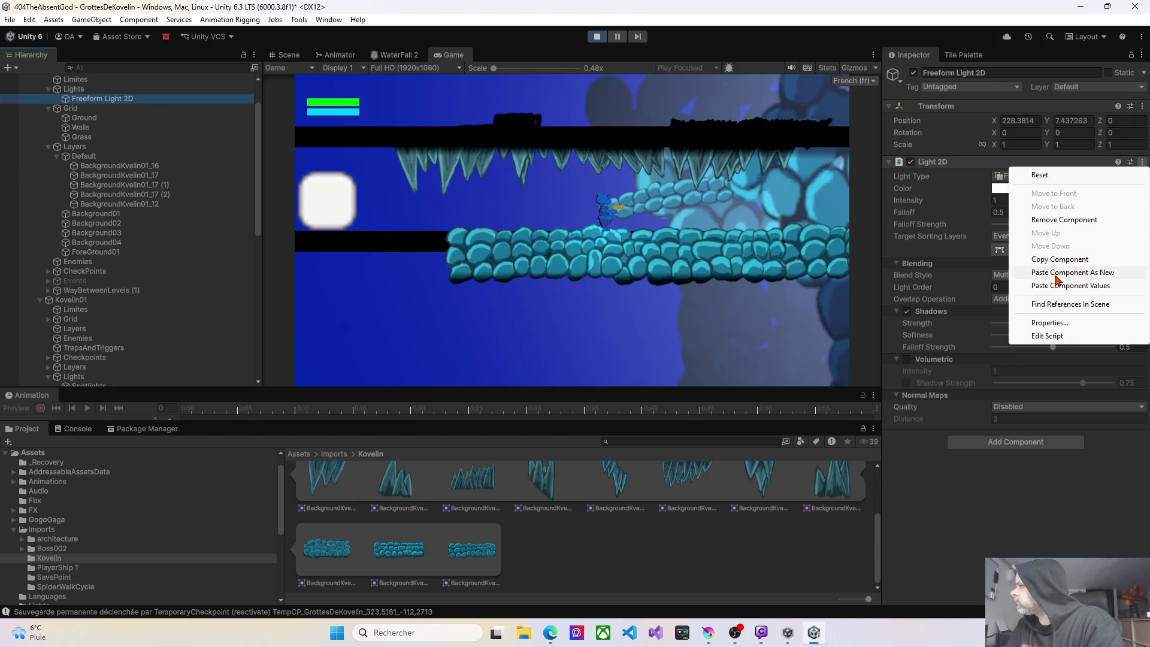
left_click(603, 38)
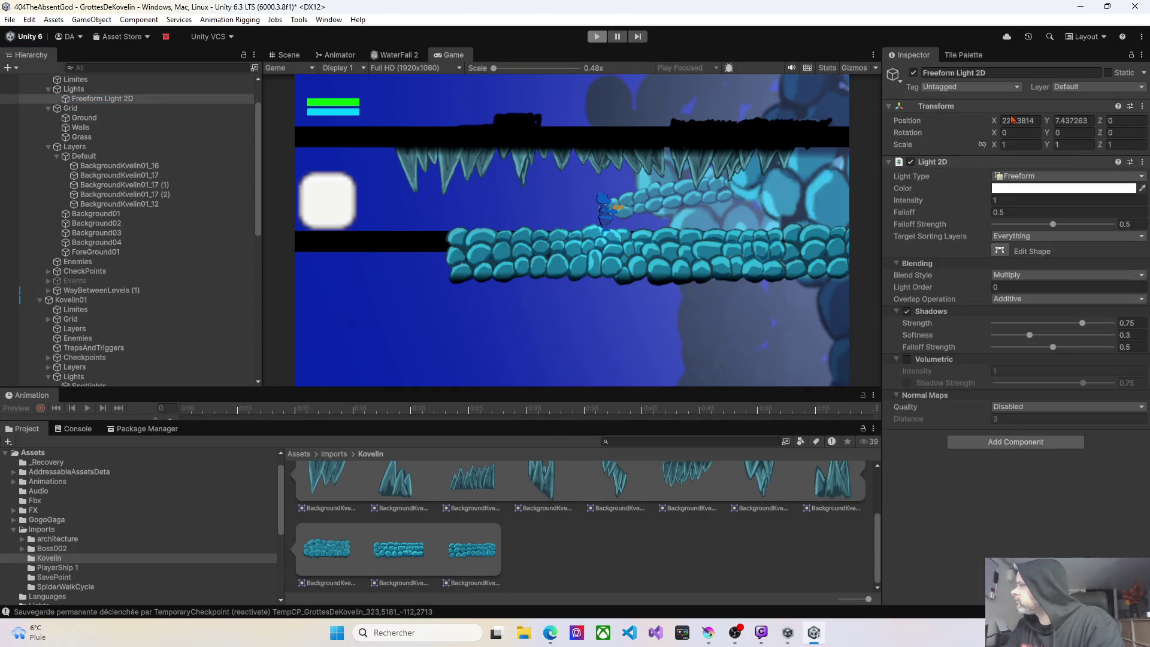
left_click(1143, 163)
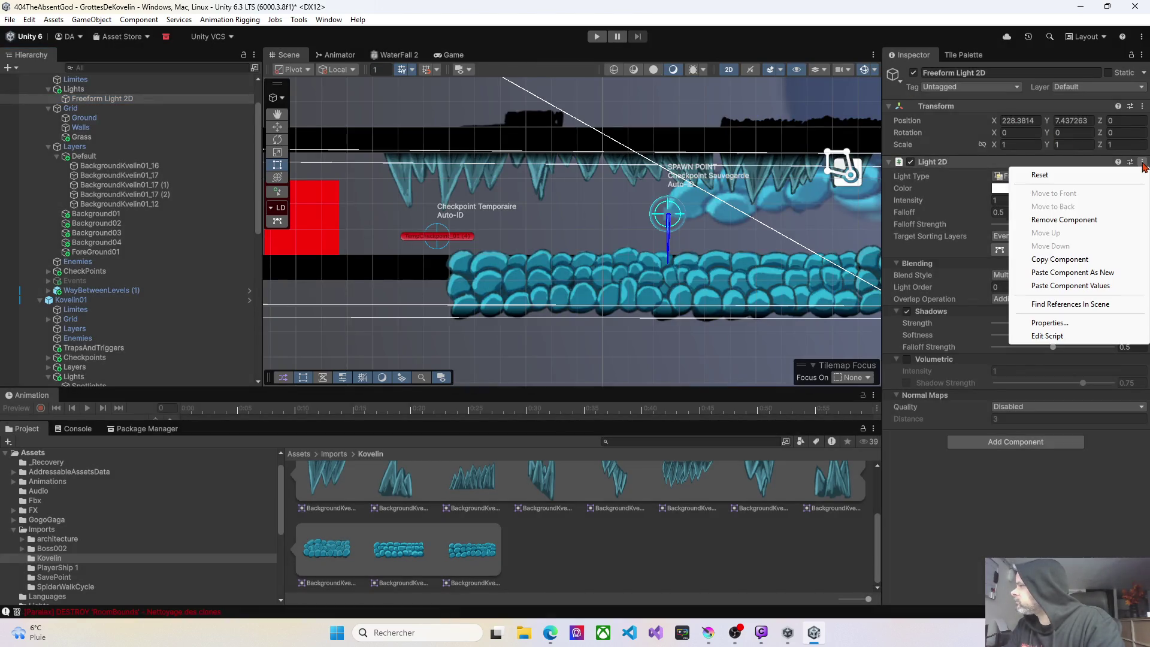
left_click(1060, 259)
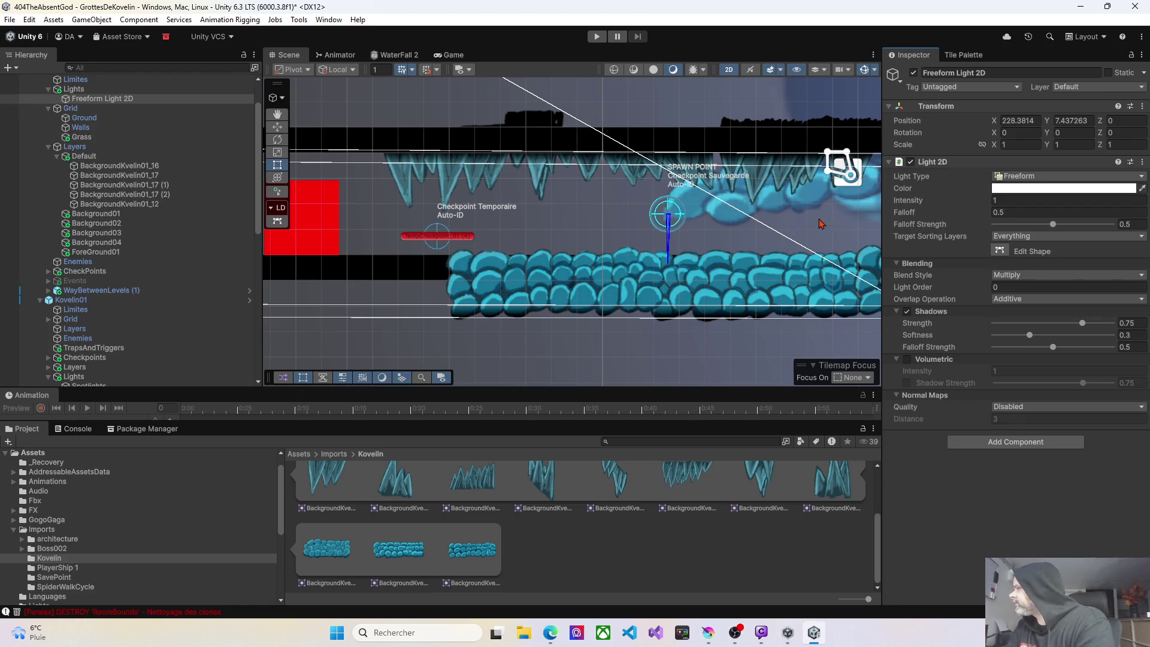
left_click(1143, 163)
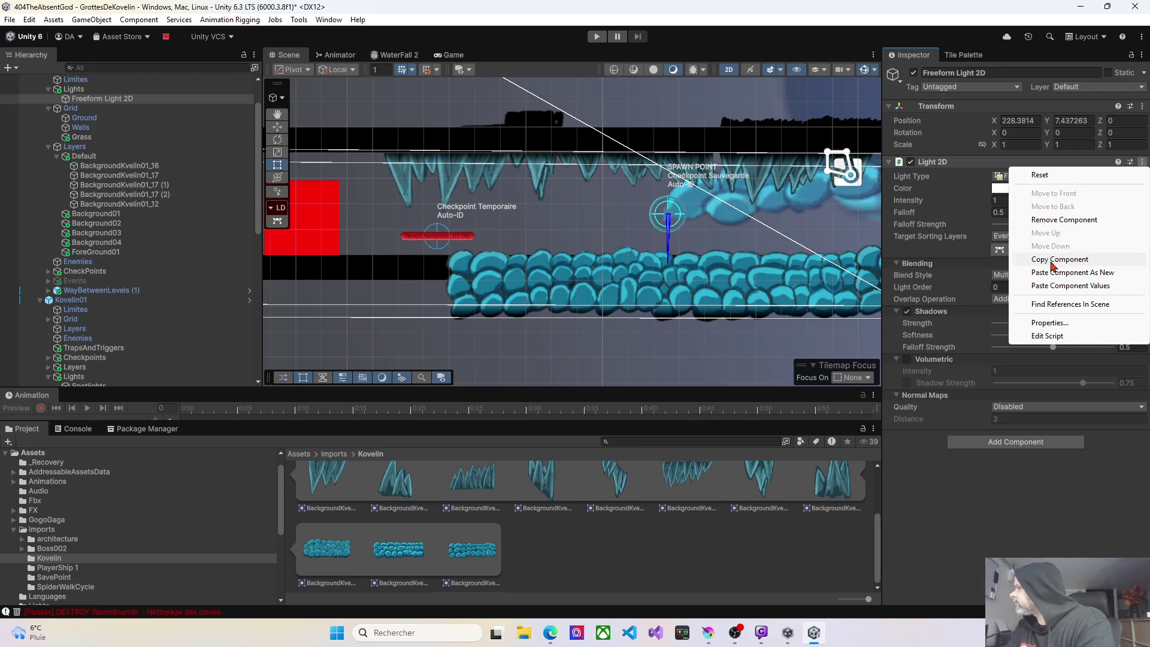
left_click(1061, 286)
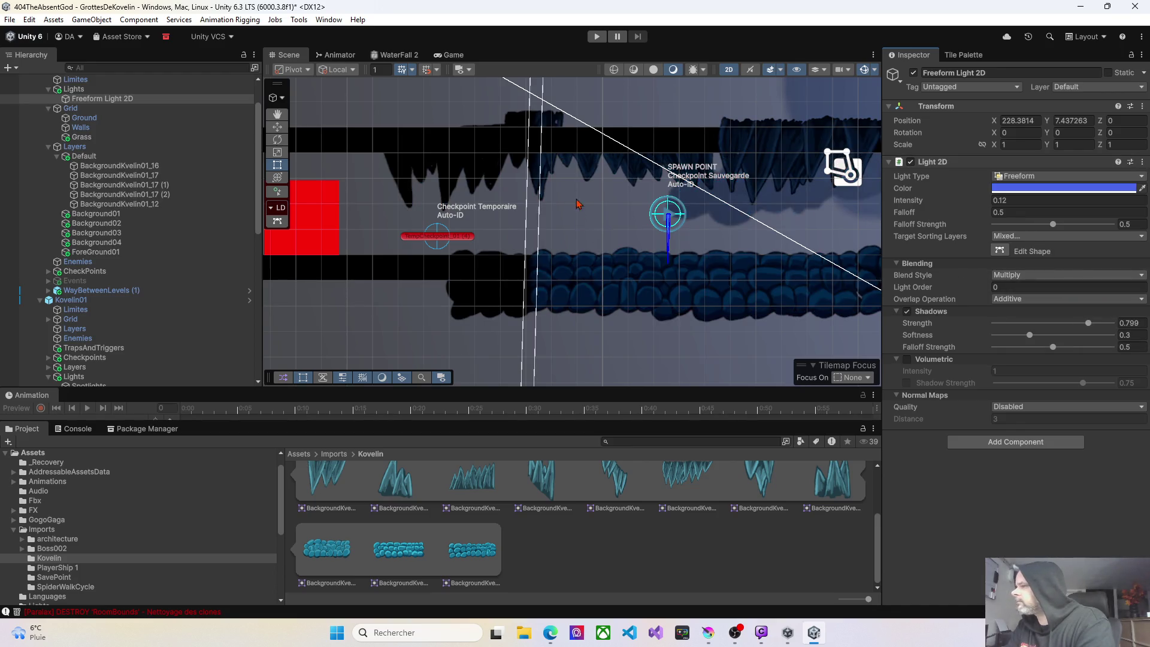
left_click(598, 37)
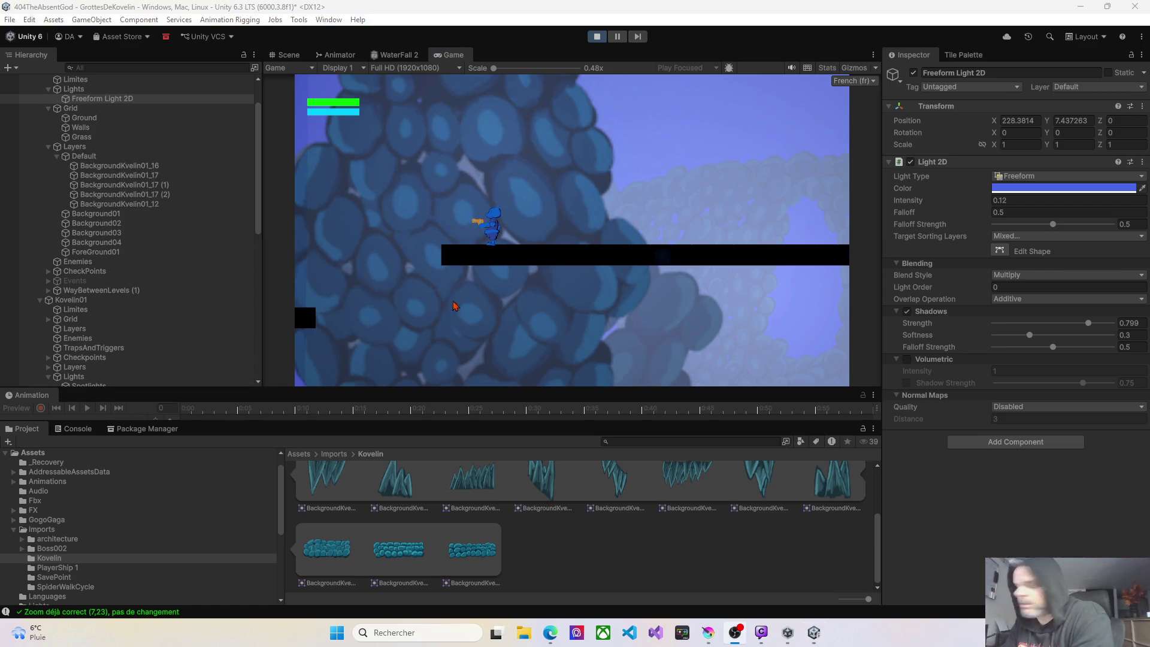
Walk the character left then right along the rocky ledge in the running game.
left_click(506, 253)
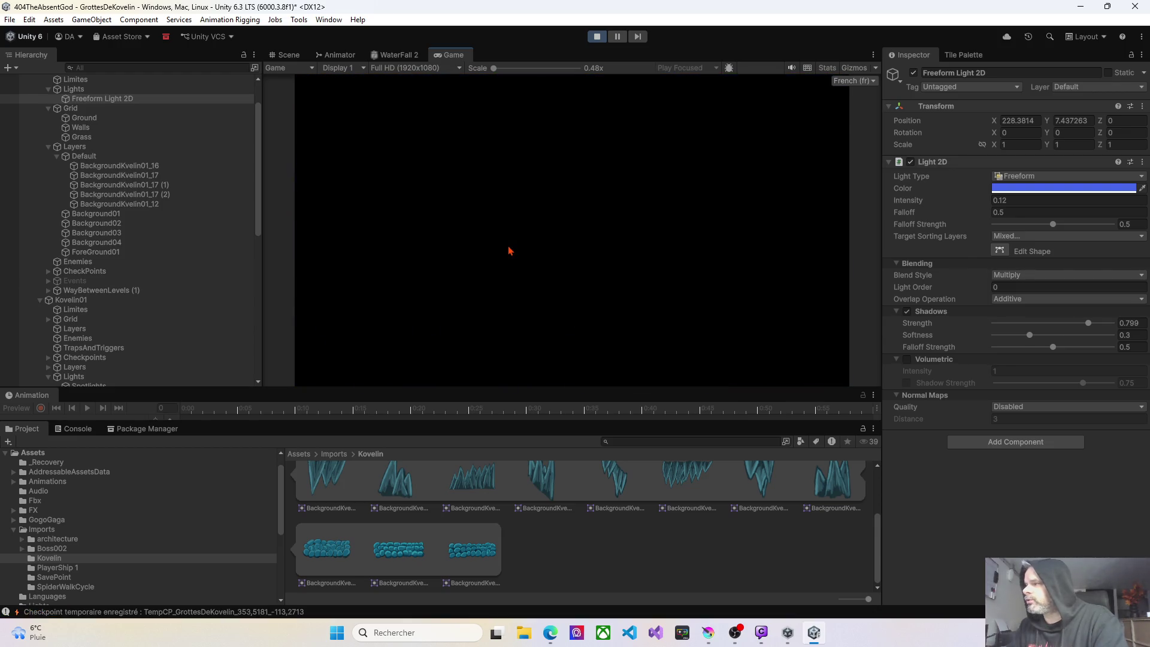
key("Left")
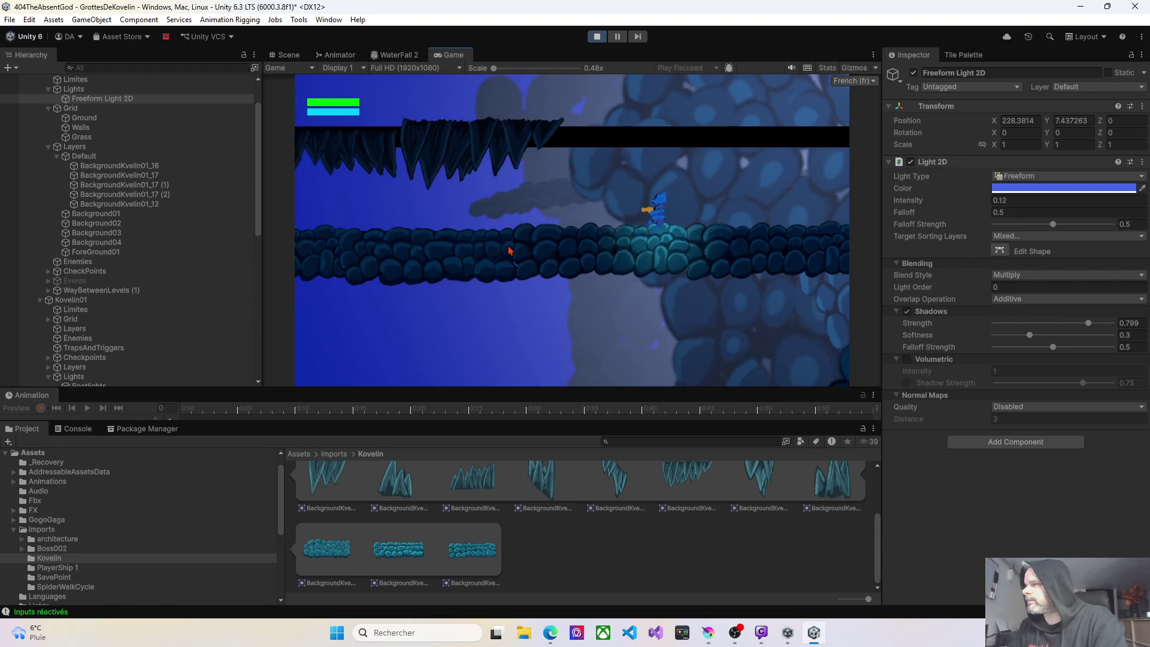
key("Left")
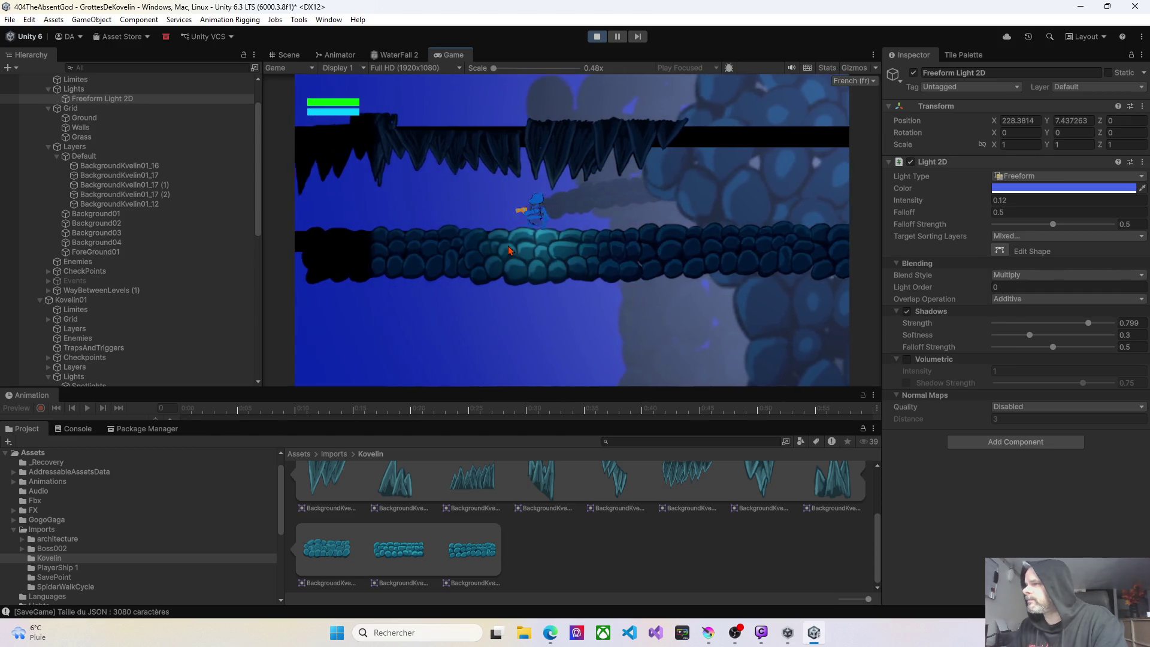
key("Left")
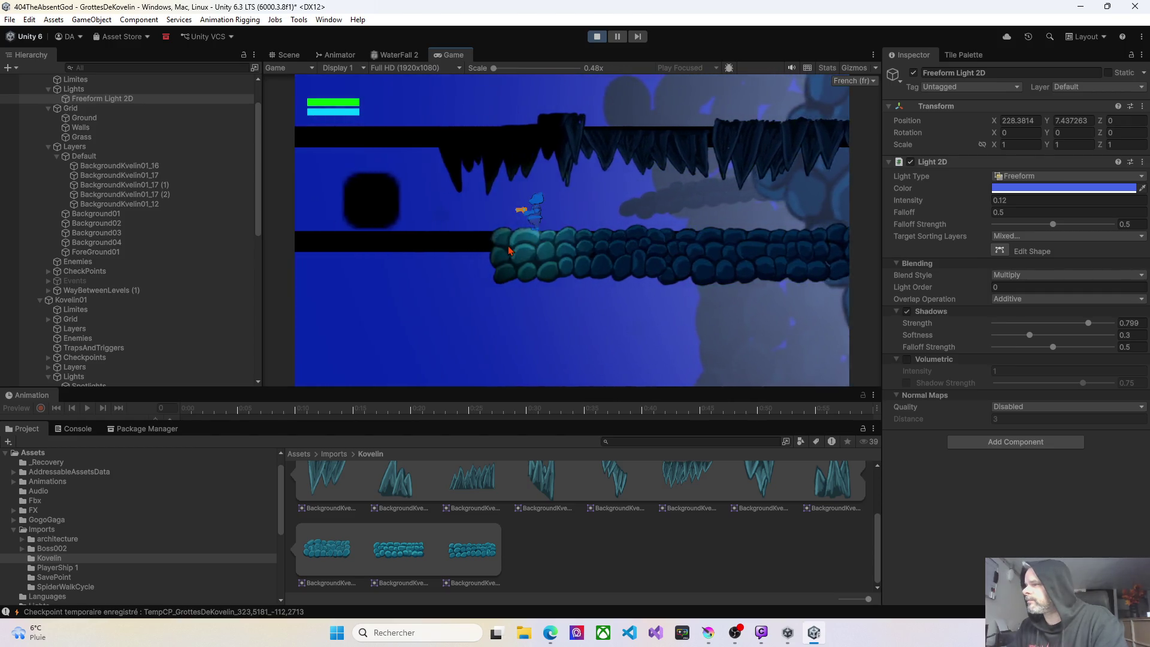
key("d")
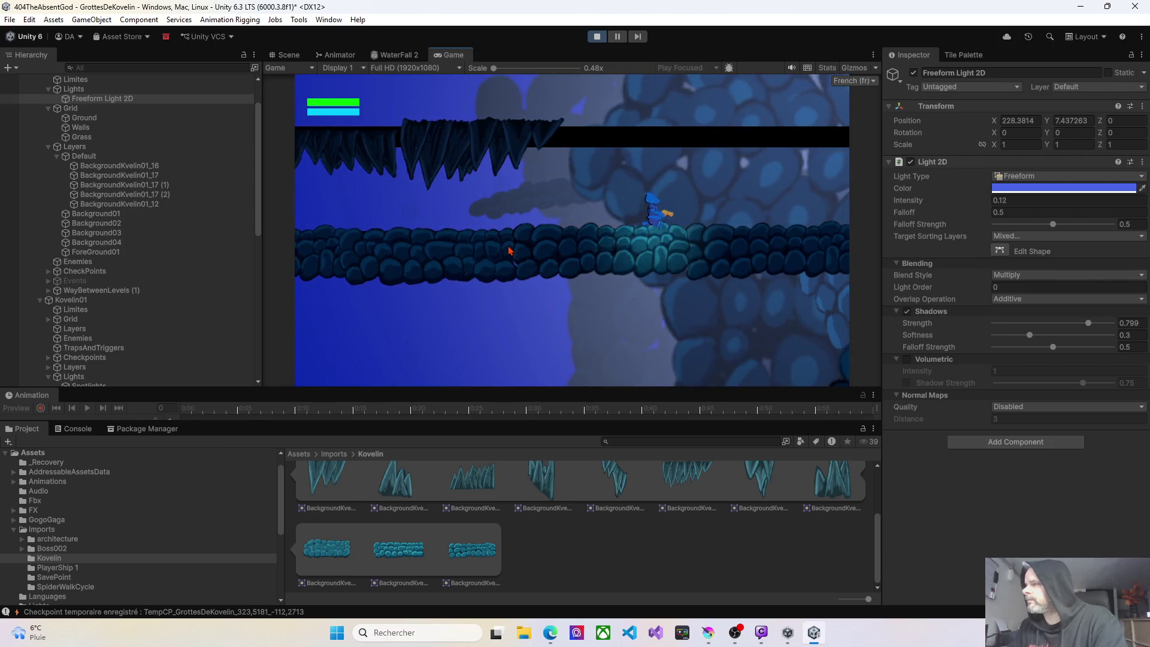
key("a")
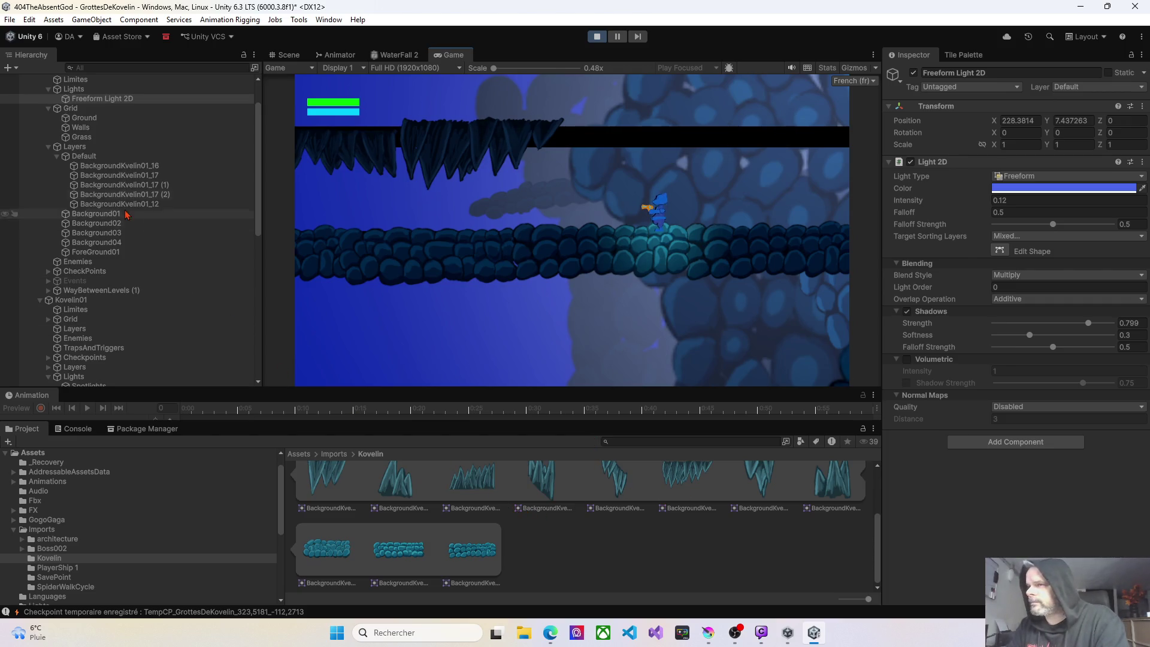
Select the Freeform Light 2D, collapse the Layers group and stop the playtest.
left_click(49, 151)
left_click(48, 147)
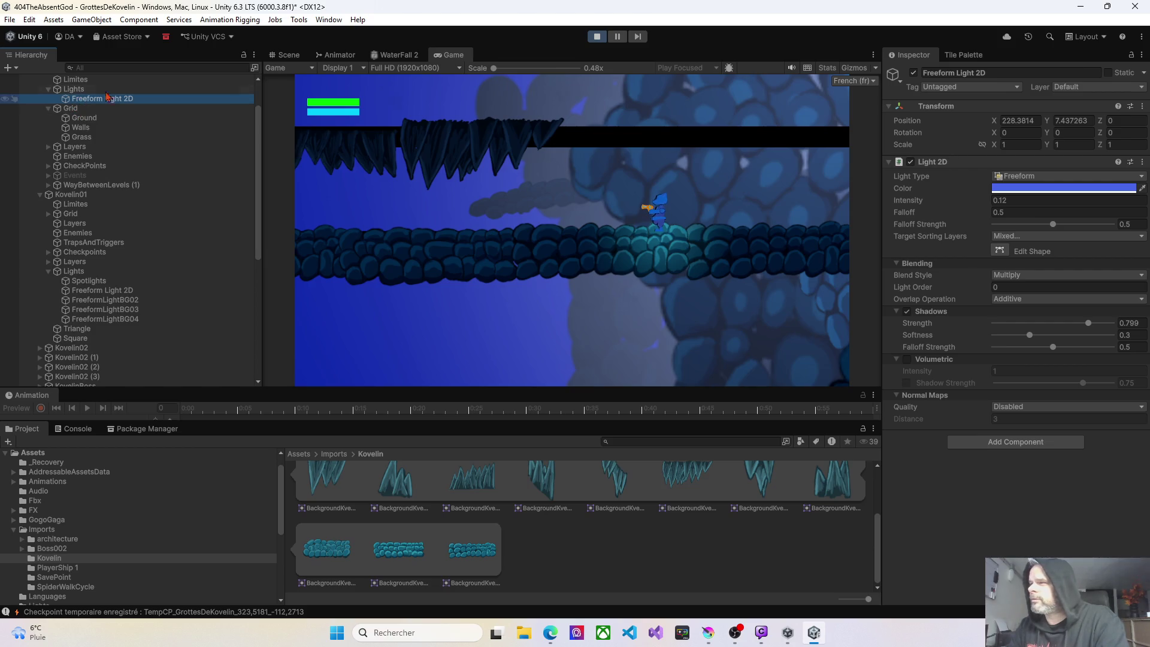
left_click(596, 36)
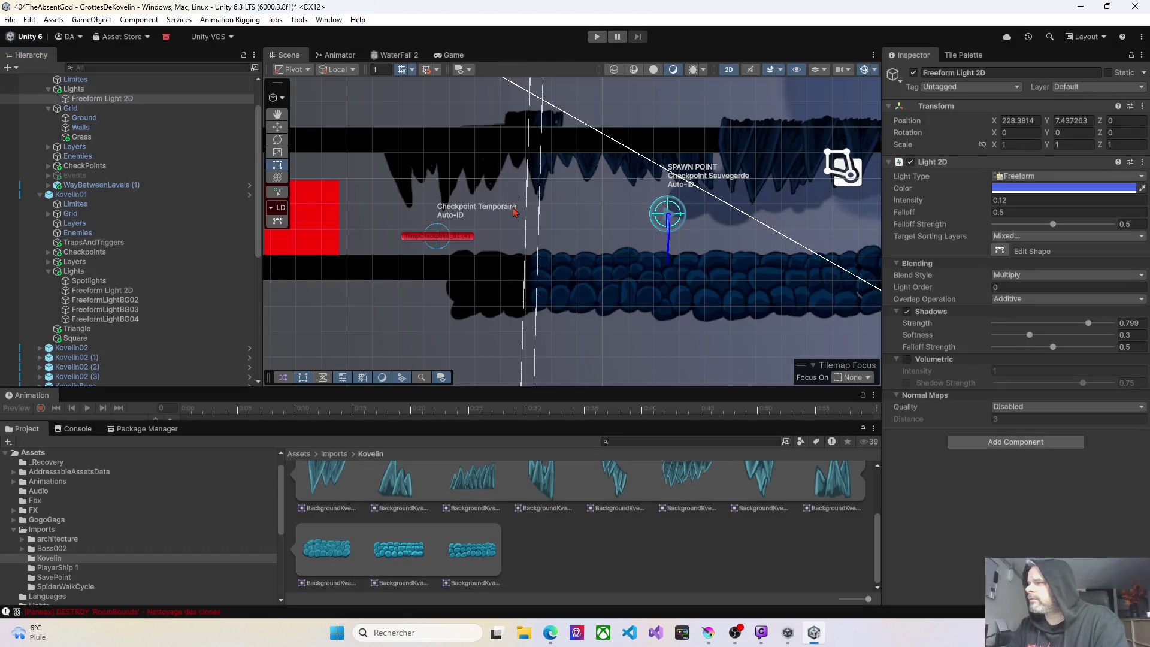
Frame the Freeform Light 2D and pull its shape corners into the corridor band.
scroll(586, 214, "down", 8)
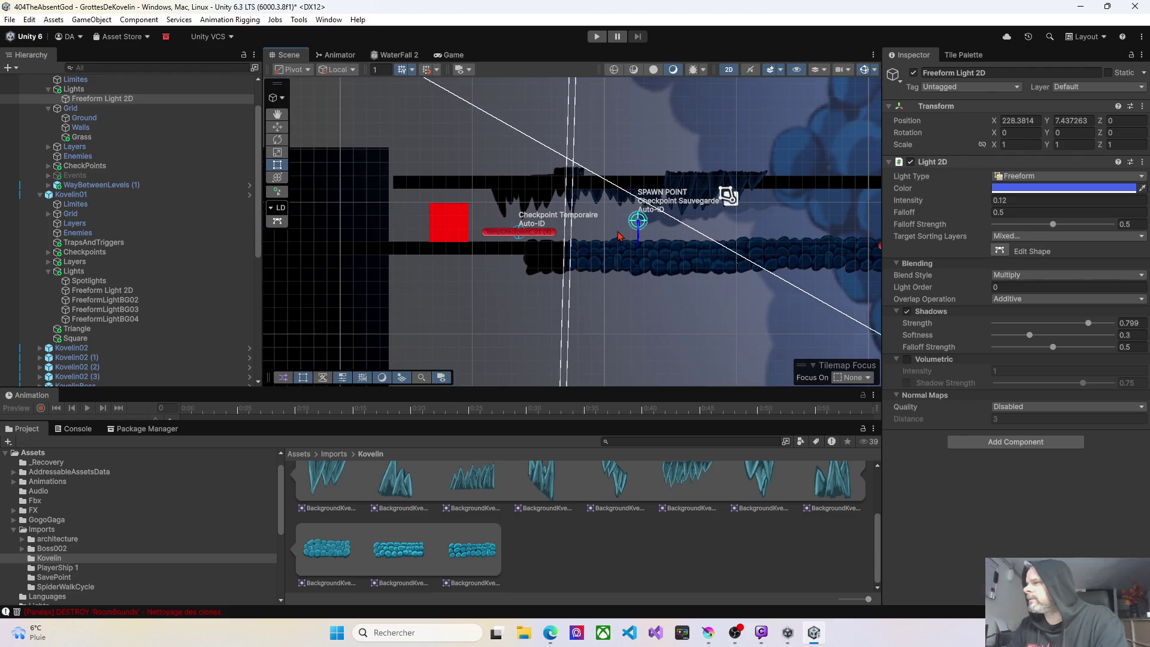
scroll(539, 311, "down", 8)
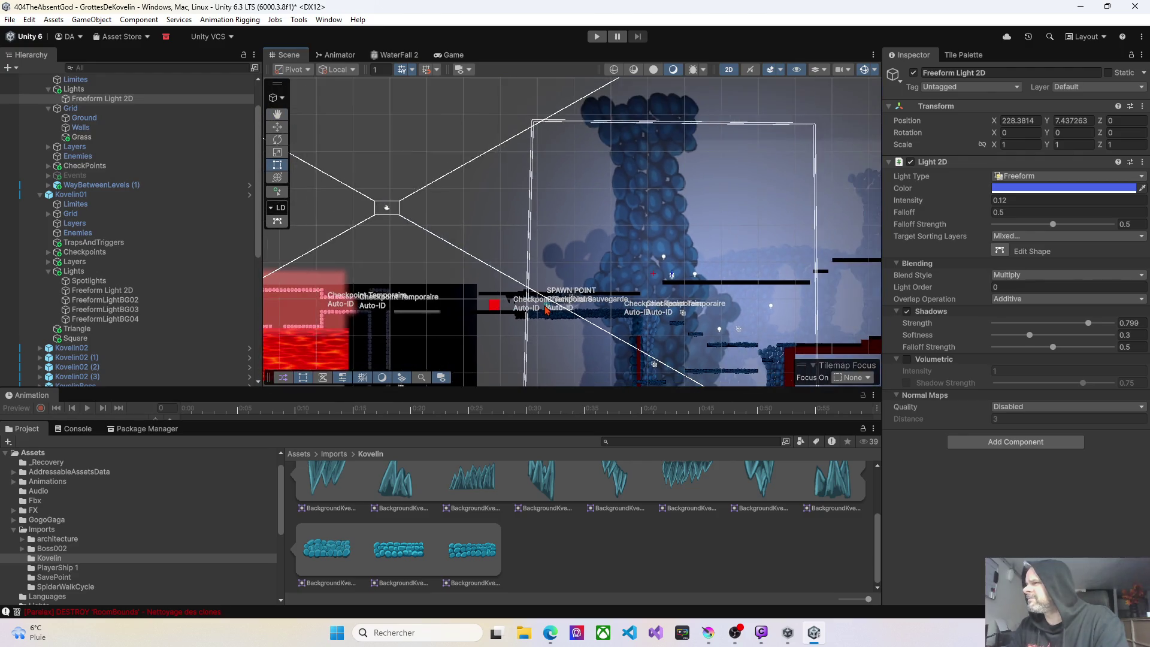
key("f")
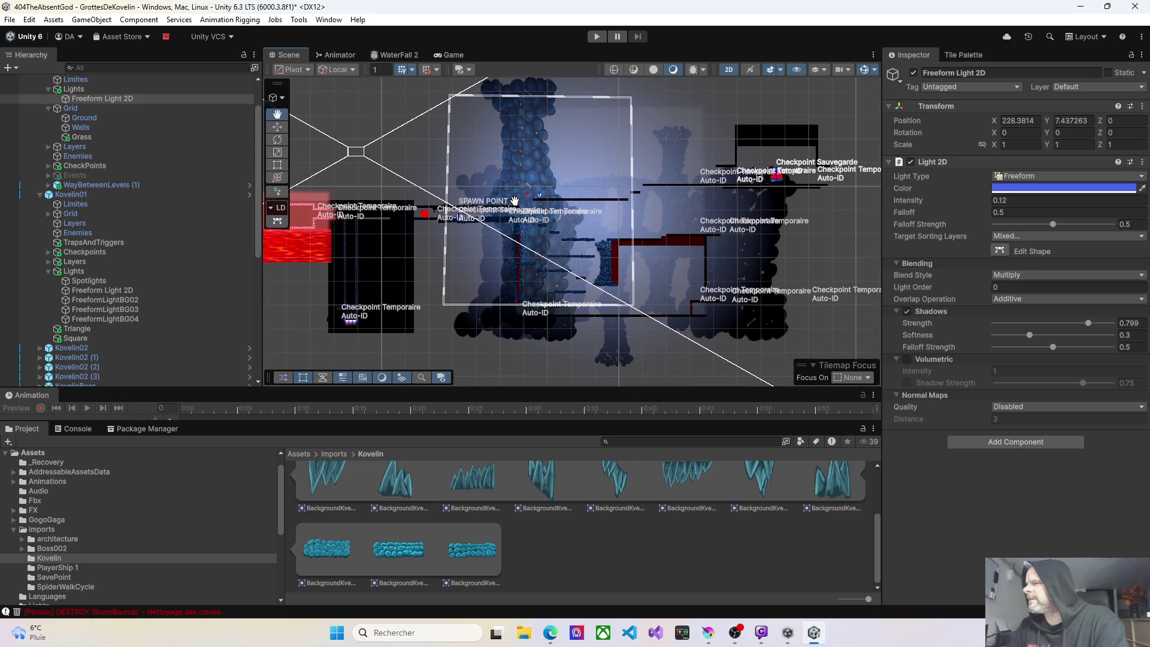
left_click(1000, 250)
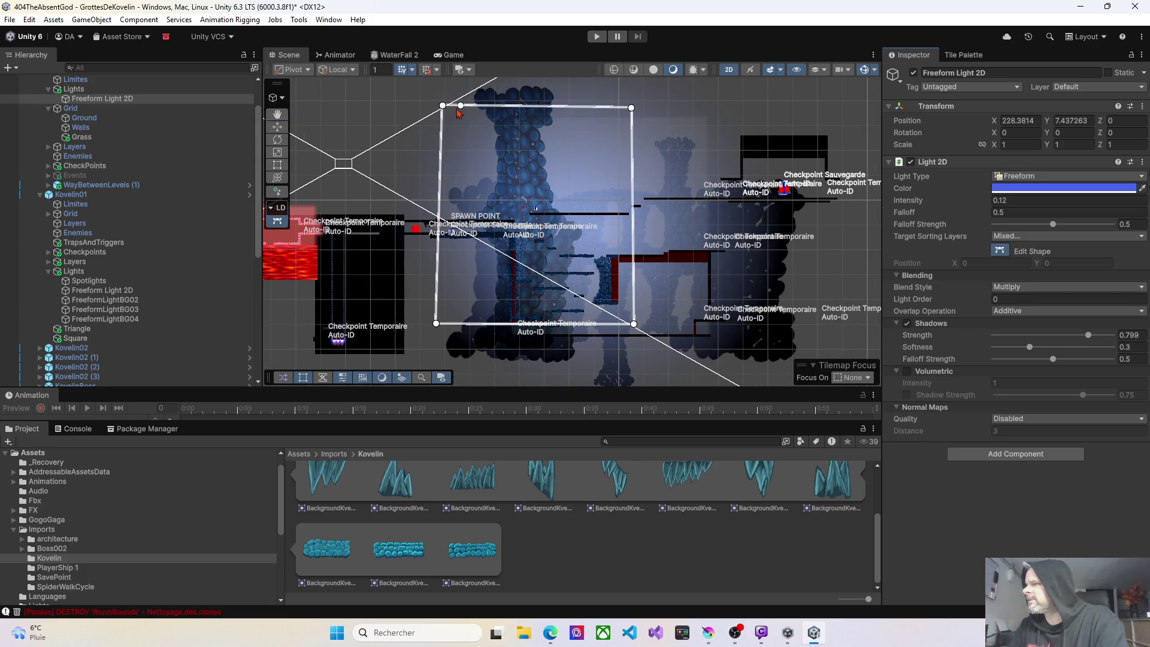
left_click_drag(443, 108, 408, 221)
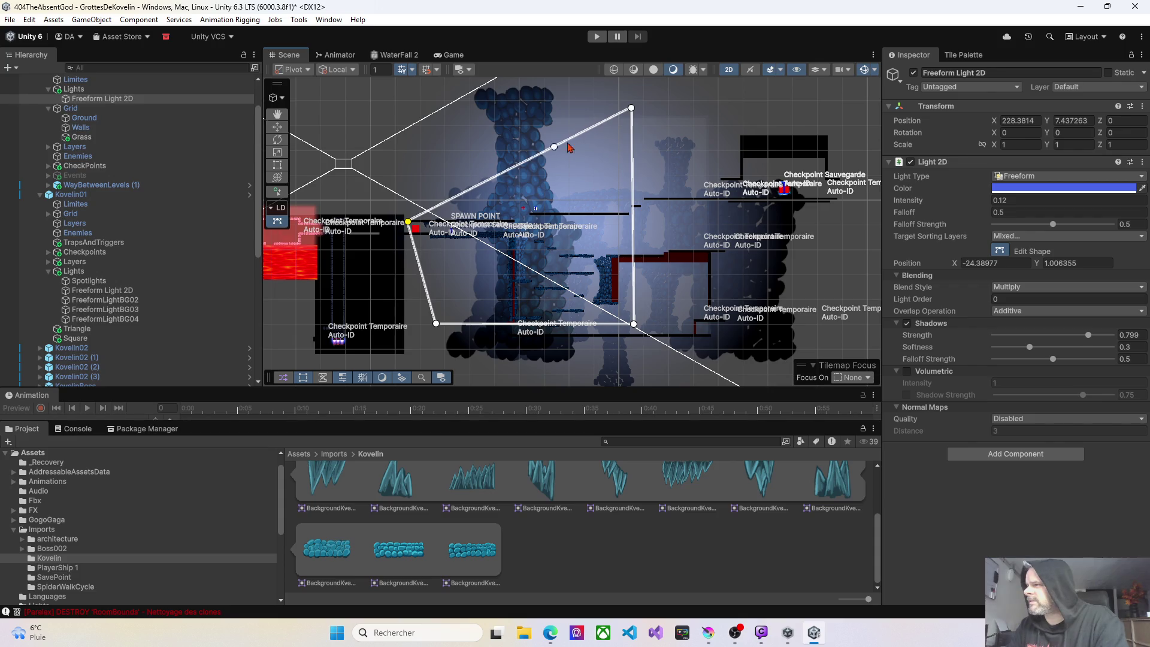
left_click(483, 183)
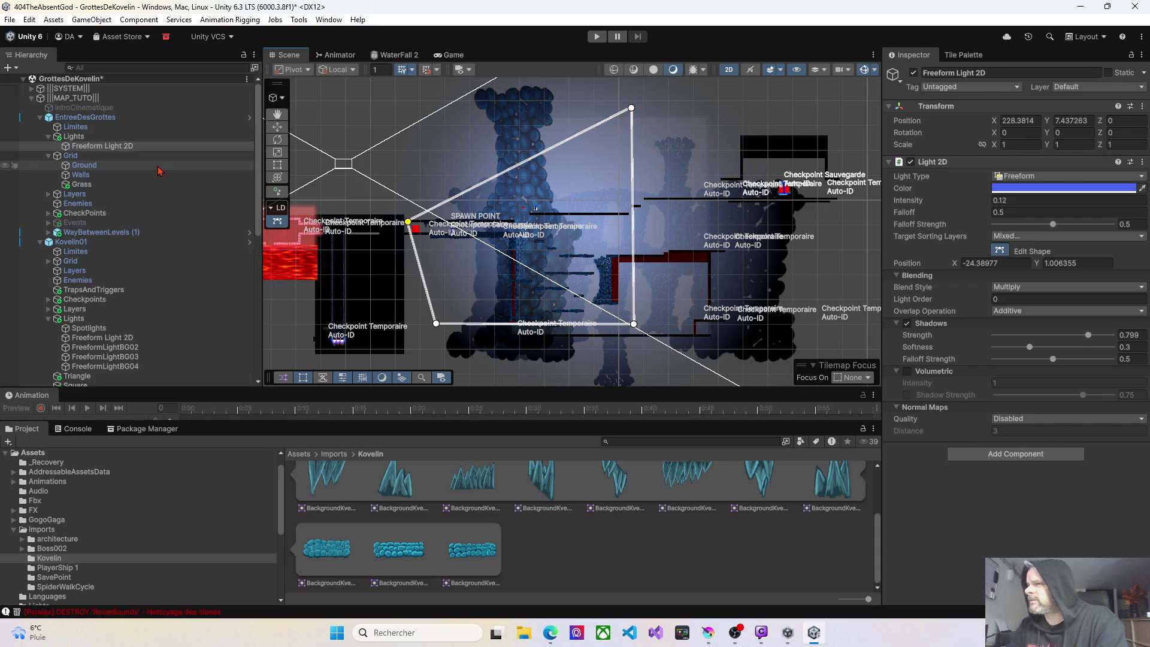
mouse_move(631, 111)
left_mouse_down()
mouse_move(531, 190)
mouse_move(516, 226)
left_mouse_up()
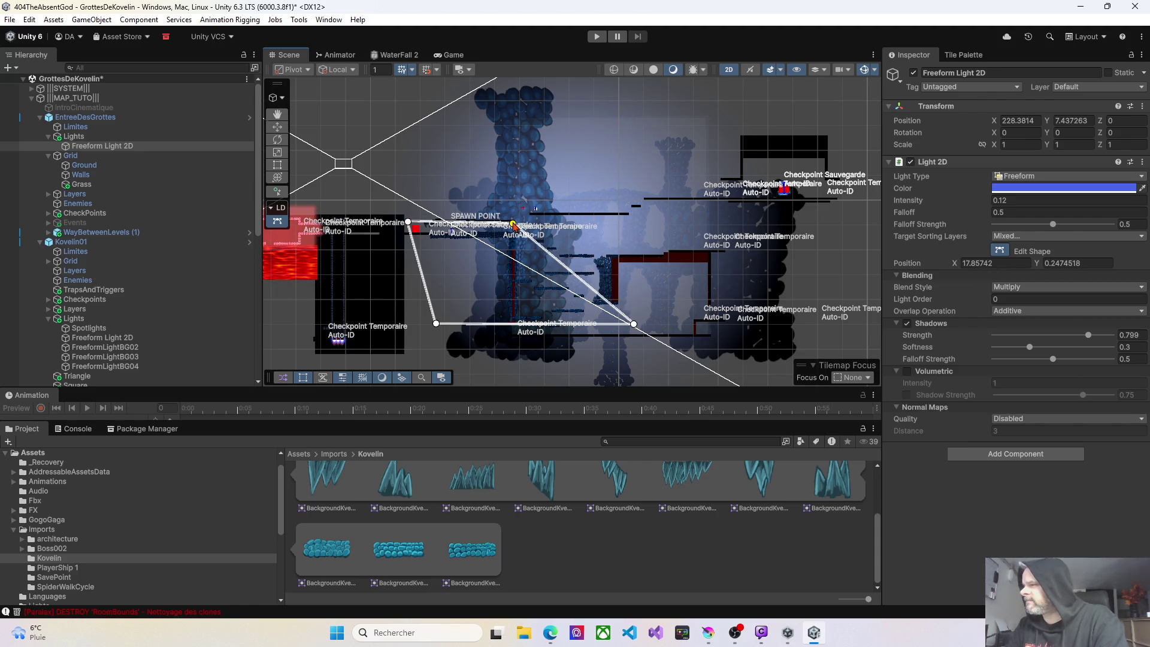
left_click_drag(630, 333, 508, 247)
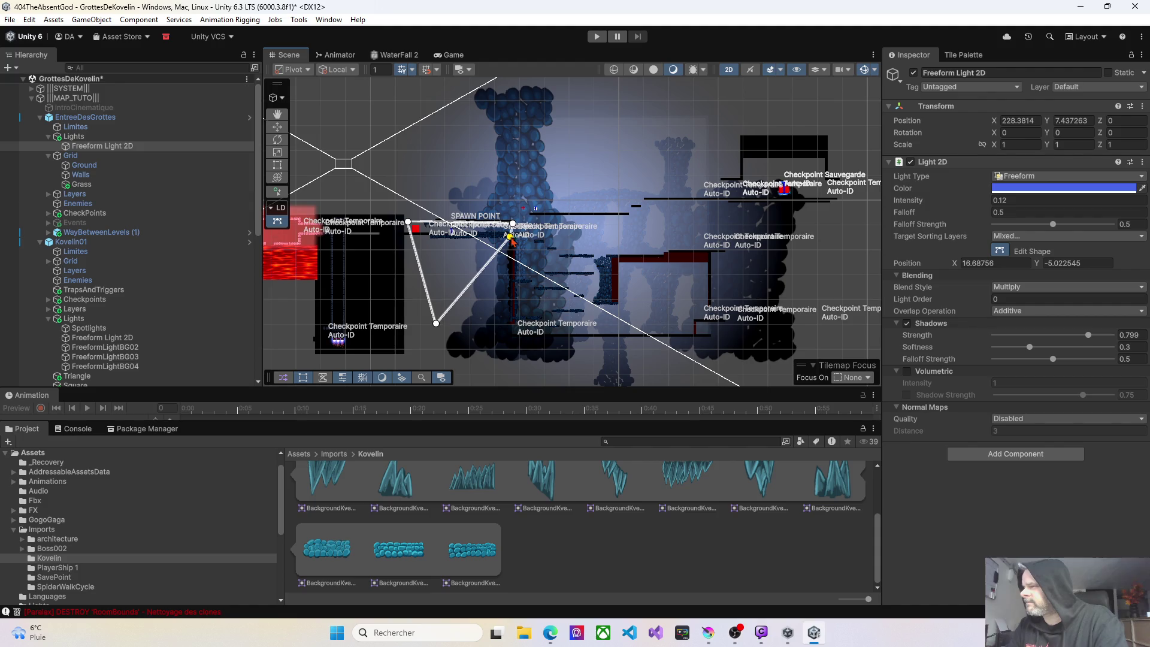
left_click_drag(431, 321, 417, 234)
Fine-tune the outline from the ceiling bar to below the platform, starting at the red block.
left_click(511, 239)
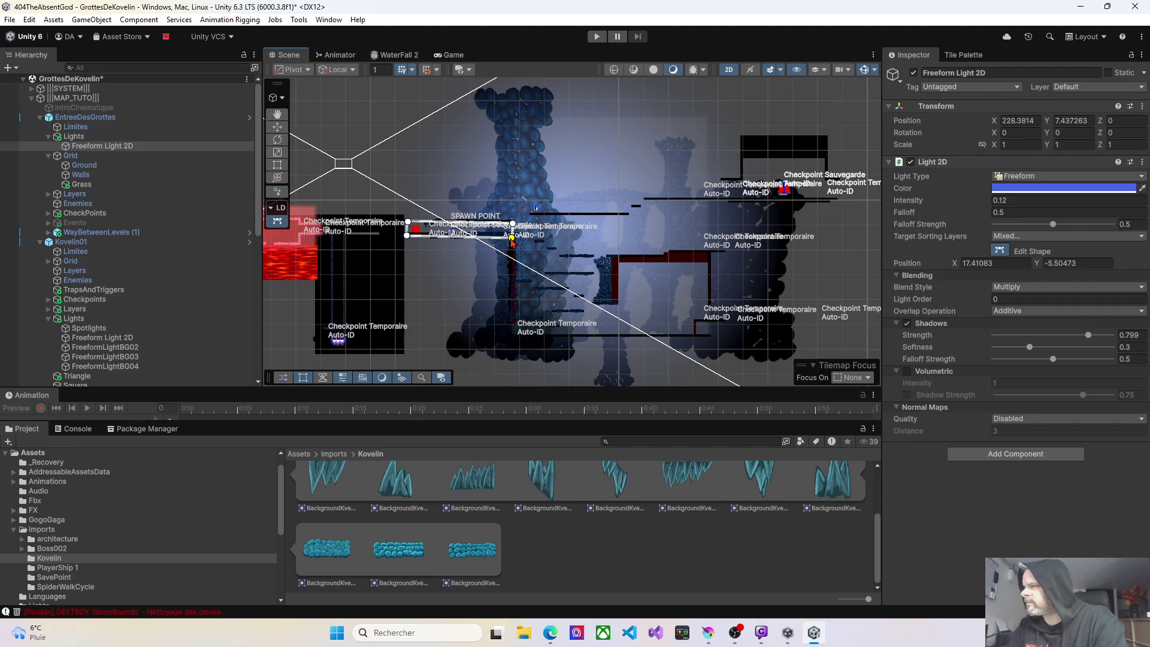
scroll(462, 245, "up", 3)
scroll(461, 245, "up", 5)
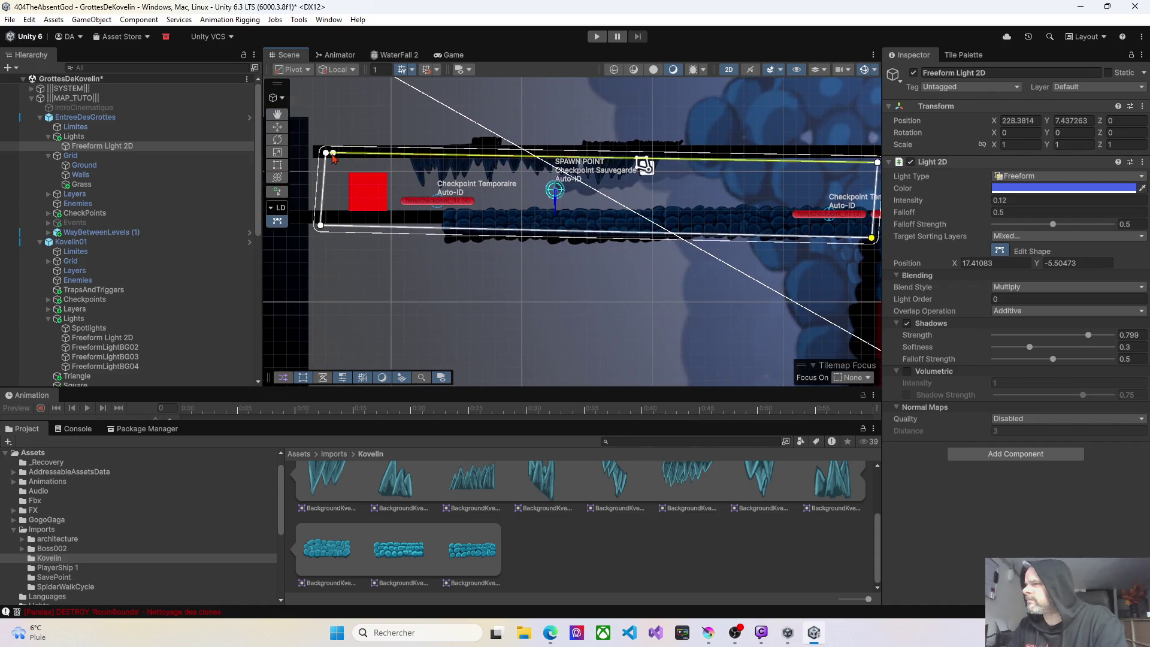
left_click_drag(326, 153, 318, 151)
key("Right")
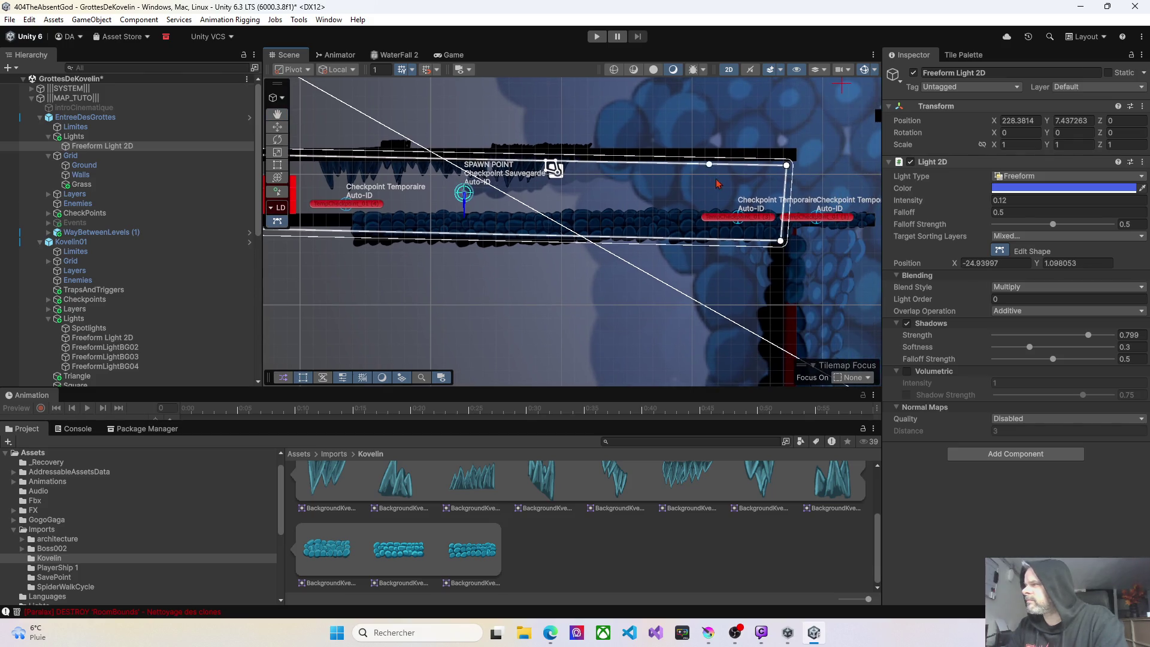
left_click_drag(788, 171, 788, 164)
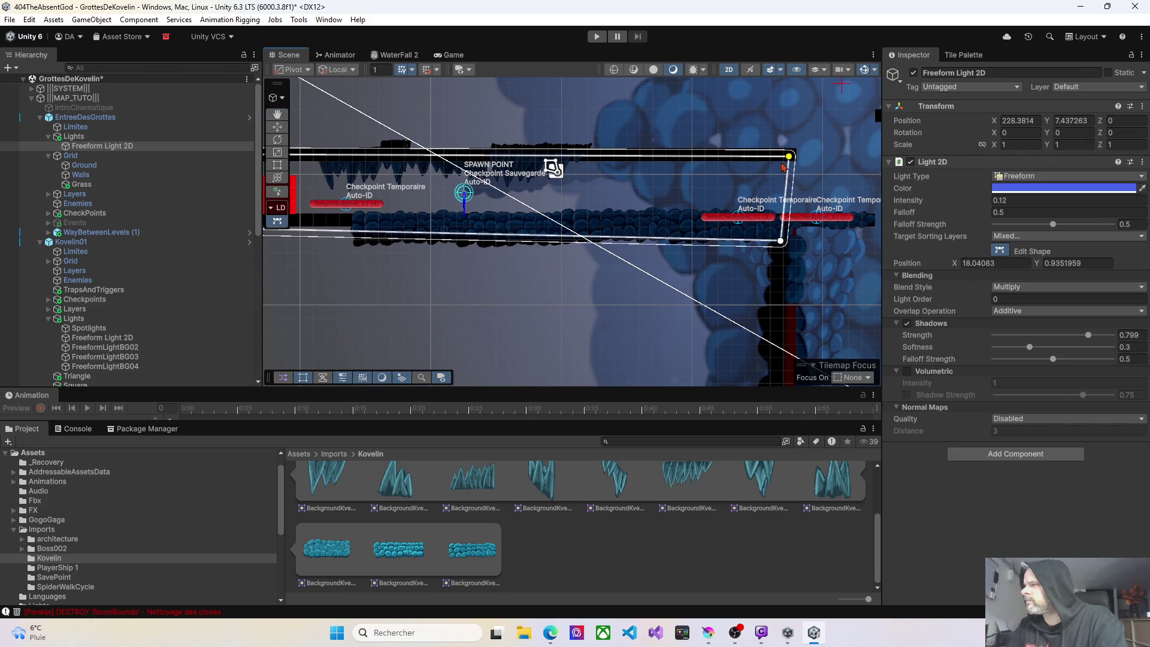
left_click(780, 241)
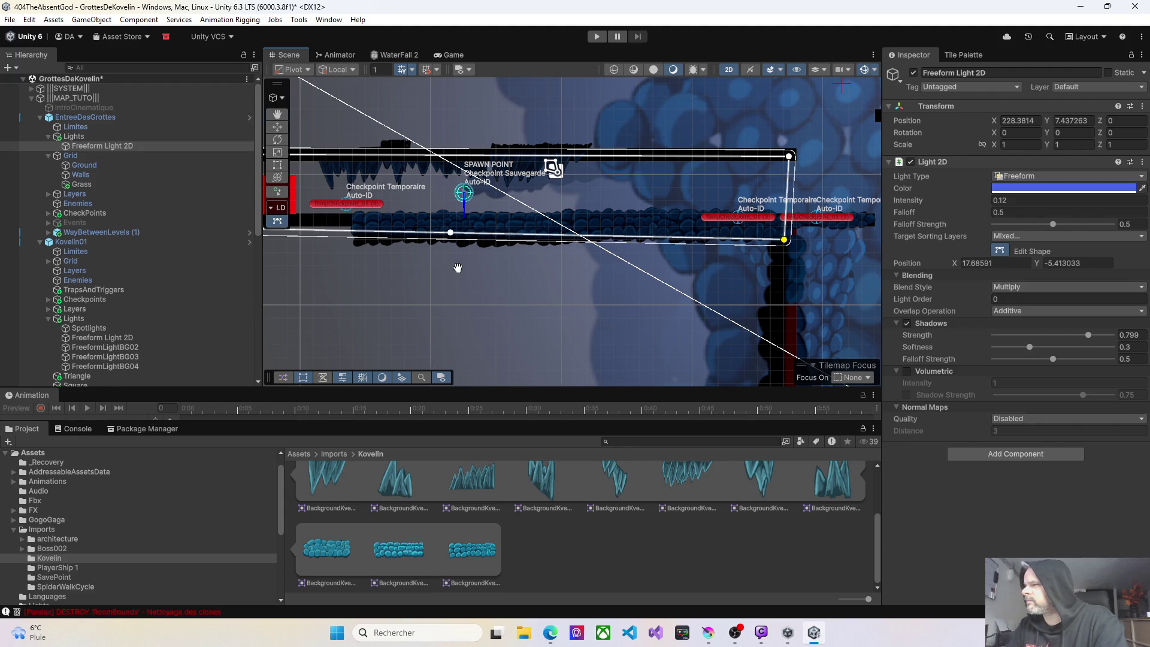
key("Left")
left_click_drag(335, 239, 331, 247)
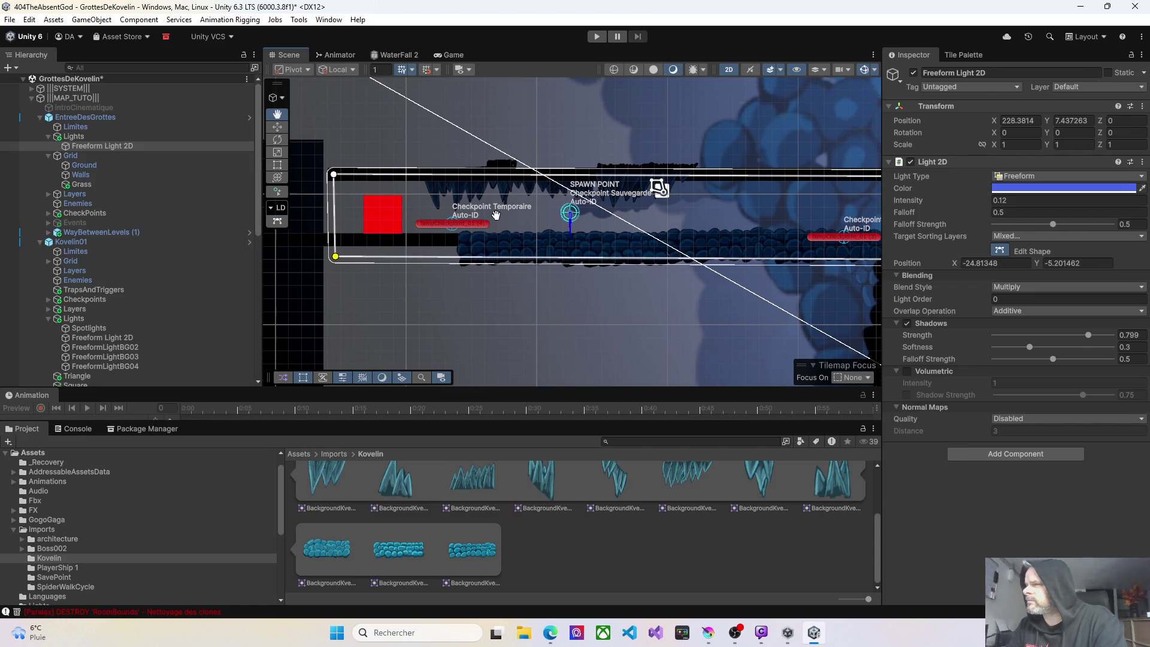
Rename the Freeform Light 2D to Freeform LightDefault.
left_click(95, 147)
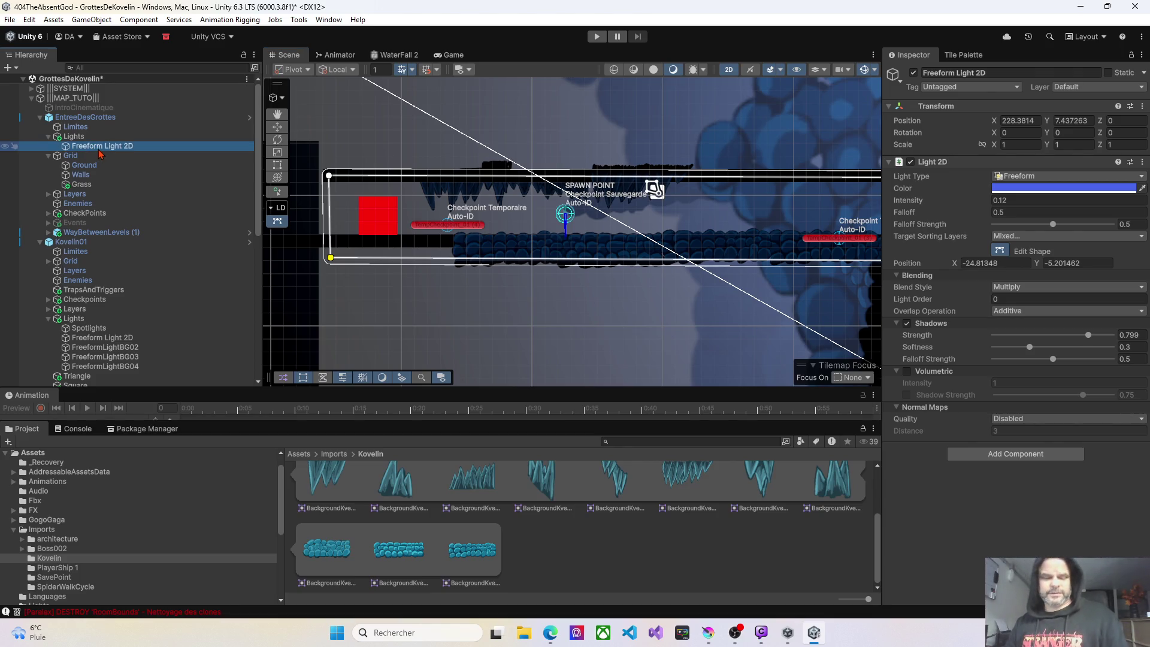
key("F2")
left_click_drag(123, 147, 155, 148)
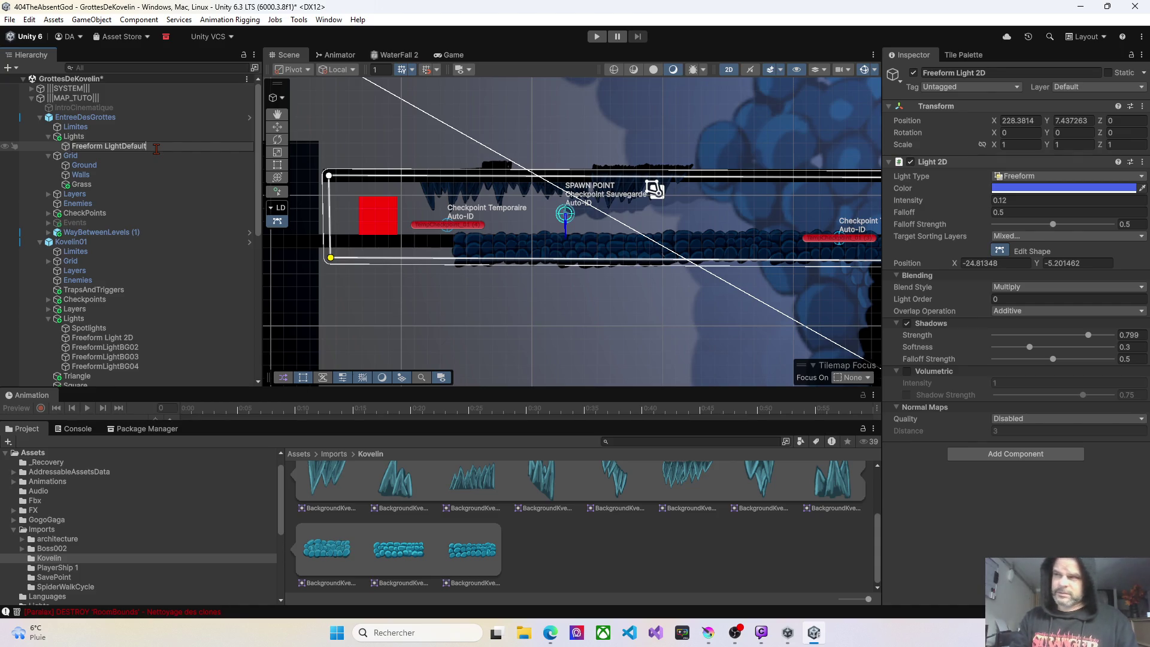
key("Return")
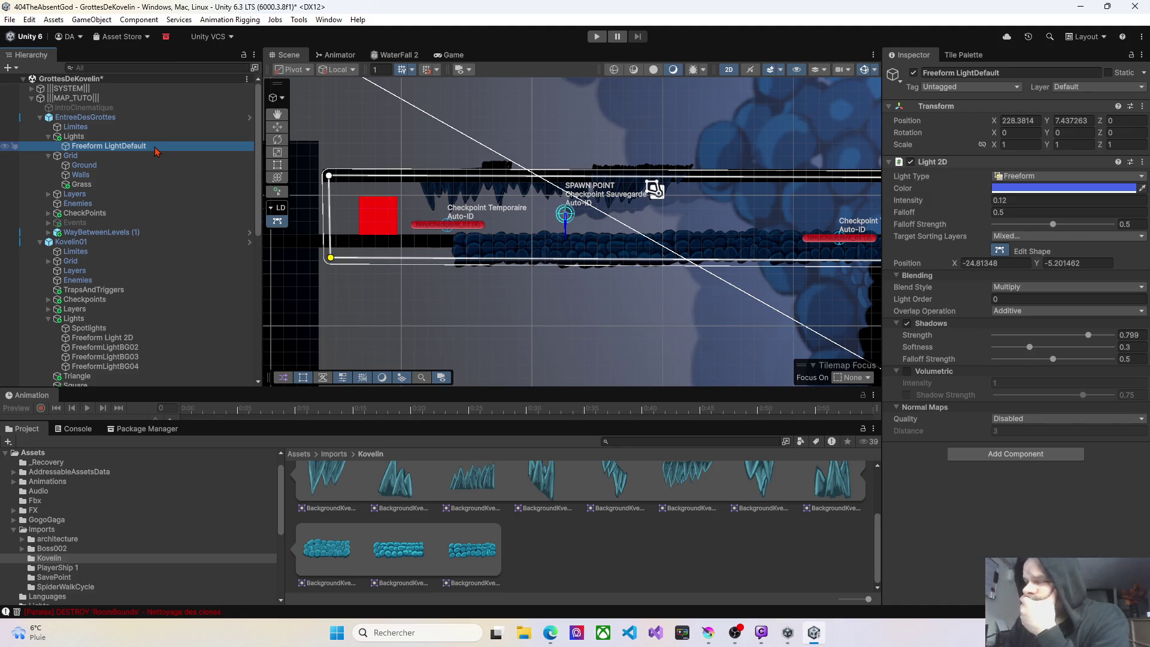
Duplicate Freeform LightDefault and name the copy Freeform Light BG01.
key("ctrl+d")
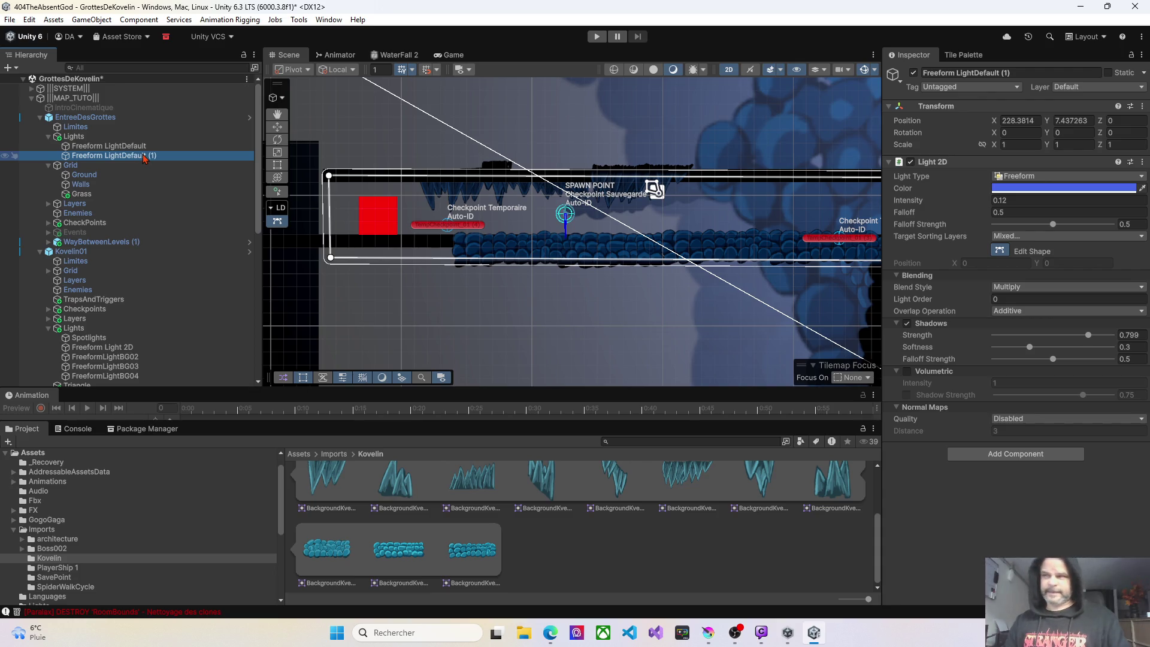
key("F2")
left_click(165, 158)
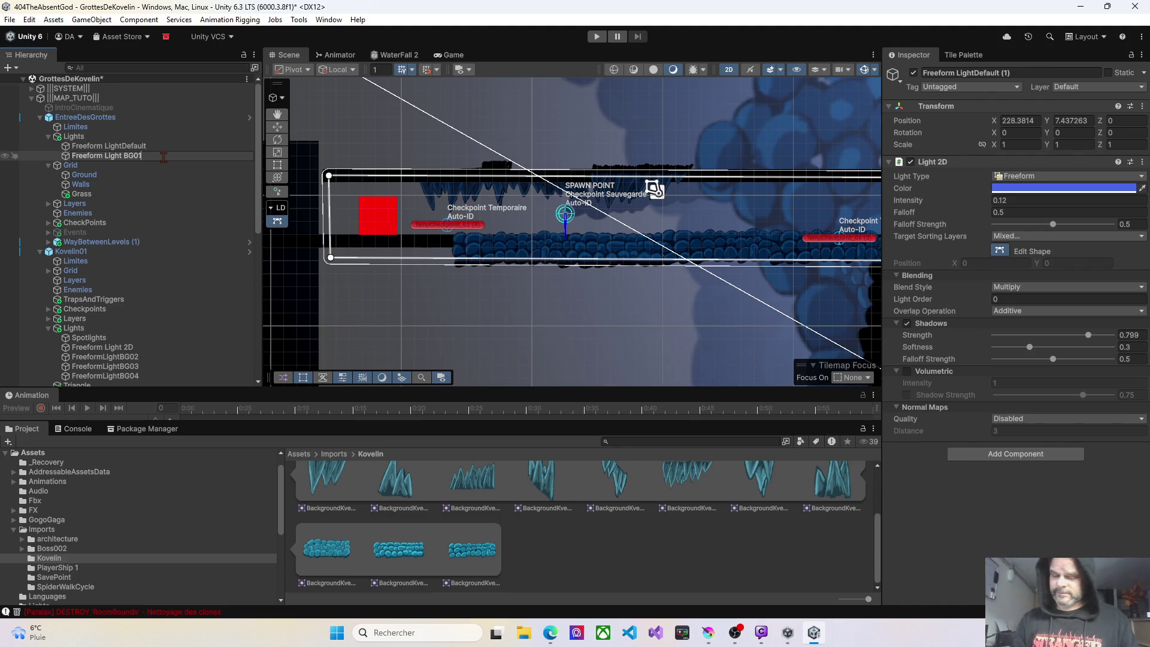
key("Return")
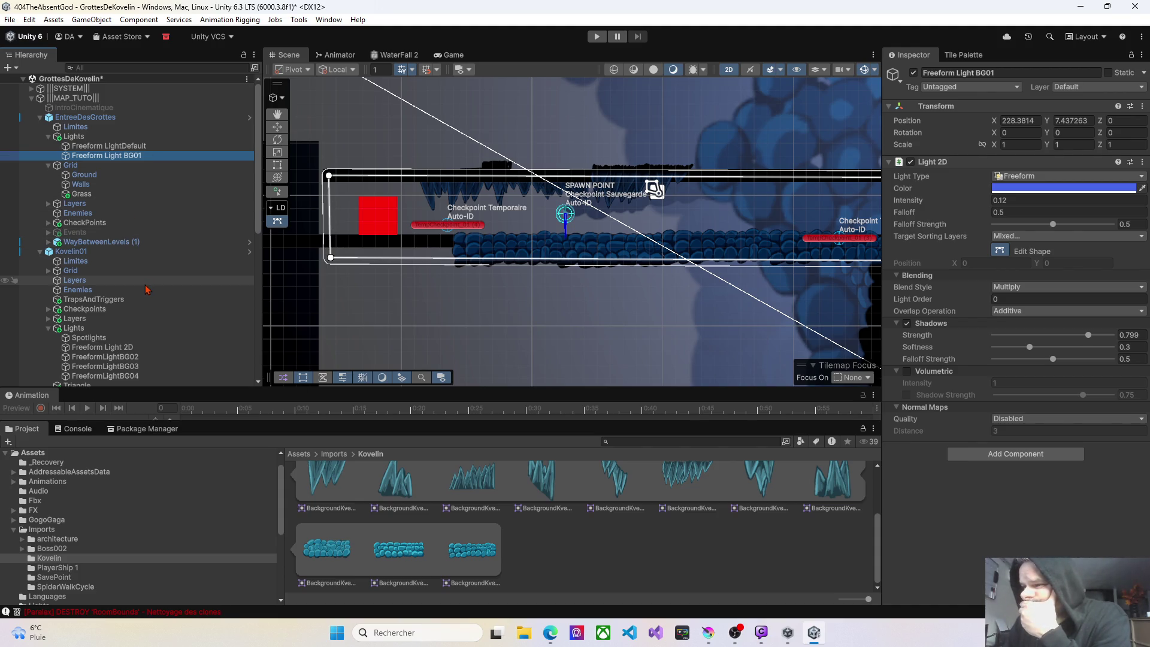
left_click(129, 157)
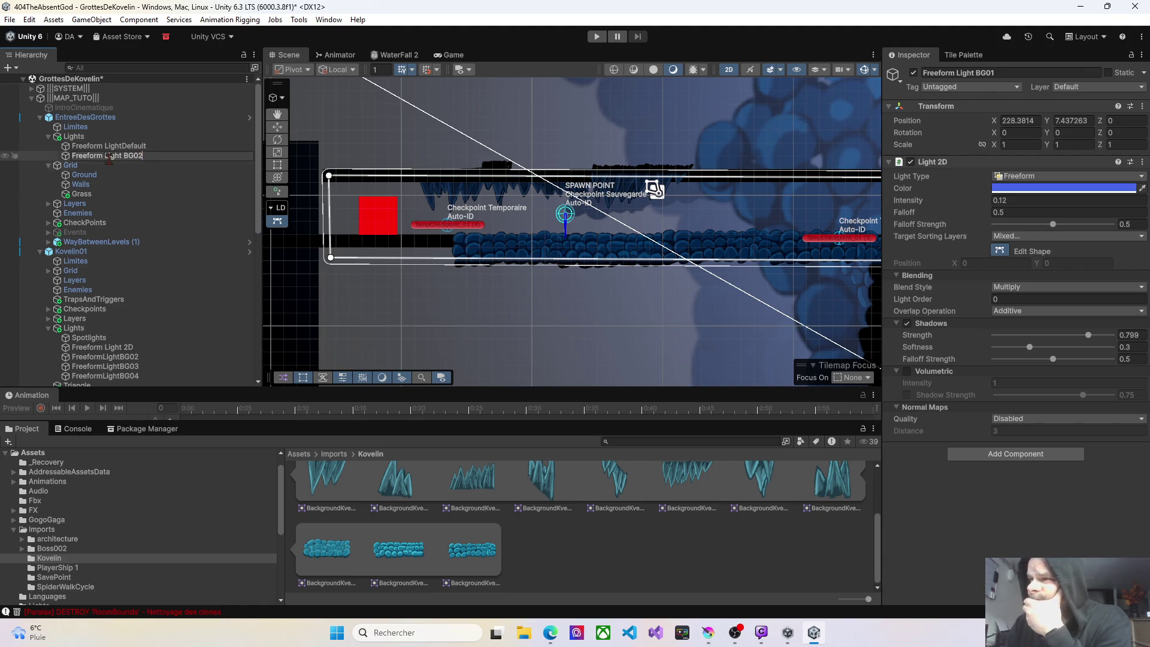
Review the target sorting layers of Kovelin01's Freeform Light 2D without changes.
left_click(125, 349)
left_click(1010, 238)
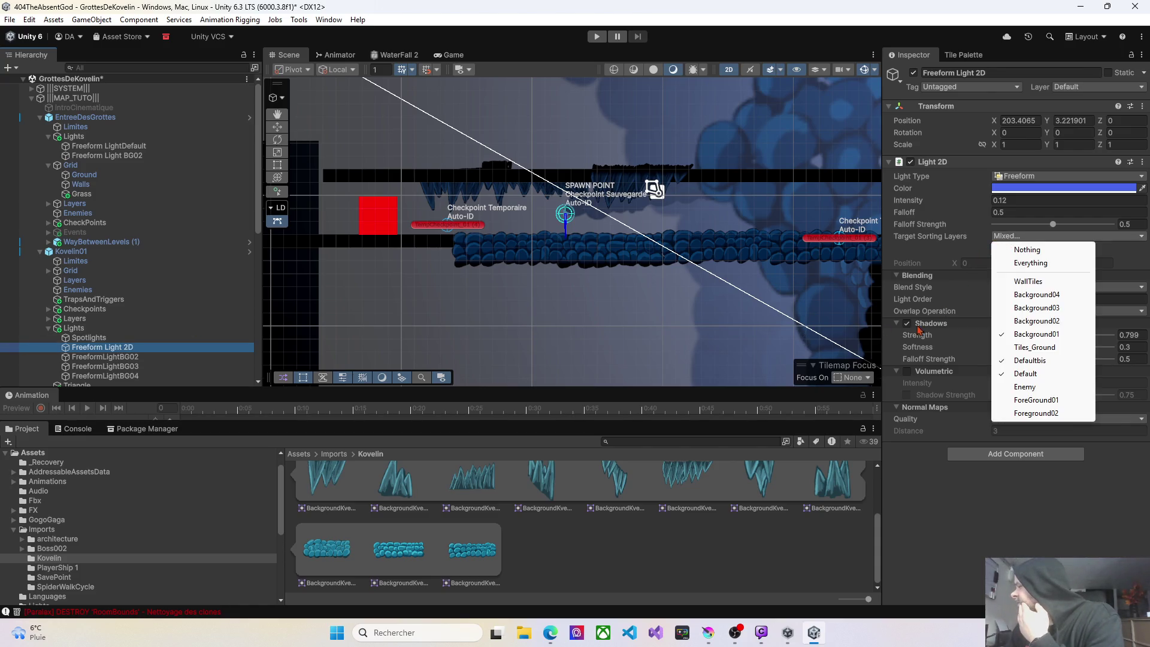
left_click(908, 463)
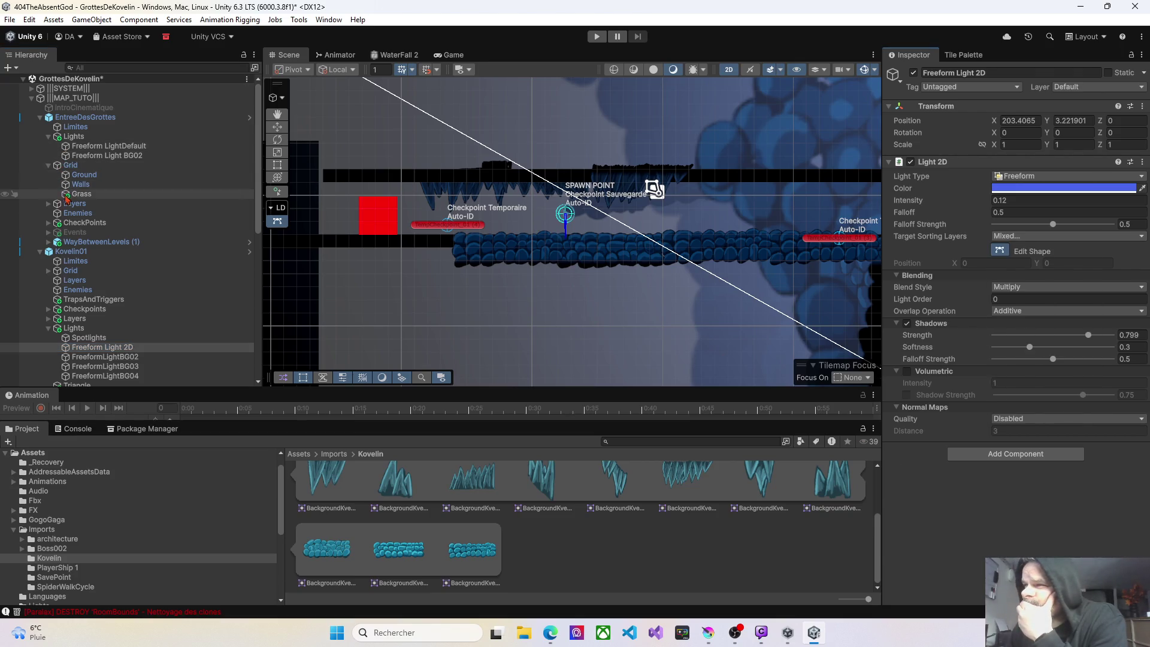
Create an empty object named DefaultBis in Layers, placed directly below Default.
left_click(49, 204)
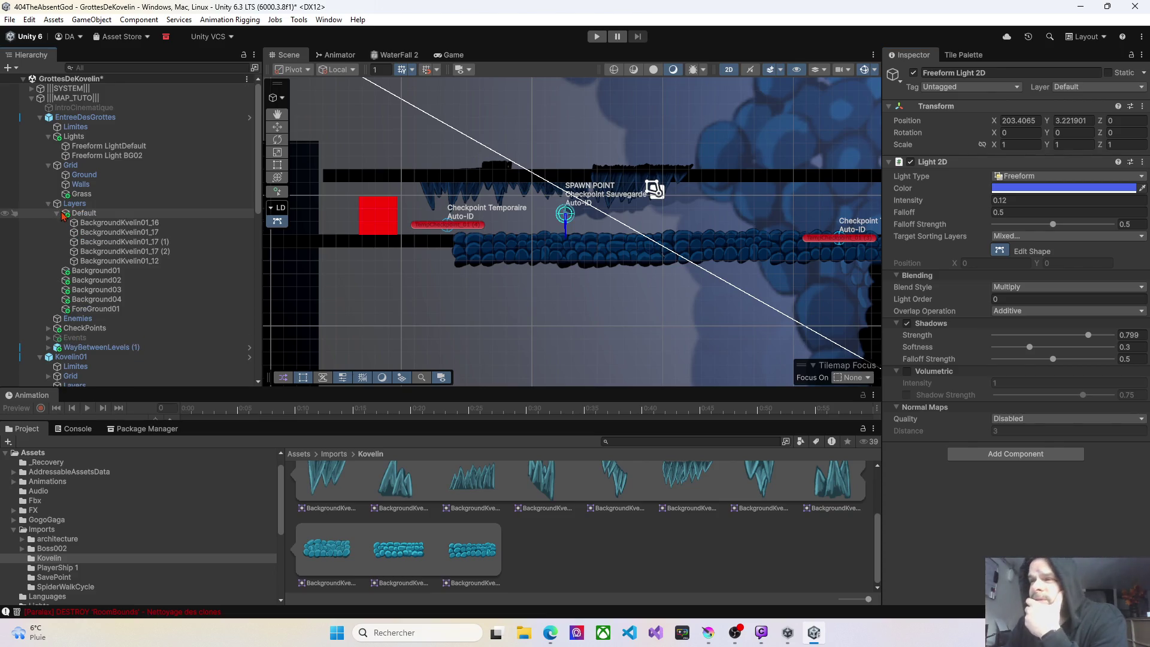
left_click(58, 214)
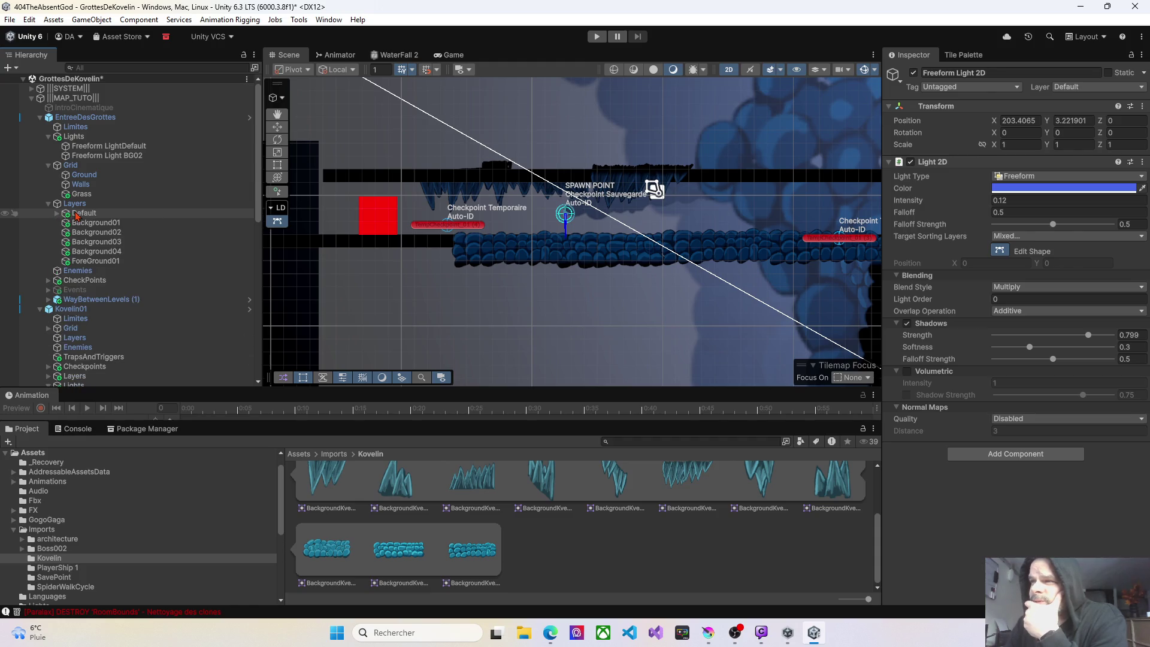
right_click(74, 205)
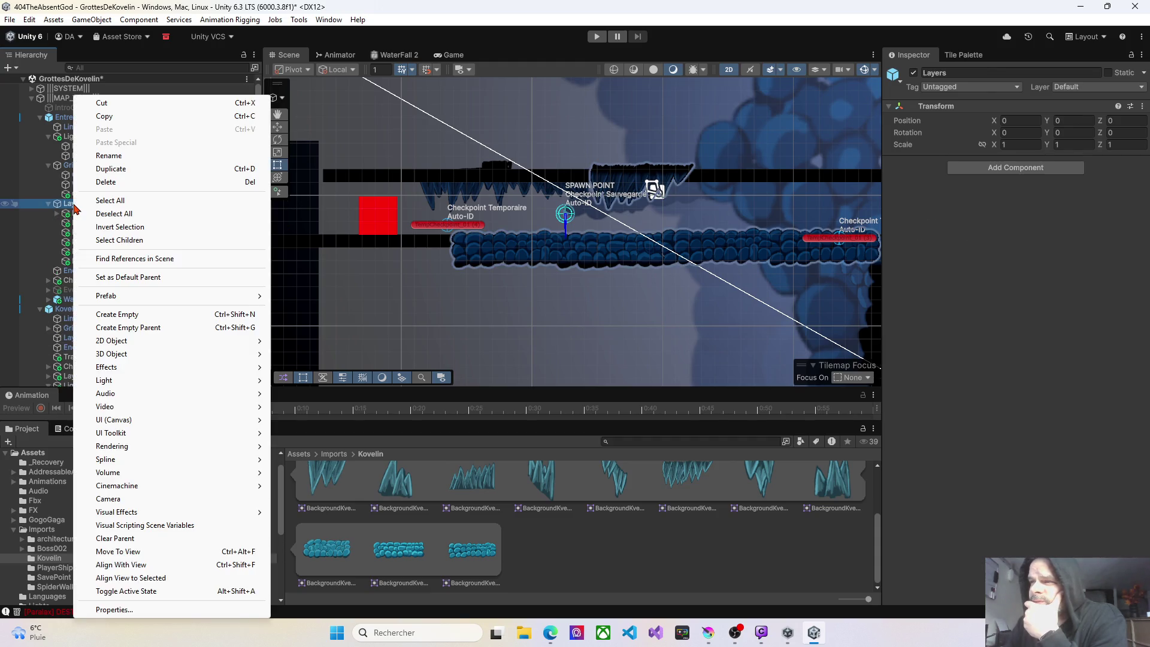
mouse_move(126, 296)
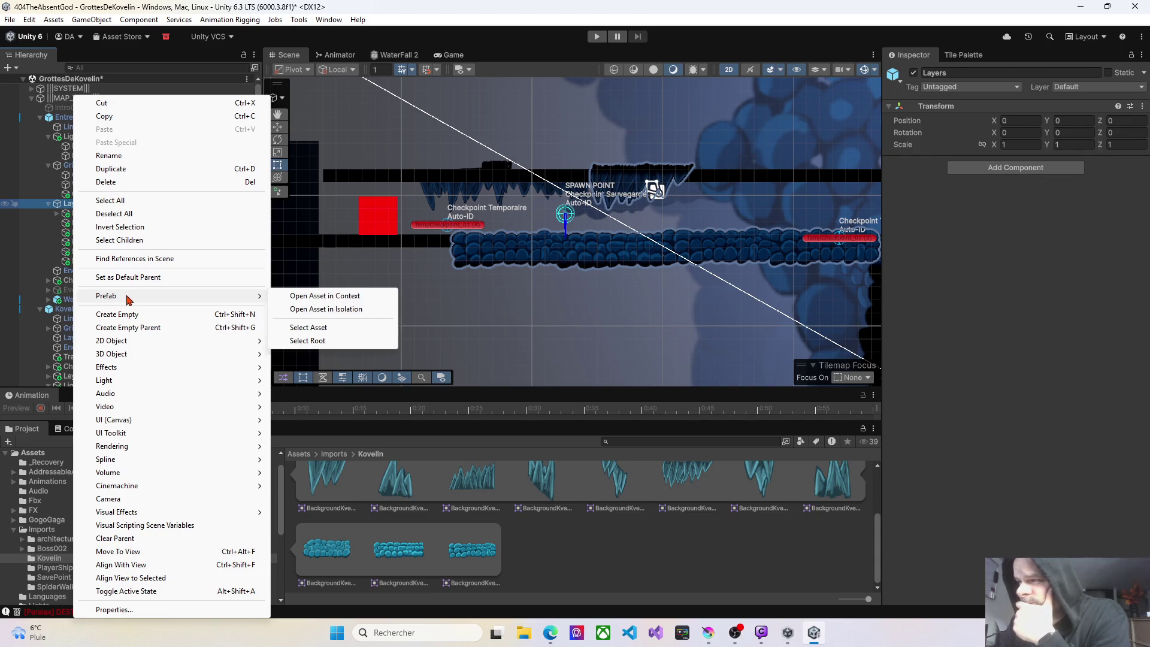
left_click(118, 314)
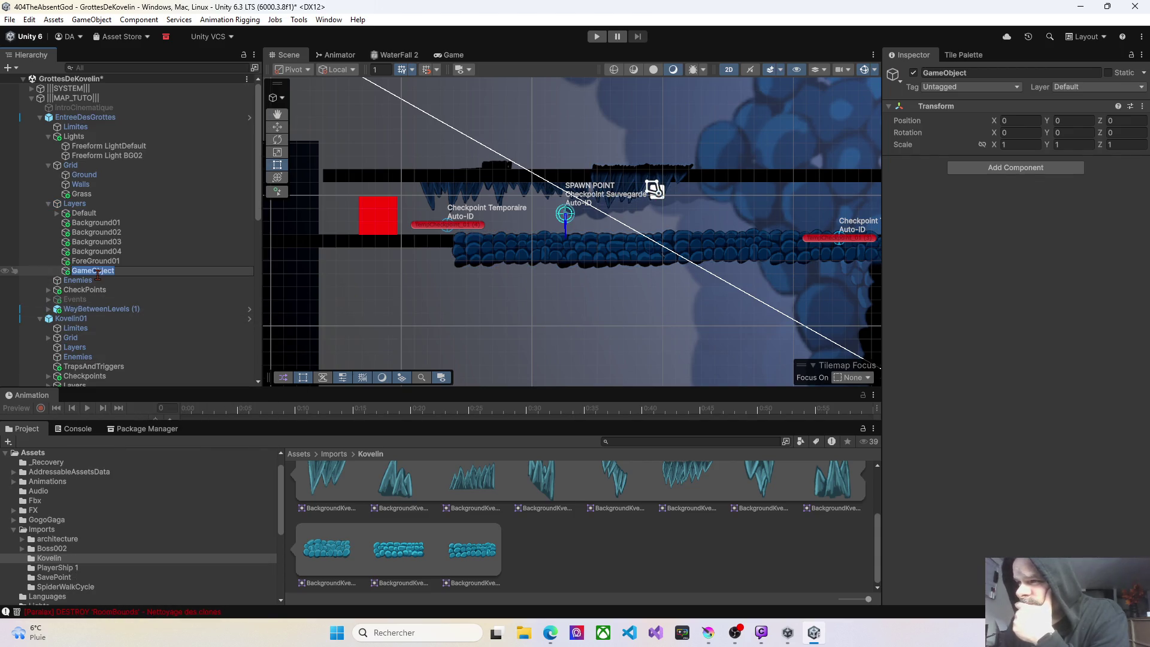
type("De")
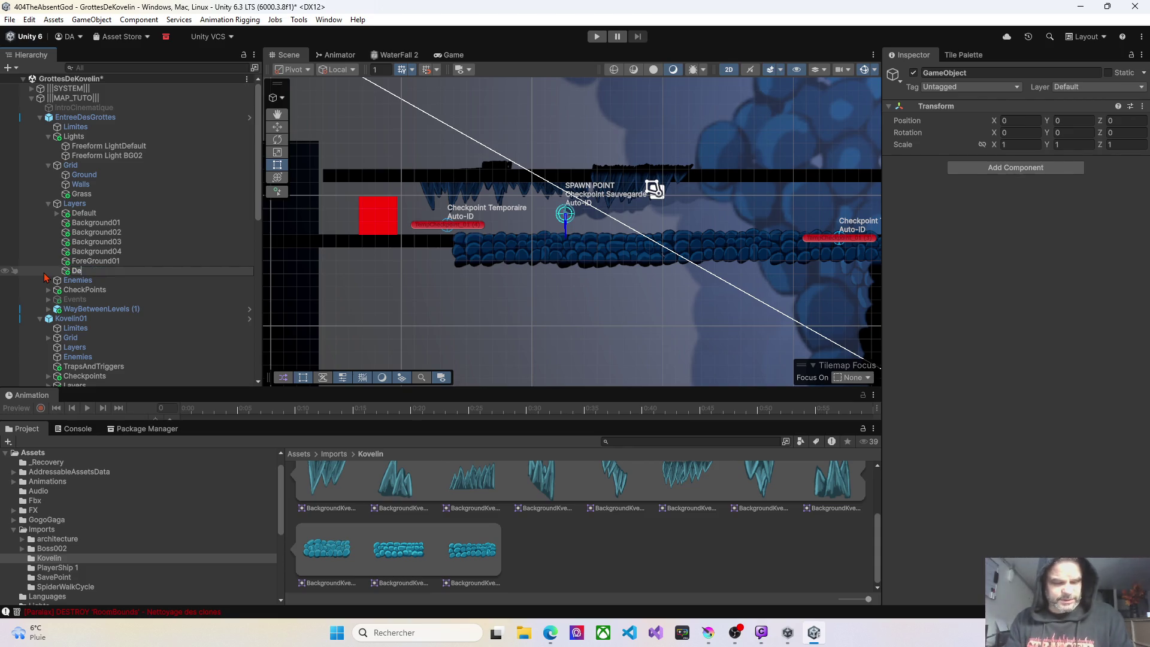
type("faultBis")
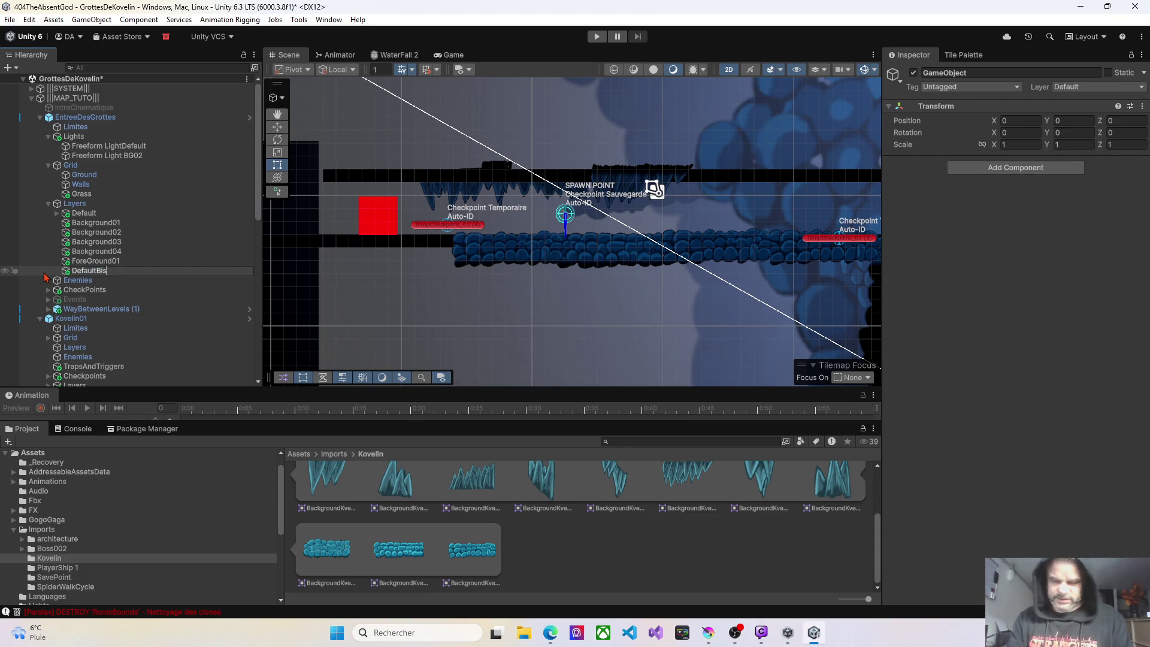
key("Return")
mouse_move(105, 272)
left_mouse_down()
mouse_move(85, 252)
mouse_move(90, 224)
left_mouse_up()
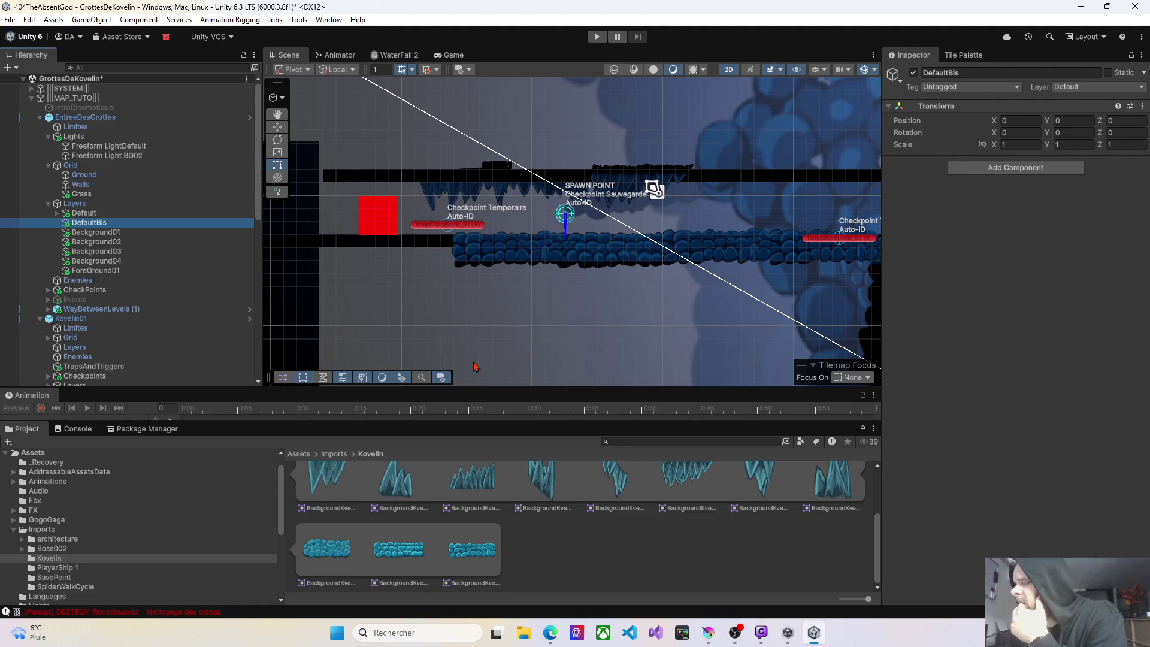
Move the five Kvelin sprites from the Default group into DefaultBis.
left_click_drag(505, 331, 441, 330)
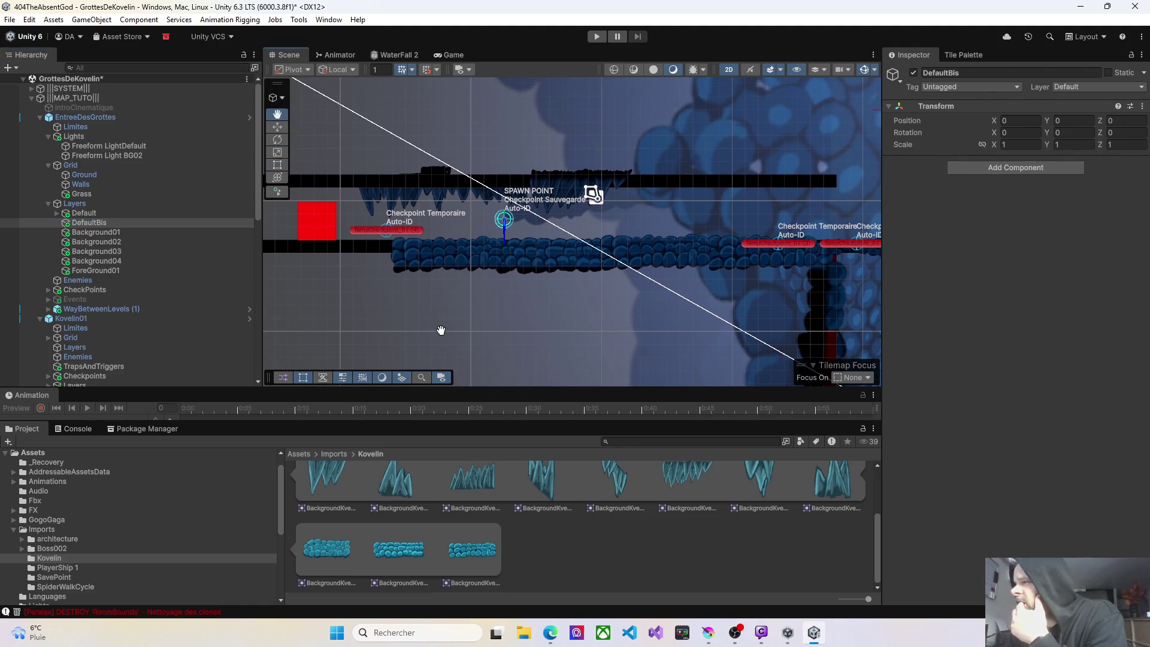
scroll(430, 218, "up", 2)
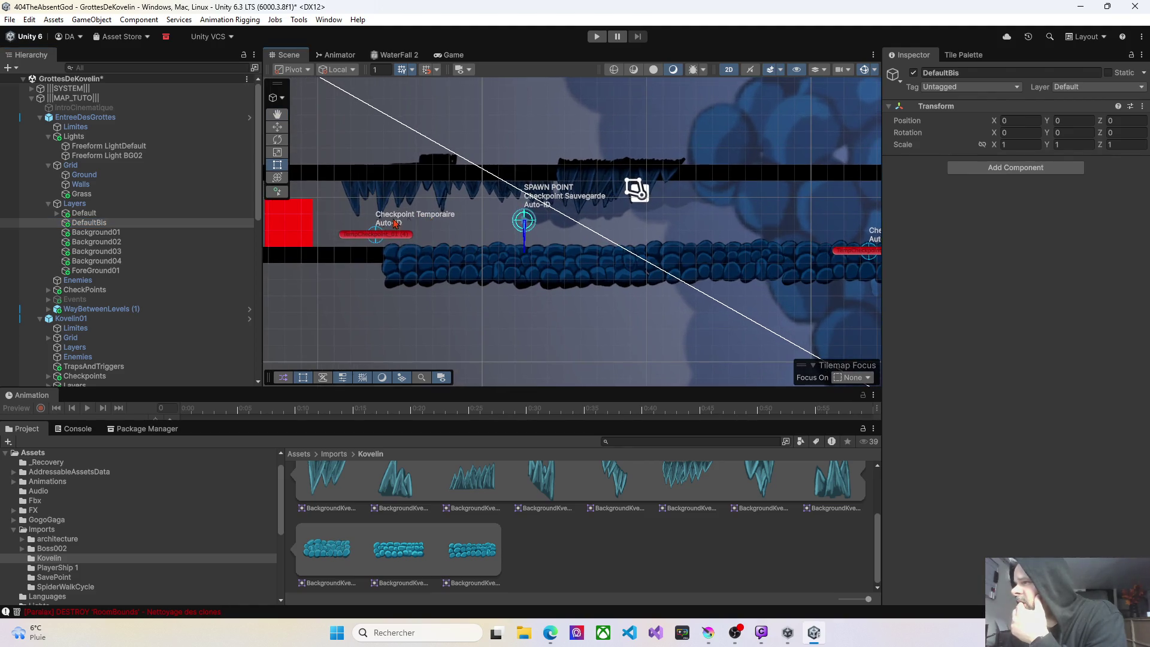
left_click(84, 213)
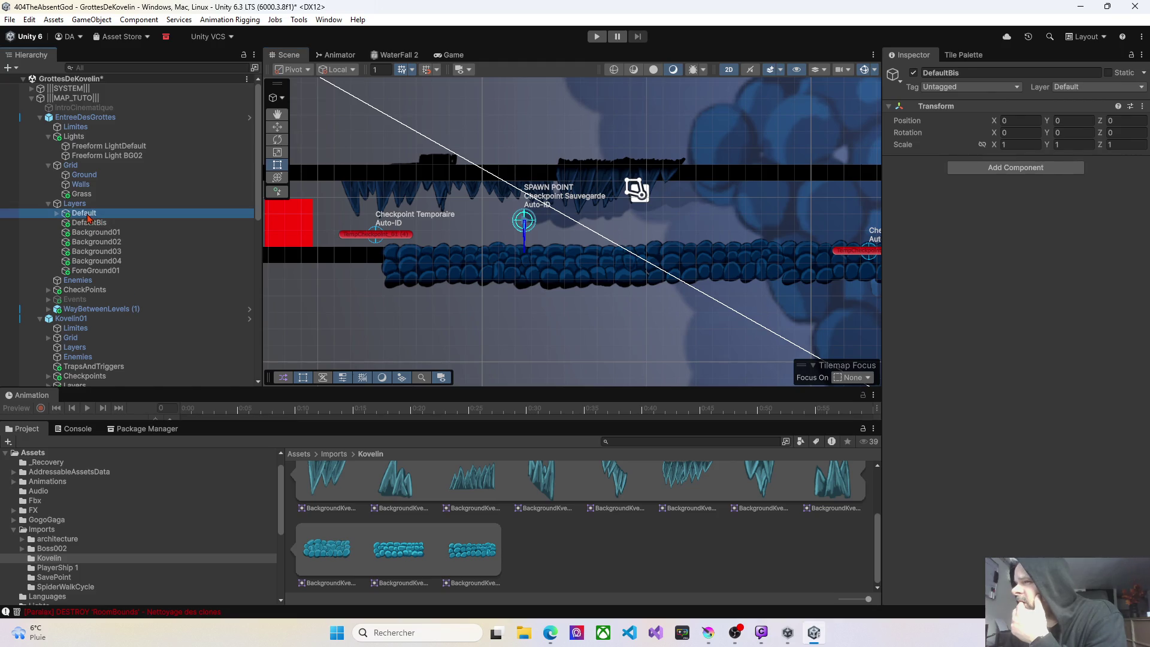
left_click(57, 213)
left_click(88, 223)
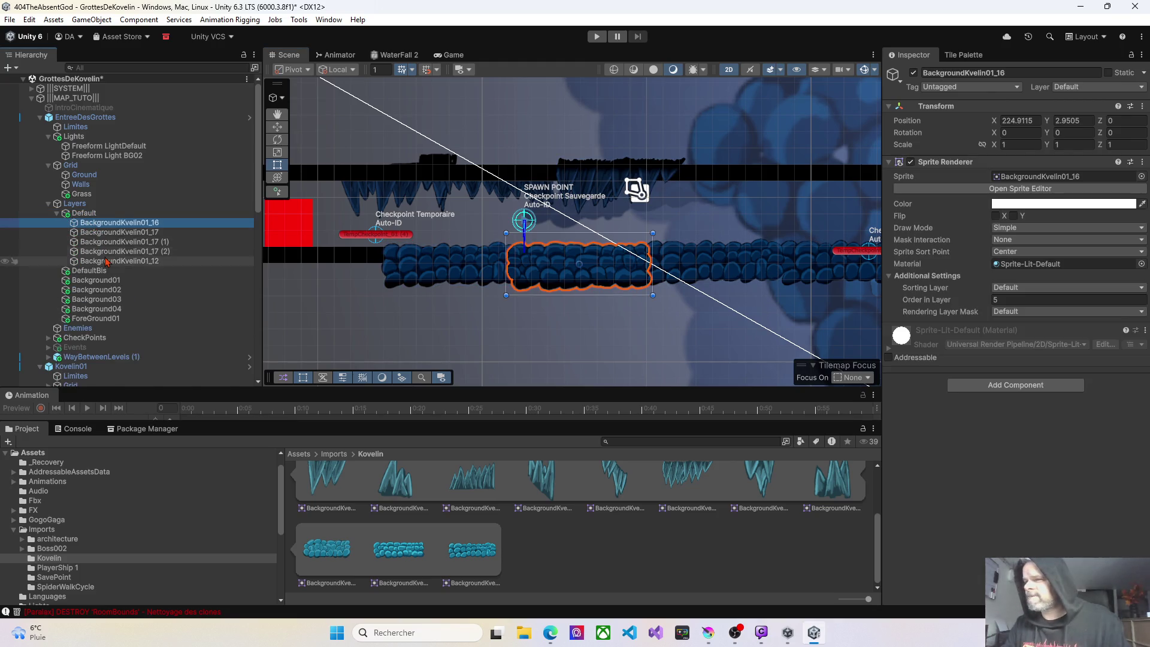
left_click(93, 262, "shift")
left_click_drag(102, 250, 91, 273)
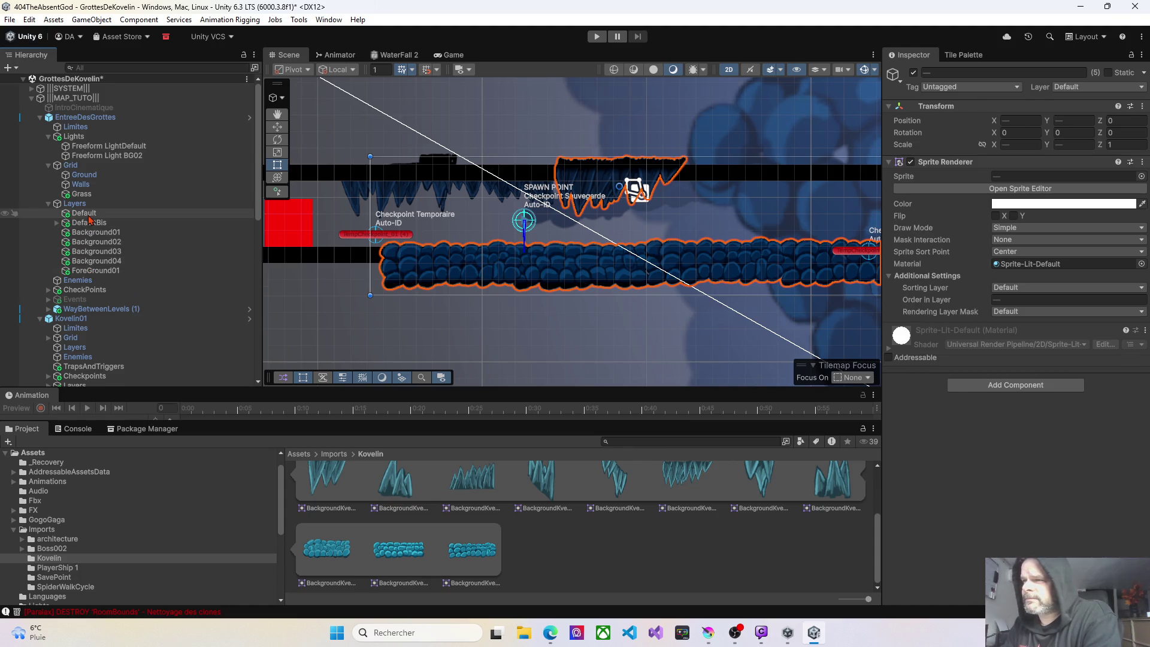
left_click(57, 222)
left_click(57, 222)
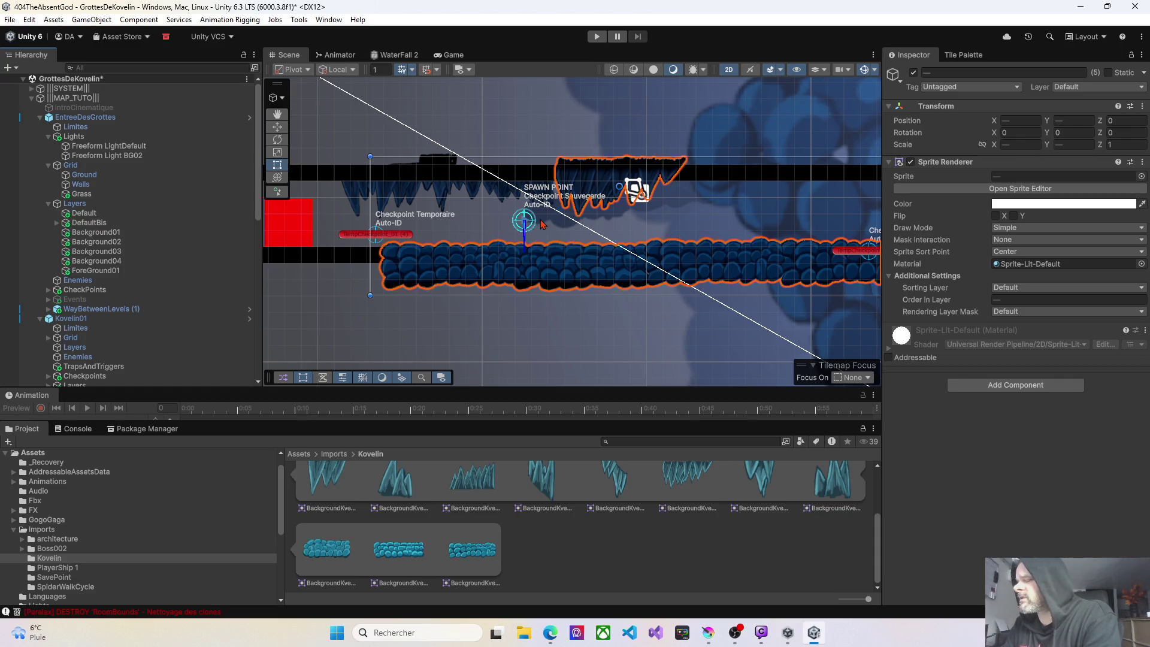
Move the four floor rock blocks, including _16 and _17, back into Default.
mouse_move(605, 206)
left_mouse_down()
mouse_move(542, 223)
mouse_move(592, 222)
left_mouse_up()
left_click(365, 286)
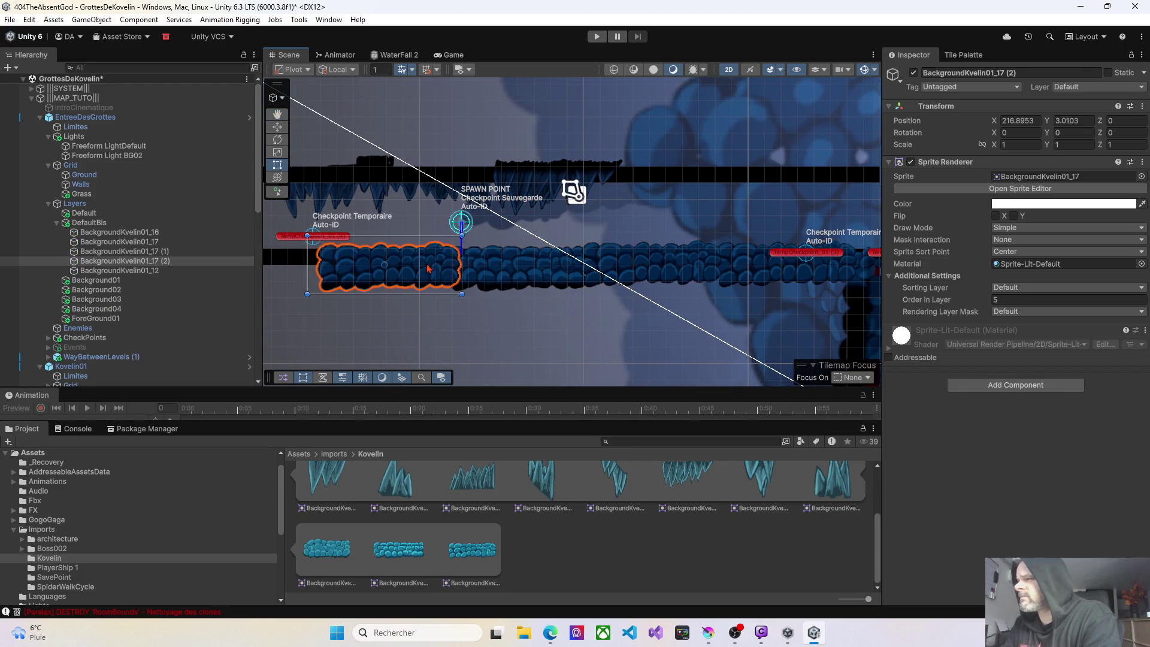
left_click(501, 275, "shift")
left_click(647, 273, "shift")
left_click(779, 276, "shift")
mouse_move(783, 276)
left_mouse_down()
mouse_move(685, 260)
mouse_move(751, 261)
left_mouse_up()
left_click_drag(119, 235, 90, 214)
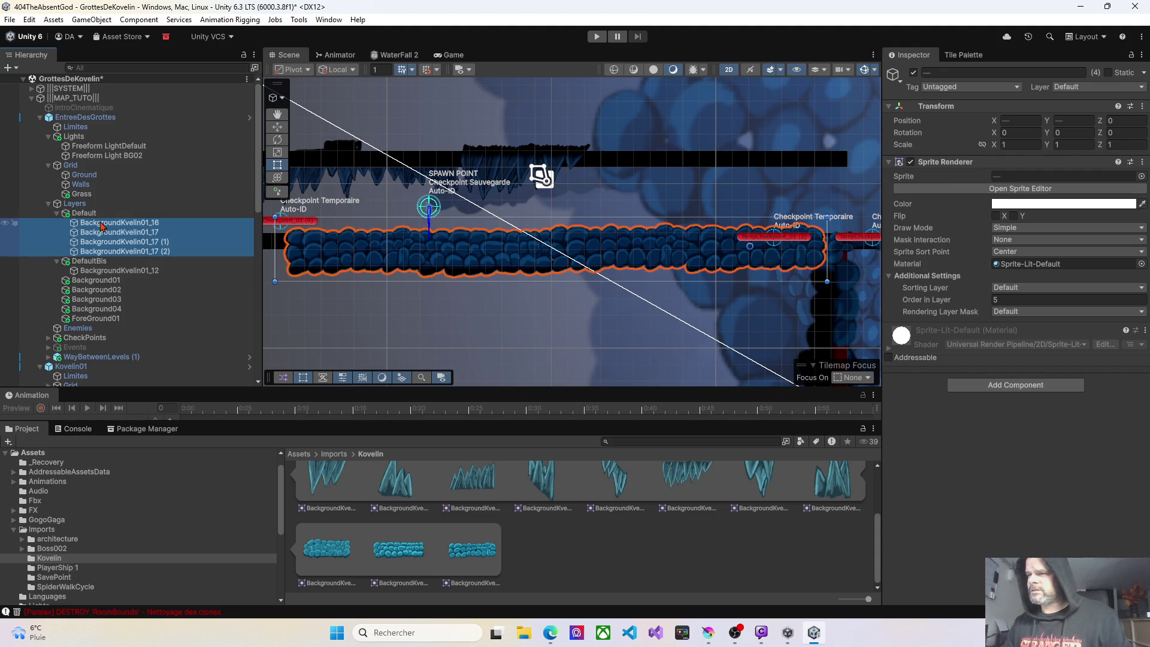
left_click(101, 226)
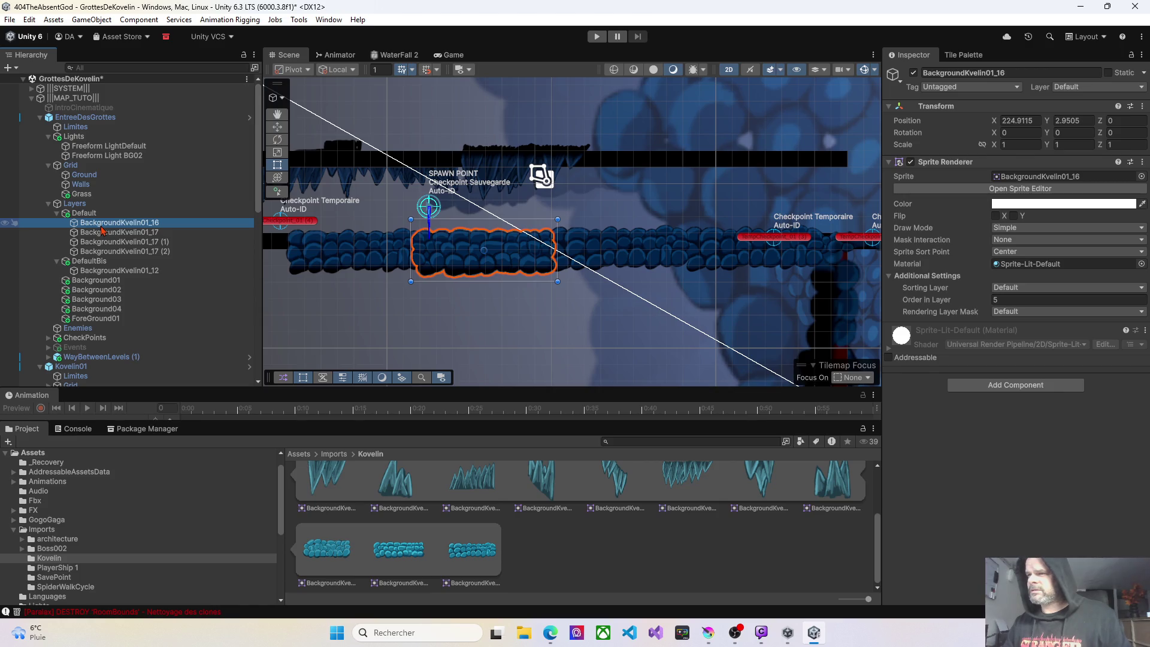
Gather stalactite sprites _9, _13, _7 and _8 under DefaultBis alongside _12.
left_click(90, 262)
left_click(93, 271)
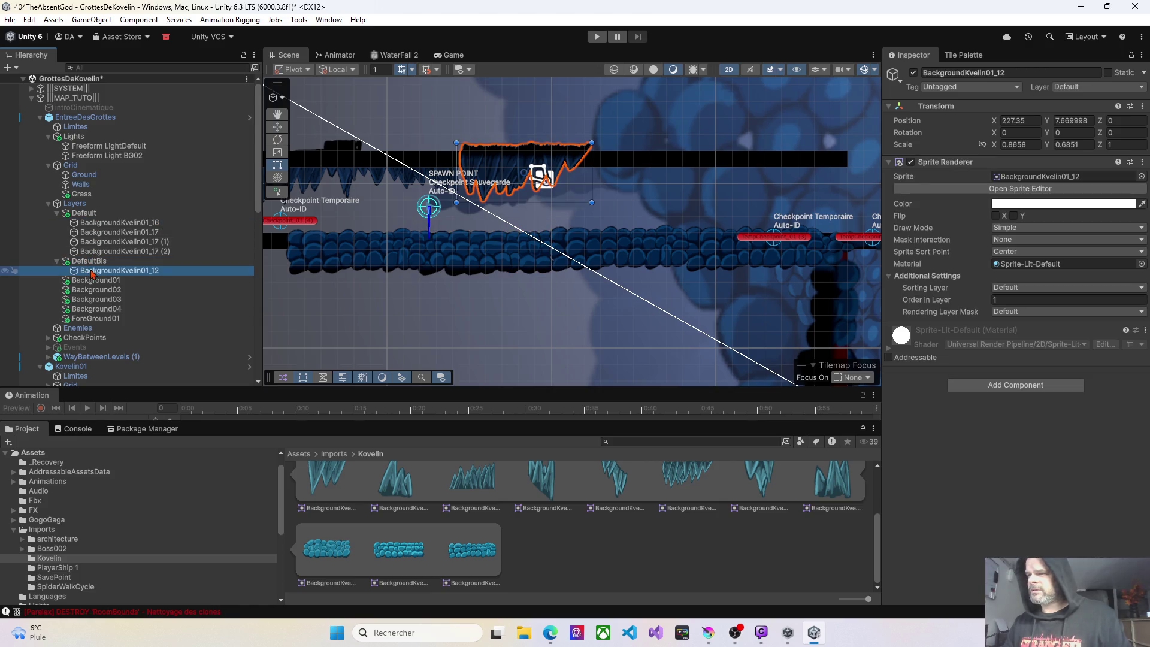
scroll(93, 273, "down", 15)
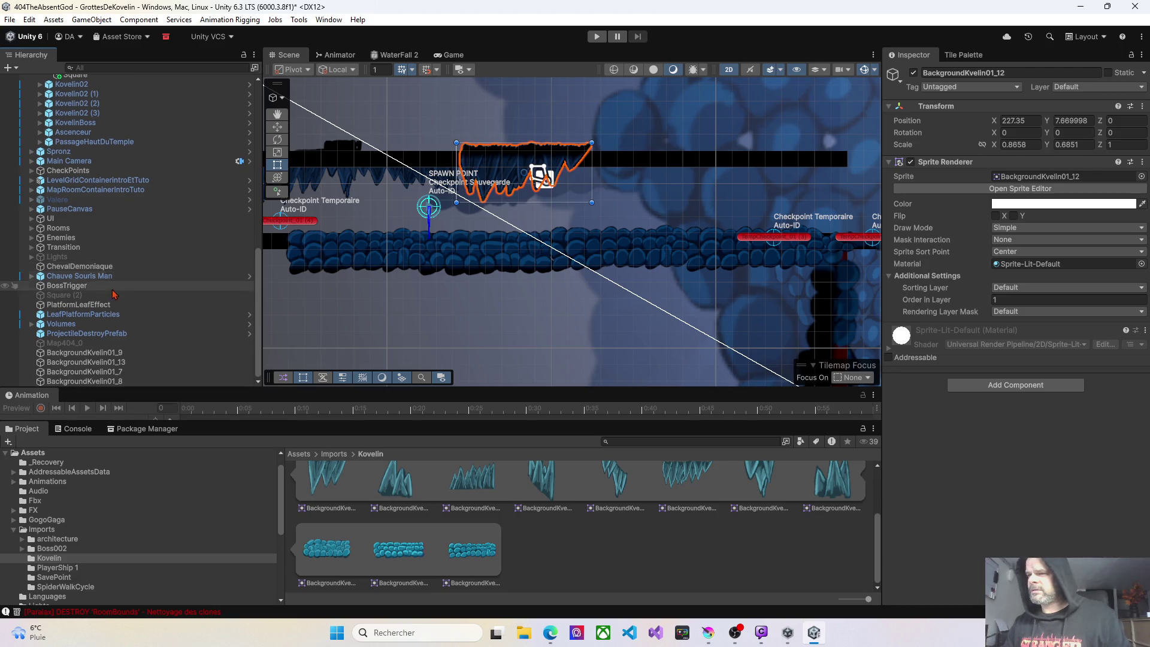
left_click(105, 354)
key("shift+Down")
key("shift+Down")
key("shift+Down")
mouse_move(105, 353)
left_mouse_down()
mouse_move(102, 72)
mouse_move(83, 70)
mouse_move(95, 262)
left_mouse_up()
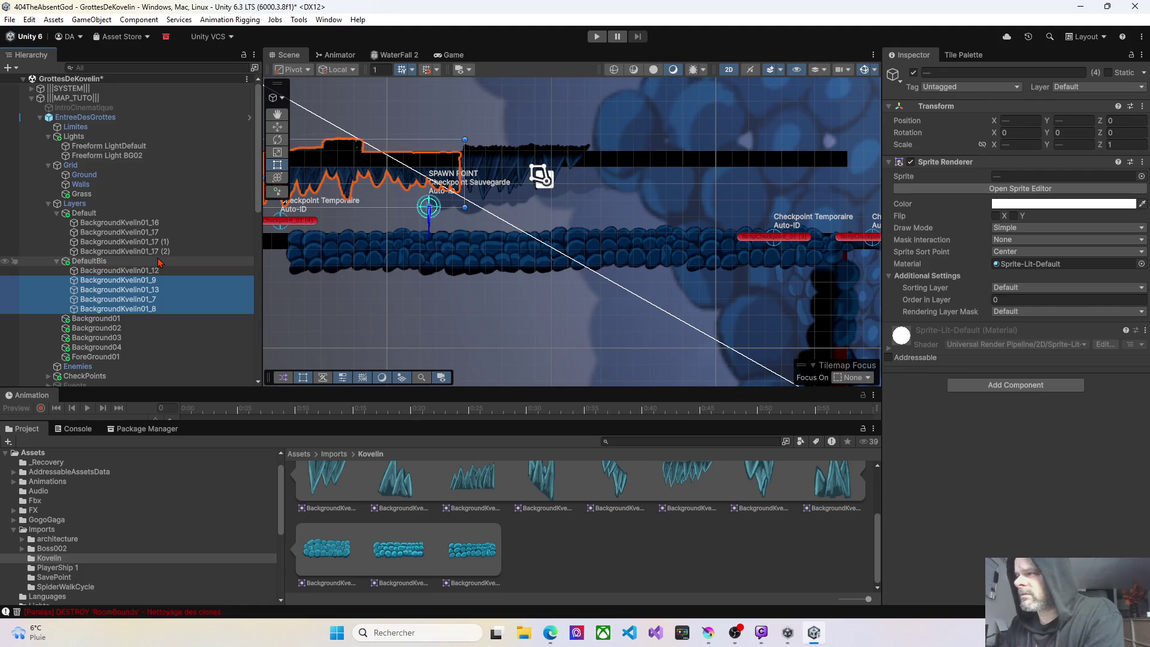
Slightly rescale the five stalactite sprites with the Rect tool.
mouse_move(391, 192)
left_mouse_down()
mouse_move(491, 191)
mouse_move(474, 191)
left_mouse_up()
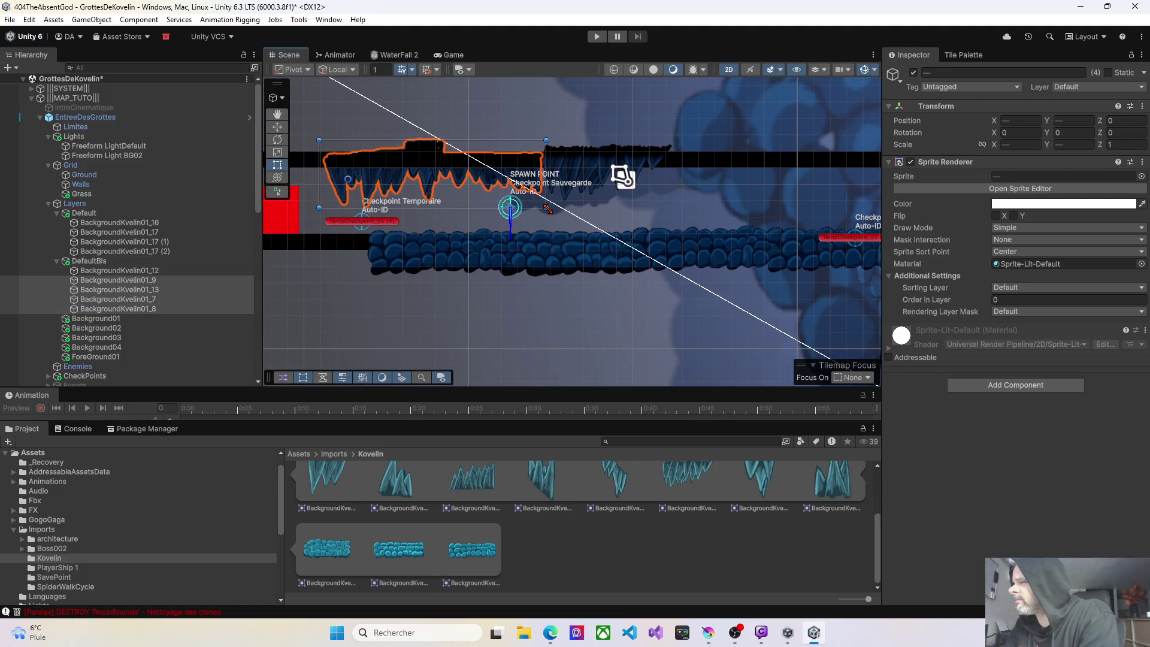
left_click_drag(547, 208, 544, 205)
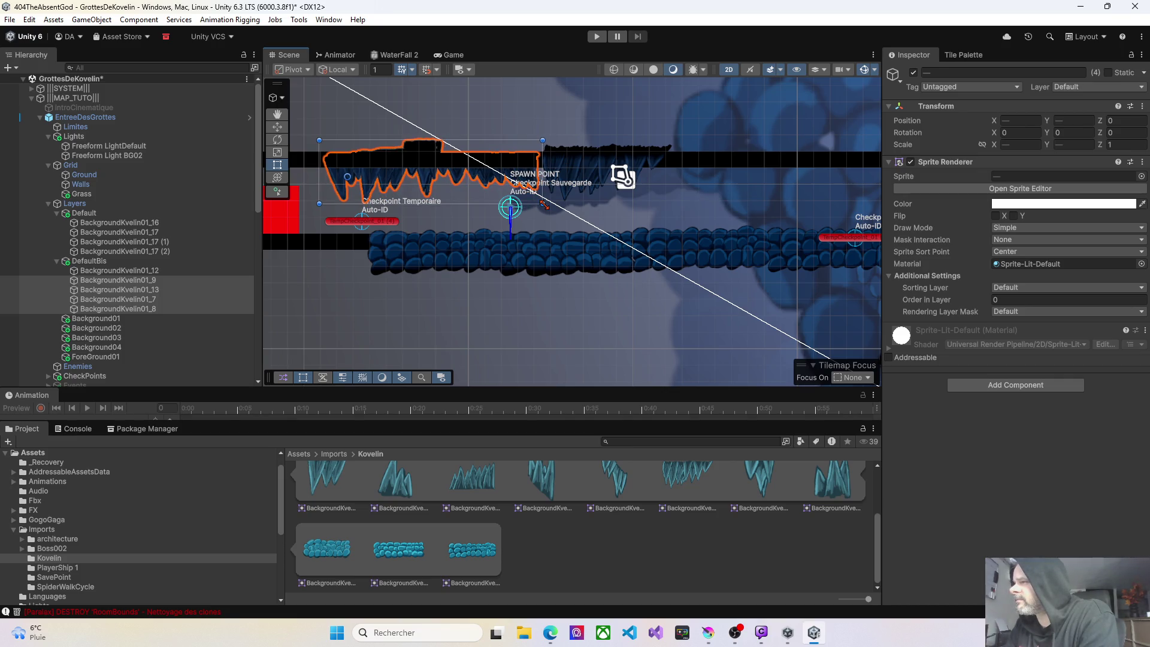
left_click(118, 272, "ctrl")
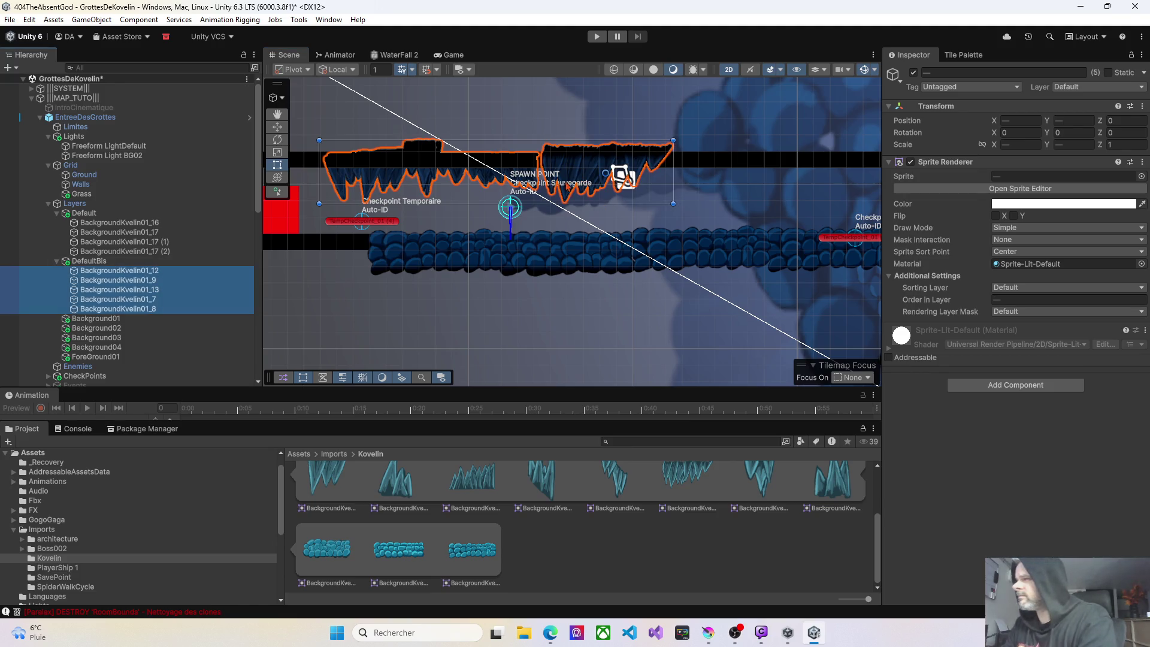
left_click_drag(675, 204, 679, 206)
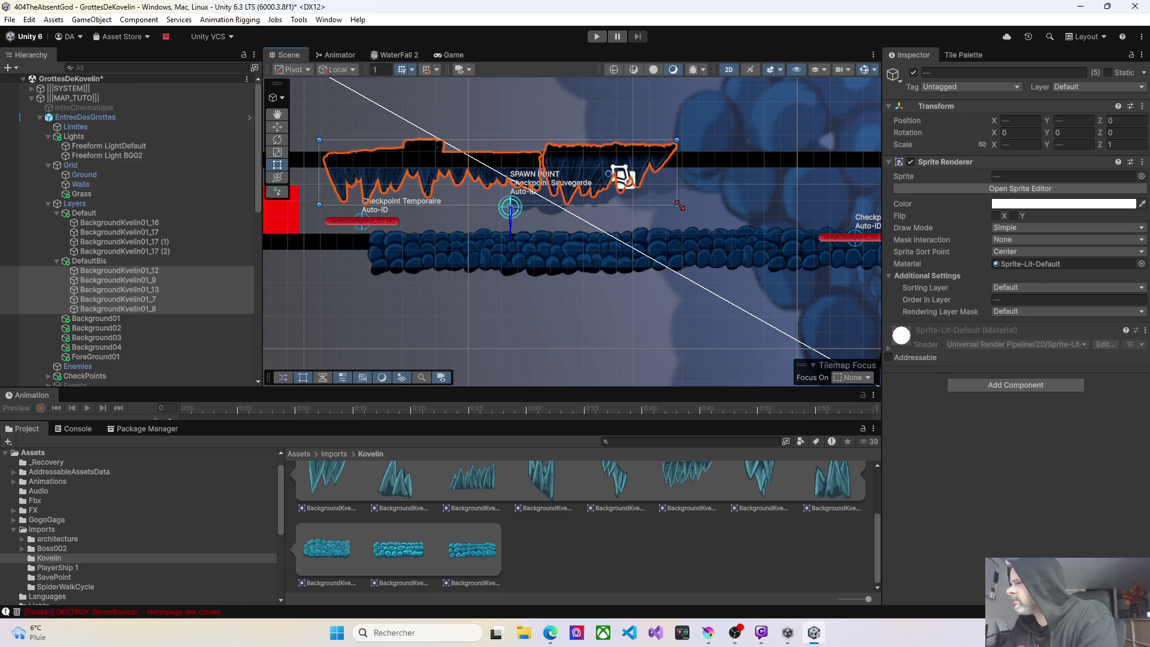
left_click(55, 264)
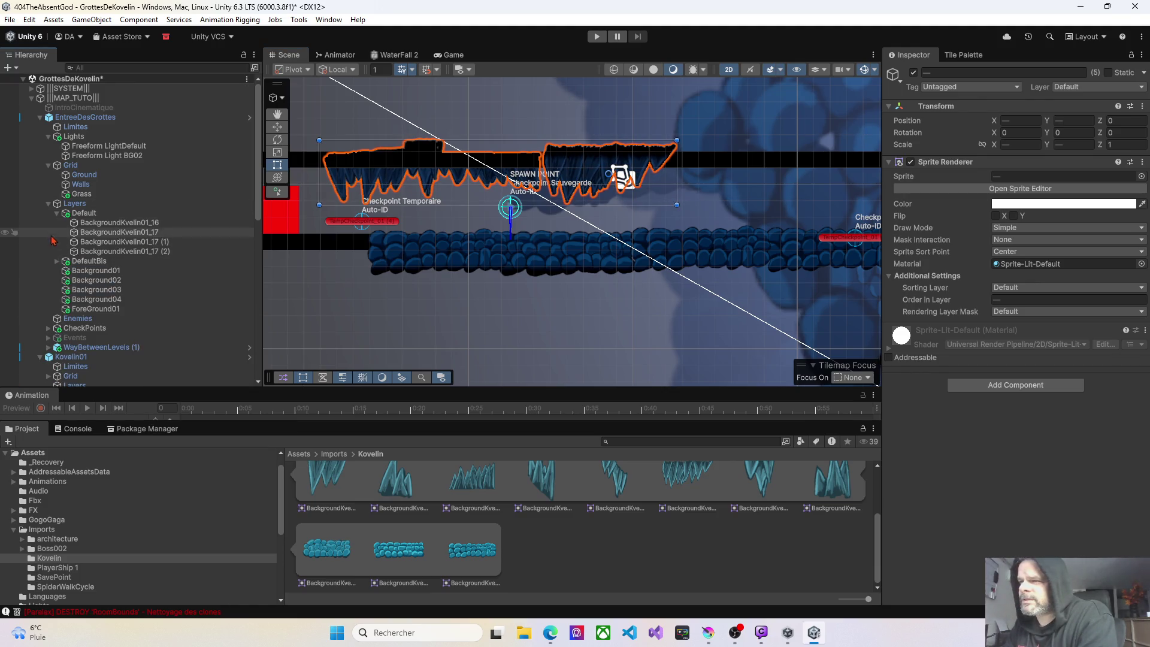
Drop the blue rock sprite BackgroundKvelin01_15 beside the temporary checkpoint and parent it to Background02.
left_click(57, 214)
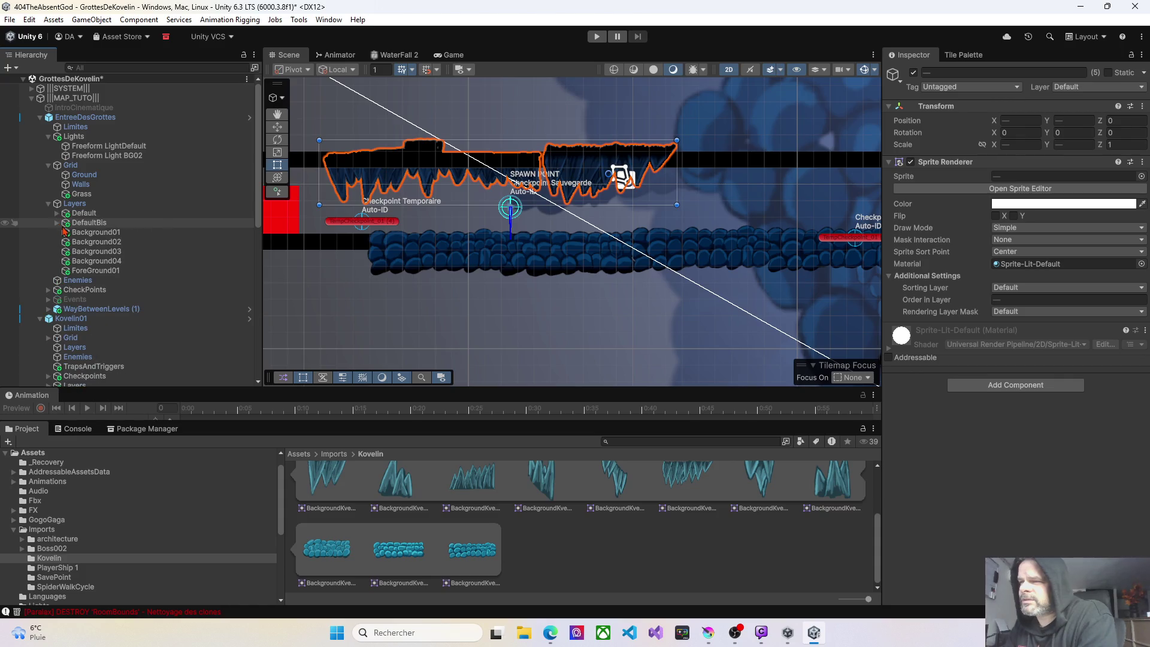
left_click(93, 242)
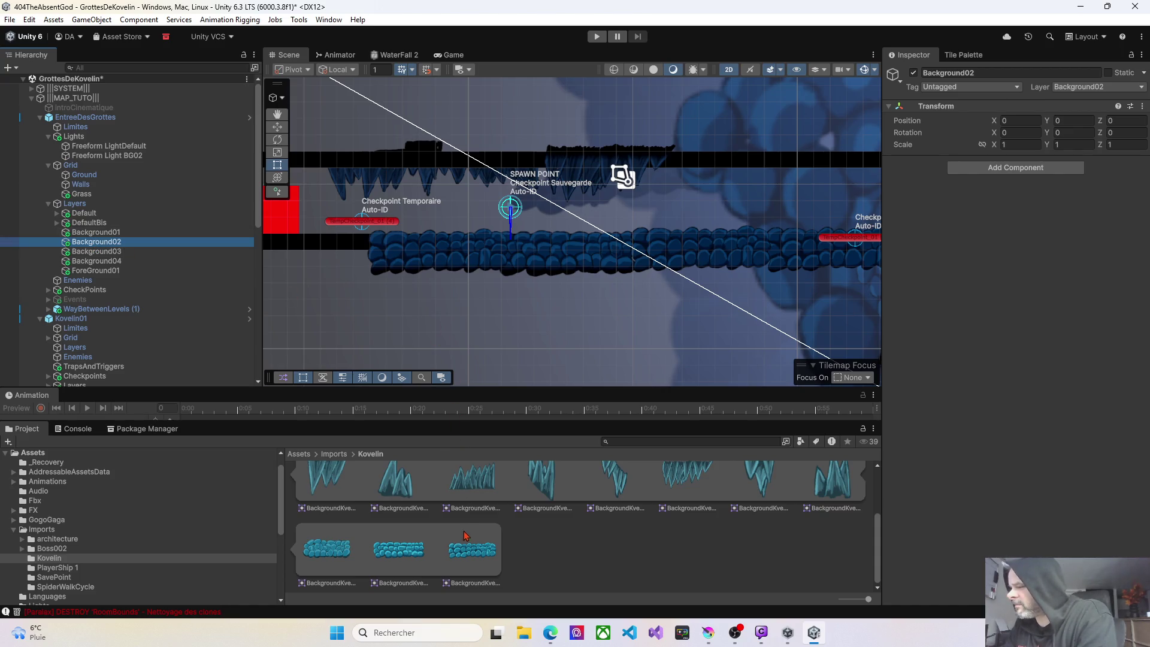
mouse_move(339, 555)
left_mouse_down()
mouse_move(441, 201)
mouse_move(430, 215)
mouse_move(433, 287)
mouse_move(446, 219)
left_mouse_up()
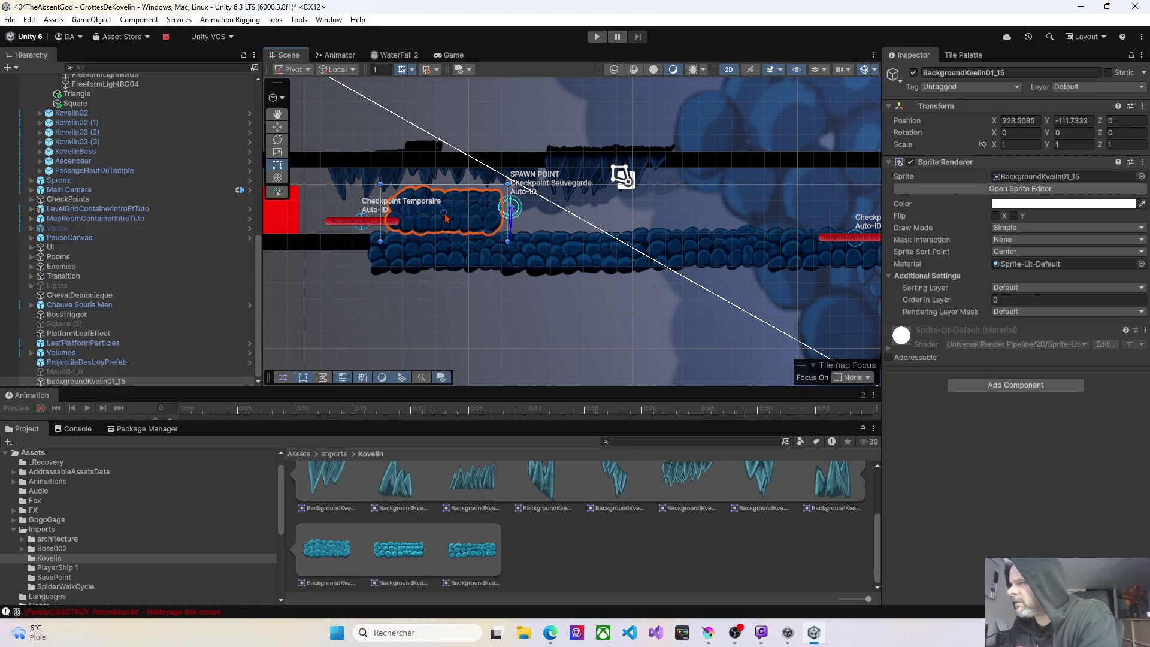
left_click(90, 381)
mouse_move(134, 182)
left_mouse_down()
mouse_move(56, 86)
mouse_move(87, 39)
mouse_move(100, 78)
mouse_move(94, 187)
mouse_move(86, 242)
mouse_move(58, 248)
left_mouse_up()
left_click(57, 243)
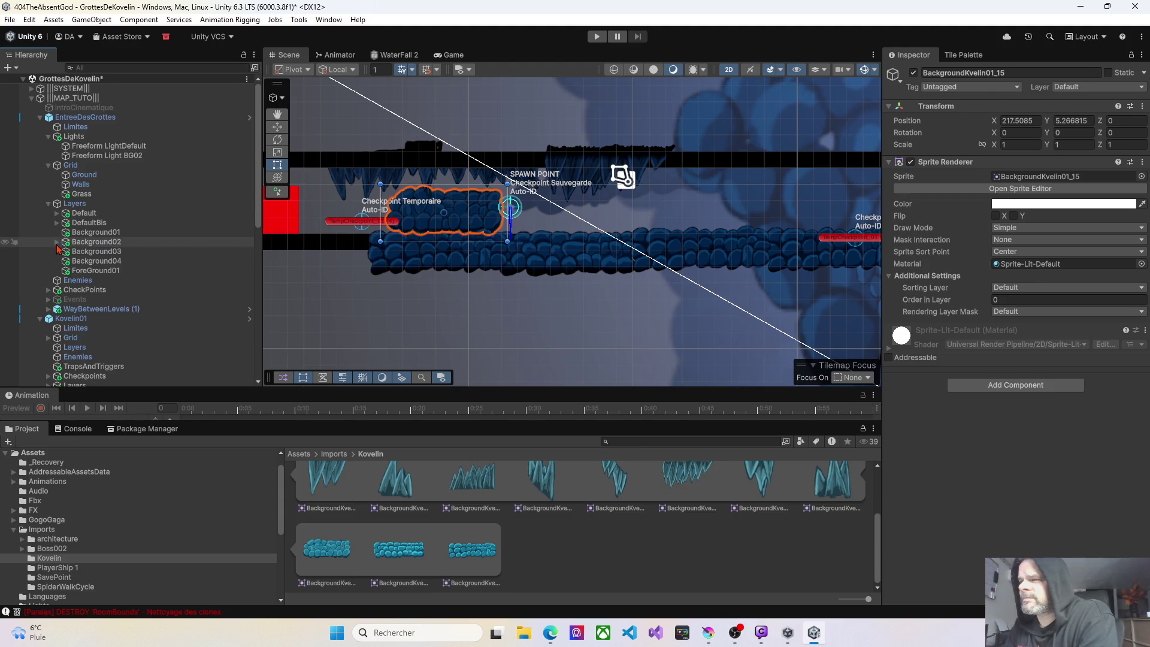
Copy the Light 2D component from Kovelin01's FreeformLightBG02.
left_click(102, 158)
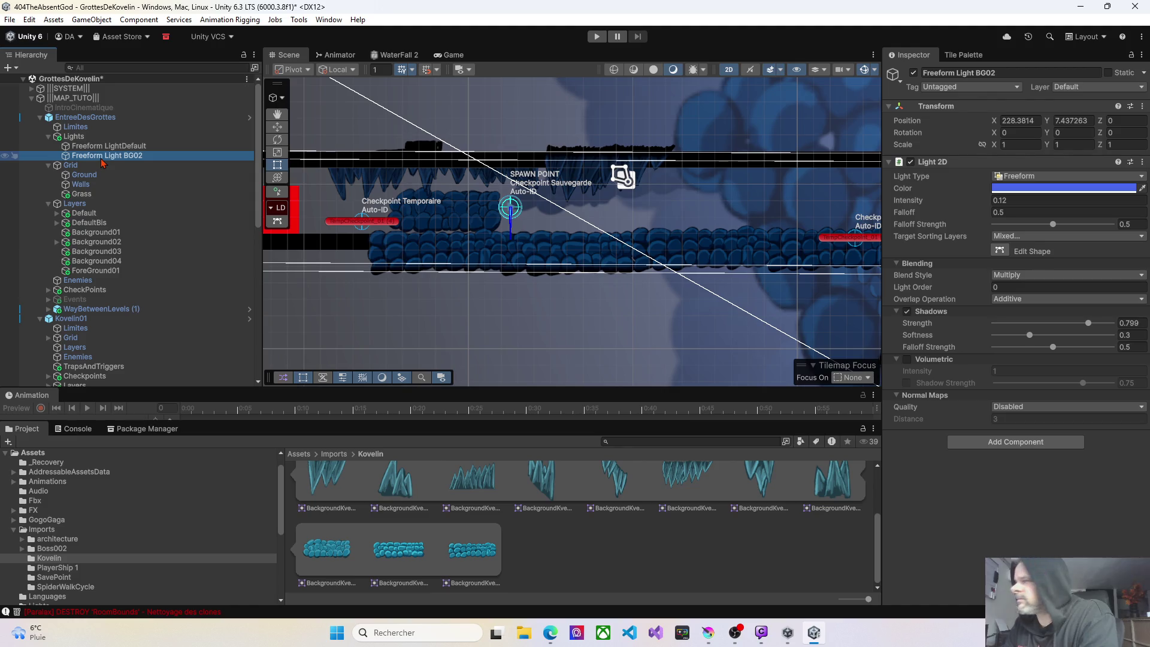
scroll(118, 293, "down", 3)
scroll(118, 292, "down", 4)
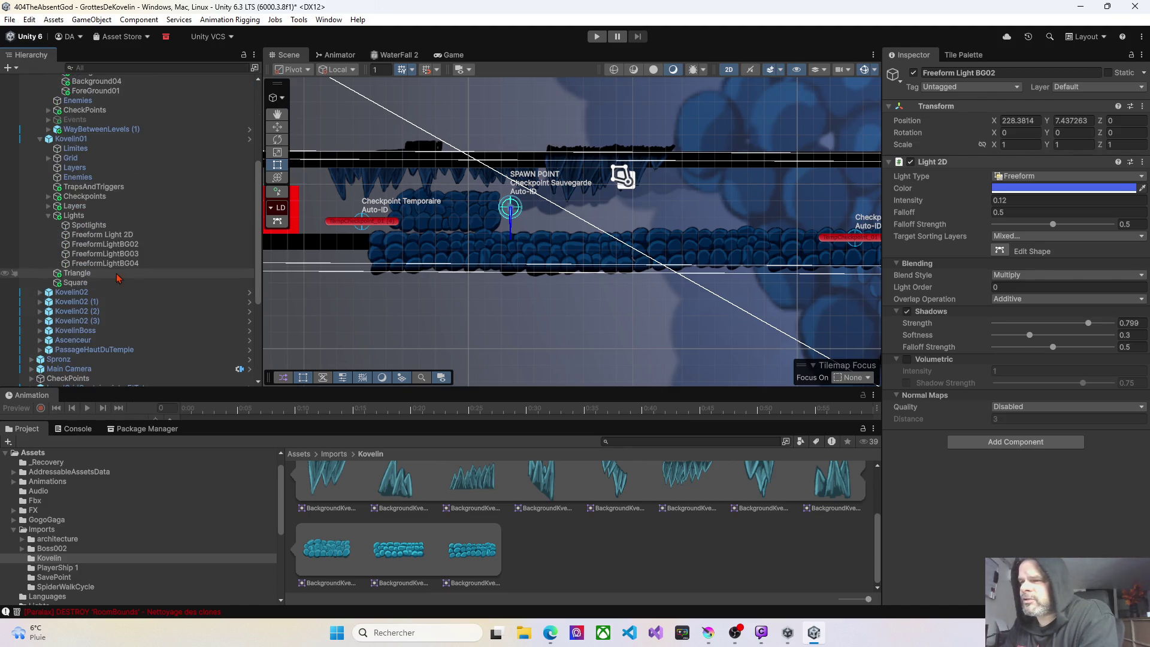
left_click(117, 247)
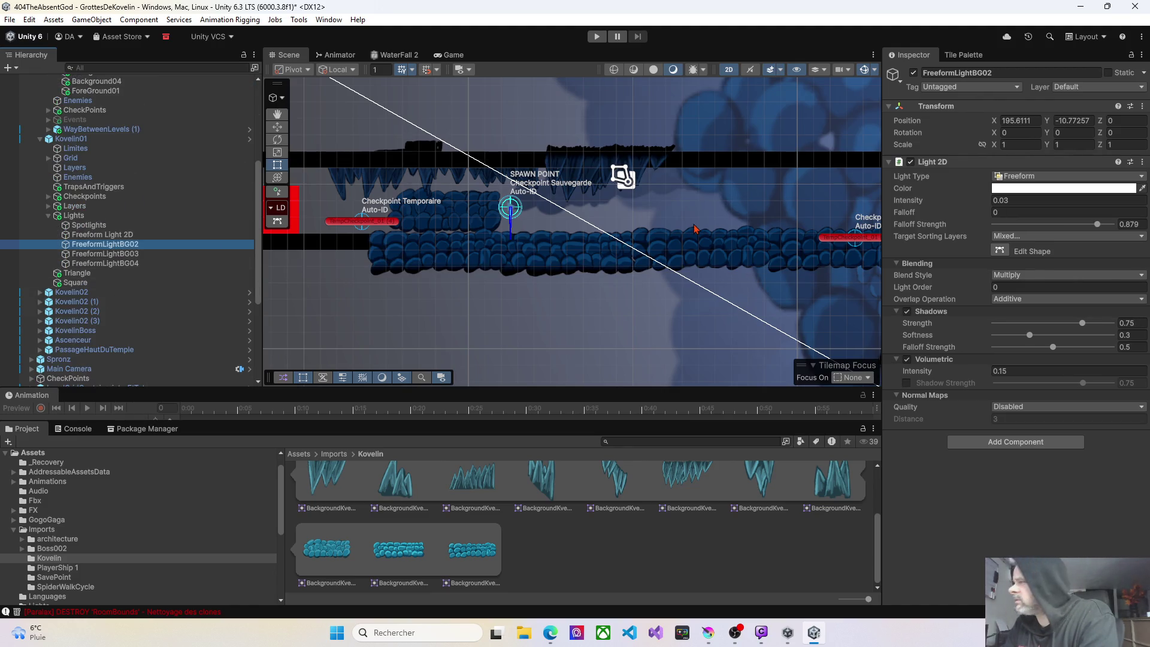
left_click(1142, 161)
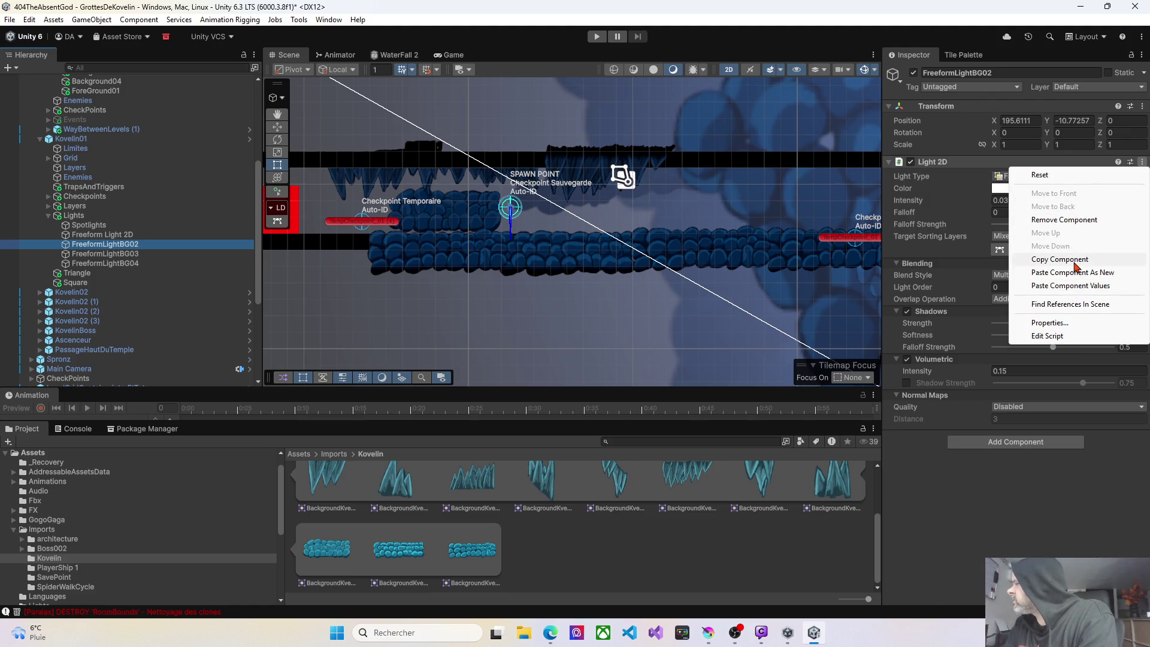
left_click(1072, 260)
Paste the copied Light 2D values onto EntreeDesGrottes' Freeform Light BG02.
scroll(126, 196, "up", 10)
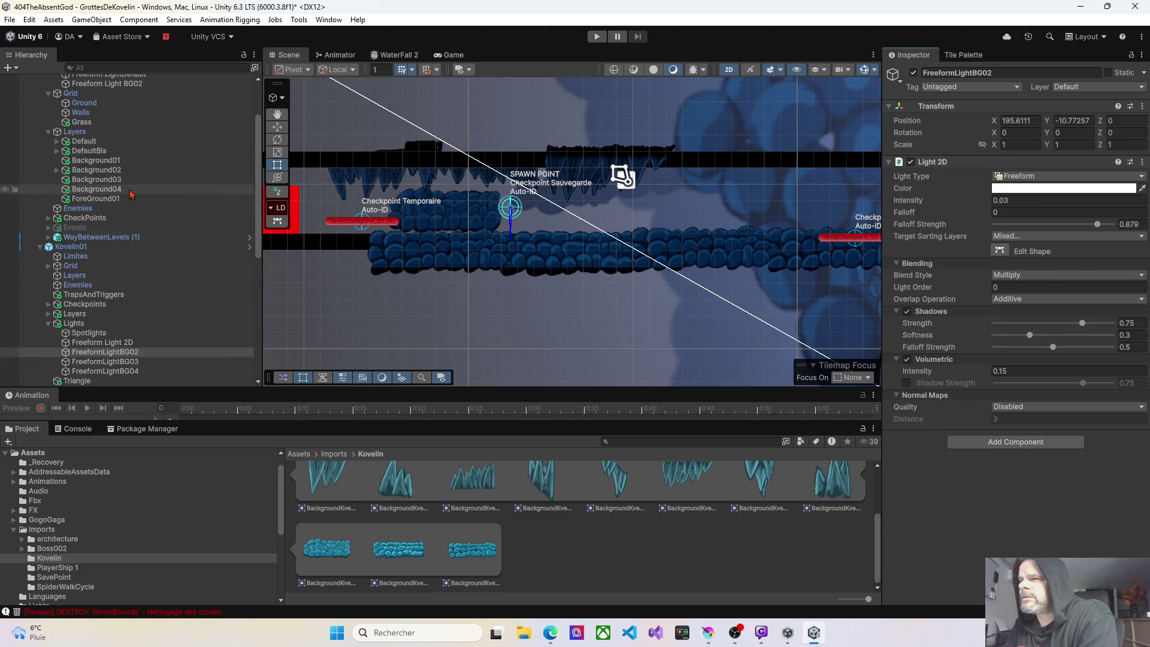
left_click(103, 157)
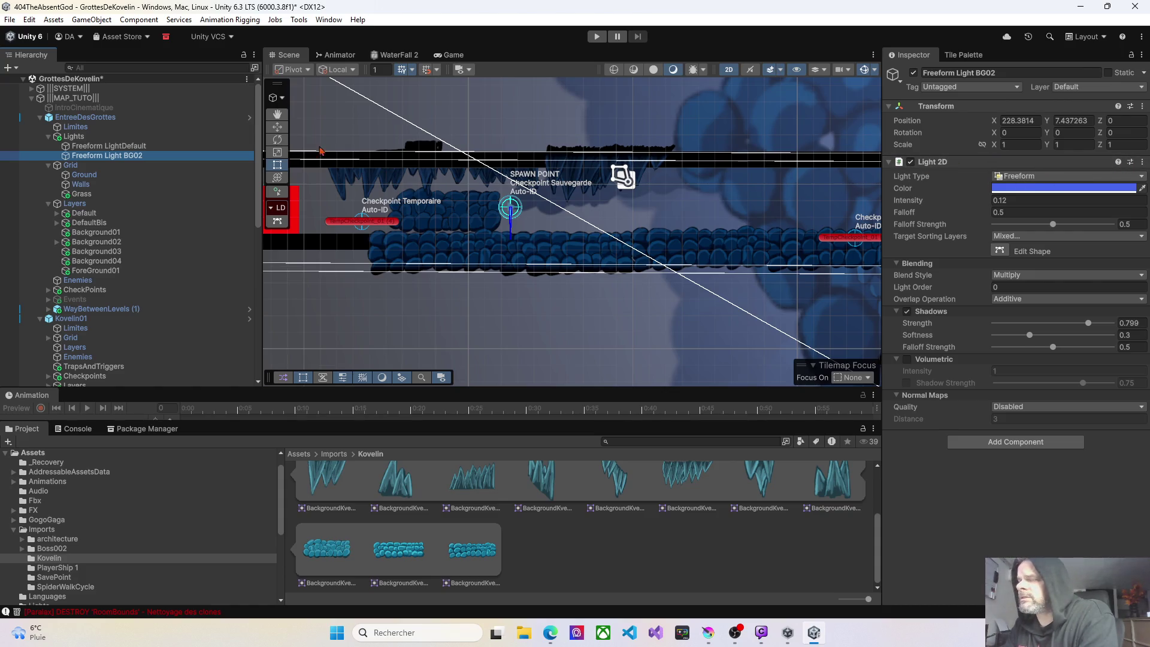
left_click(74, 137)
left_click(90, 146)
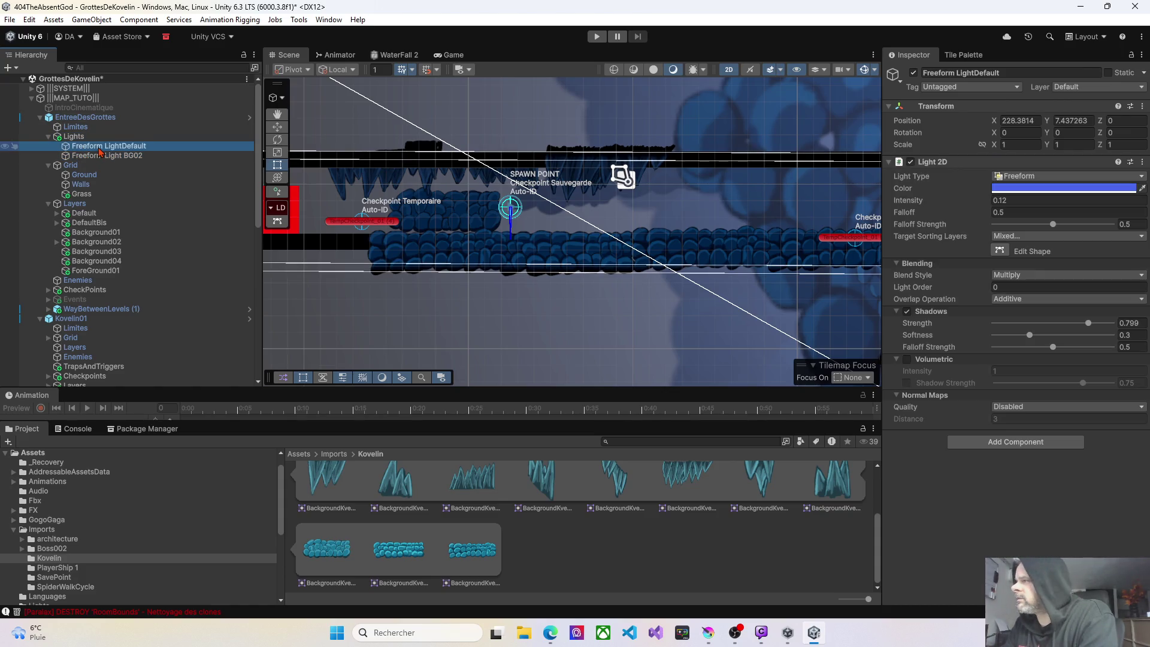
left_click(100, 157)
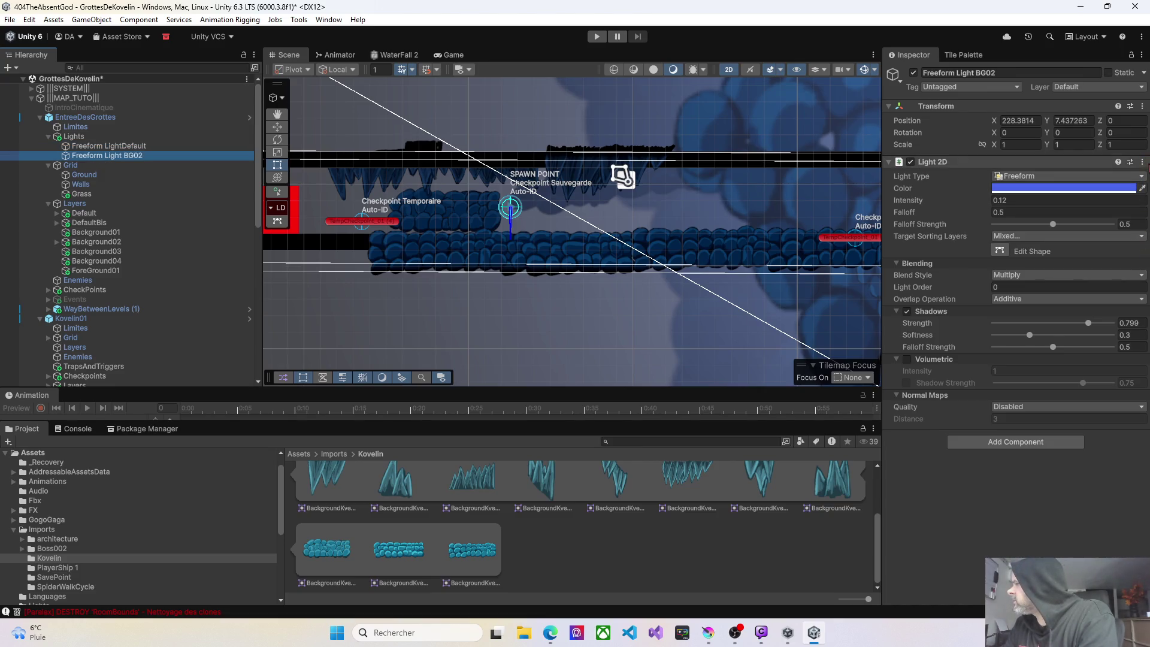
left_click(1143, 162)
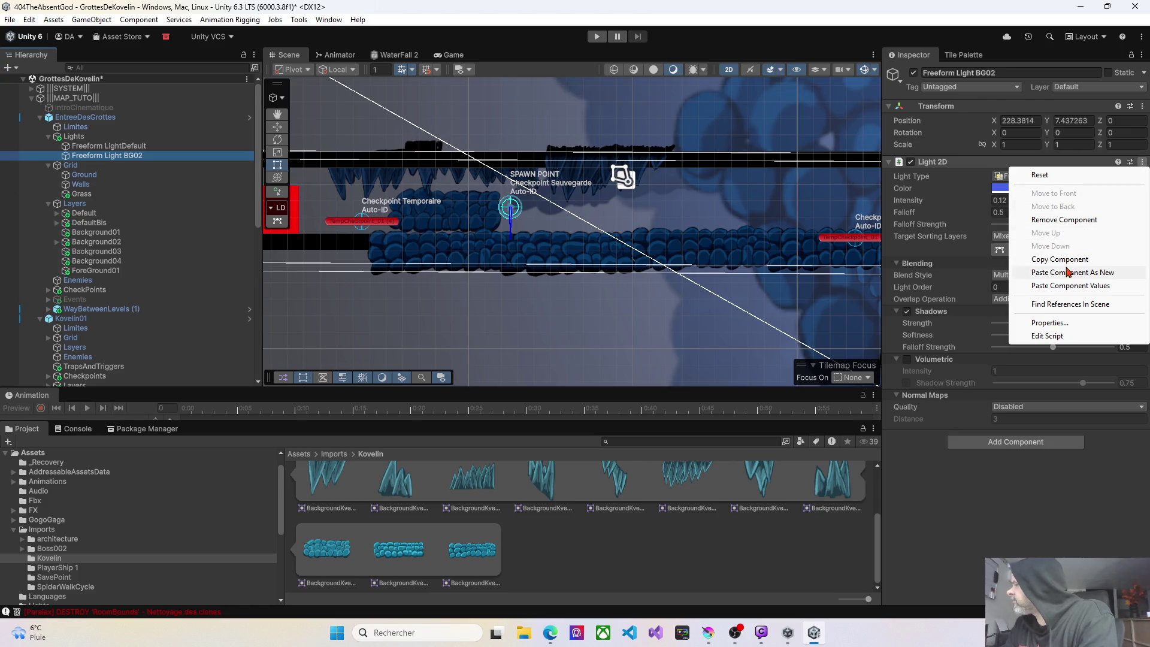
left_click(1071, 286)
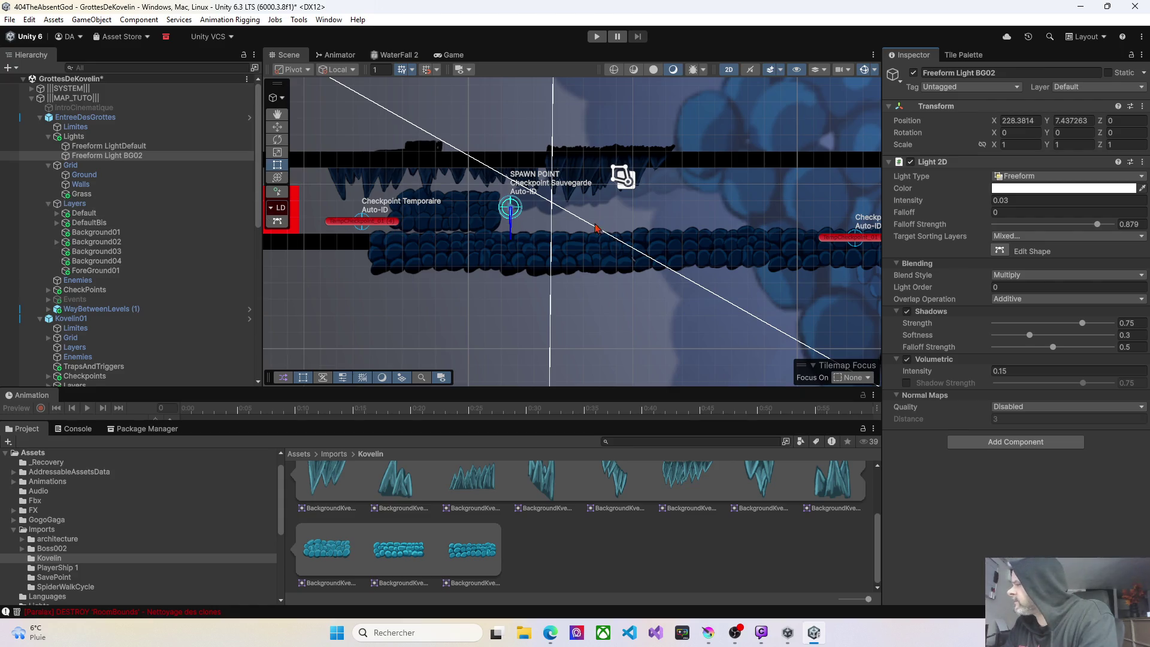
scroll(471, 219, "down", 2)
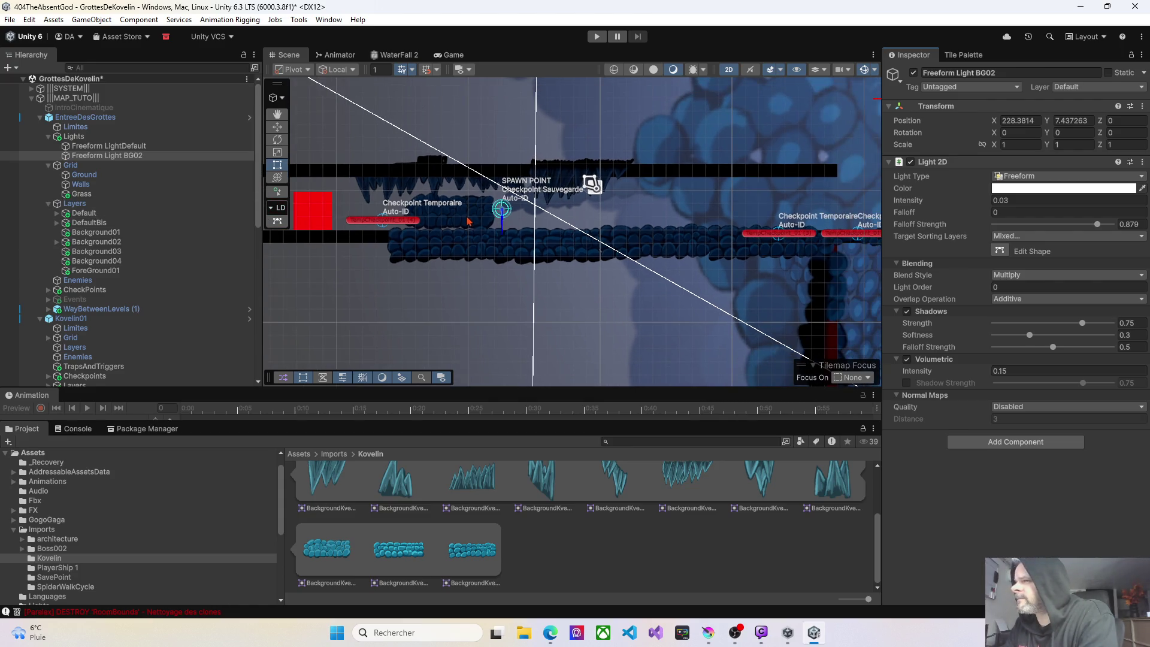
Uncheck Background03 so the light targets only Background02, then review Freeform LightDefault's target layers.
left_click(1014, 237)
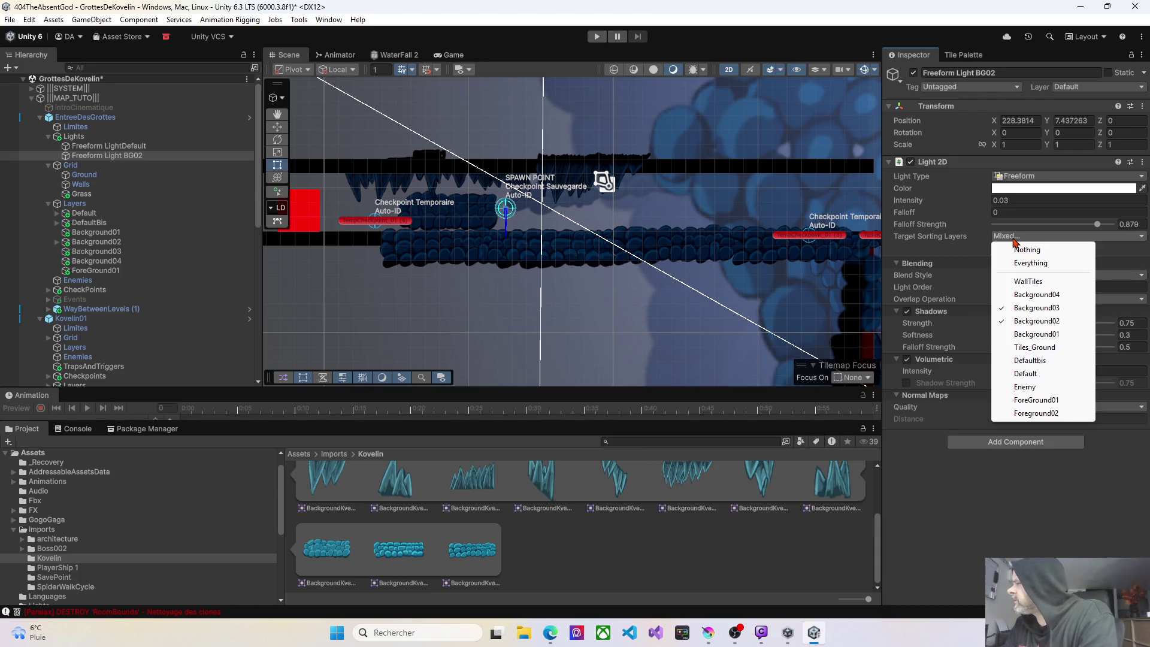
left_click(1026, 309)
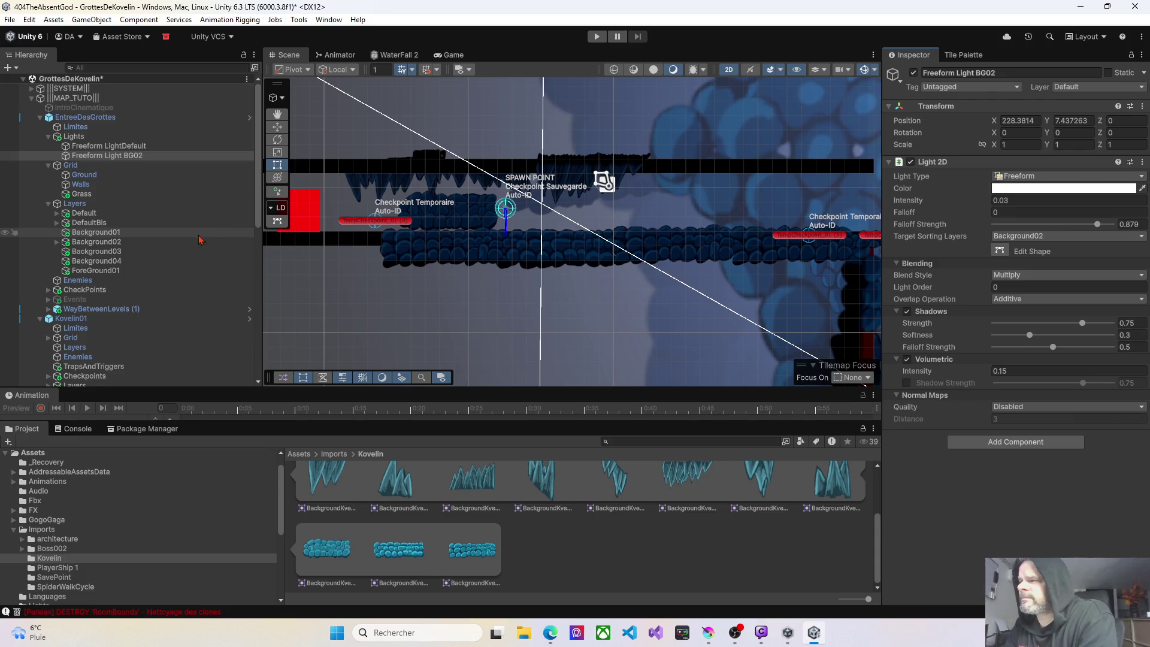
left_click(94, 147)
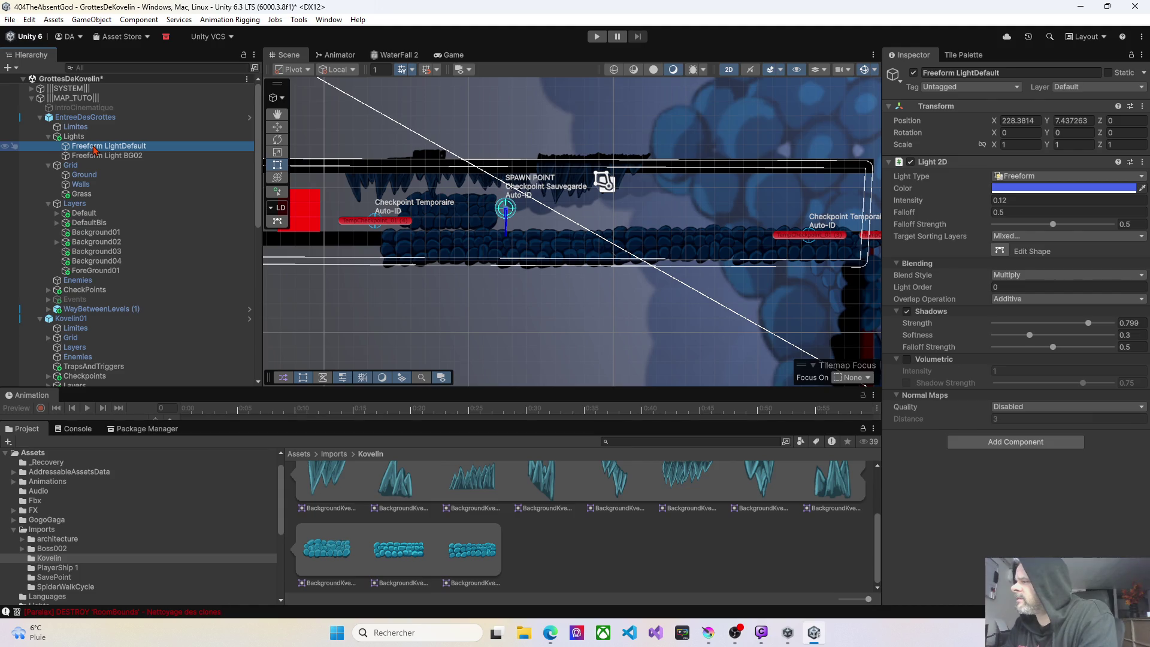
left_click(1012, 237)
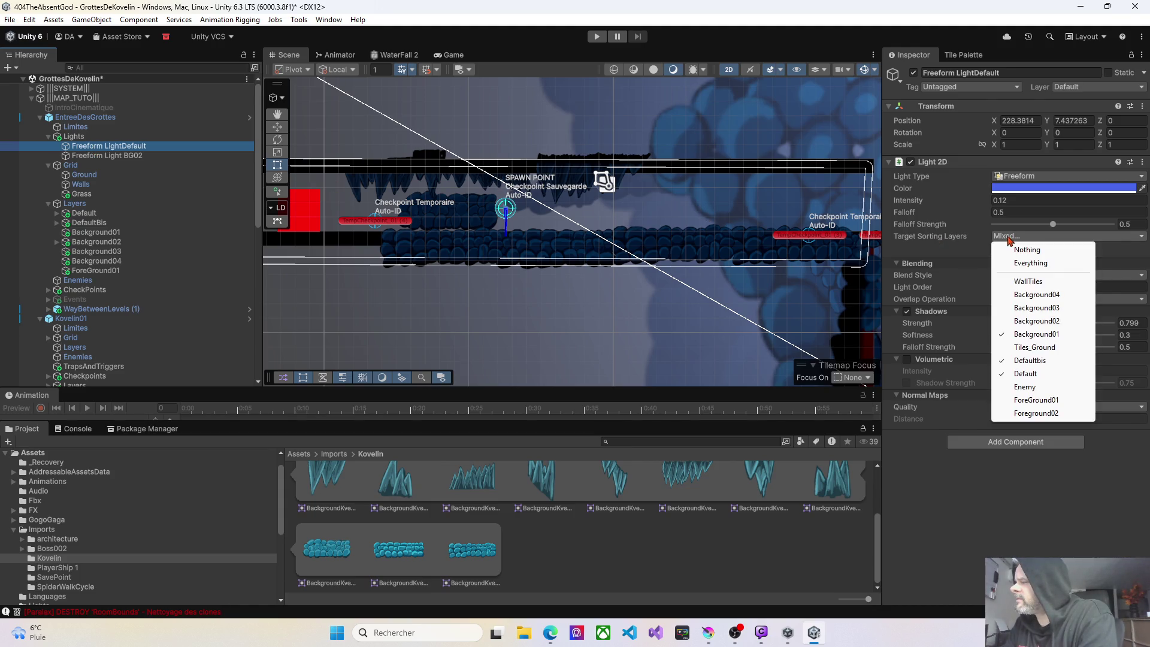
left_click(971, 484)
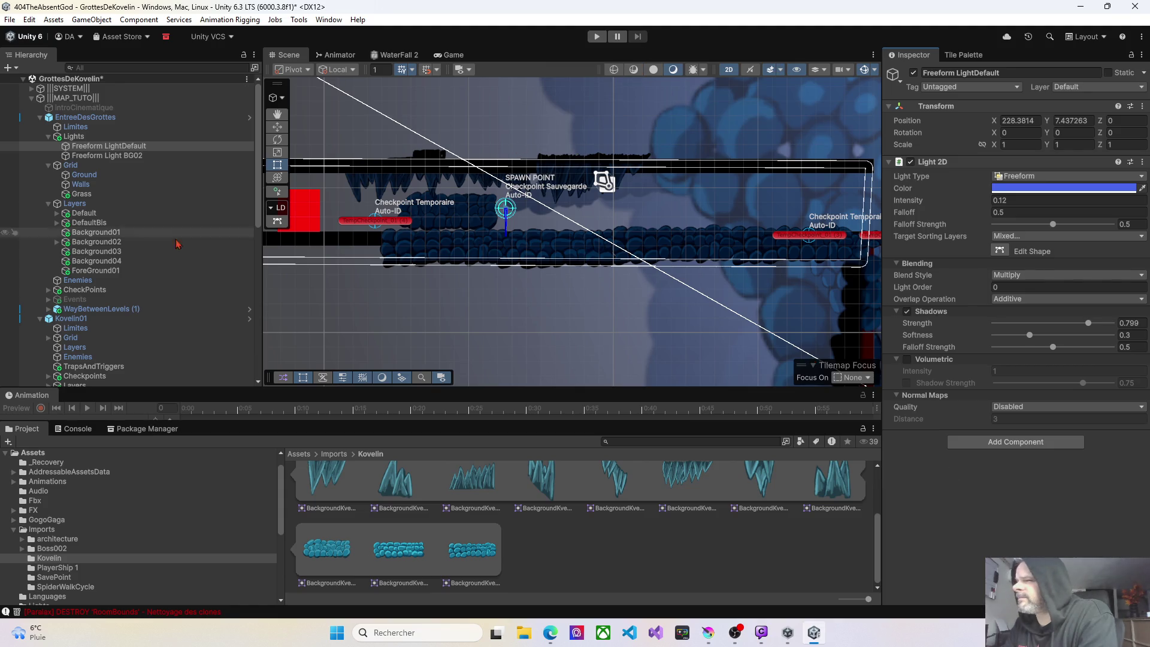
scroll(69, 319, "down", 1)
scroll(70, 318, "down", 10)
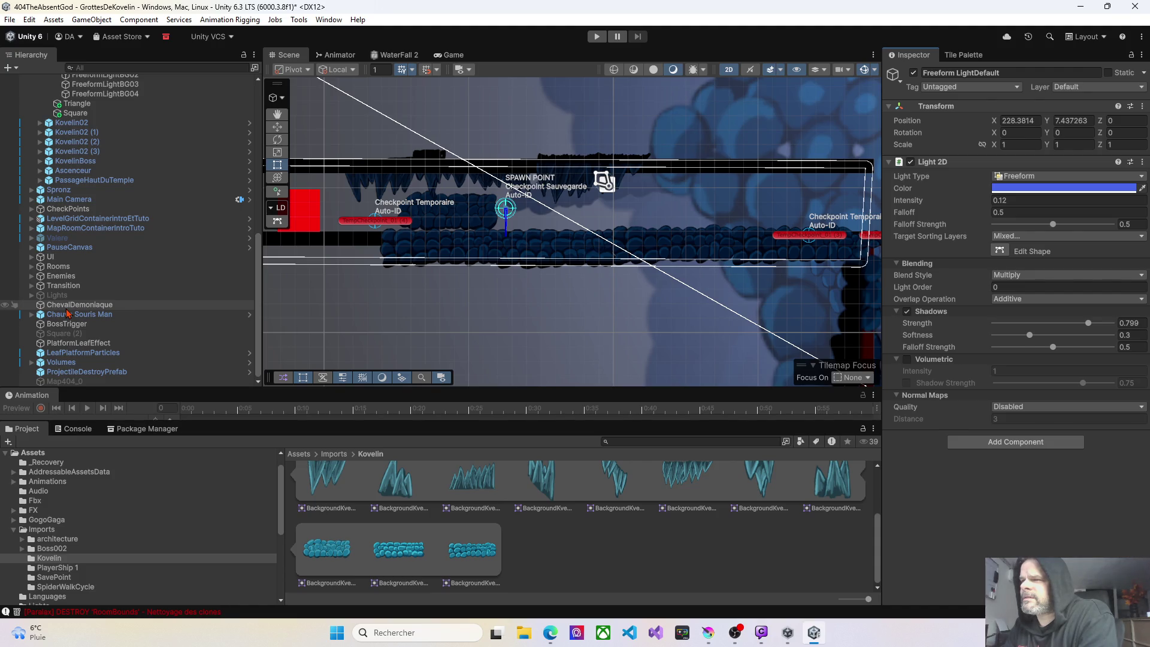
Move the Spronz player to the current view and nudge it slightly right and up.
left_click(59, 190)
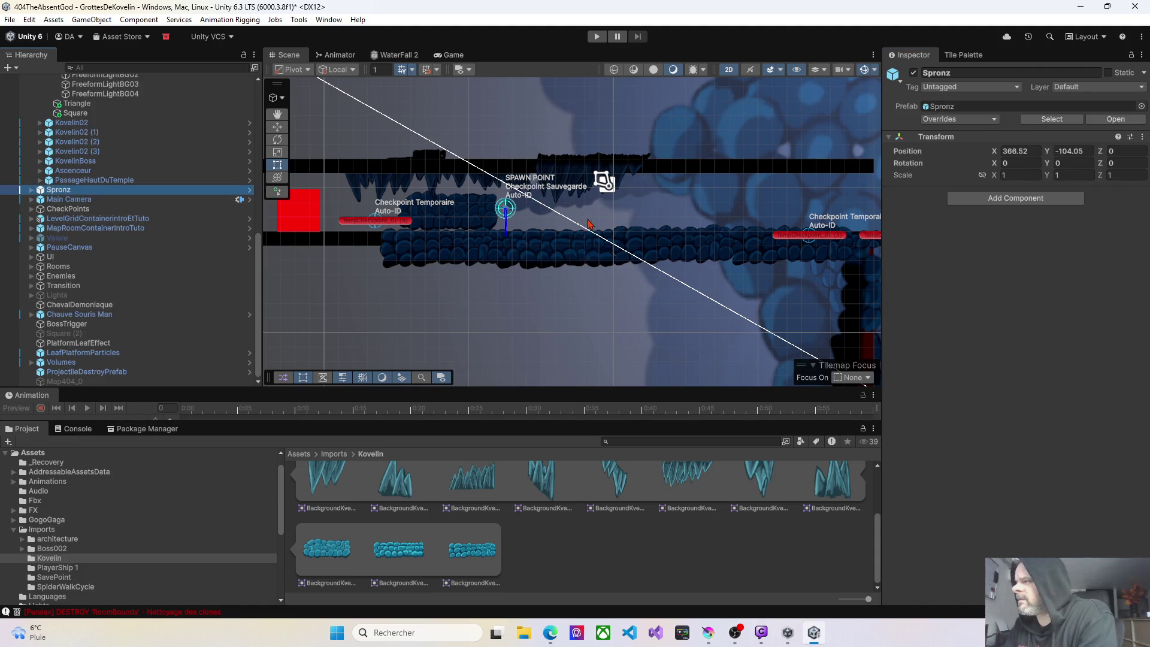
right_click(601, 215)
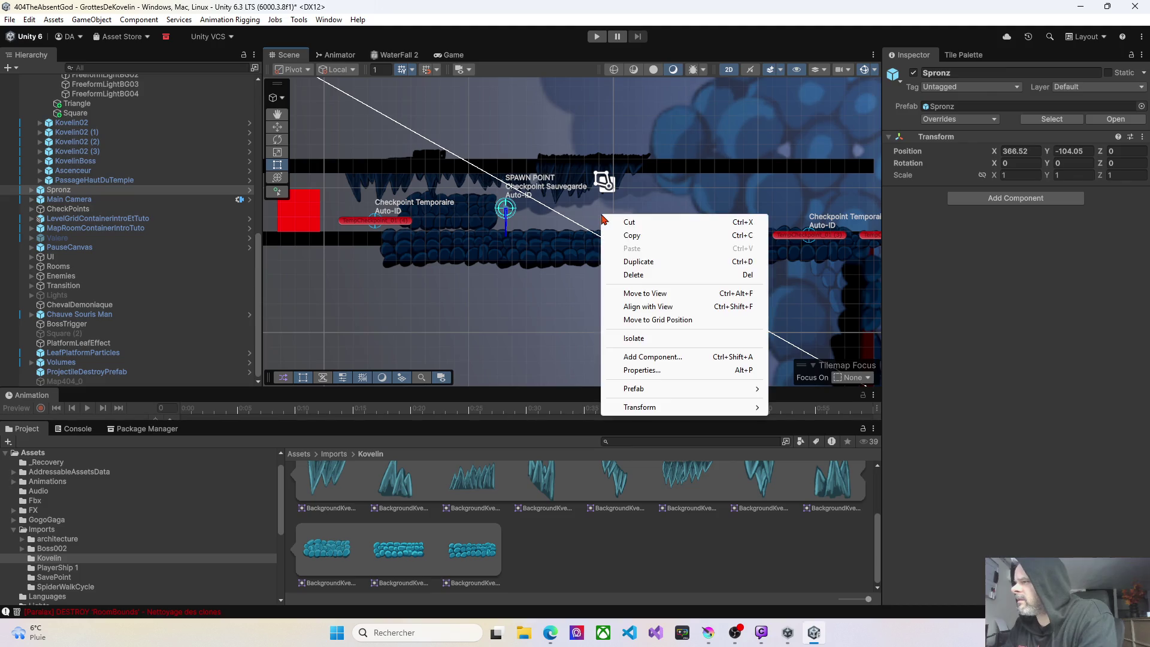
left_click(647, 294)
key("w")
left_click_drag(580, 227, 627, 215)
Play the level and walk the player left through the cave.
left_click(596, 37)
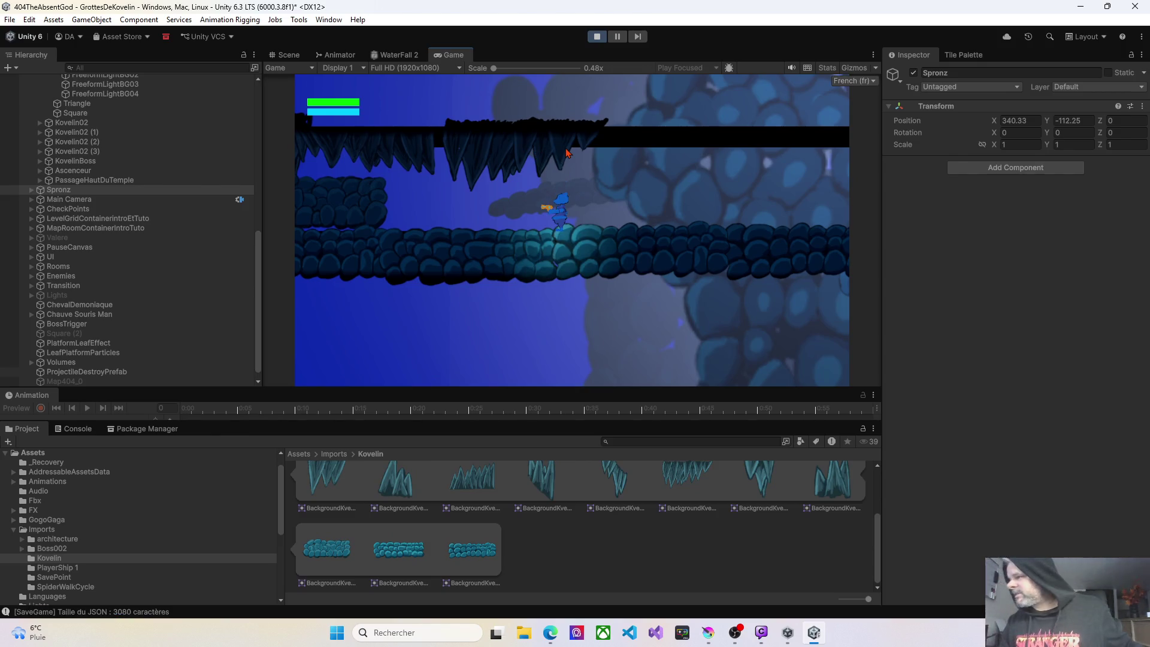
key("Left")
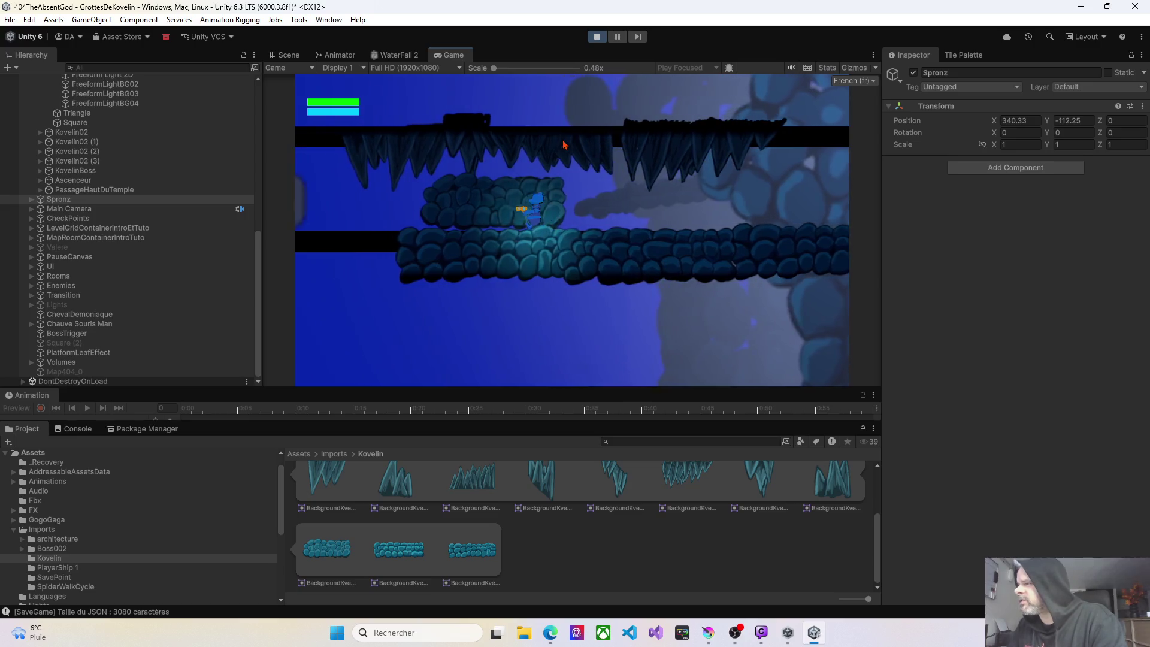
key("Left")
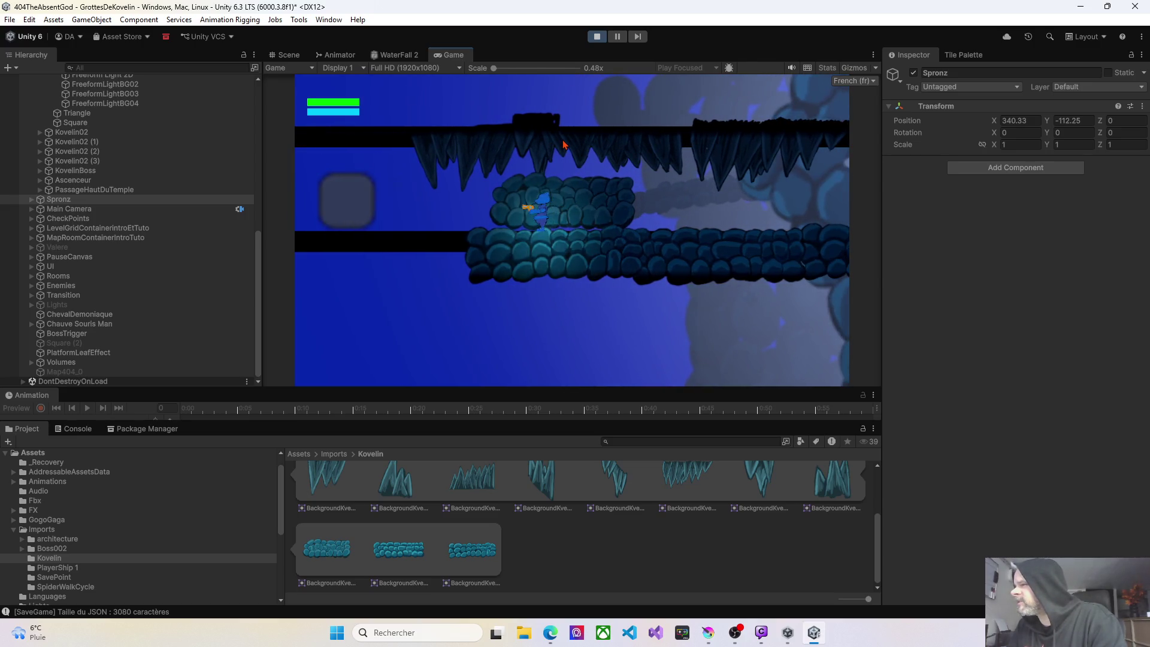
key("Left")
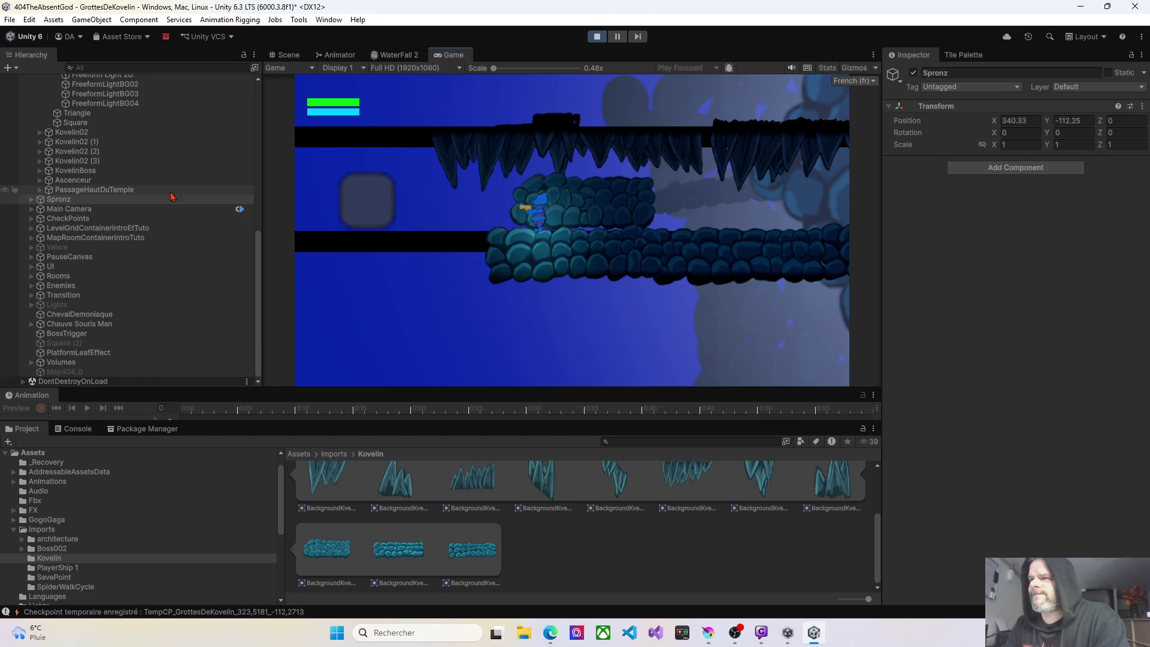
Assign BackgroundKvelin01_15 to layer 19: Background02.
scroll(116, 200, "up", 3)
scroll(60, 202, "up", 1)
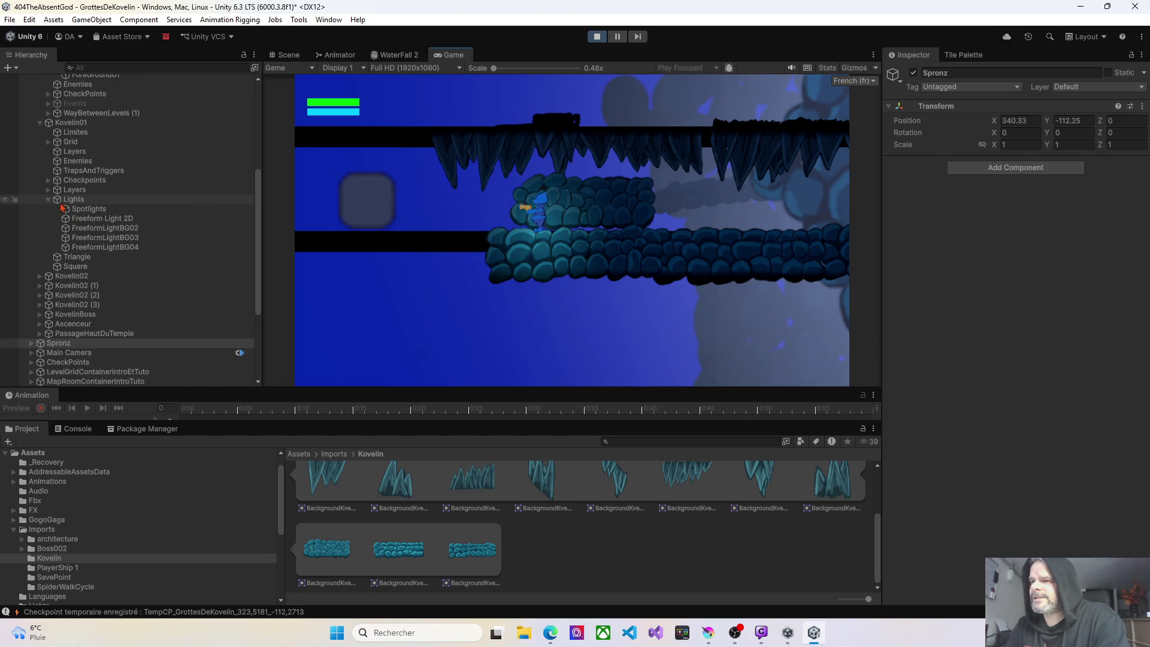
scroll(65, 209, "up", 5)
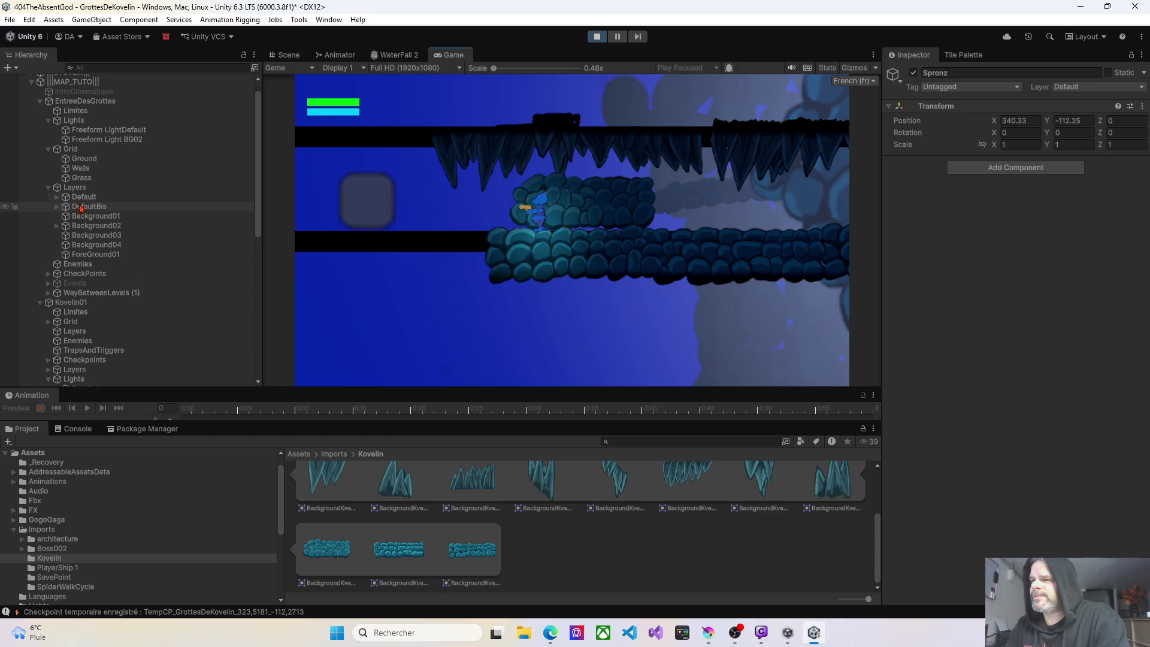
left_click(56, 227)
left_click(96, 234)
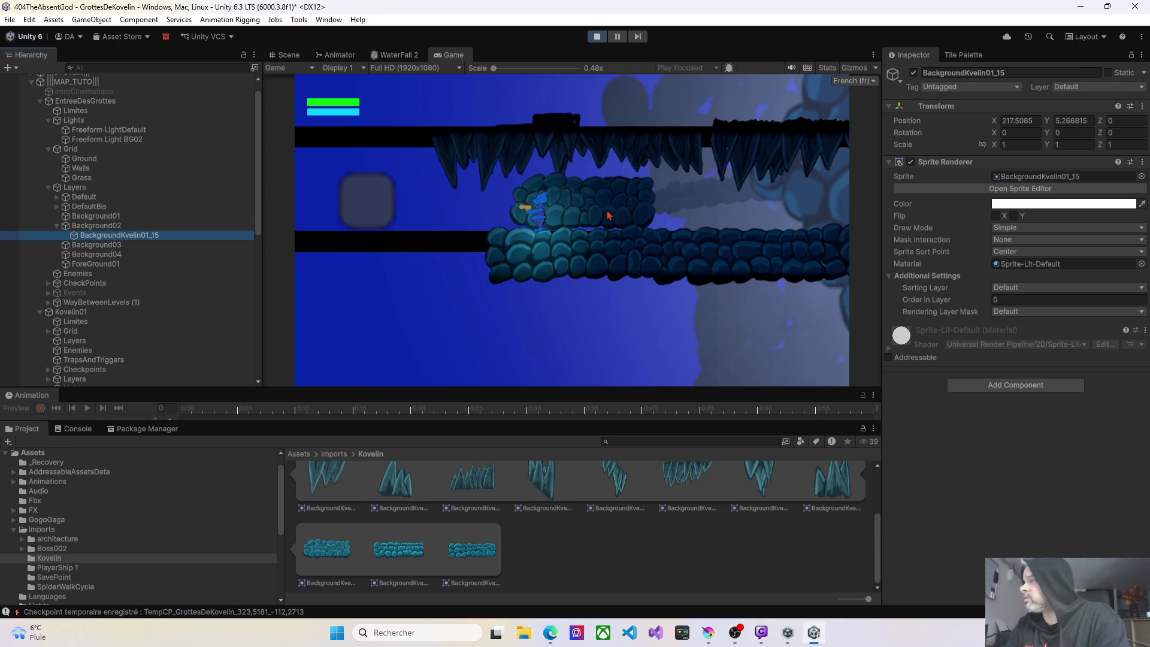
left_click(1082, 88)
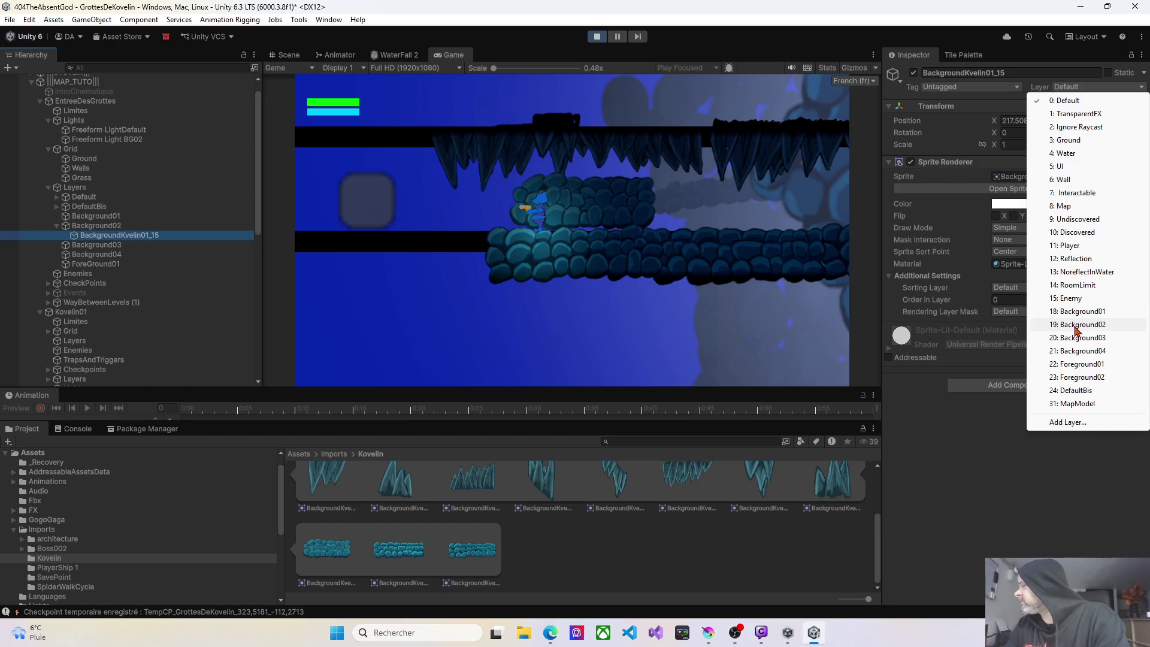
left_click(1077, 327)
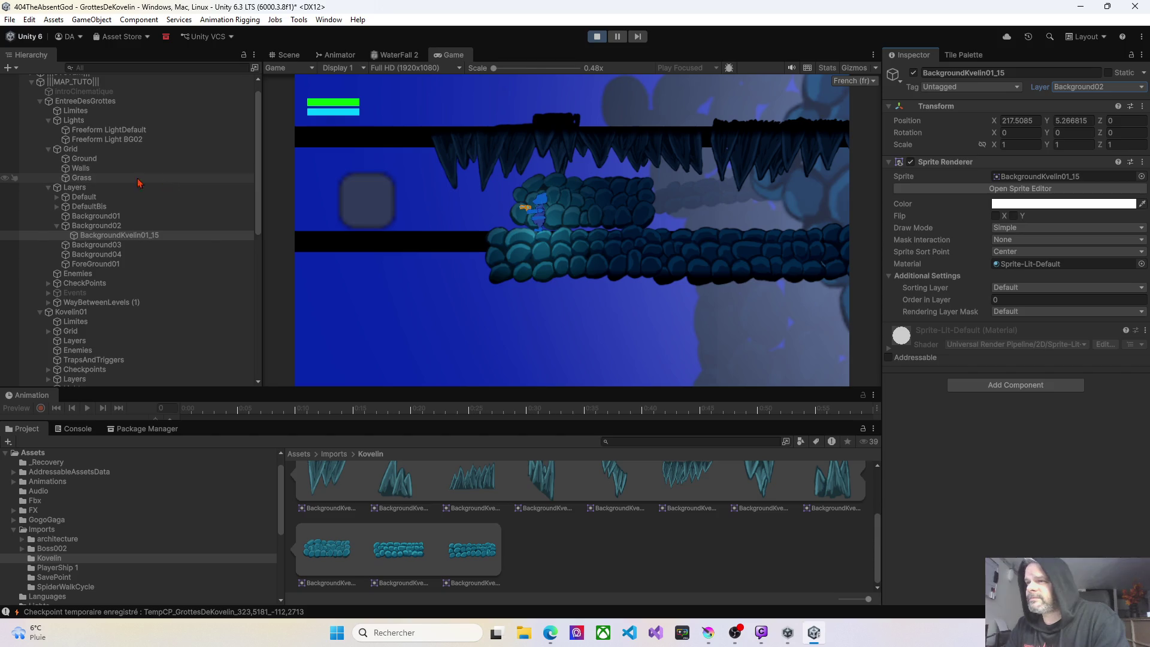
Set Background02's Position Z to 20 and the sprite's Sorting Layer to Background02, then stop play mode.
left_click(105, 228)
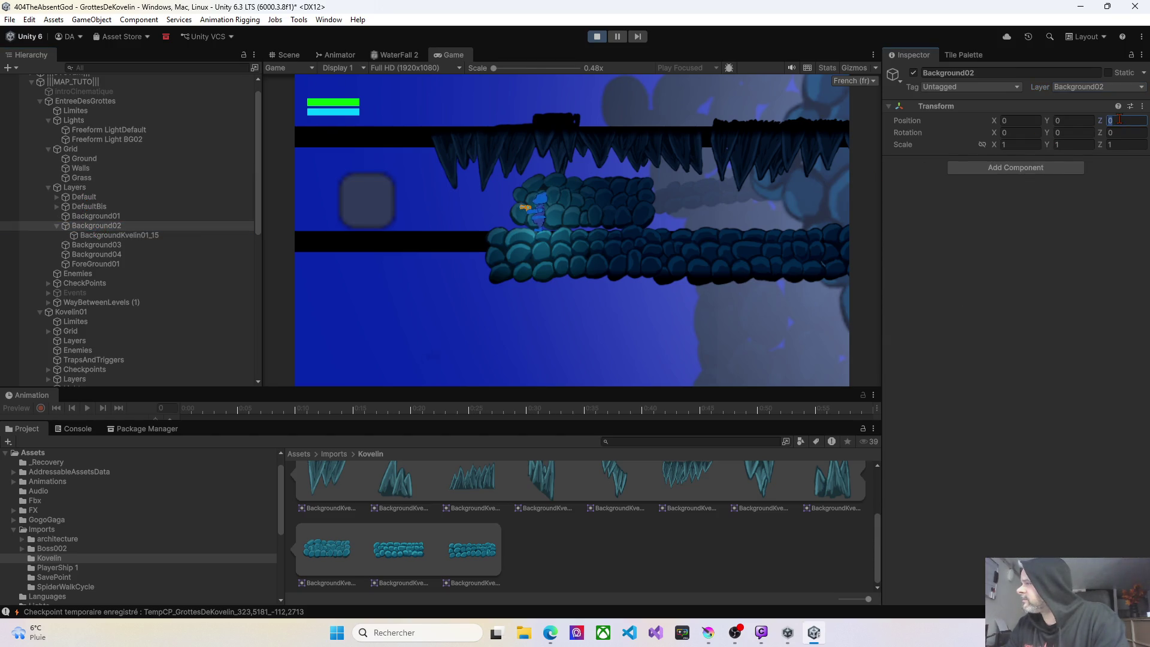
type("20")
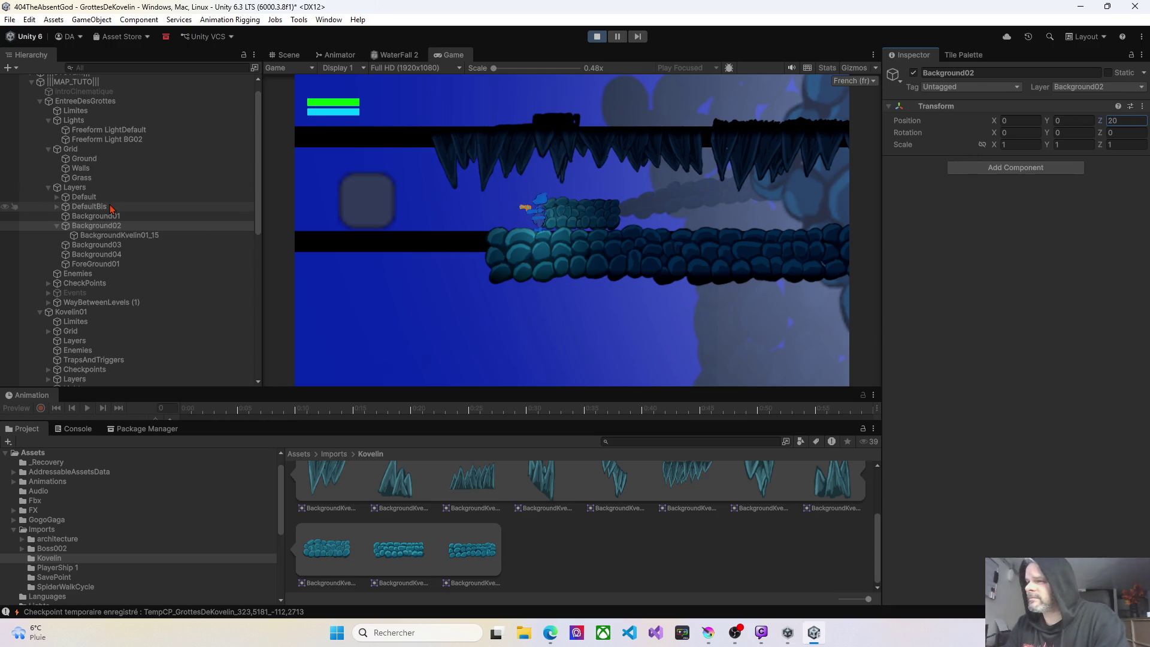
left_click(113, 237)
left_click(1009, 289)
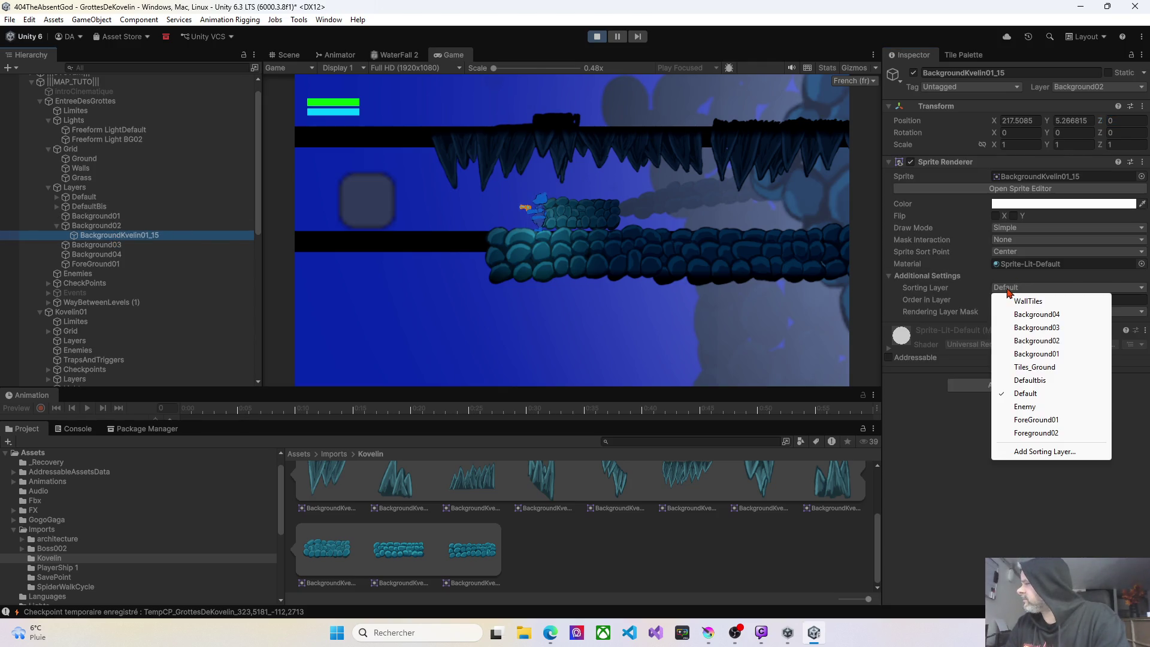
left_click(1034, 341)
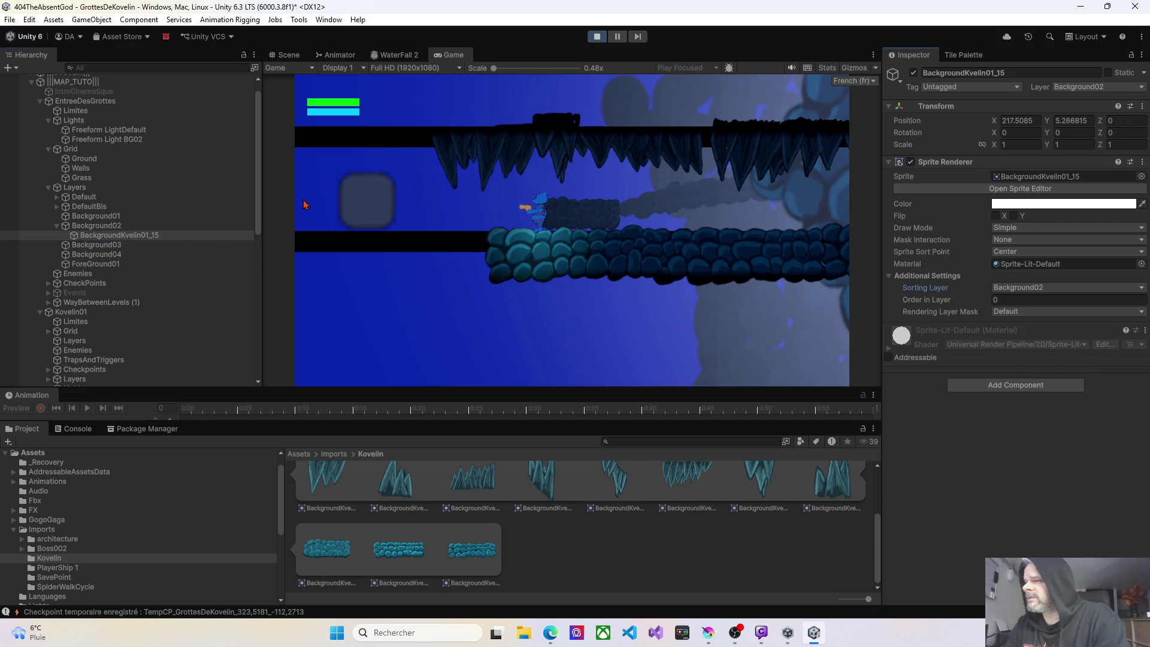
left_click(479, 207)
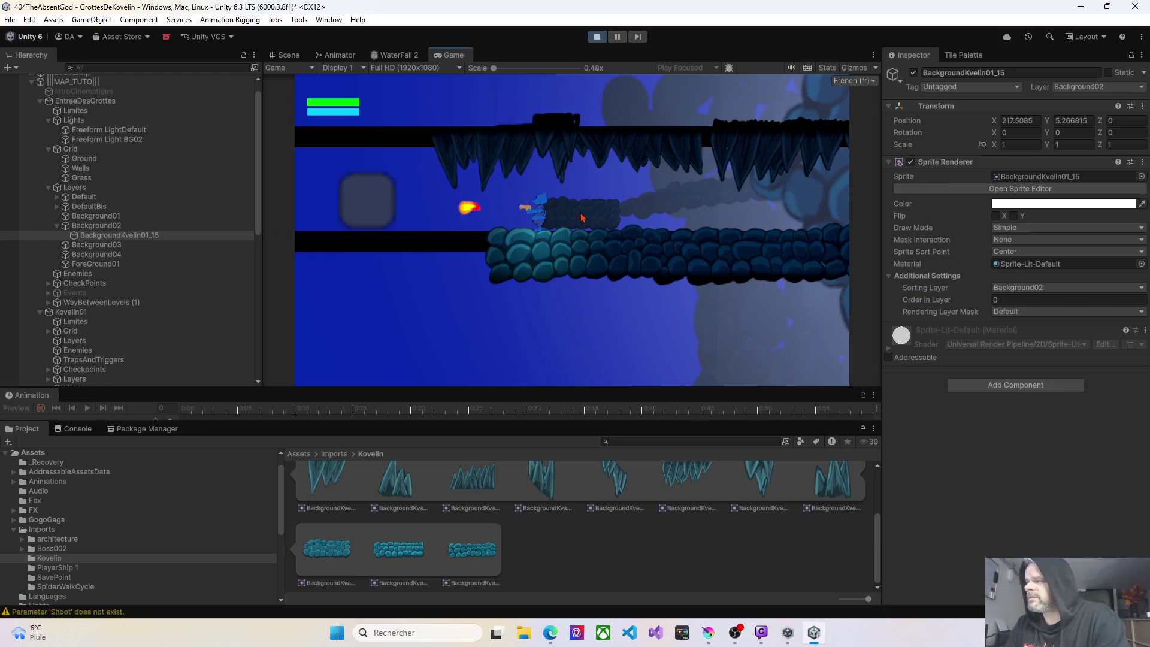
left_click(597, 37)
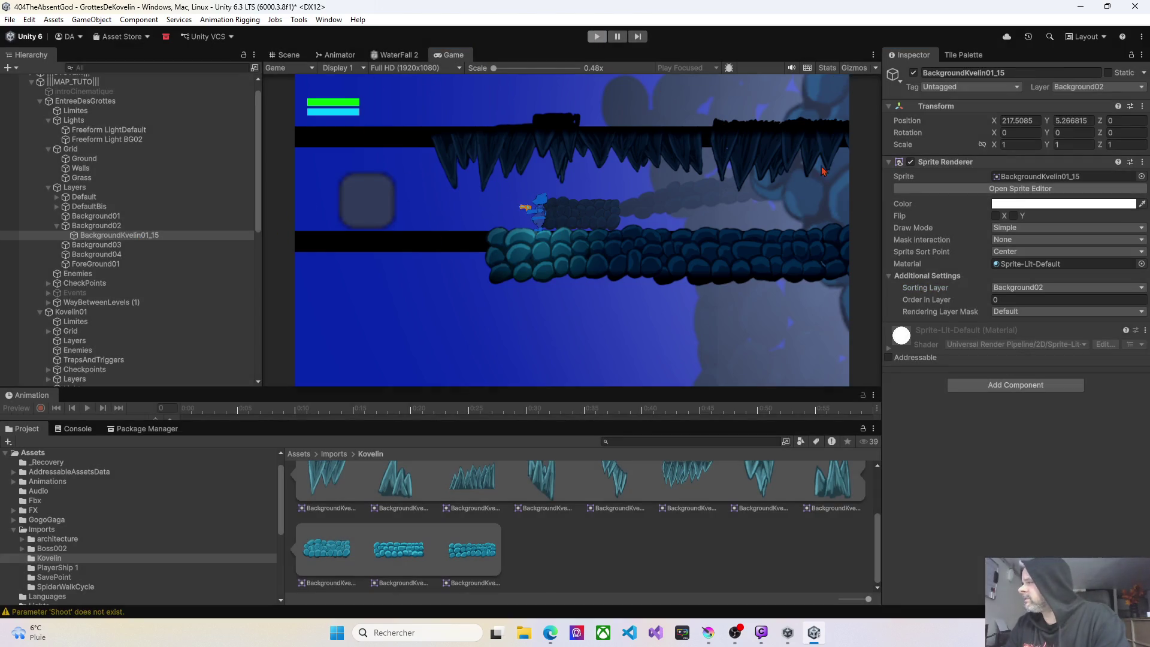
Put BackgroundKvelin01_15 on the Background02 sorting layer and Background02 layer.
left_click(1030, 287)
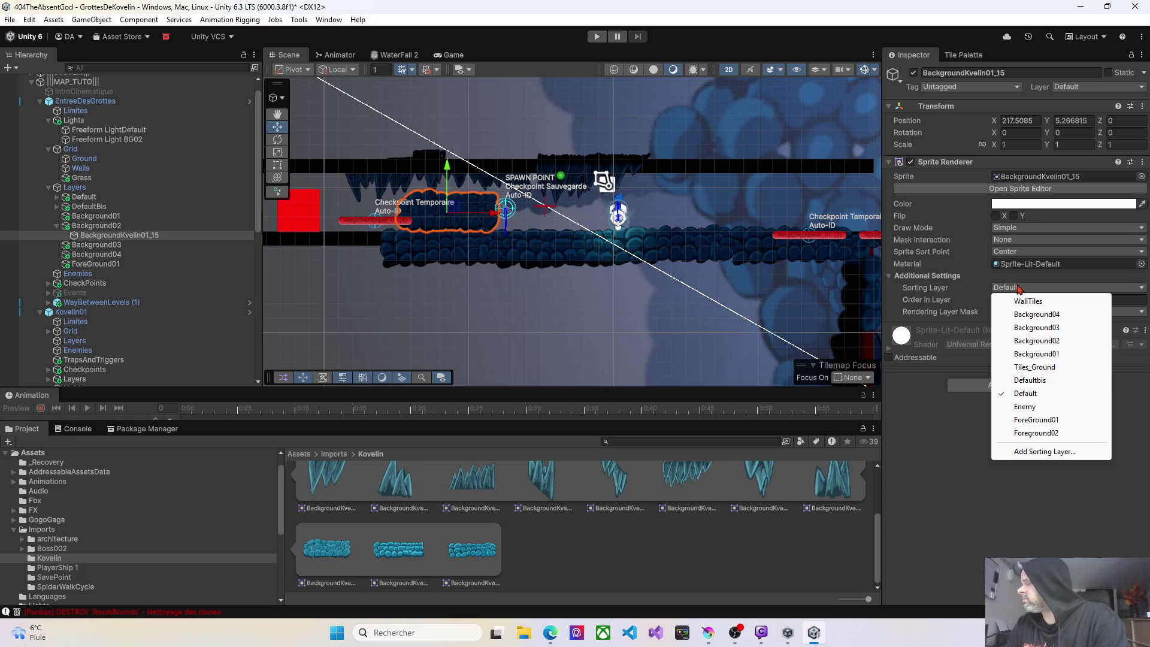
left_click(1037, 340)
left_click(1099, 88)
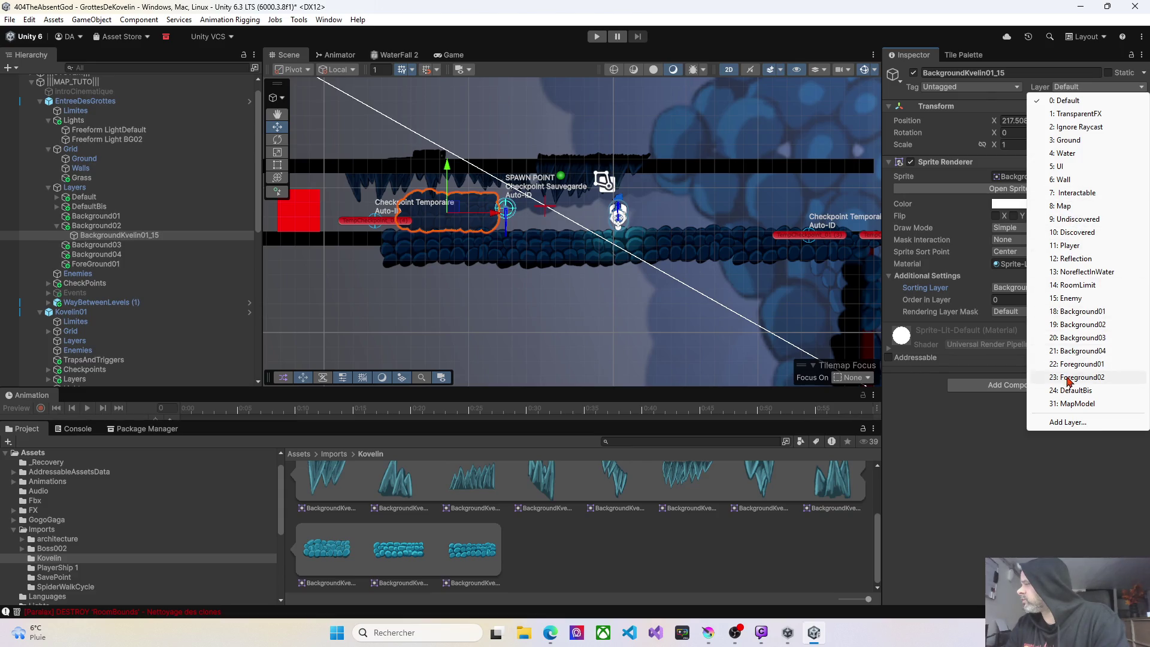
left_click(1070, 329)
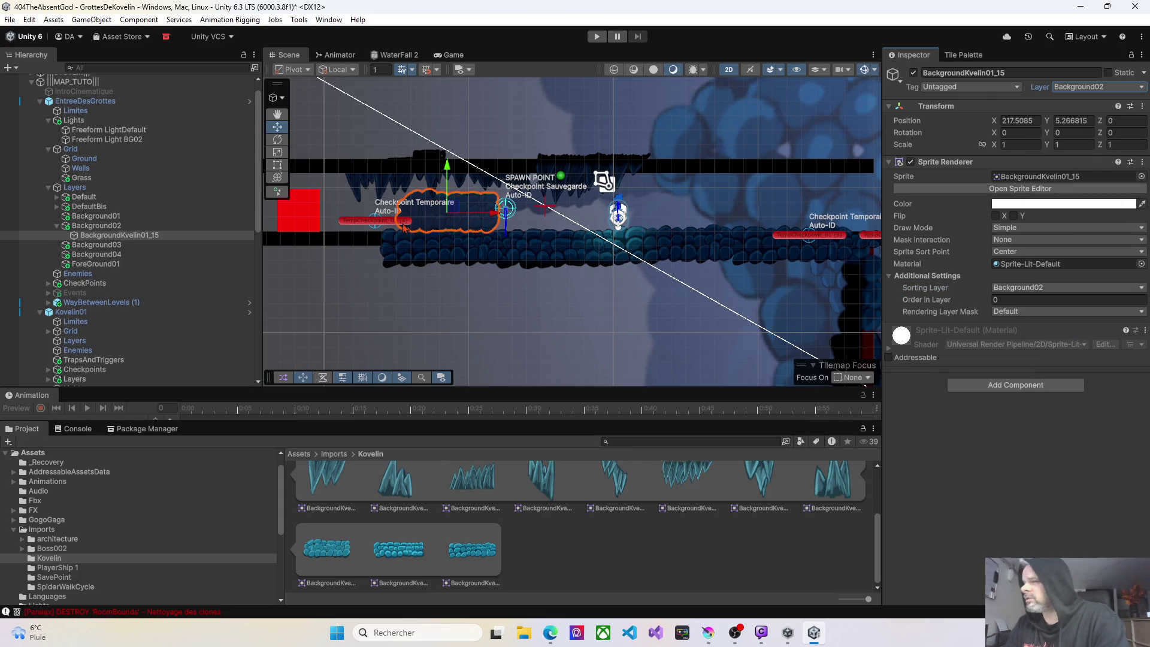
left_click(96, 140)
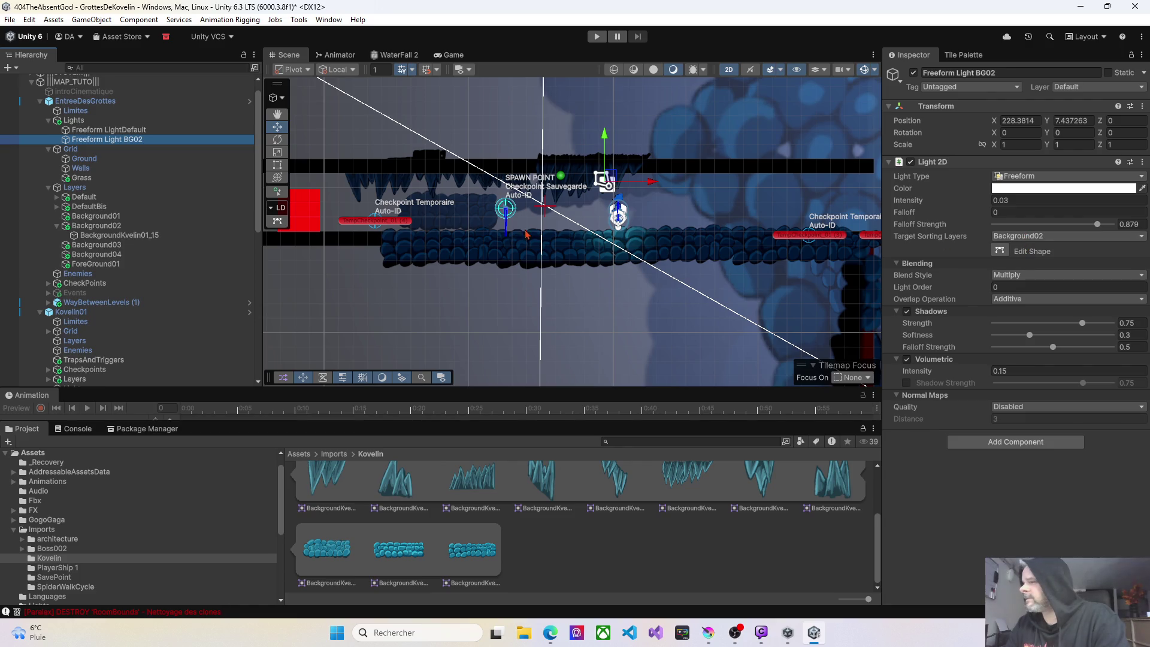
Enlarge BackgroundKvelin01_15 with the Rect tool to cover the cave passage.
left_click_drag(472, 224, 471, 233)
left_click(471, 233)
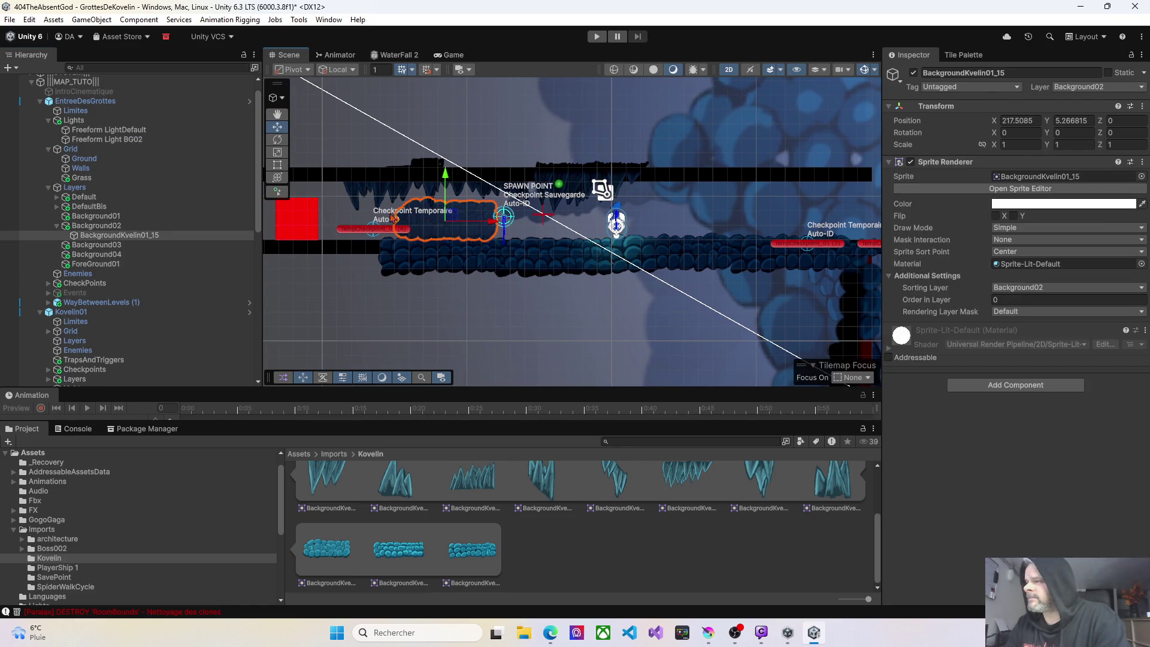
left_click(278, 165)
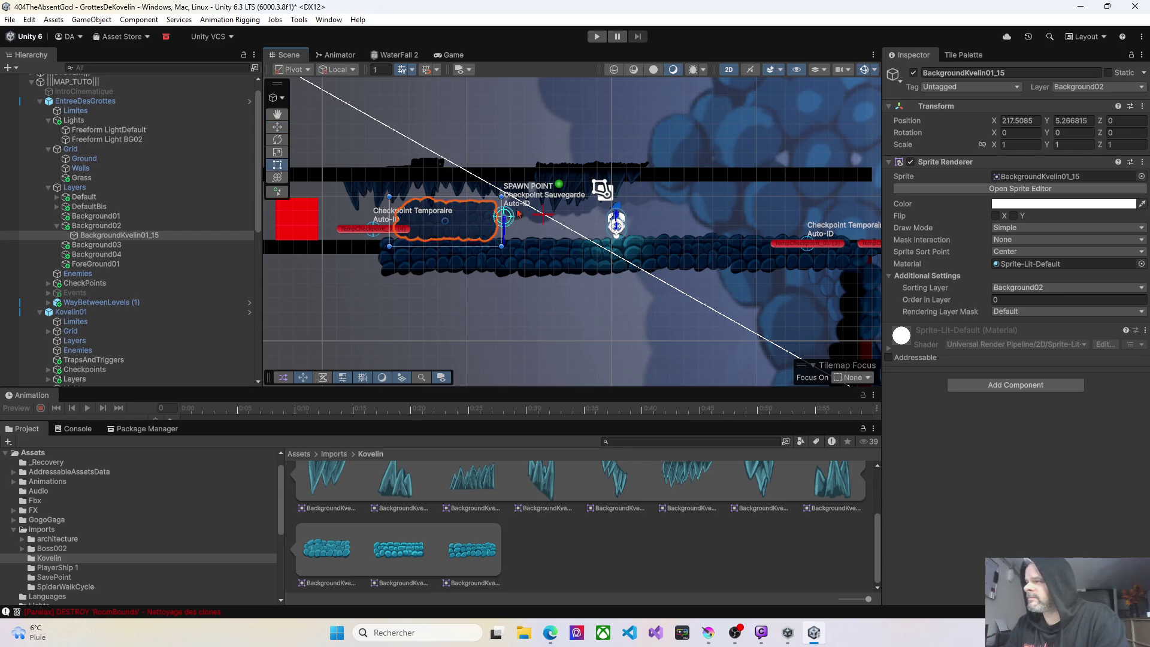
mouse_move(501, 196)
left_mouse_down()
mouse_move(572, 154)
mouse_move(618, 146)
left_mouse_up()
left_click_drag(586, 211, 576, 229)
left_click_drag(377, 263, 343, 291)
left_click_drag(349, 160, 324, 138)
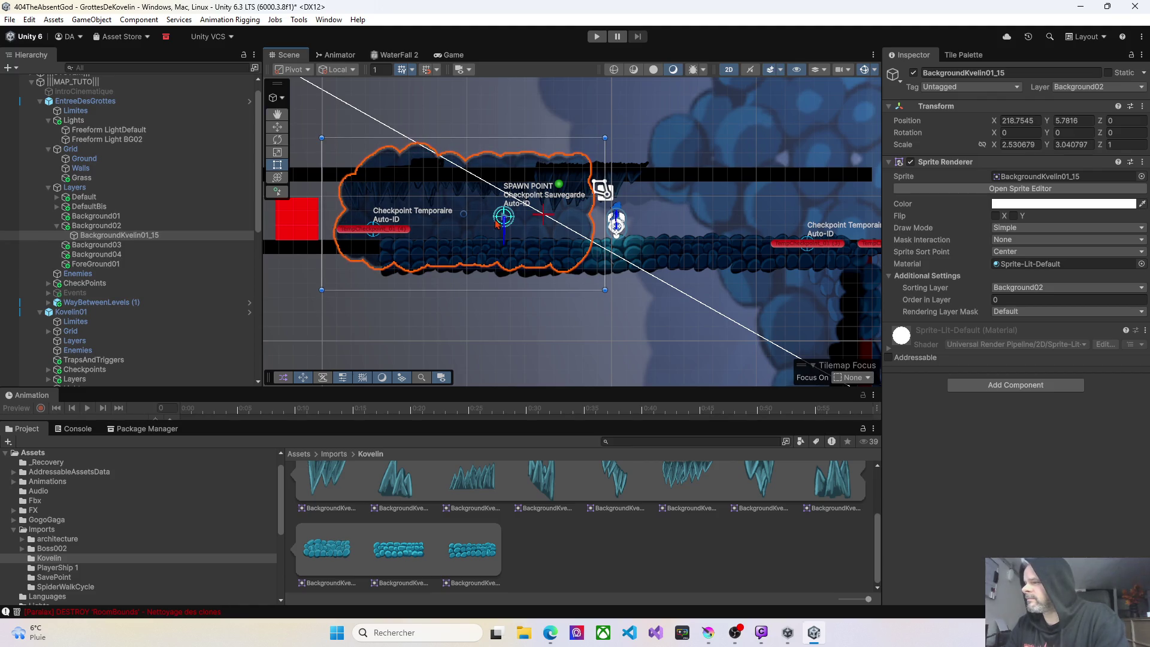
left_click_drag(498, 225, 435, 197)
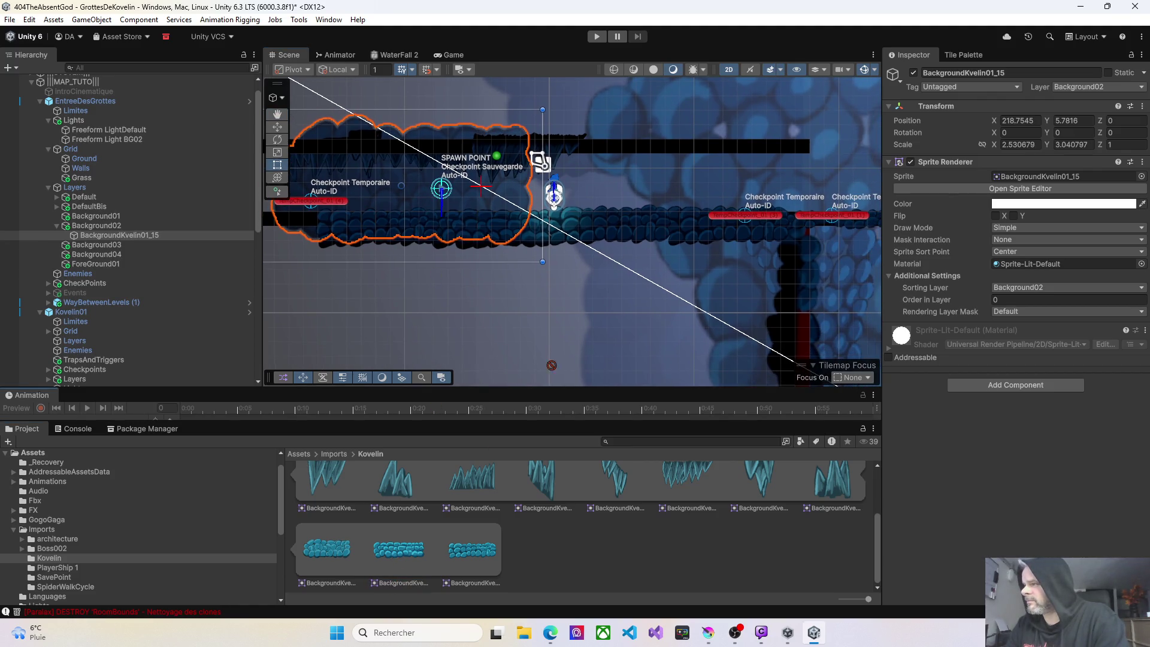
Add a copy, BackgroundKvelin01_16, move it into view, and set its sorting layer and layer to Background02.
left_click(161, 235)
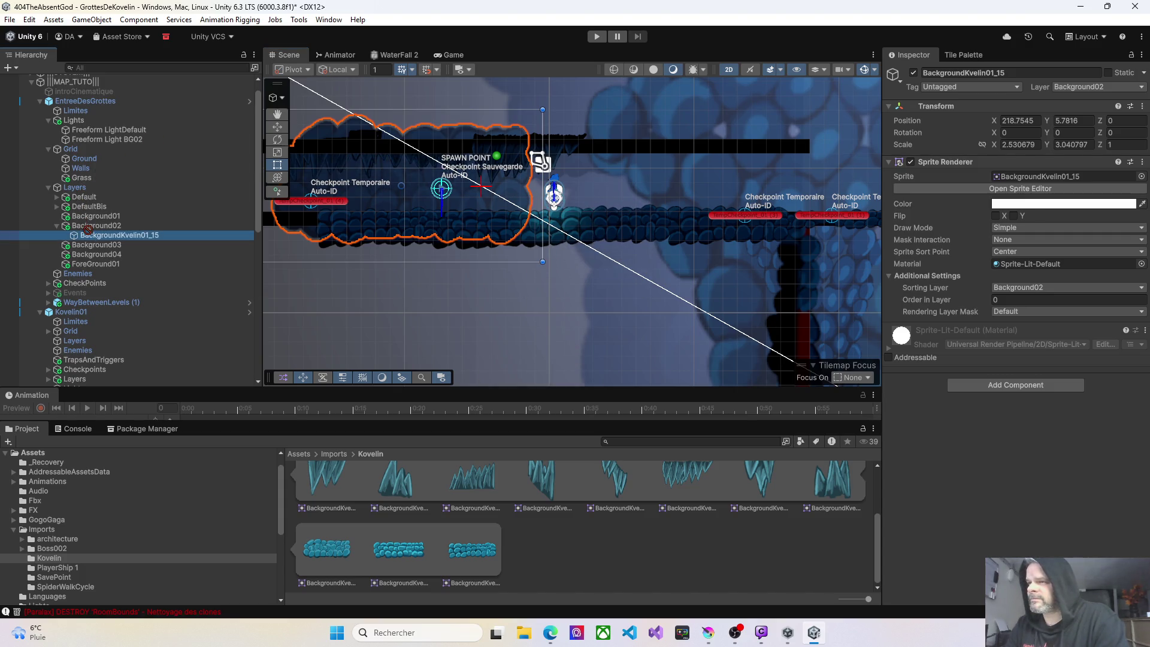
left_click_drag(96, 229, 96, 226)
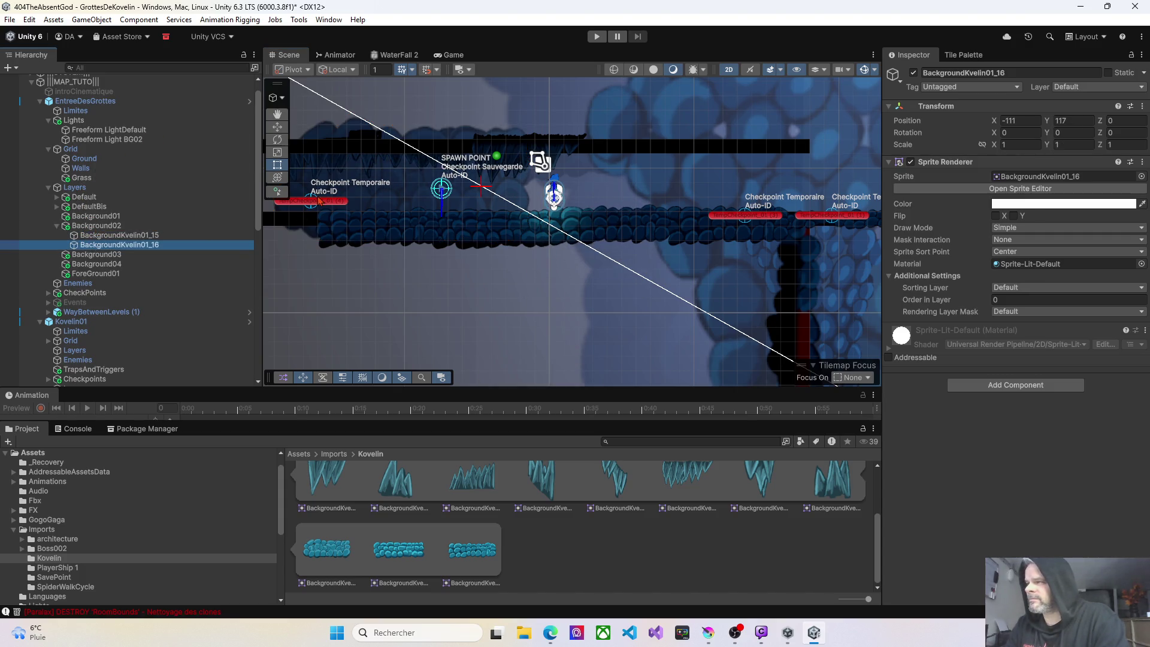
right_click(580, 191)
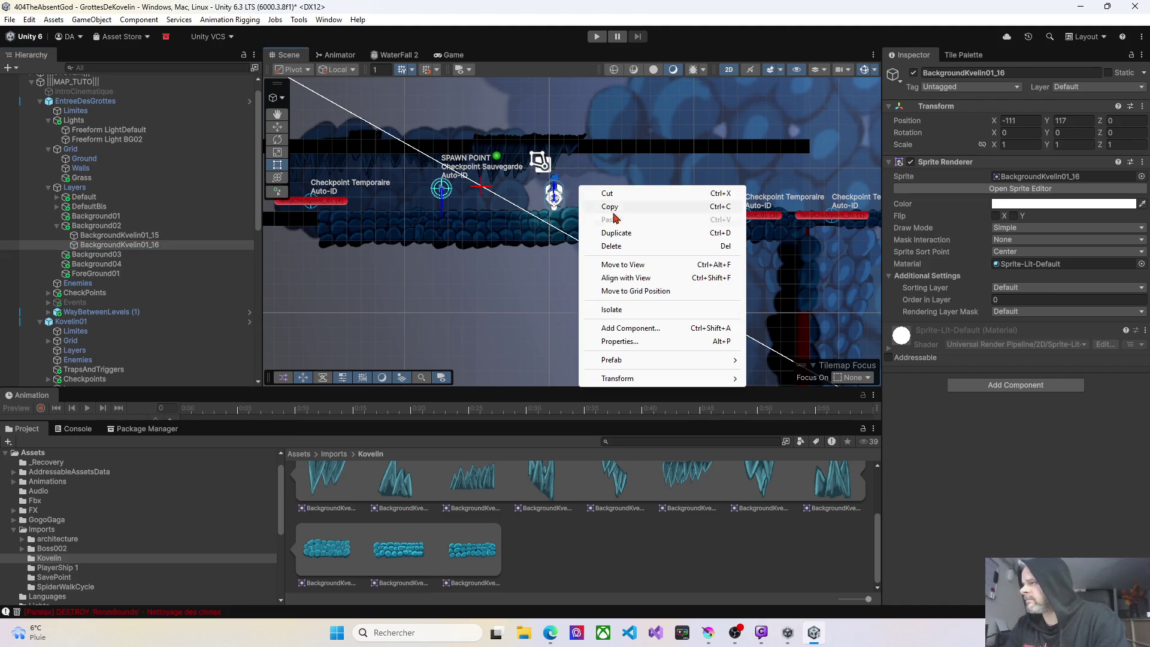
left_click(624, 265)
left_click_drag(616, 199, 622, 179)
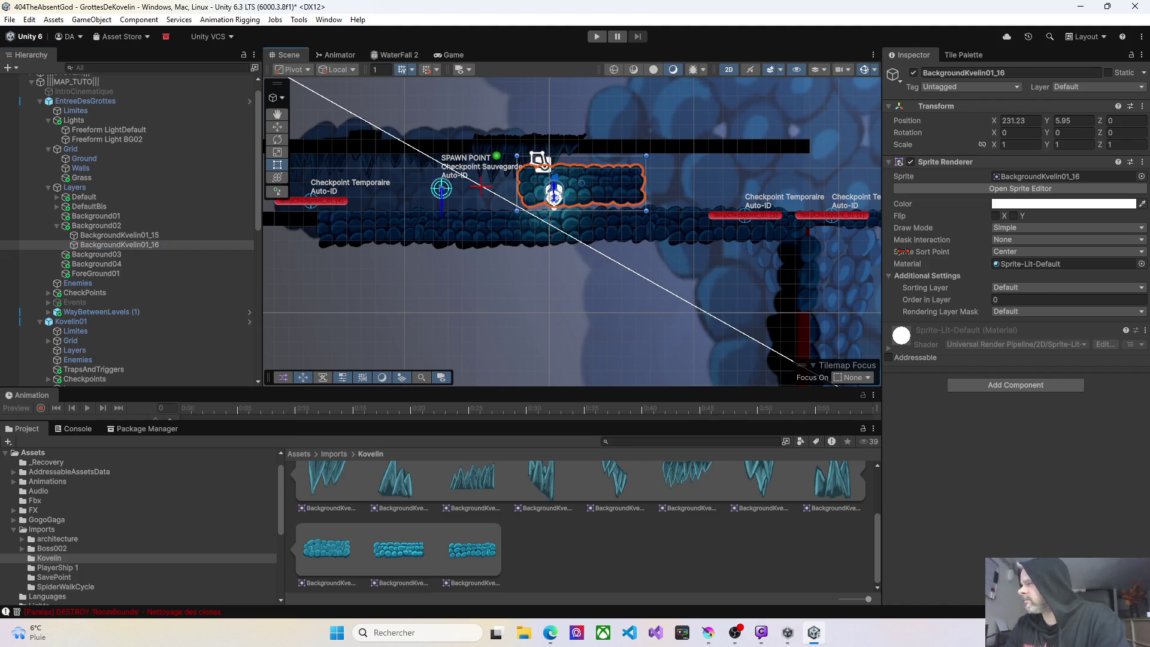
left_click(1007, 288)
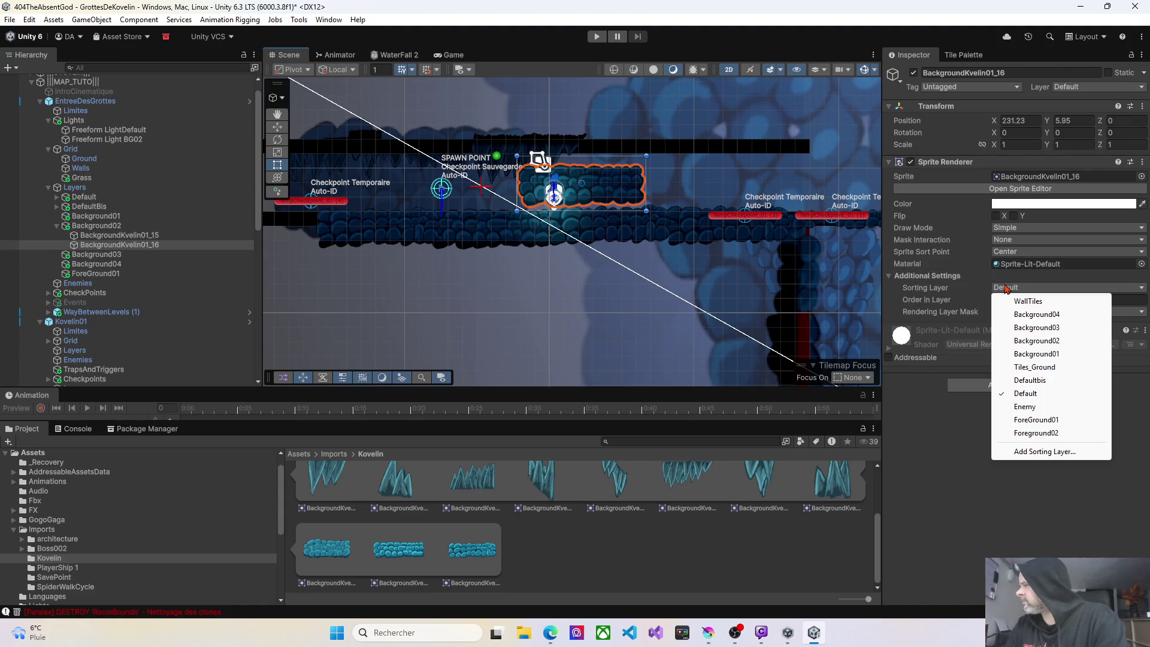
left_click(1028, 340)
left_click(1086, 88)
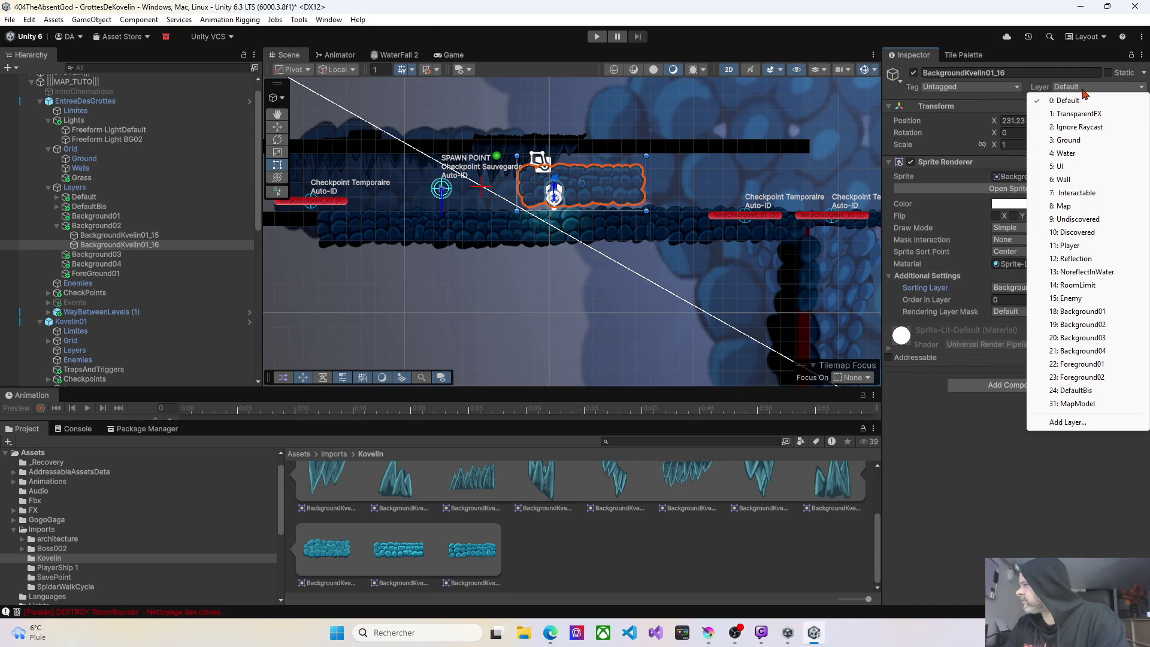
left_click(1079, 324)
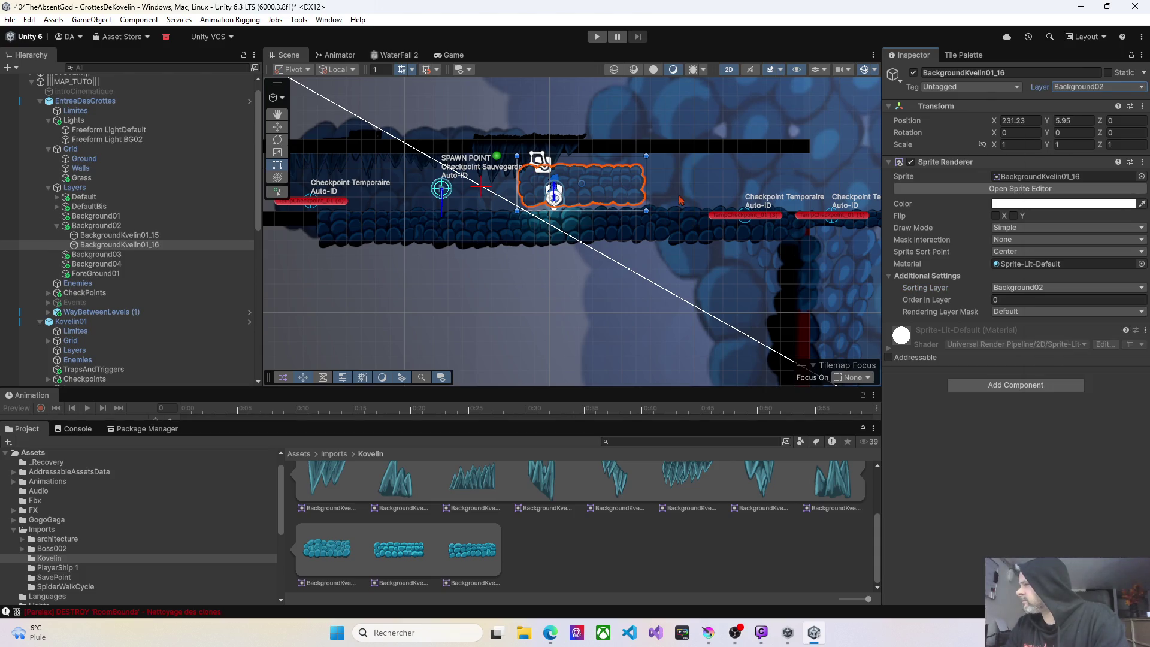
Scale BackgroundKvelin01_16 to about 1.89 by 2.70 and start play-testing.
left_click_drag(644, 211, 691, 256)
left_click_drag(694, 154, 762, 108)
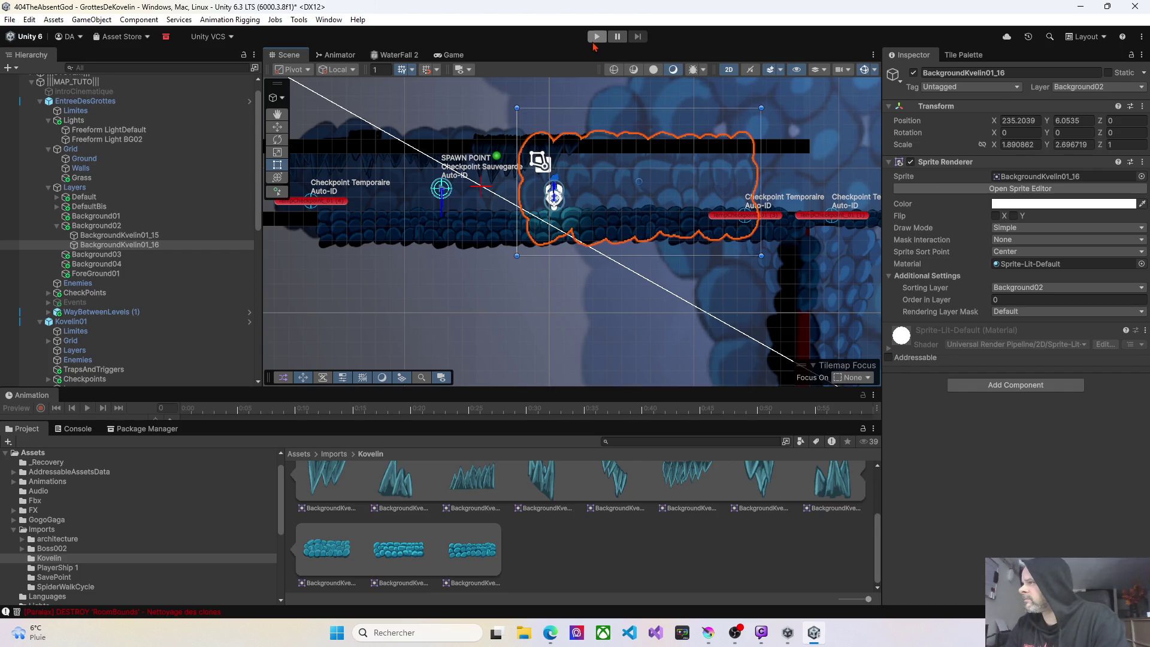
left_click(595, 41)
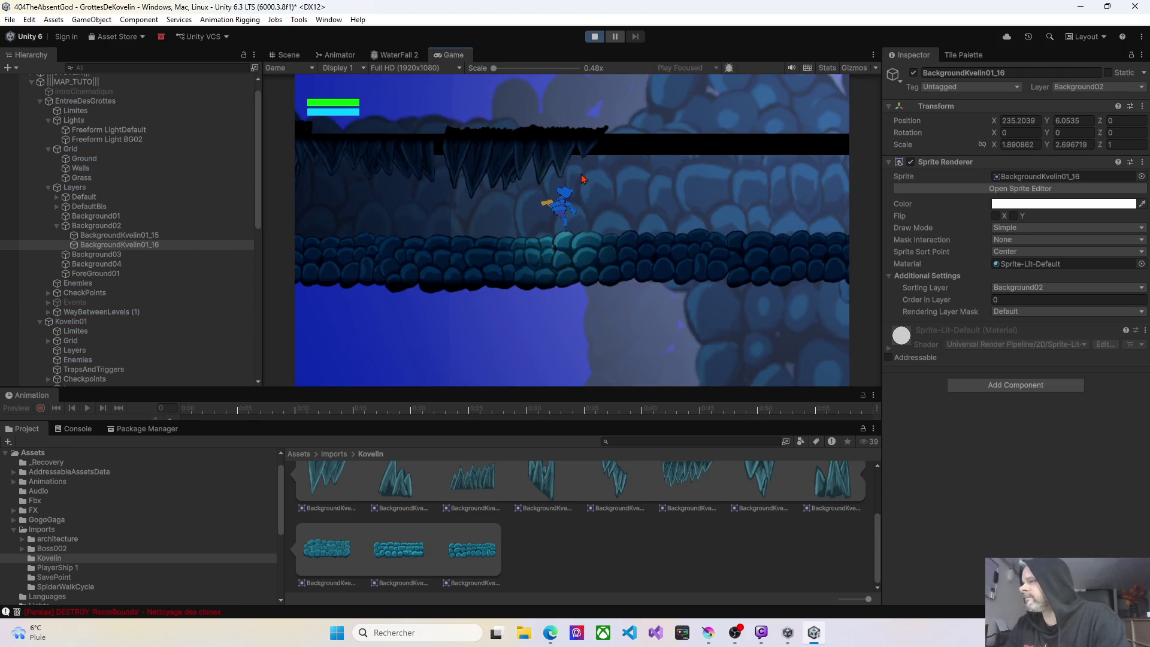
key("Left")
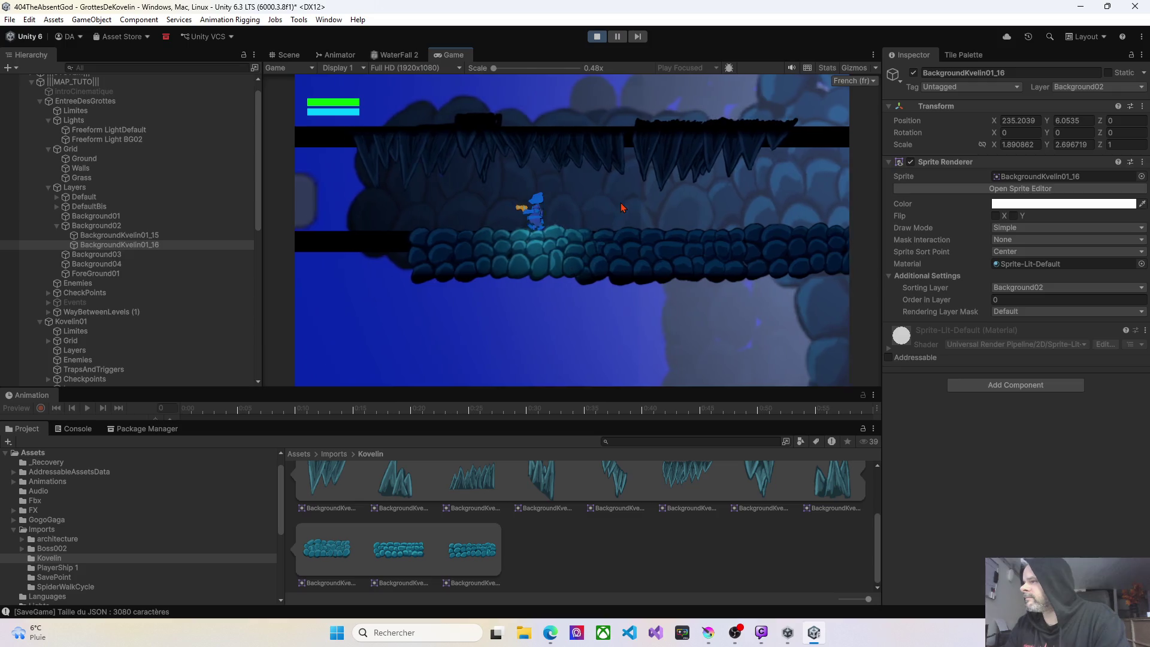
key("Right")
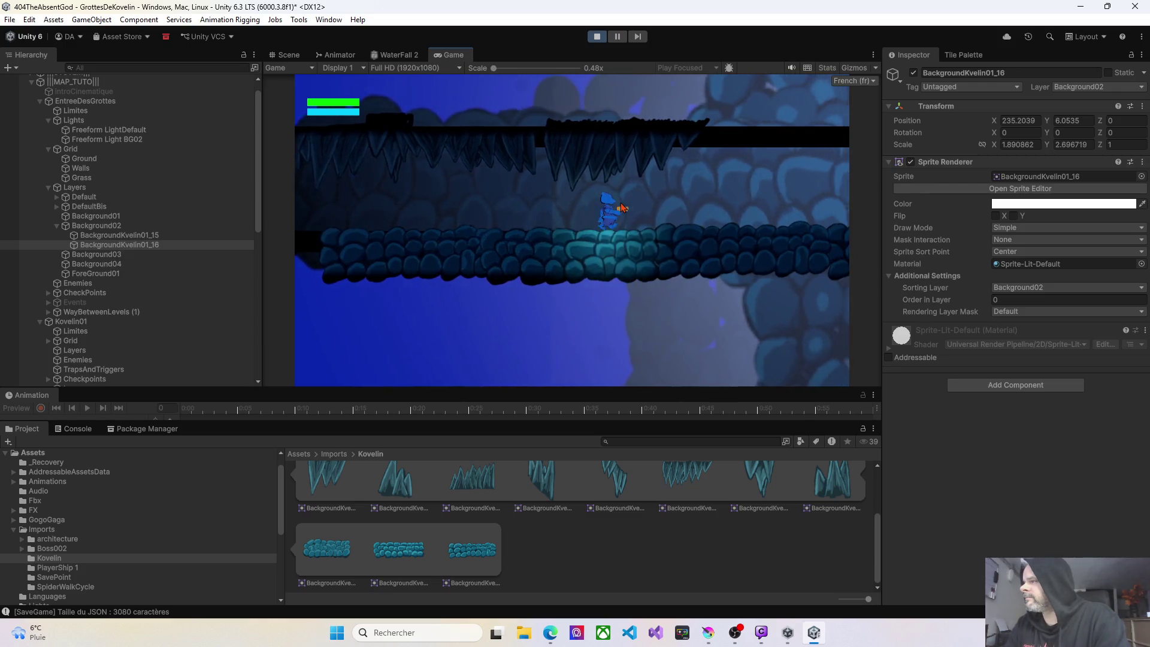
key("Left")
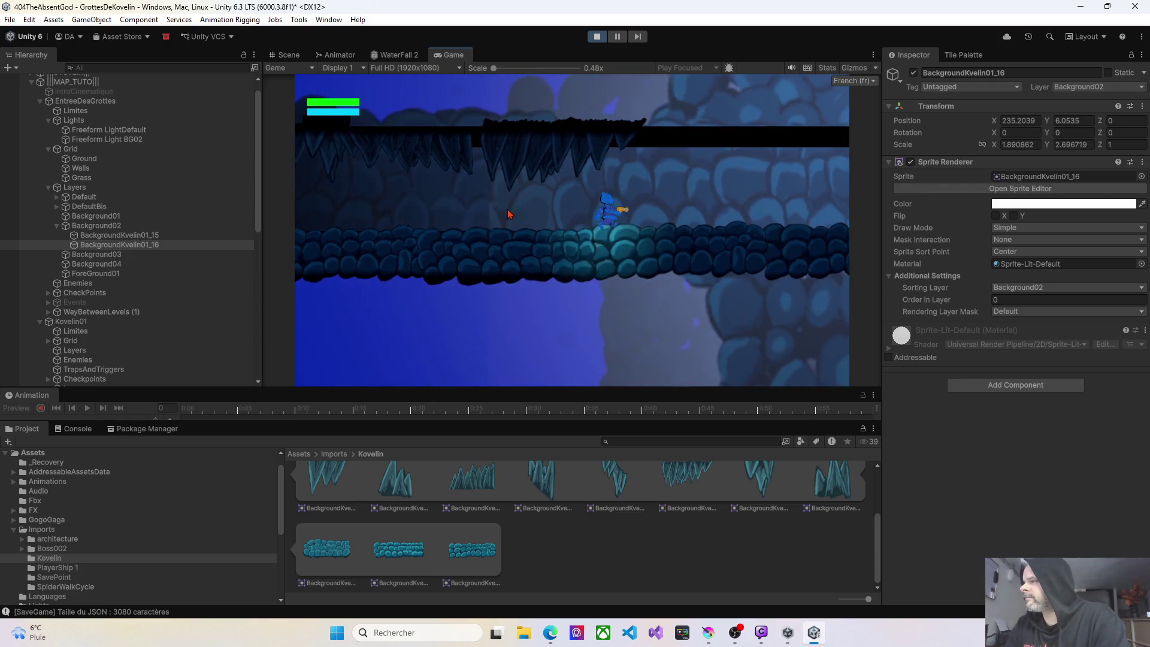
left_click(449, 209)
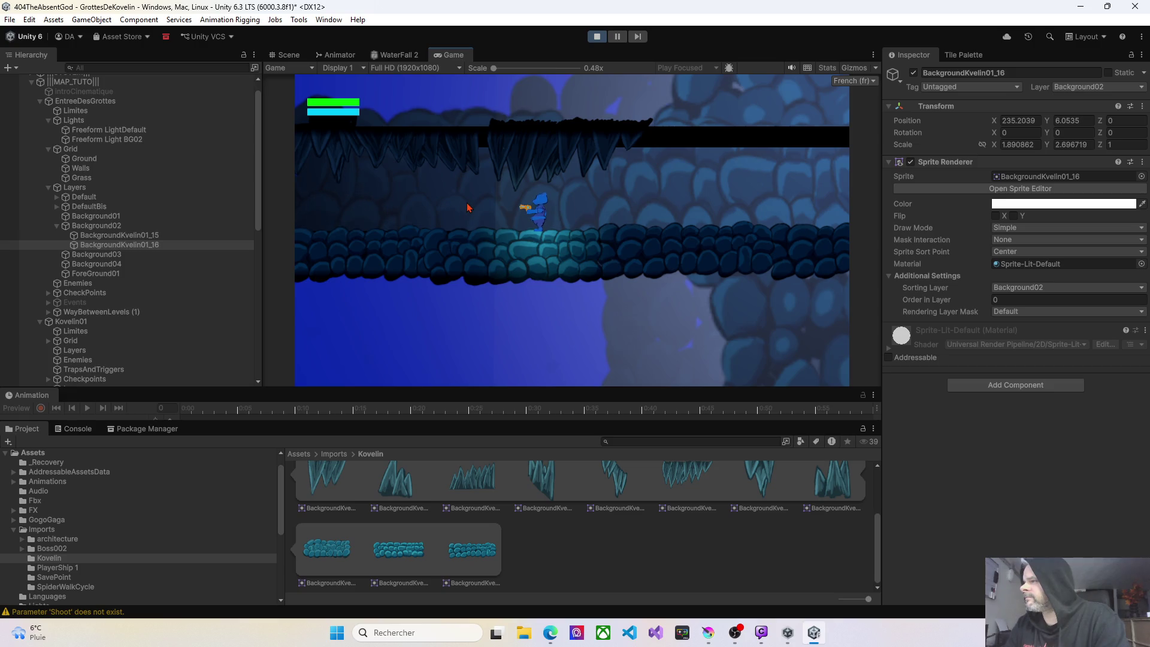
left_click(596, 37)
left_click(286, 57)
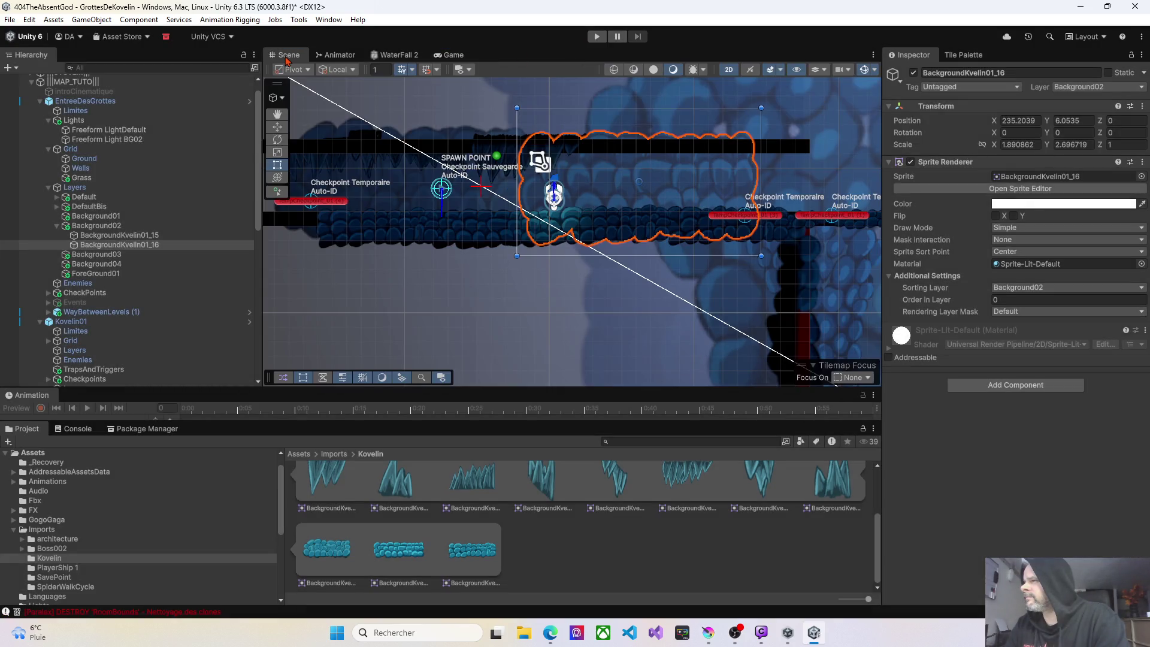
Add BackgroundKvelin01_17 under Background02 on the Background02 sorting layer and layer.
scroll(417, 171, "up", 5)
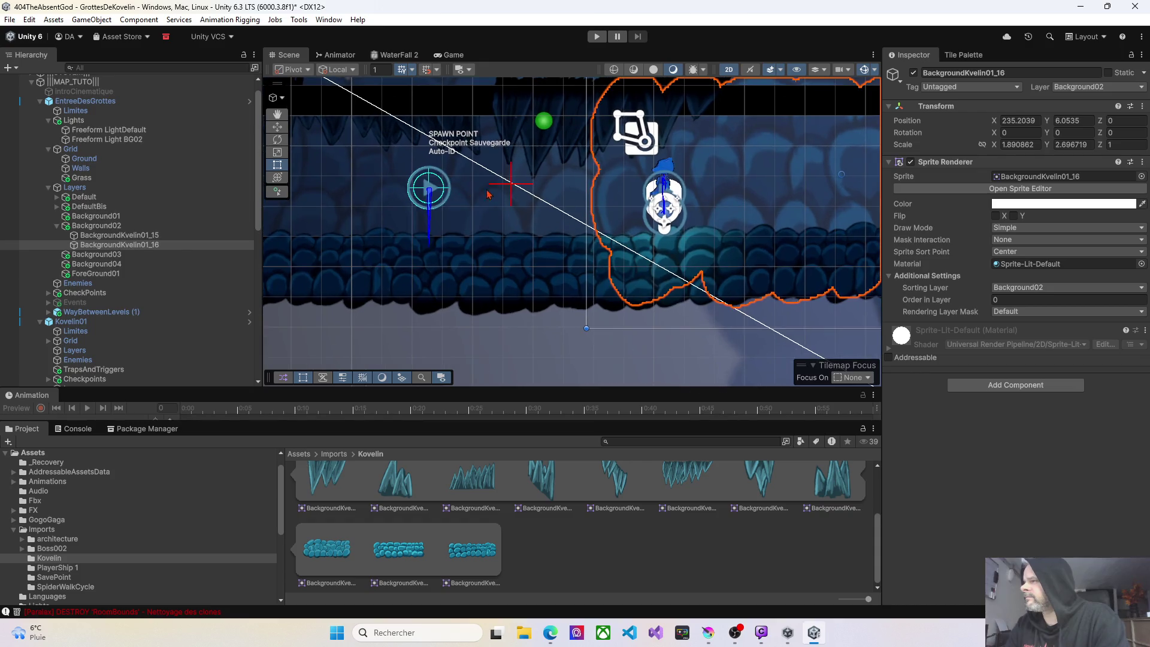
scroll(532, 209, "down", 5)
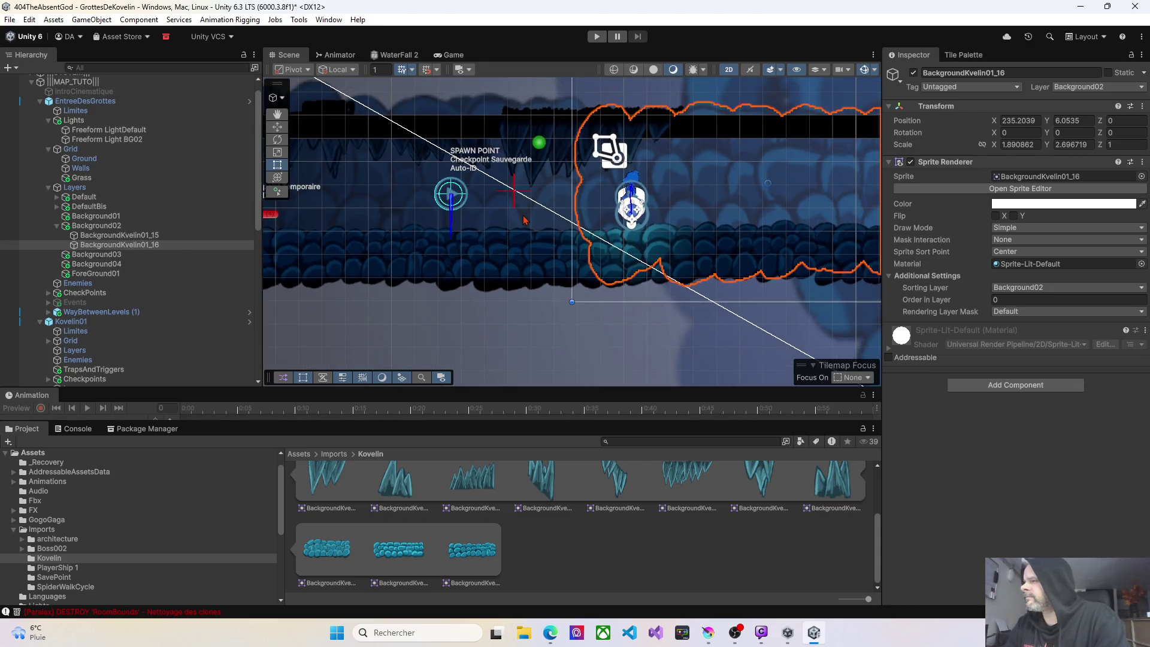
scroll(530, 253, "right", 5)
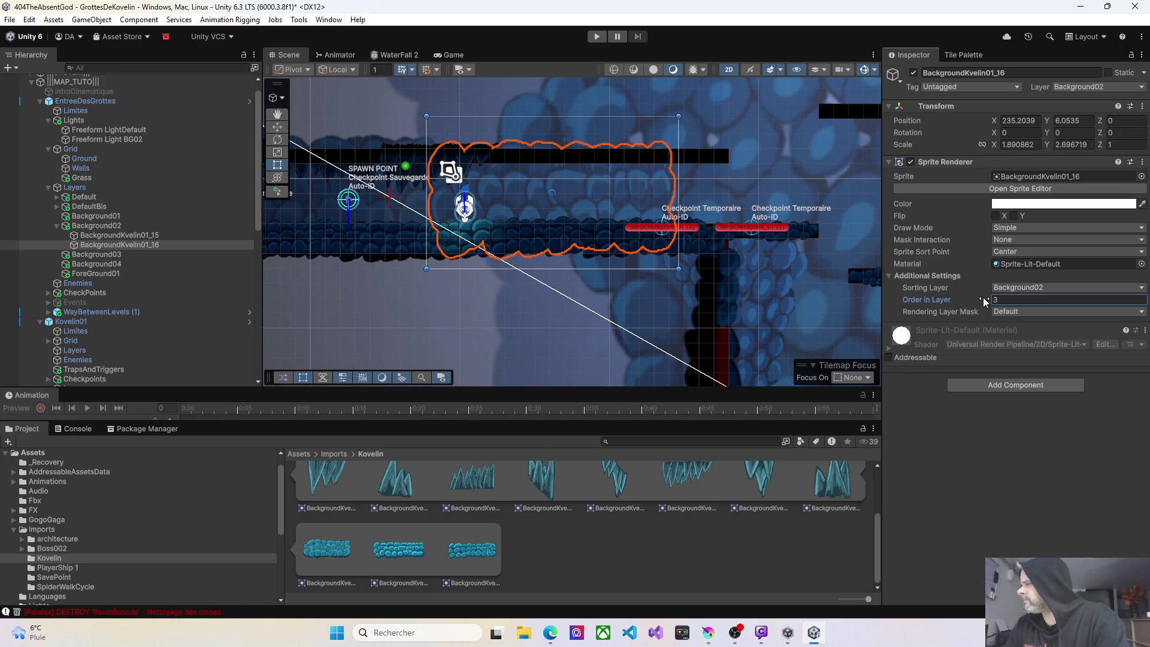
mouse_move(462, 558)
left_mouse_down()
mouse_move(606, 297)
mouse_move(628, 199)
mouse_move(360, 183)
mouse_move(154, 192)
left_mouse_up()
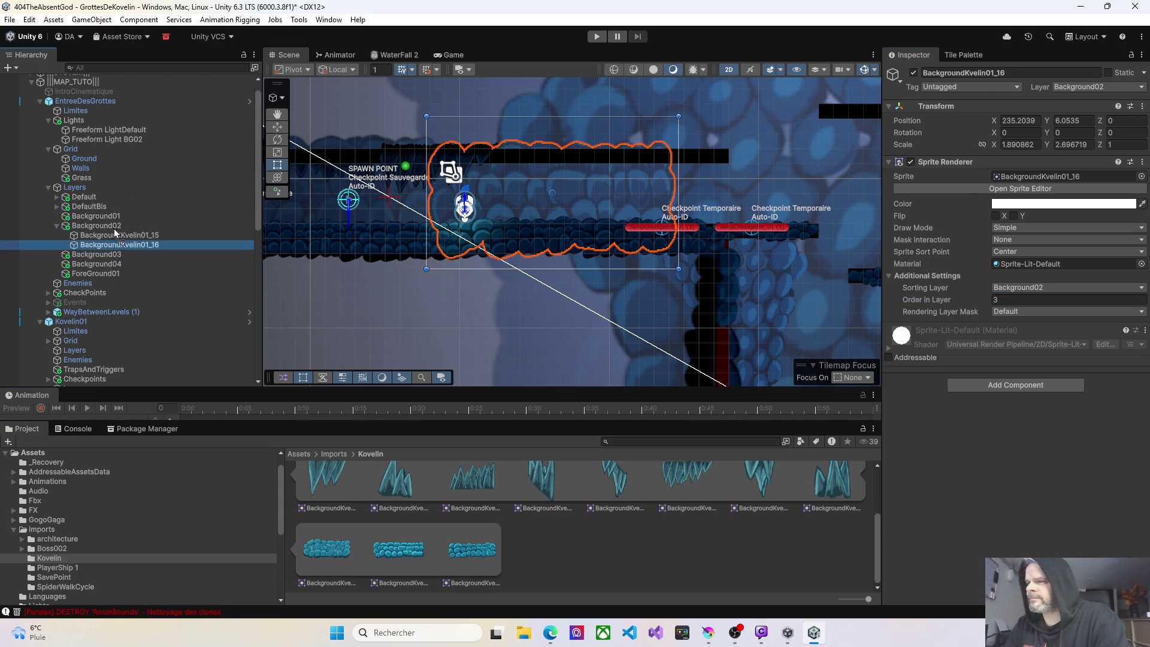
left_click_drag(100, 228, 102, 228)
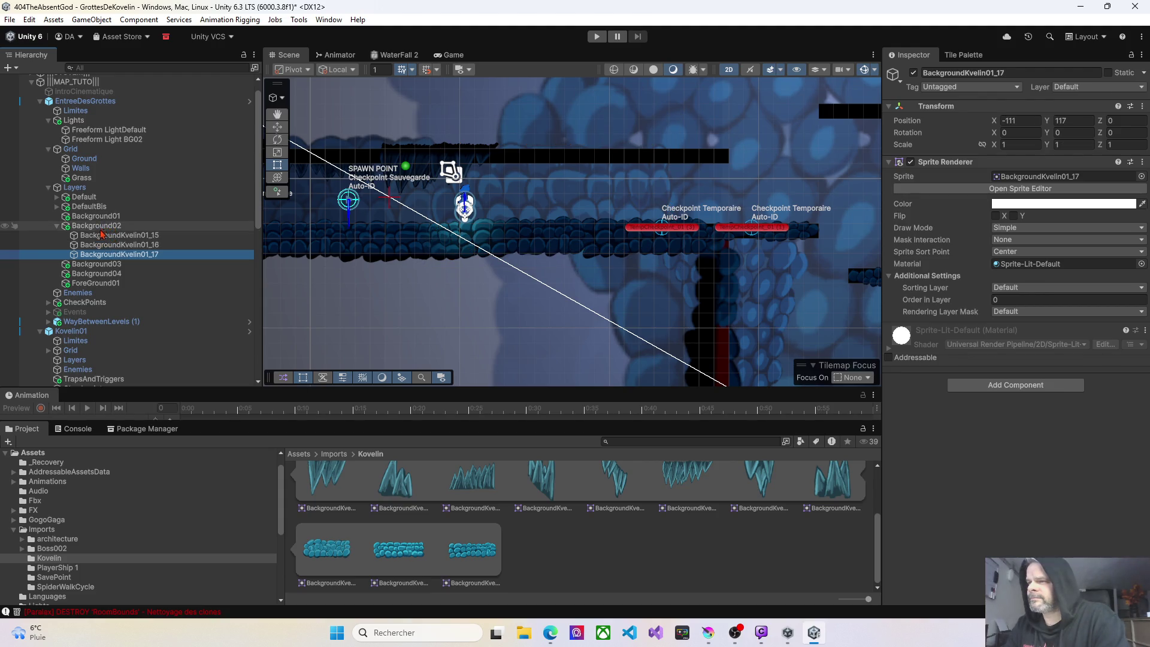
left_click(1055, 288)
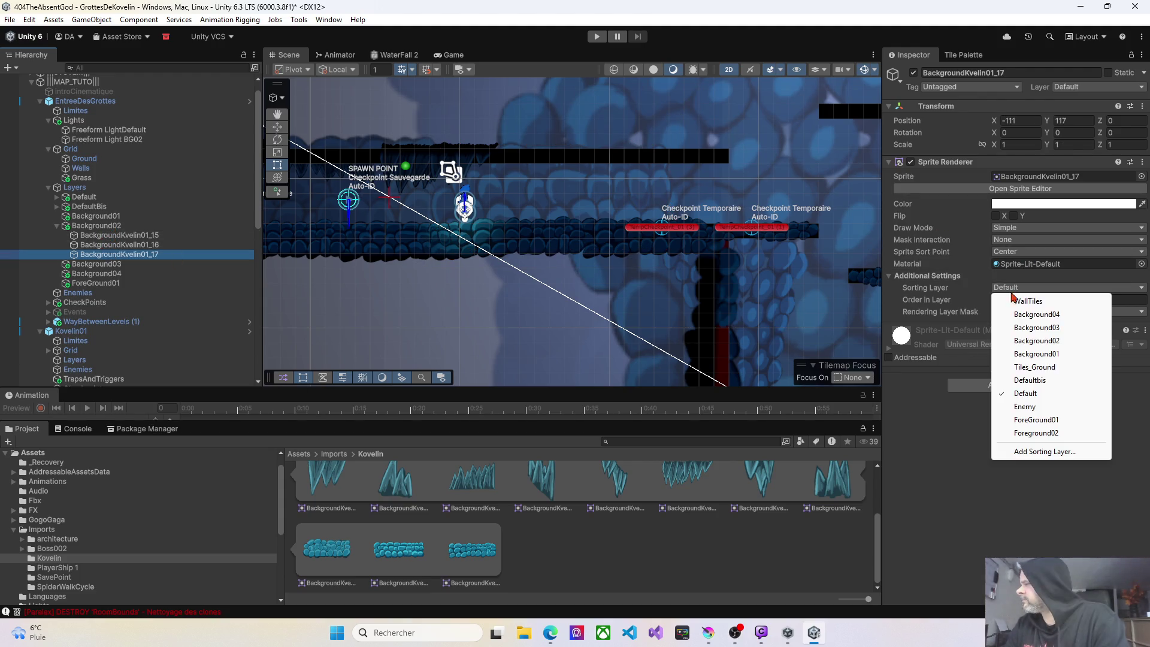
left_click(1076, 337)
left_click(1091, 89)
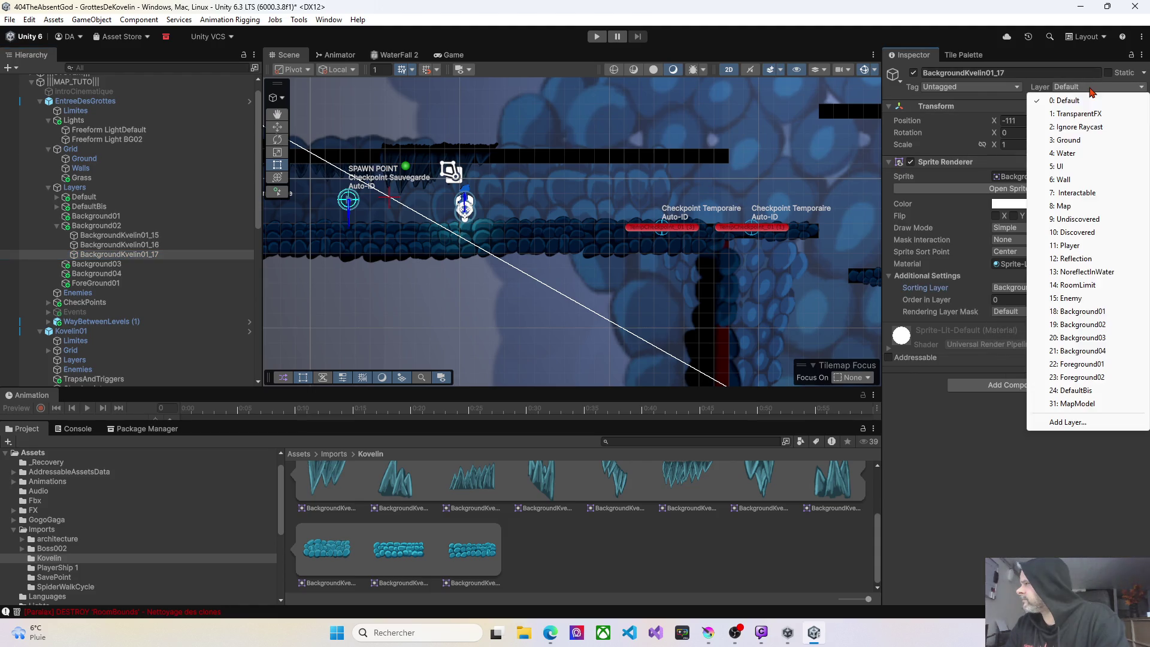
left_click(1080, 324)
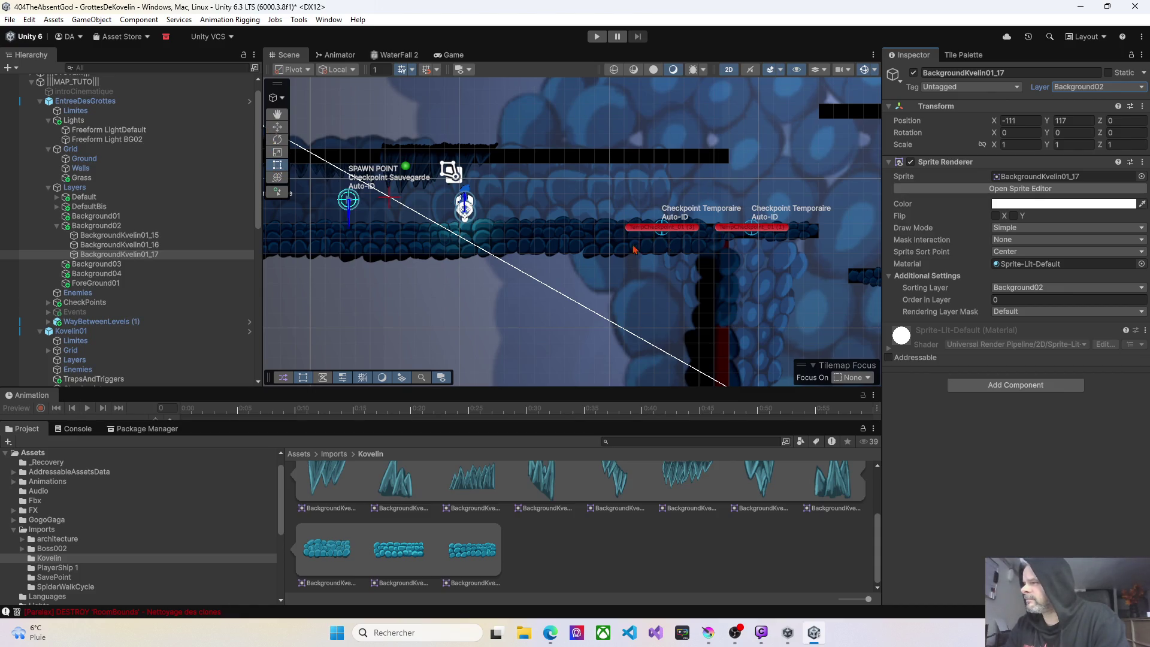
Position BackgroundKvelin01_17 over the corridor right of spawn, scaled to about 1.52 by 2.13.
left_click(119, 255)
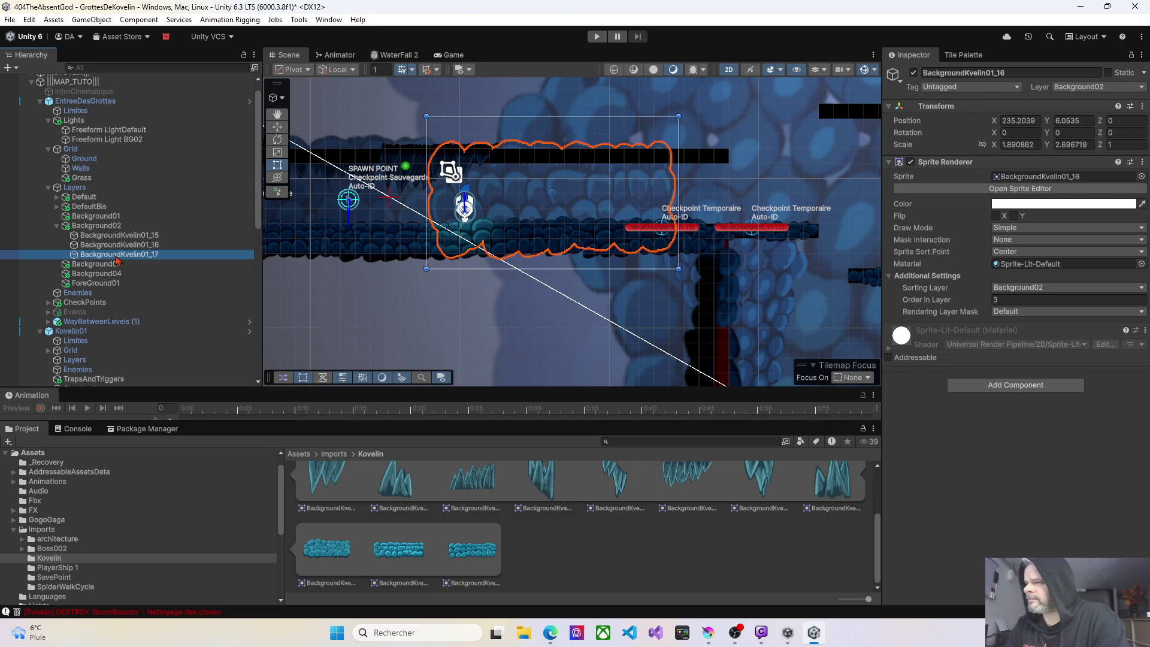
right_click(630, 211)
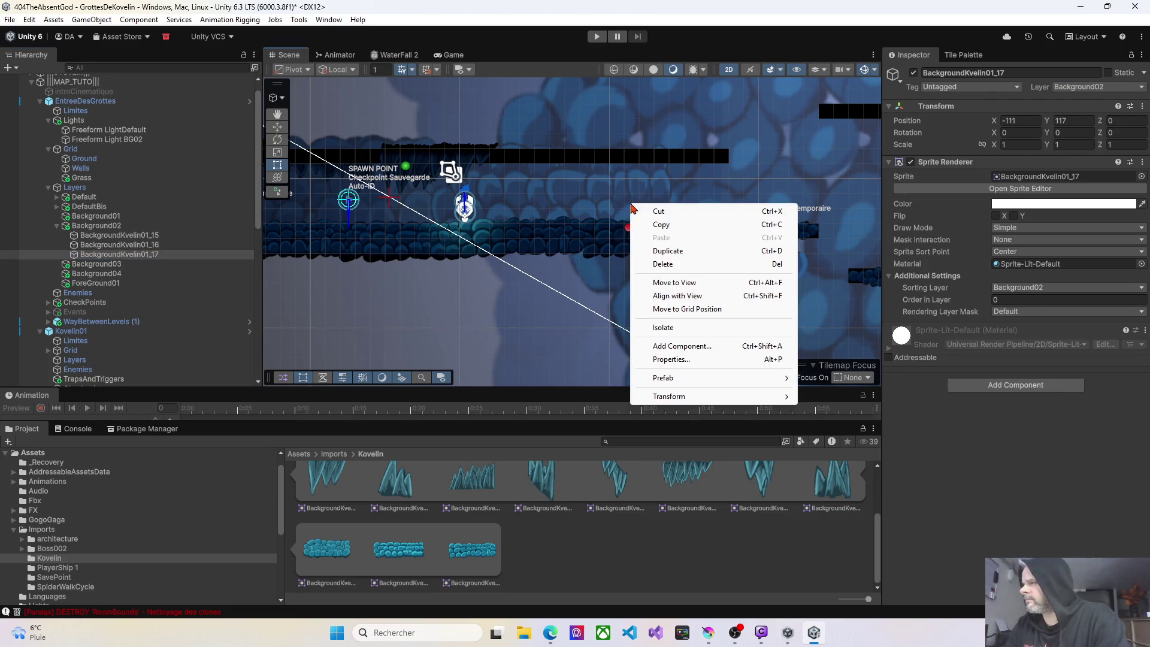
left_click(665, 284)
mouse_move(604, 242)
left_mouse_down()
mouse_move(697, 241)
mouse_move(693, 199)
left_mouse_up()
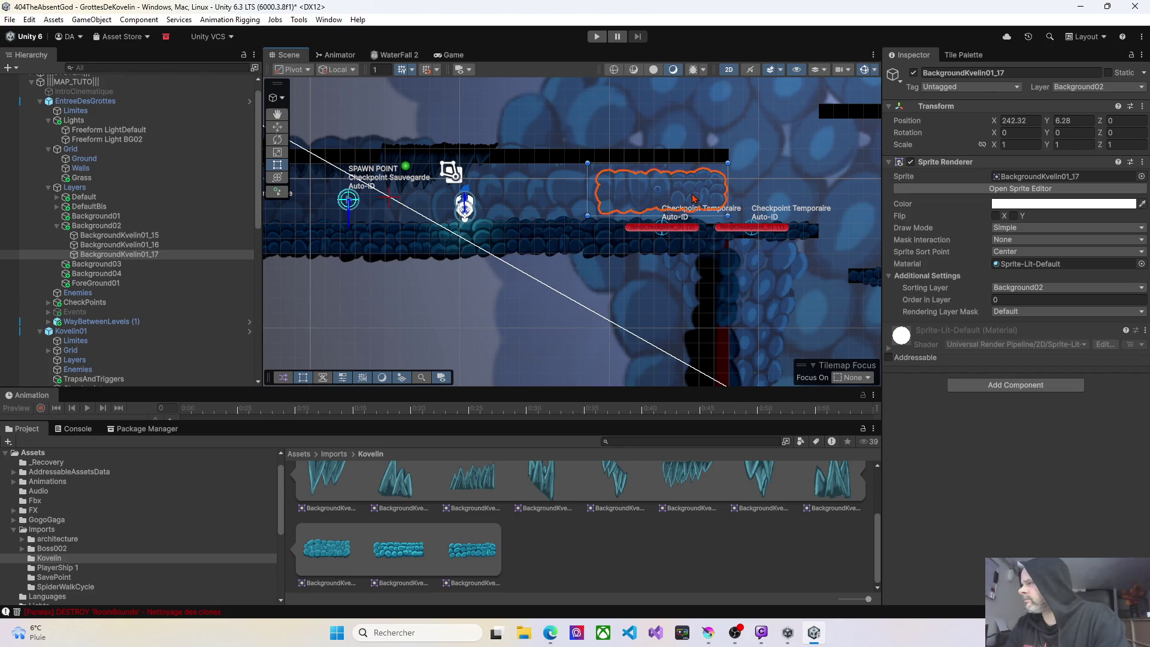
left_click_drag(586, 162, 571, 140)
left_click_drag(571, 215, 548, 252)
left_click_drag(597, 218, 614, 211)
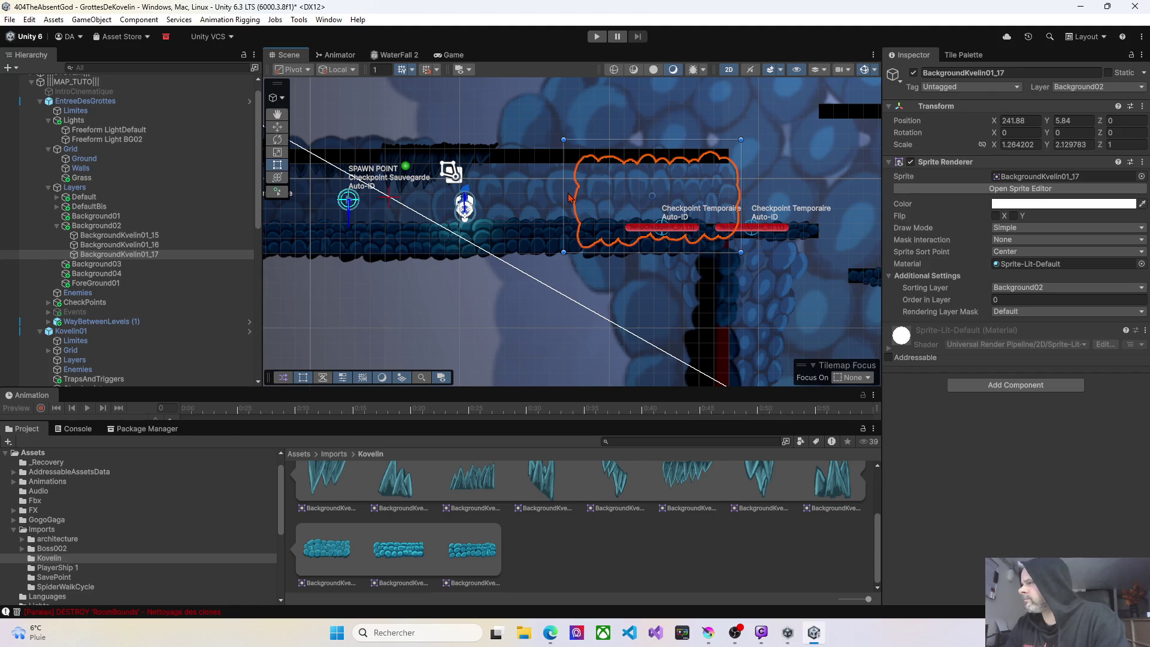
left_click_drag(566, 172, 530, 173)
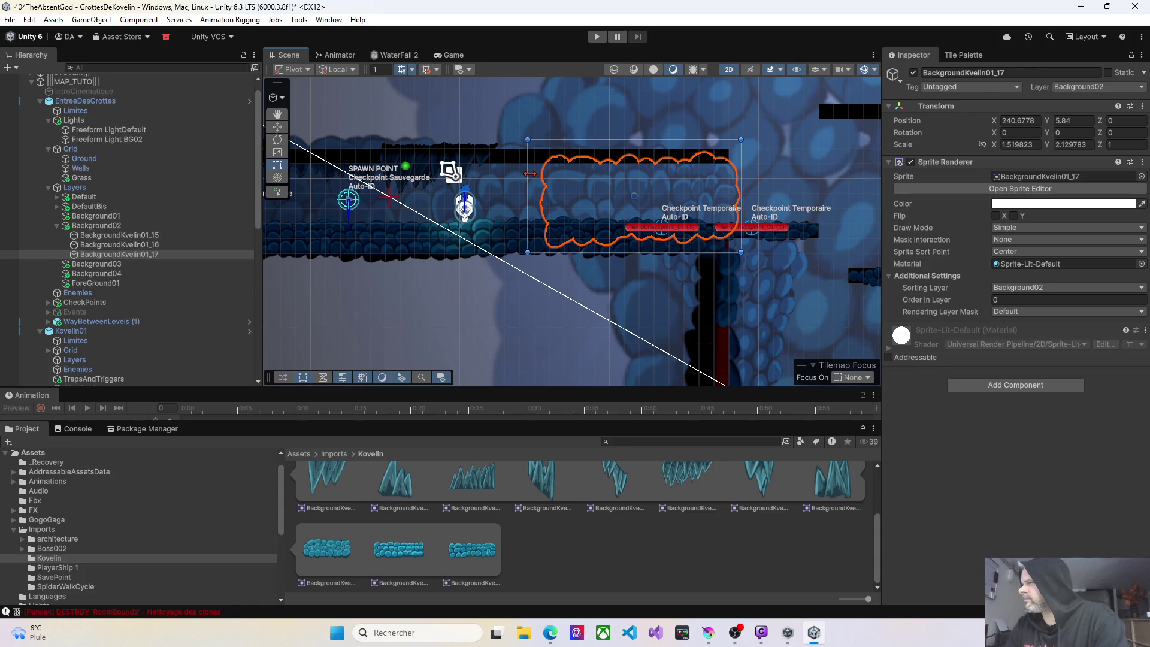
Set BackgroundKvelin01_17's Order in Layer to 7.
left_click(992, 299)
type("7")
mouse_move(444, 257)
left_mouse_down()
mouse_move(551, 255)
mouse_move(580, 268)
left_mouse_up()
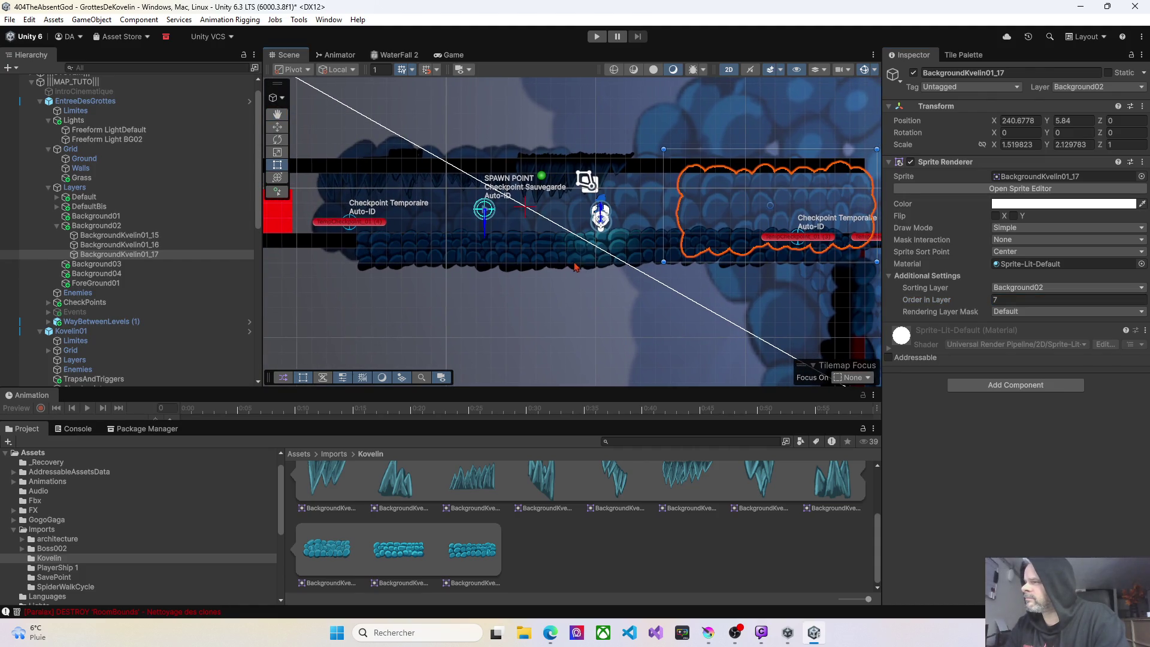
left_click(98, 141)
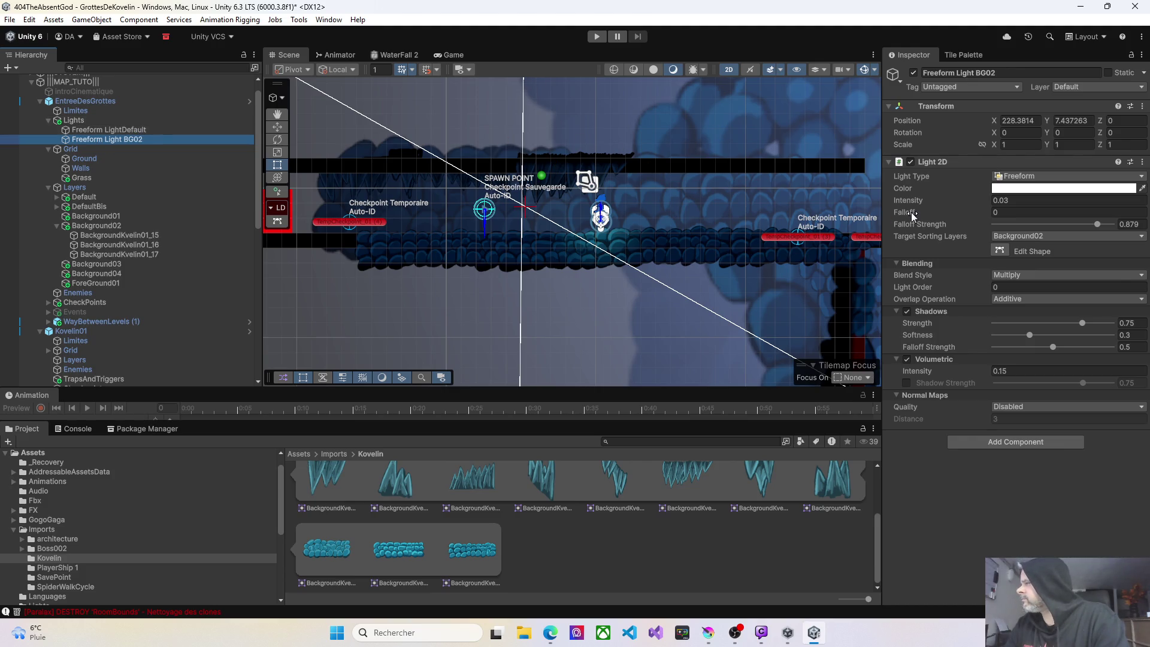
Enter Edit Shape on Freeform Light BG02 and pull its top and bottom-right corners onto the corridor.
left_click(1000, 250)
scroll(558, 197, "down", 1)
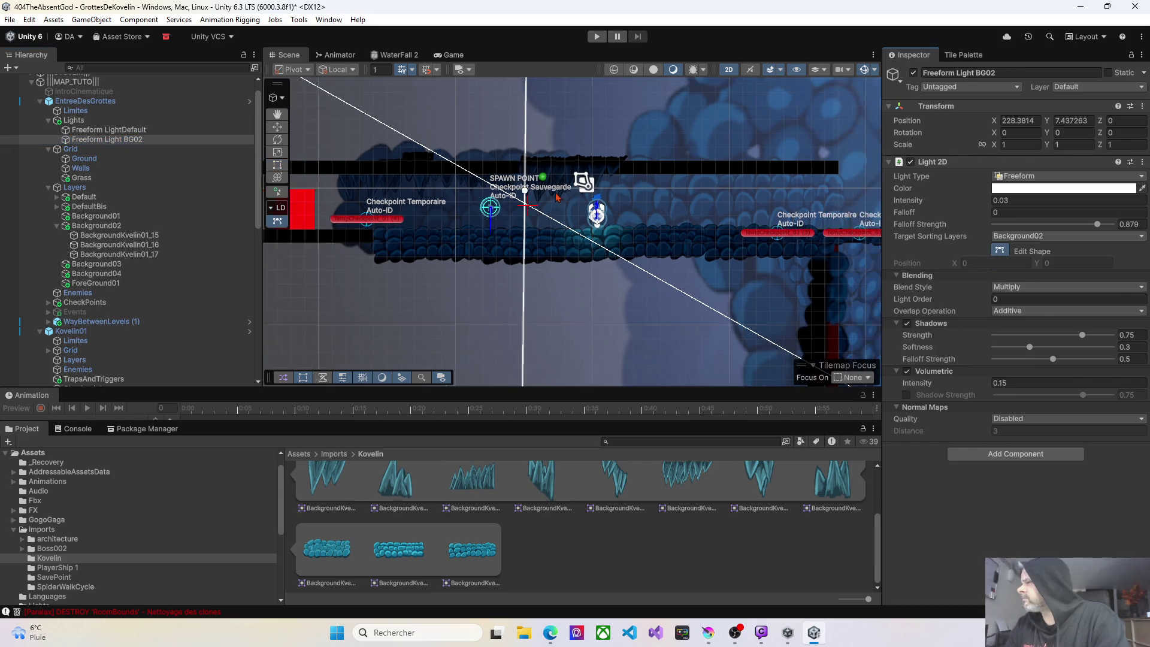
scroll(557, 197, "down", 6)
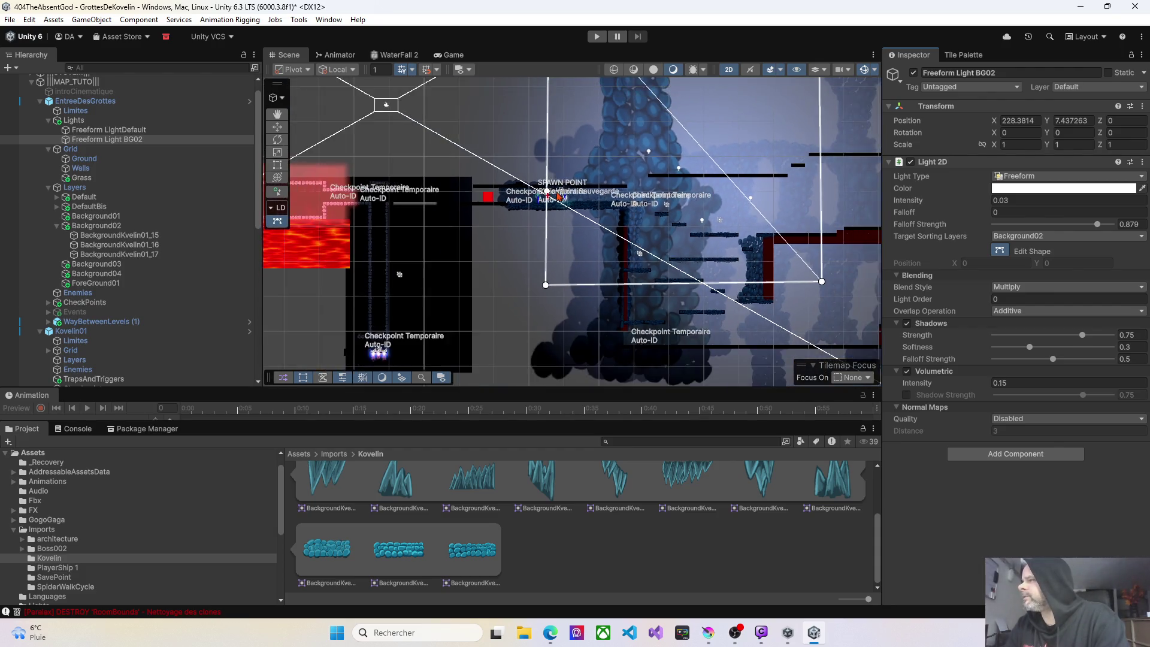
scroll(559, 196, "down", 3)
left_click_drag(610, 175, 611, 254)
left_click_drag(553, 149, 528, 267)
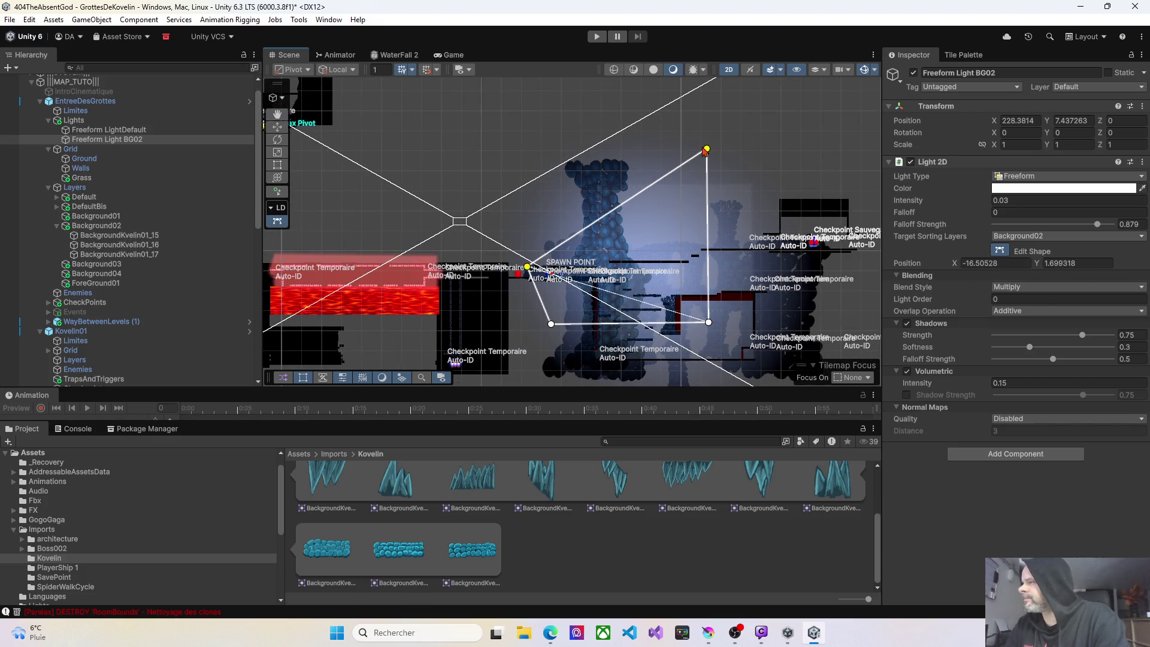
left_click_drag(708, 151, 601, 268)
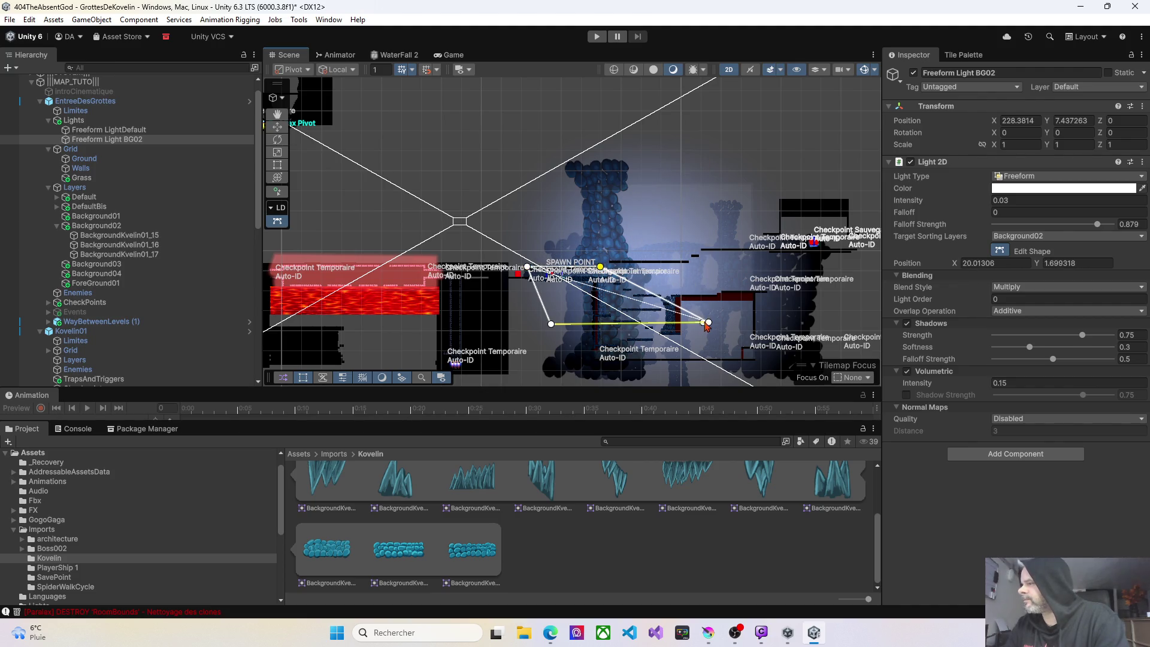
left_click_drag(709, 324, 620, 289)
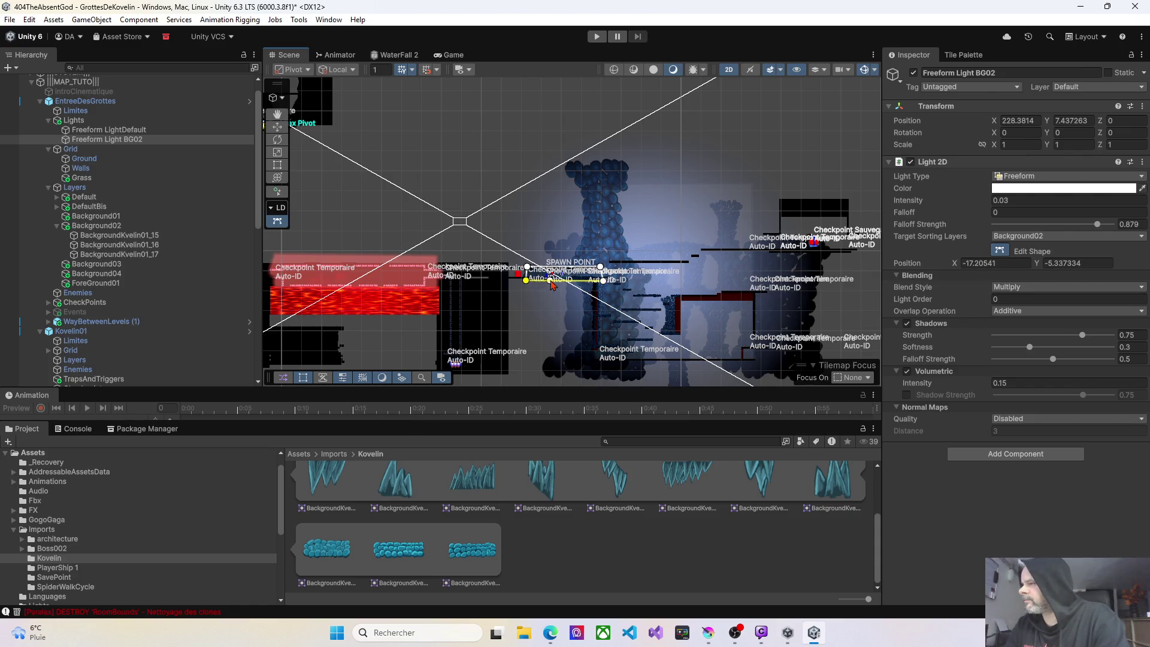
Fine-tune the light's corners so the rectangle spans from the ceiling bar to below the platform.
scroll(552, 283, "up", 10)
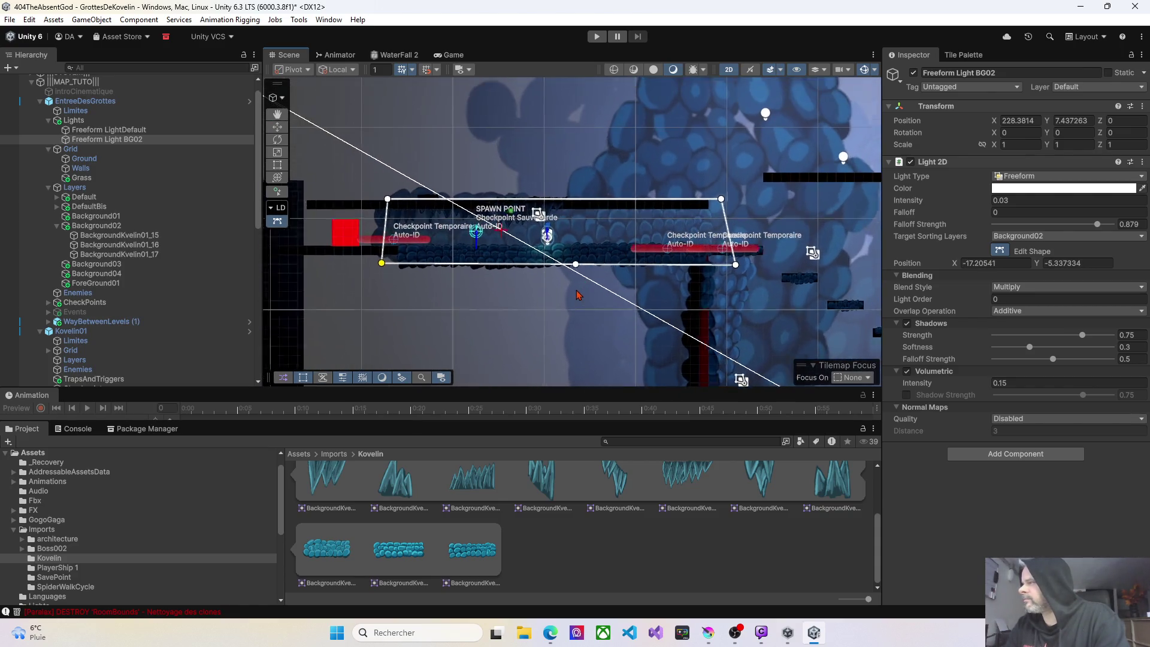
scroll(578, 294, "up", 1)
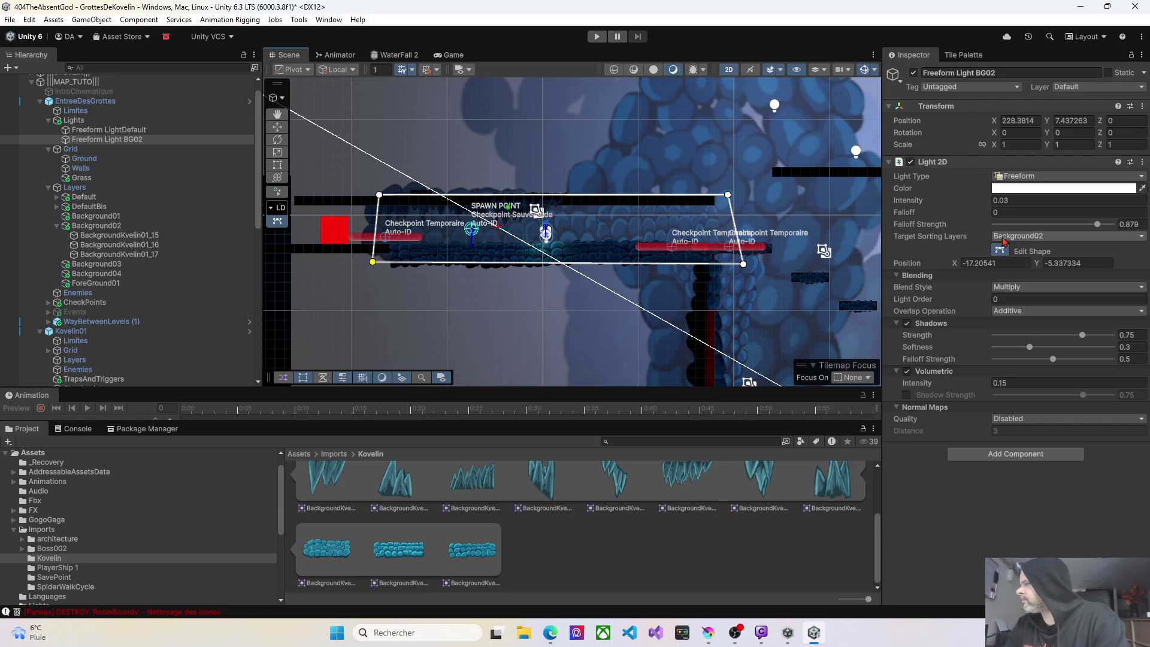
scroll(389, 226, "up", 3)
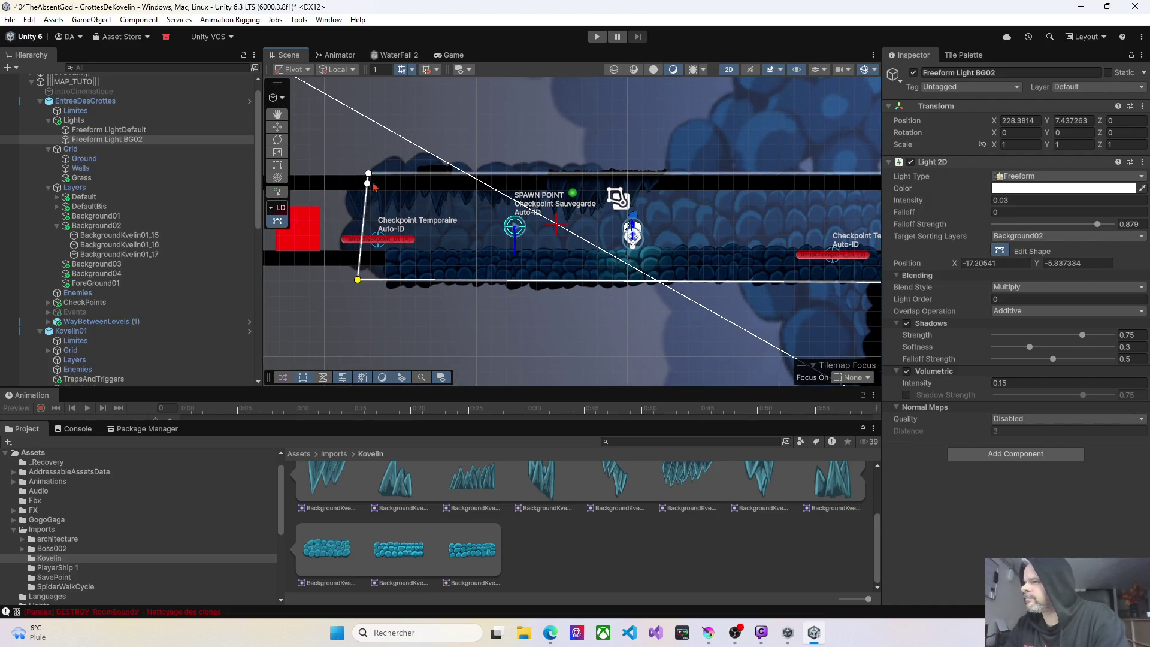
left_click_drag(369, 174, 347, 175)
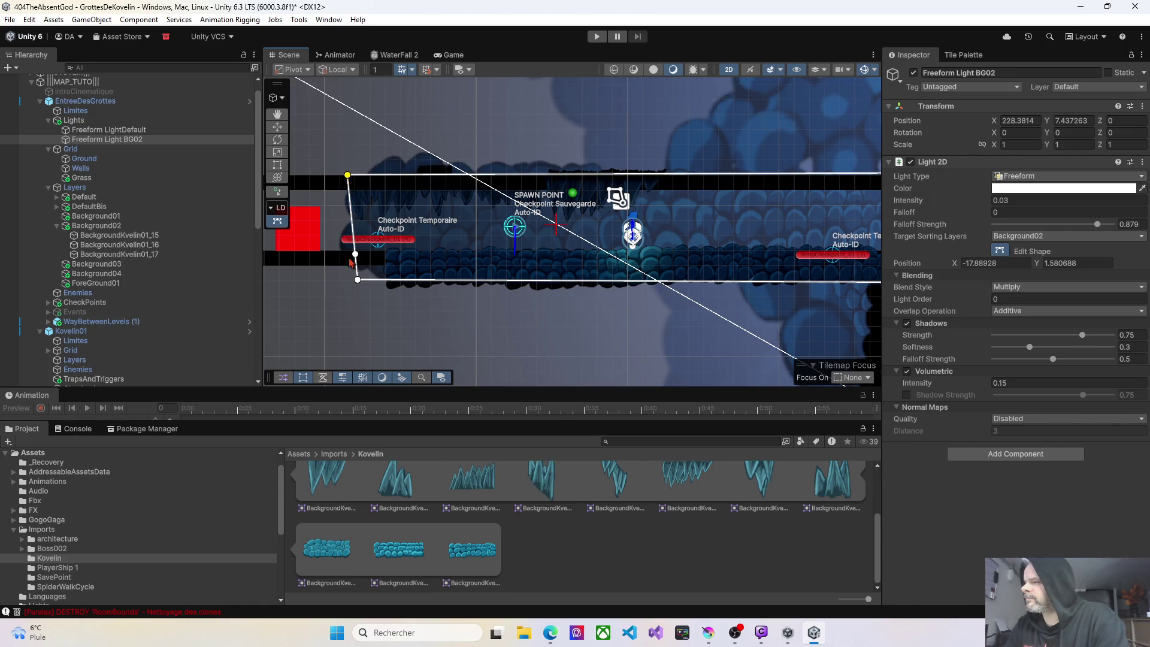
left_click_drag(355, 284, 350, 284)
left_click_drag(849, 288, 702, 268)
left_click_drag(801, 264, 761, 263)
left_click_drag(776, 155, 759, 157)
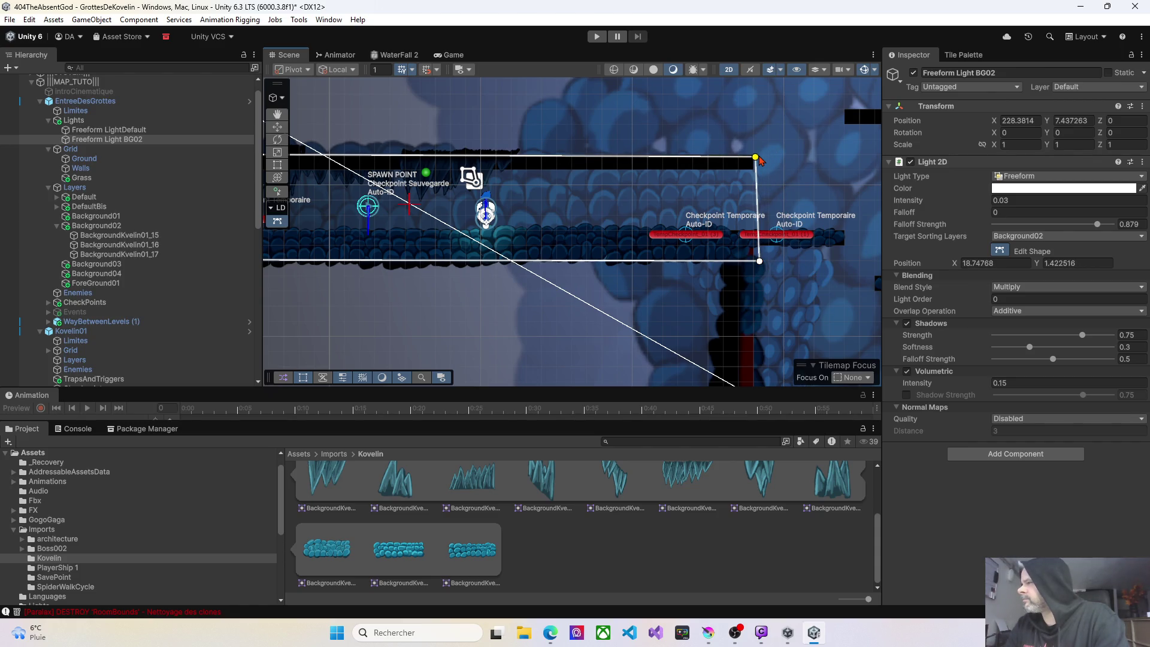
left_click_drag(530, 231, 638, 209)
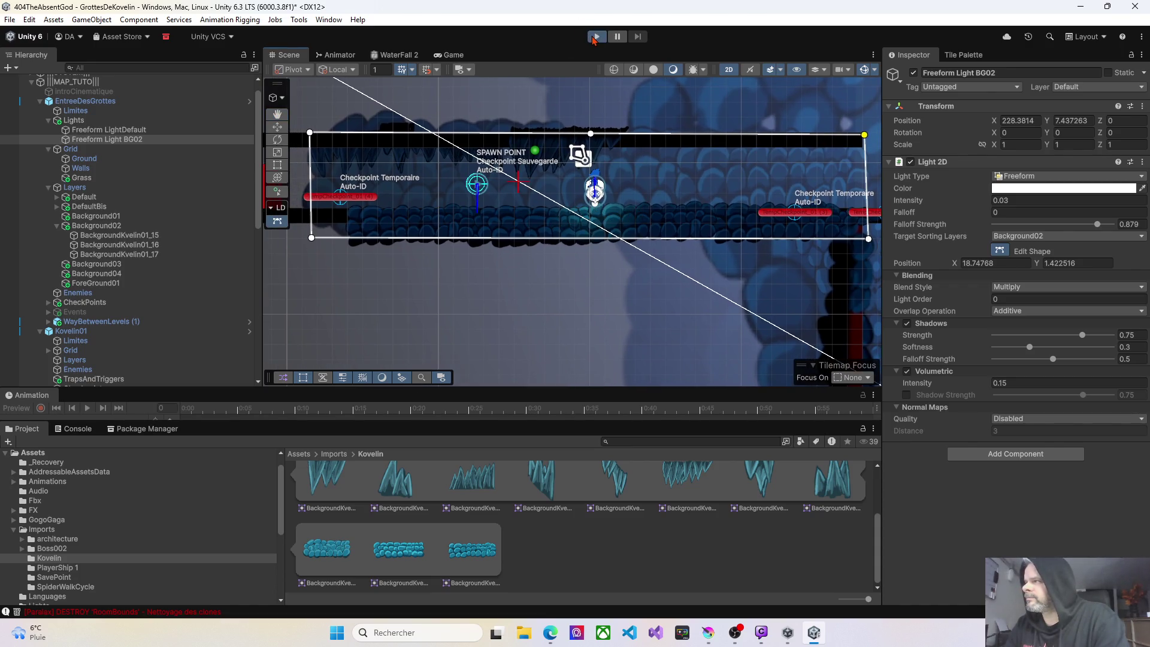
Play the level and walk the character left and right twice through the lit corridor.
left_click(596, 37)
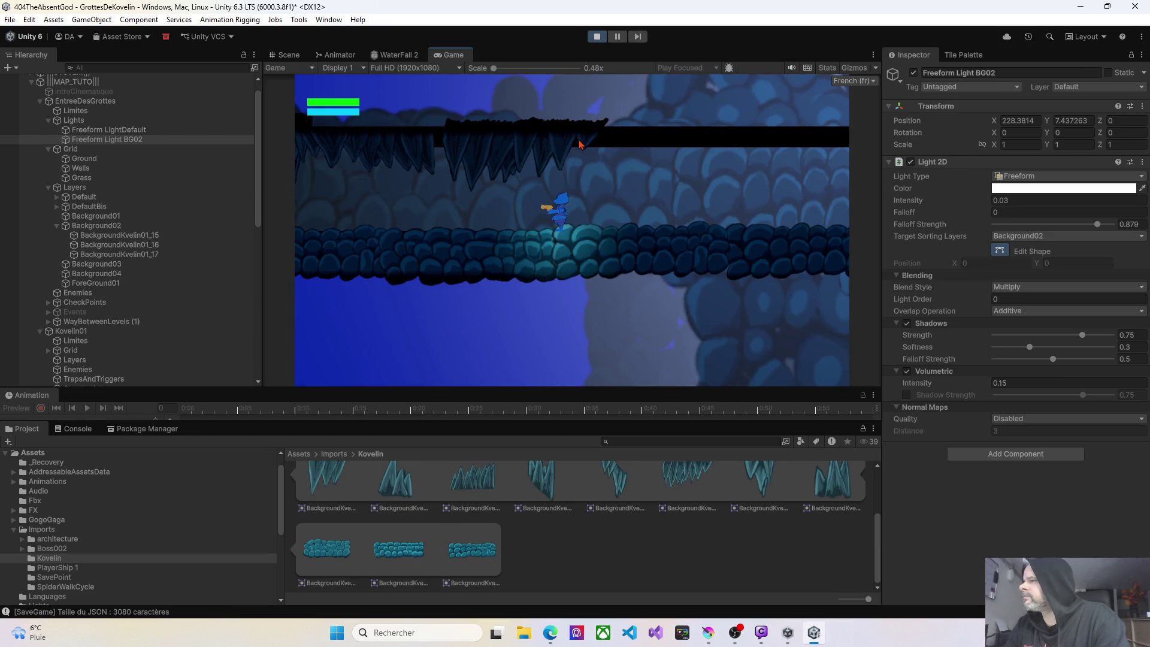
key("Left")
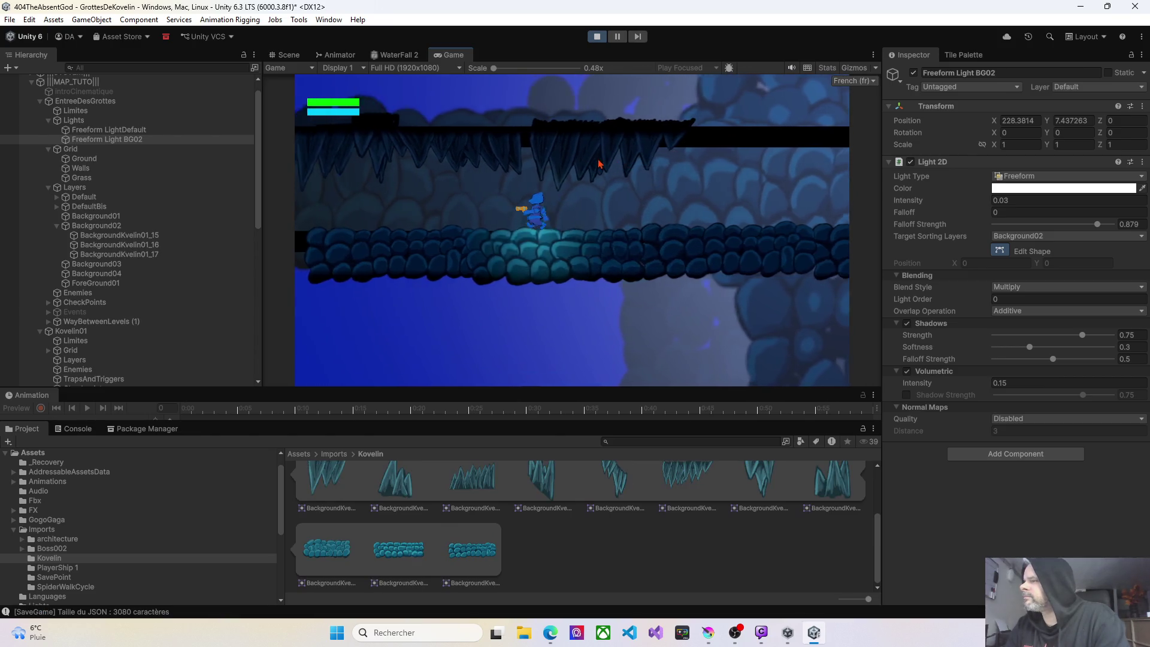
key("Right")
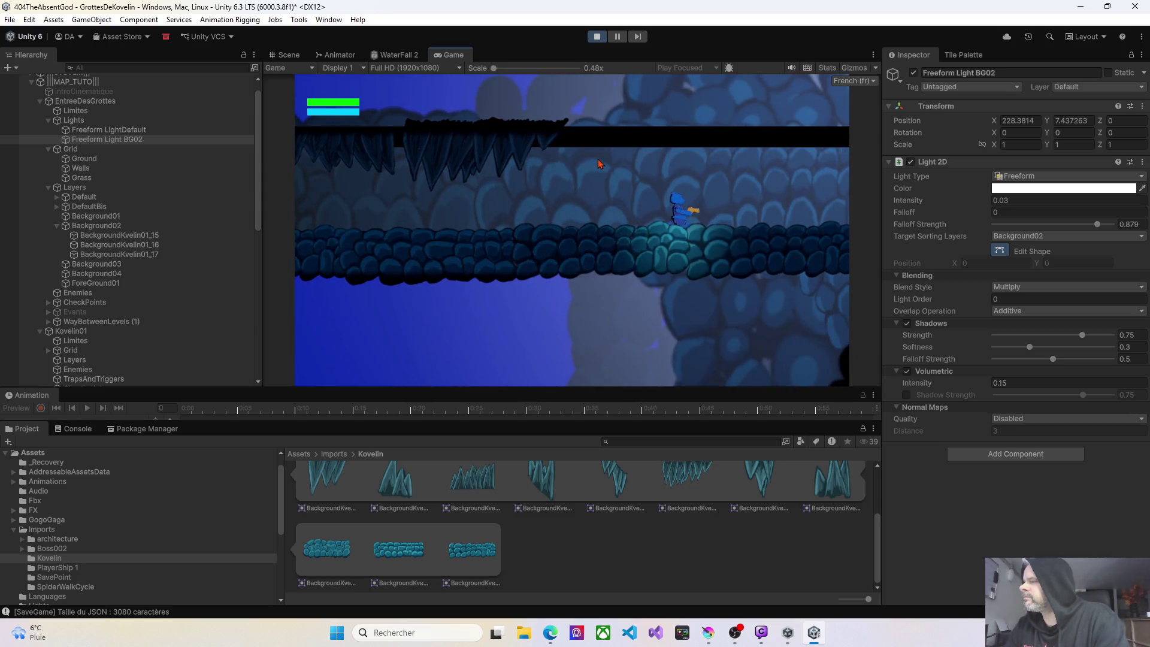
key("Left")
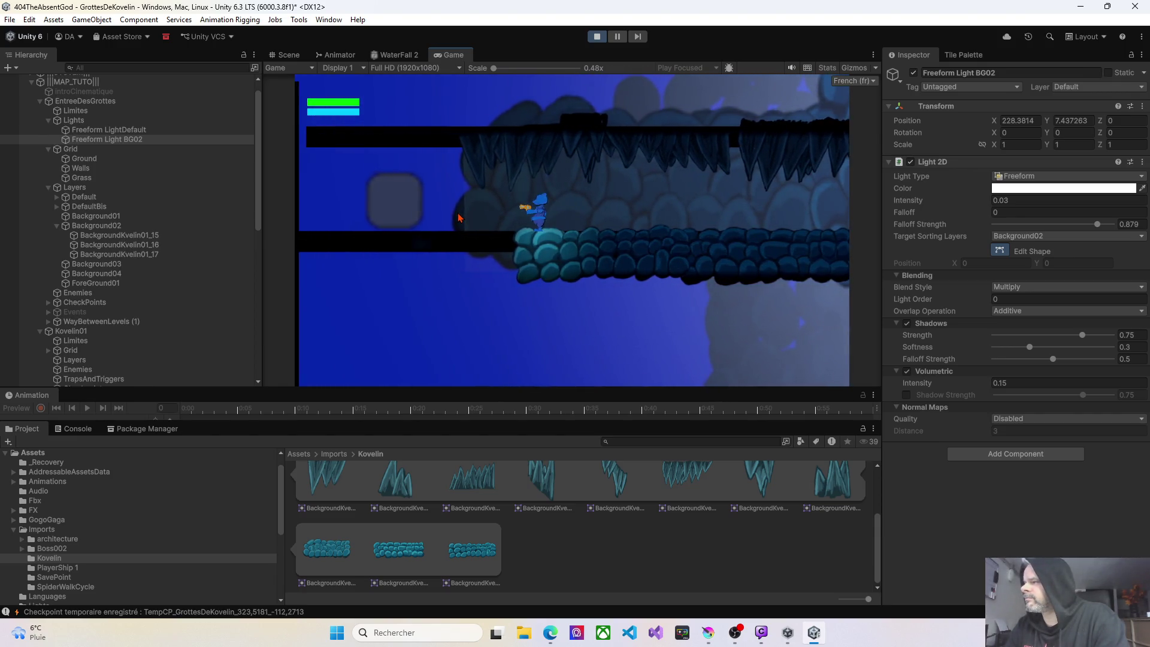
key("Right")
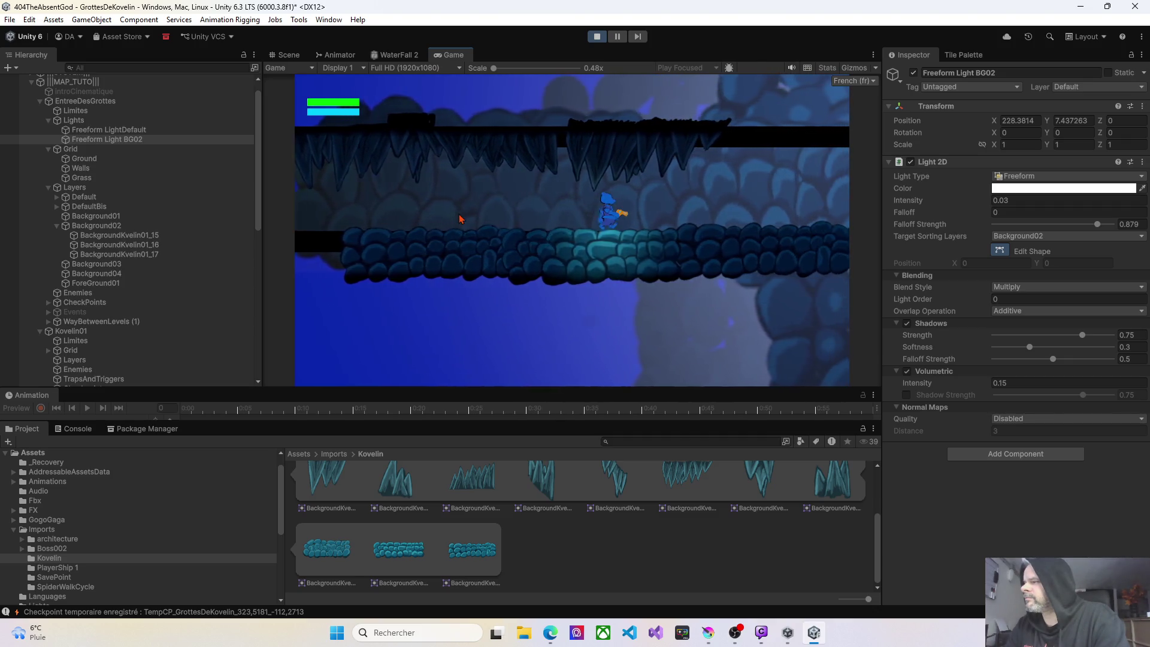
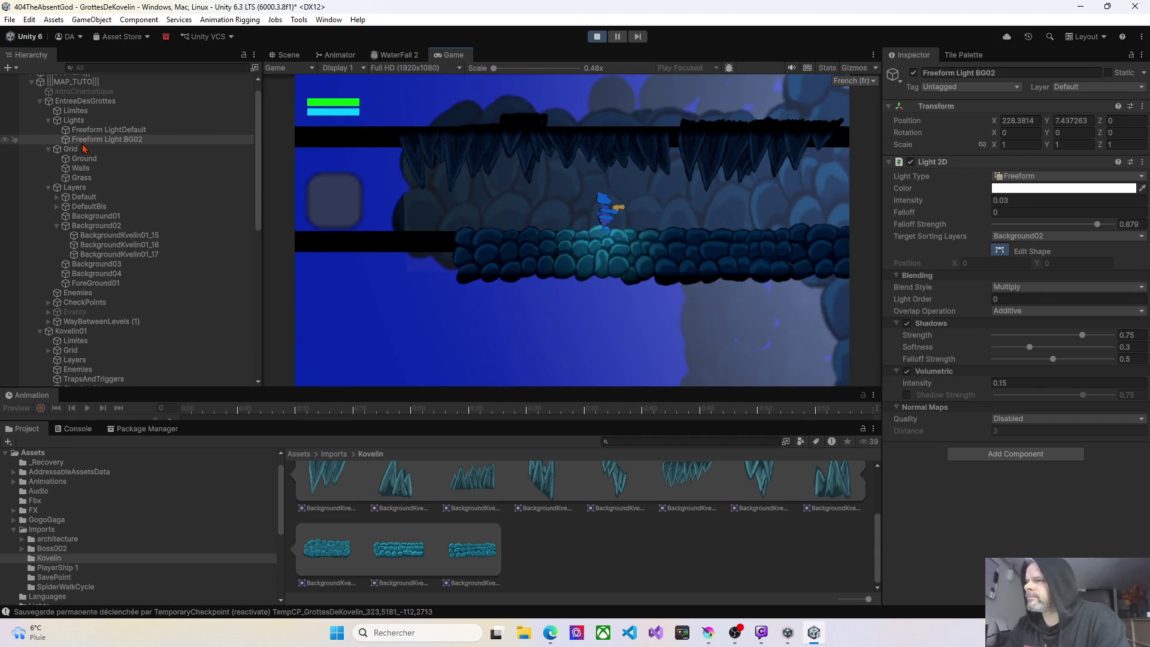
End the running cave-level playtest and go back to scene editing.
left_click(597, 37)
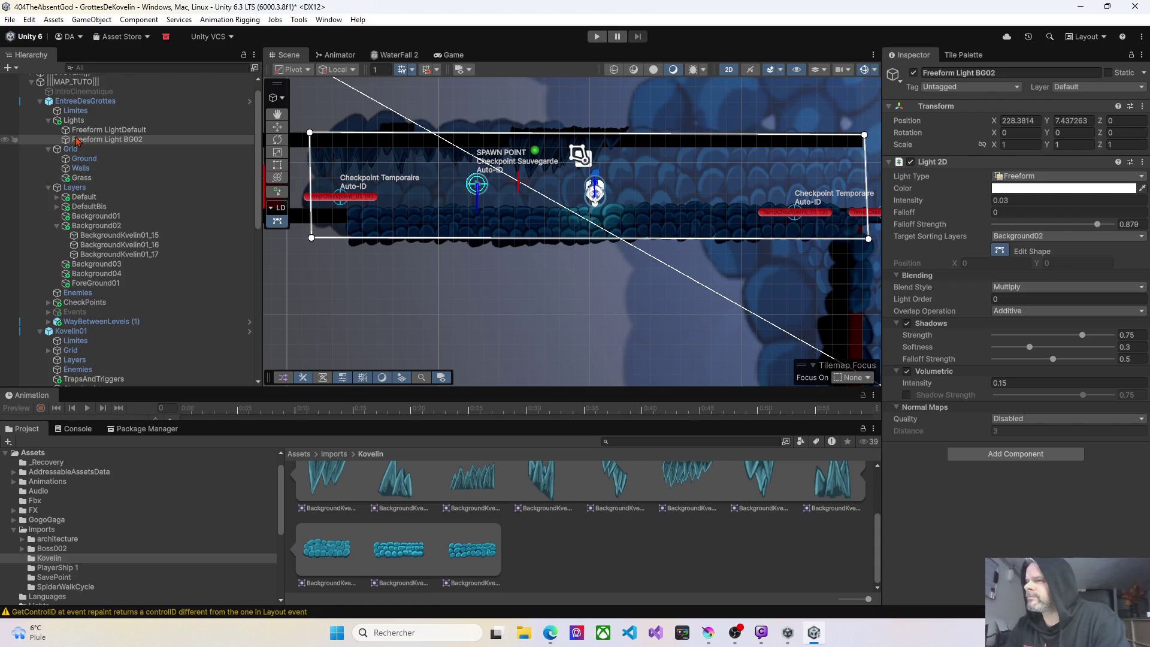
Expand DefaultBis and move four BackgroundKvelin01 stalactites up toward the ceiling.
left_click(57, 208)
left_click(93, 208)
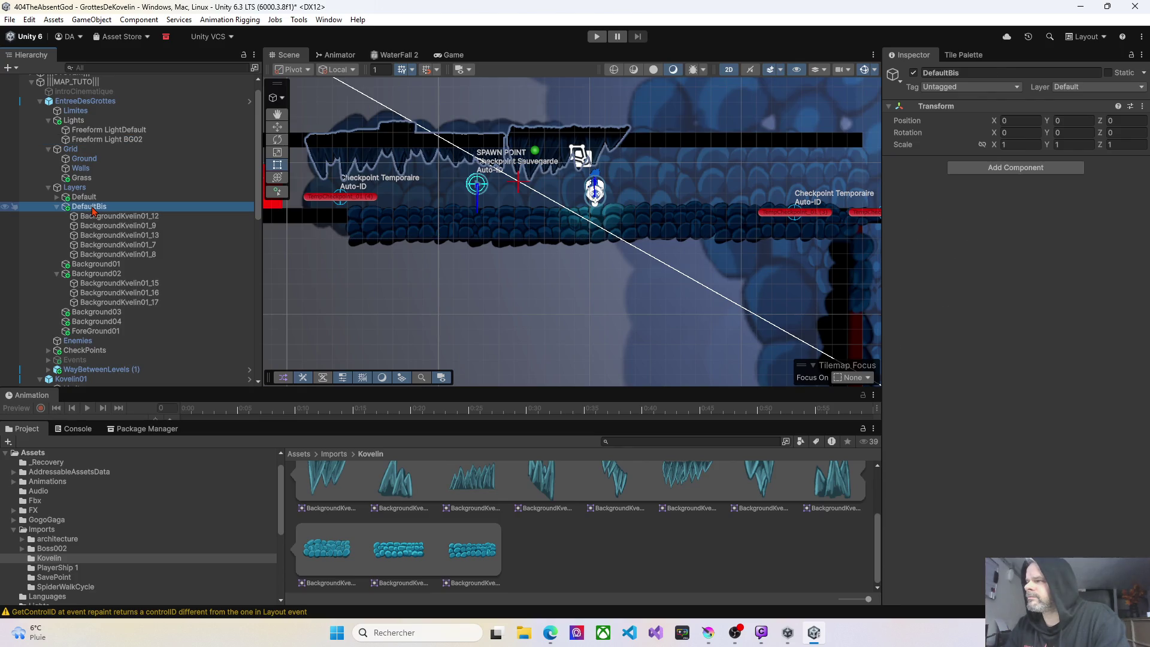
left_click(133, 220)
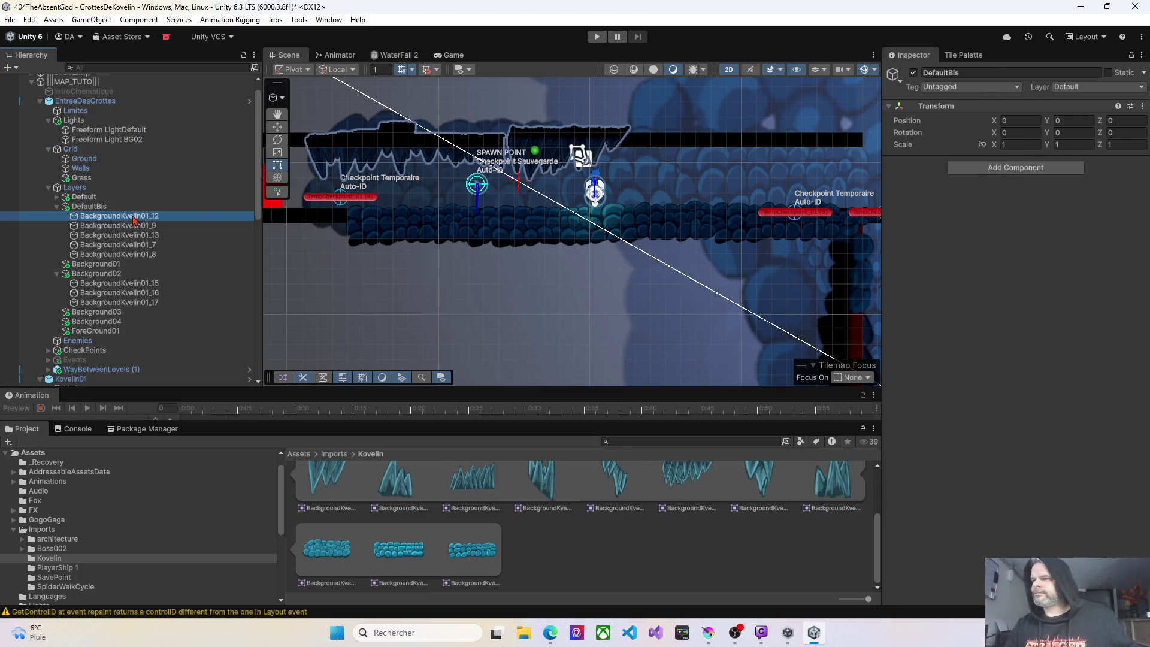
left_click(138, 247, "shift")
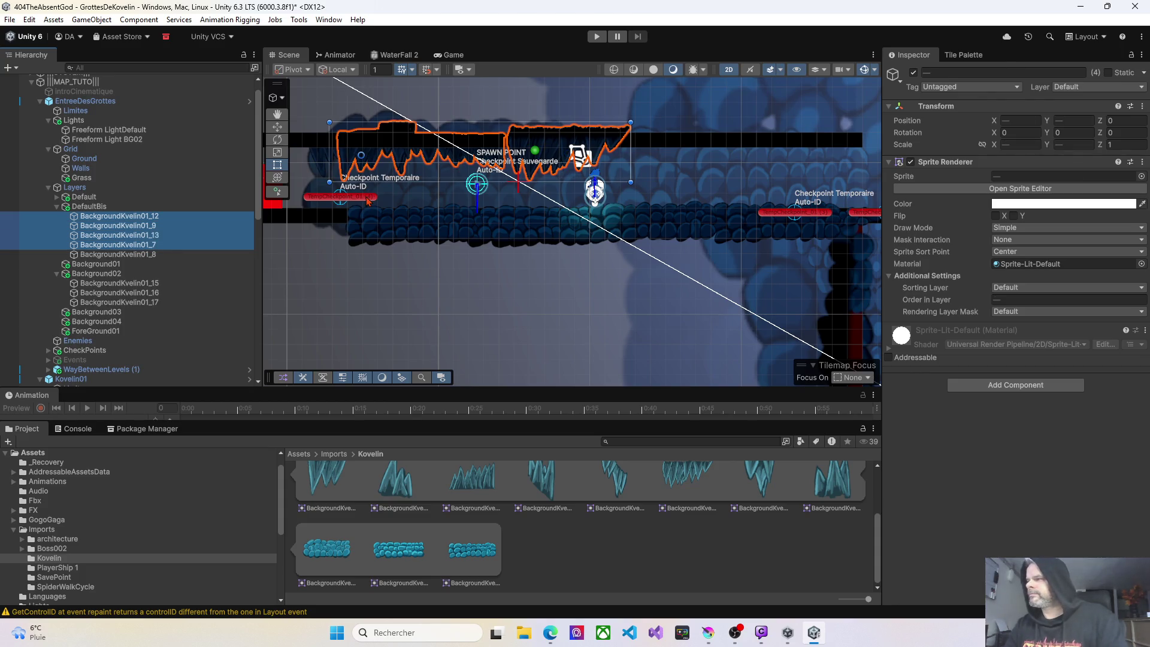
left_click_drag(420, 150, 424, 138)
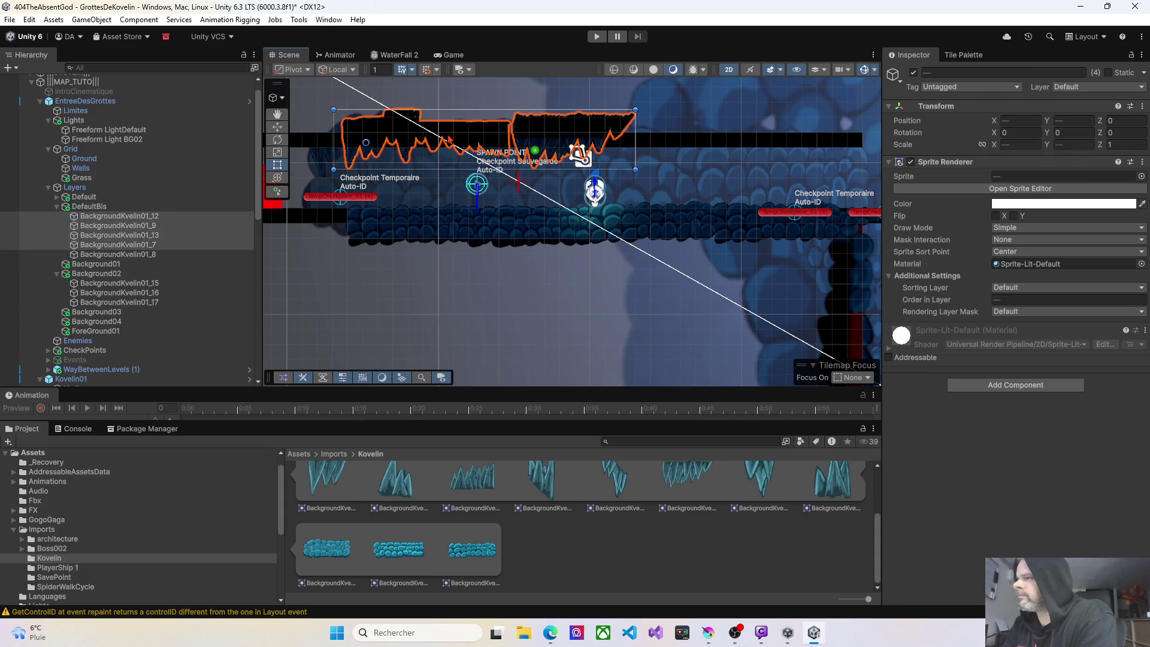
Raise BackgroundKvelin01_8 to the ceiling, then settle all five stalactites slightly lower onto it.
left_click(317, 158)
left_click_drag(316, 159, 319, 139)
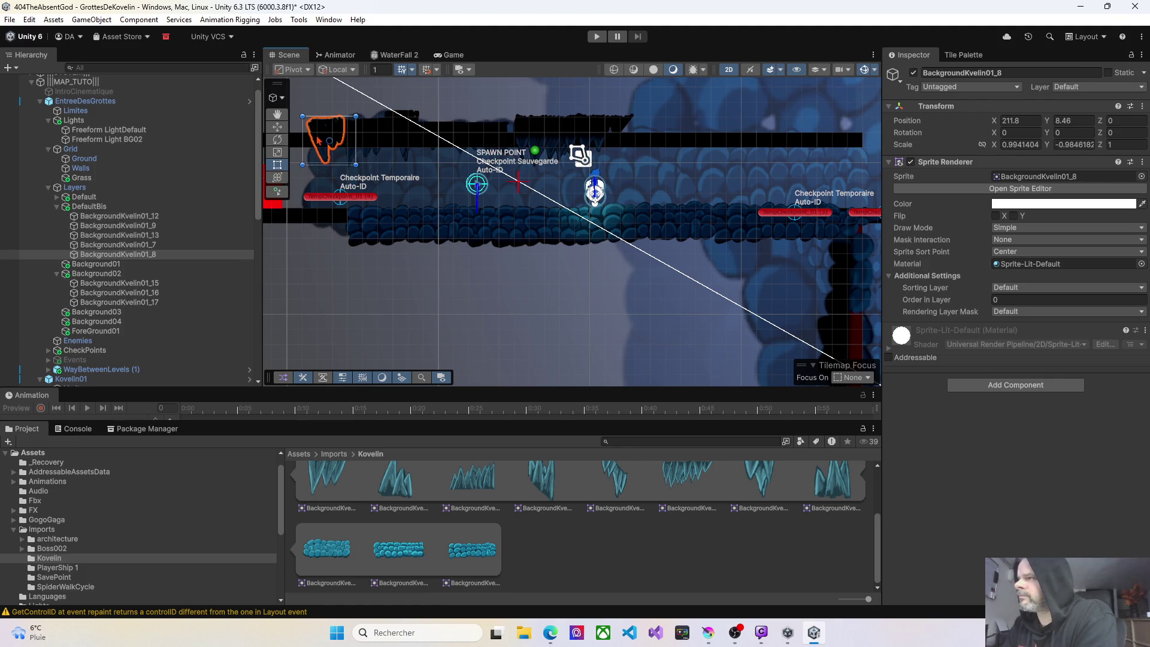
scroll(523, 147, "up", 3)
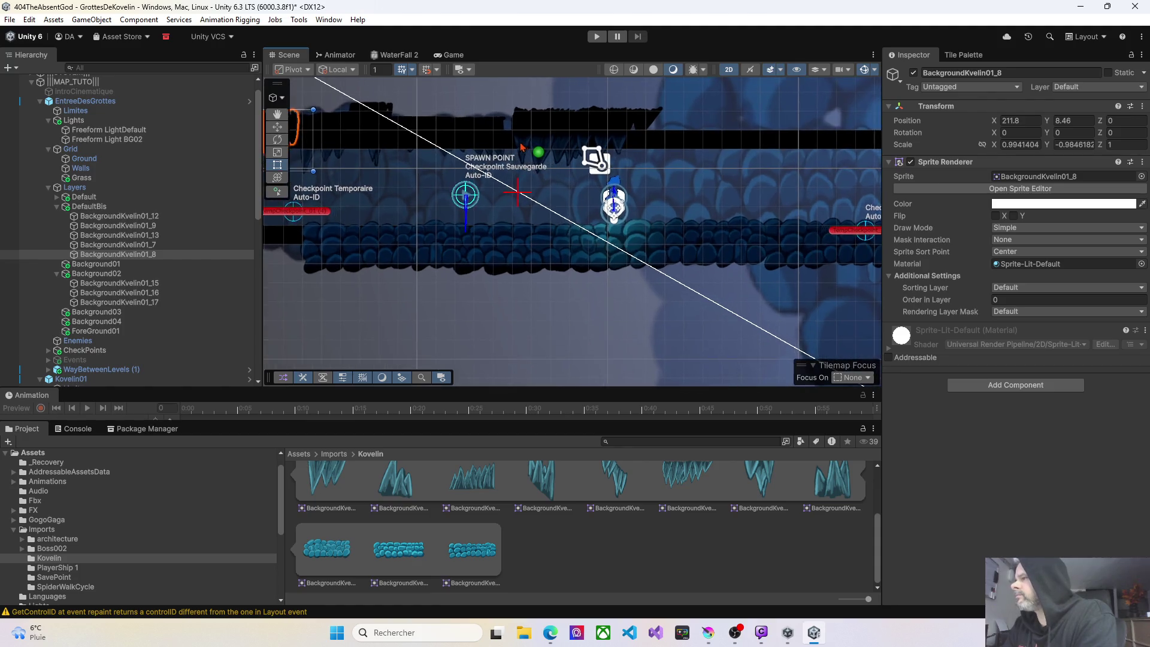
left_click_drag(451, 125, 547, 121)
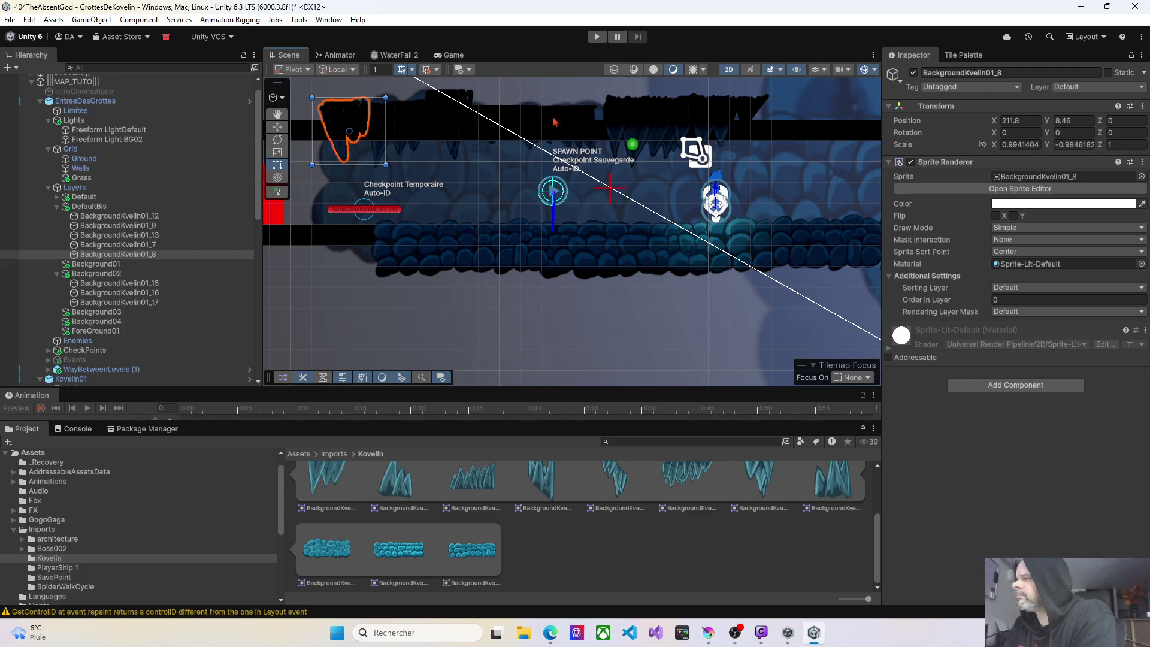
left_click(131, 219, "shift")
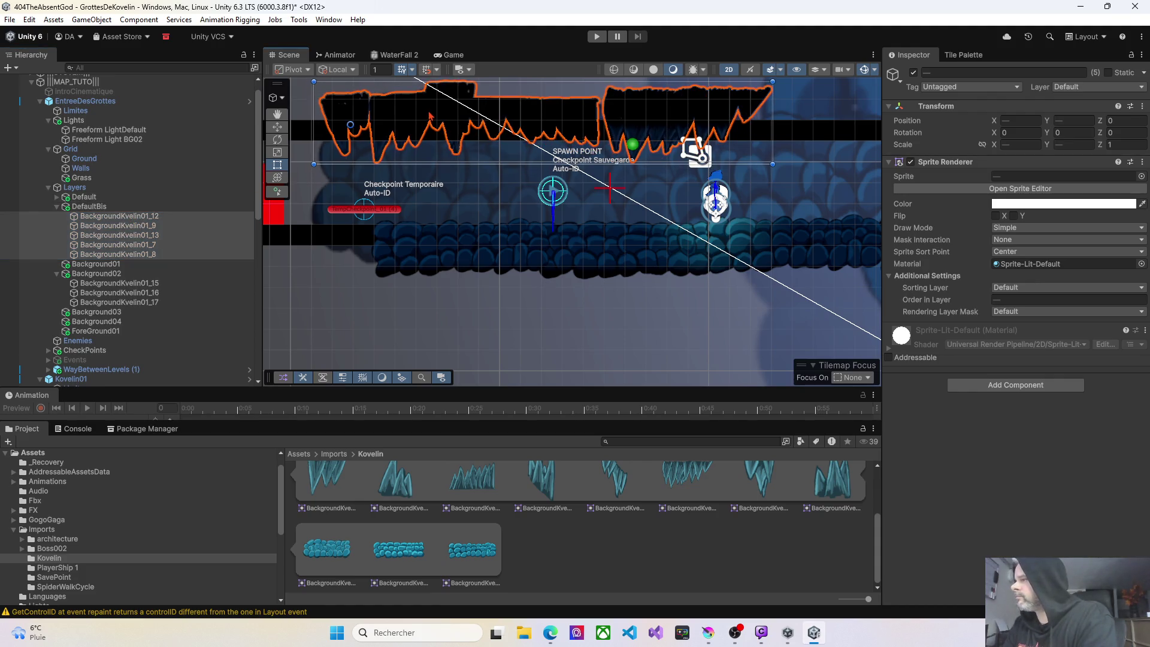
left_click_drag(428, 112, 426, 123)
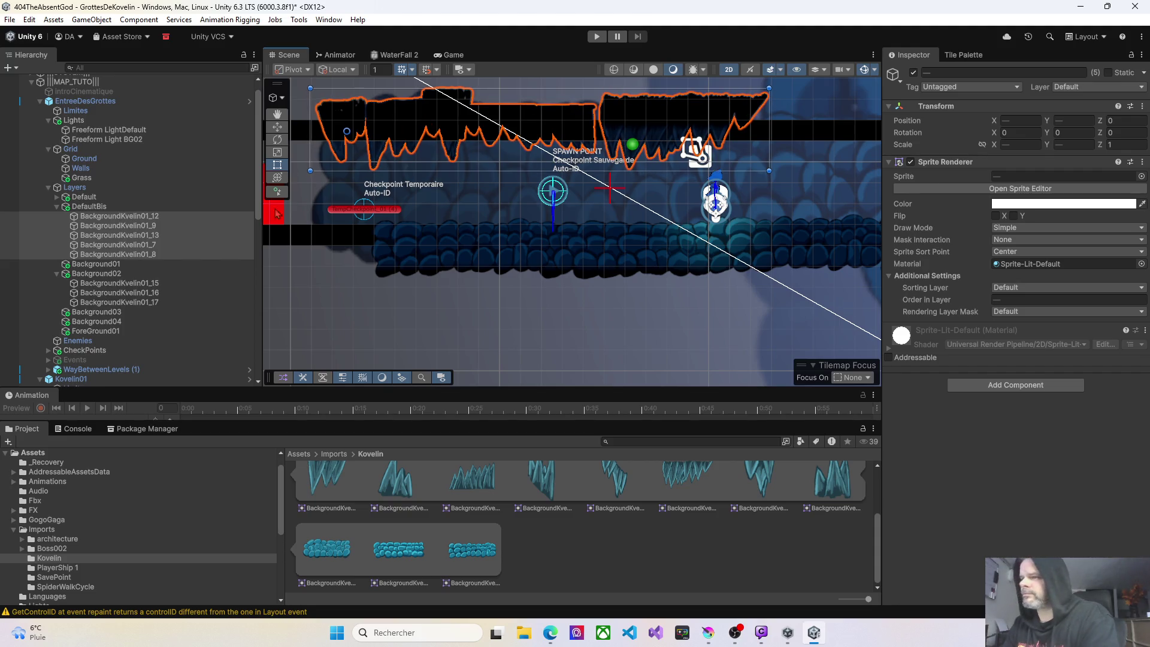
Duplicate the five stalactites and move the copies right along the ceiling.
key("ctrl+d")
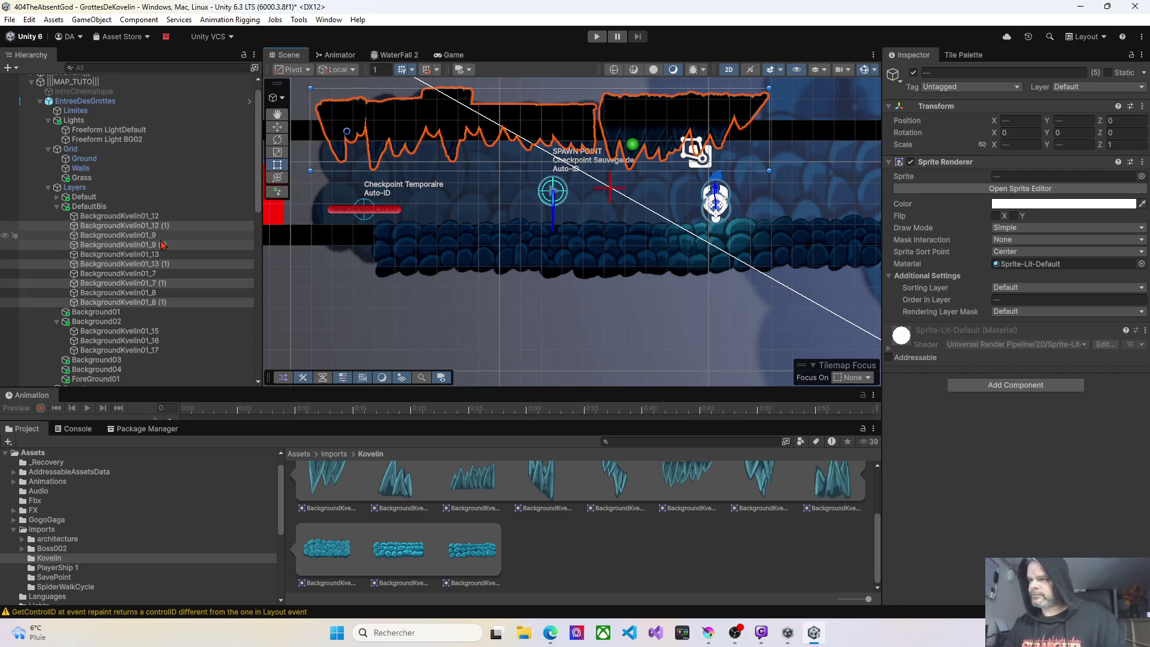
mouse_move(400, 157)
left_mouse_down()
mouse_move(601, 125)
mouse_move(577, 128)
left_mouse_up()
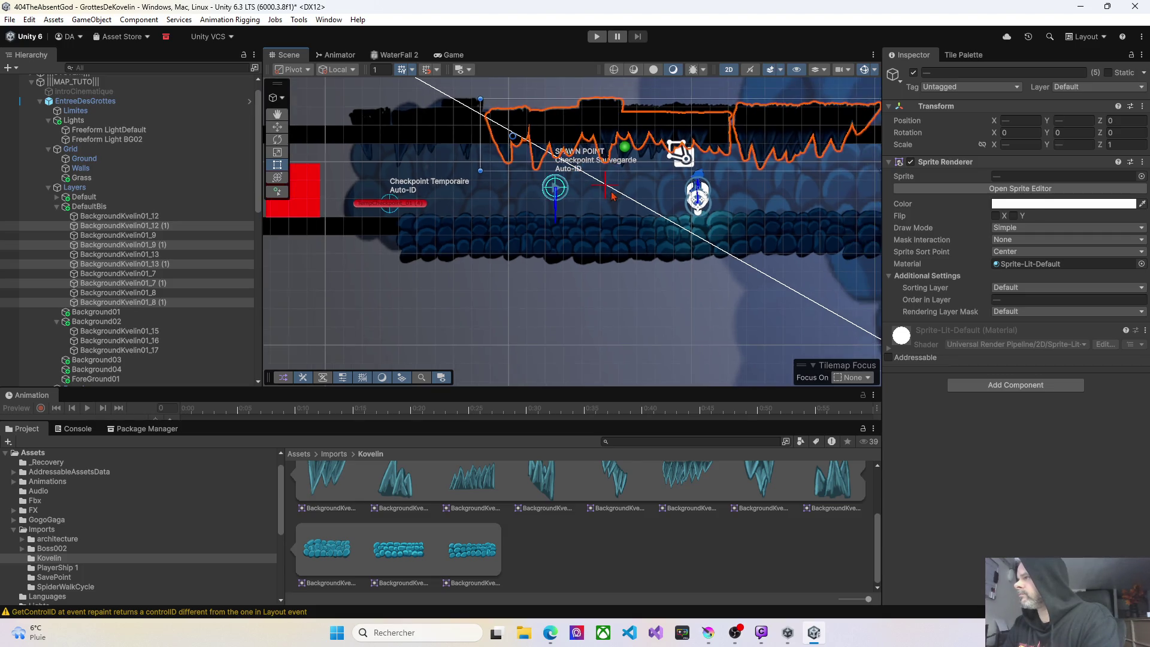
scroll(575, 128, "down", 2)
left_click_drag(599, 197, 421, 209)
mouse_move(522, 151)
left_mouse_down()
mouse_move(661, 155)
mouse_move(648, 155)
left_mouse_up()
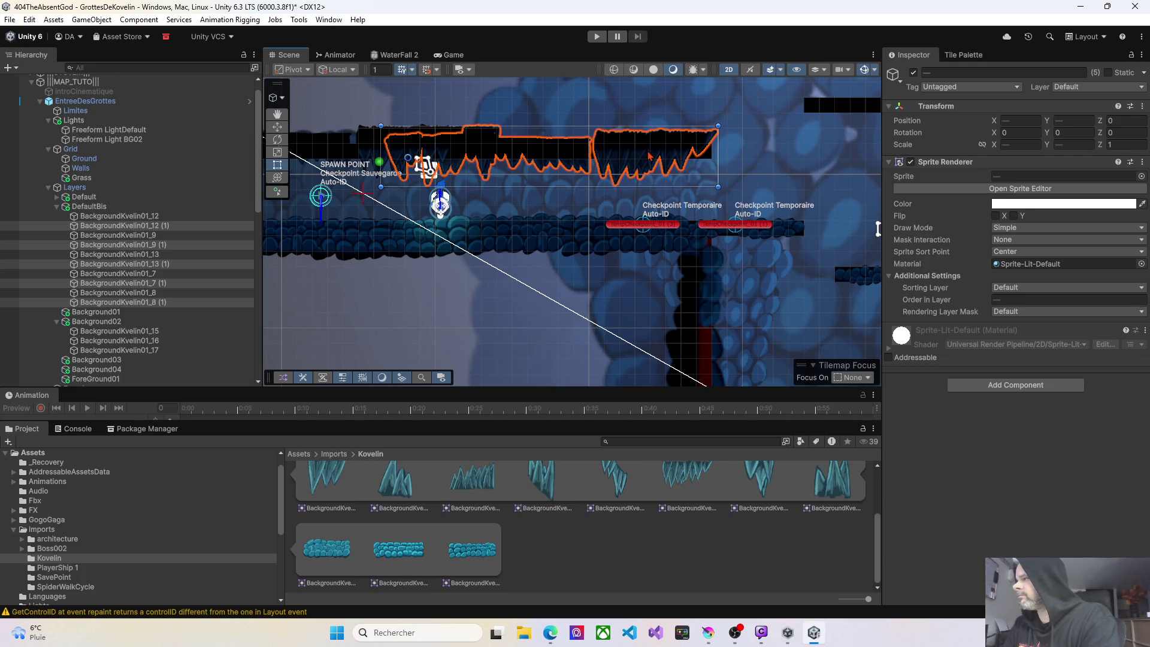
Reposition the copies BackgroundKvelin01_12 (1) and BackgroundKvelin01_9 (1) along the ceiling.
left_click(650, 156)
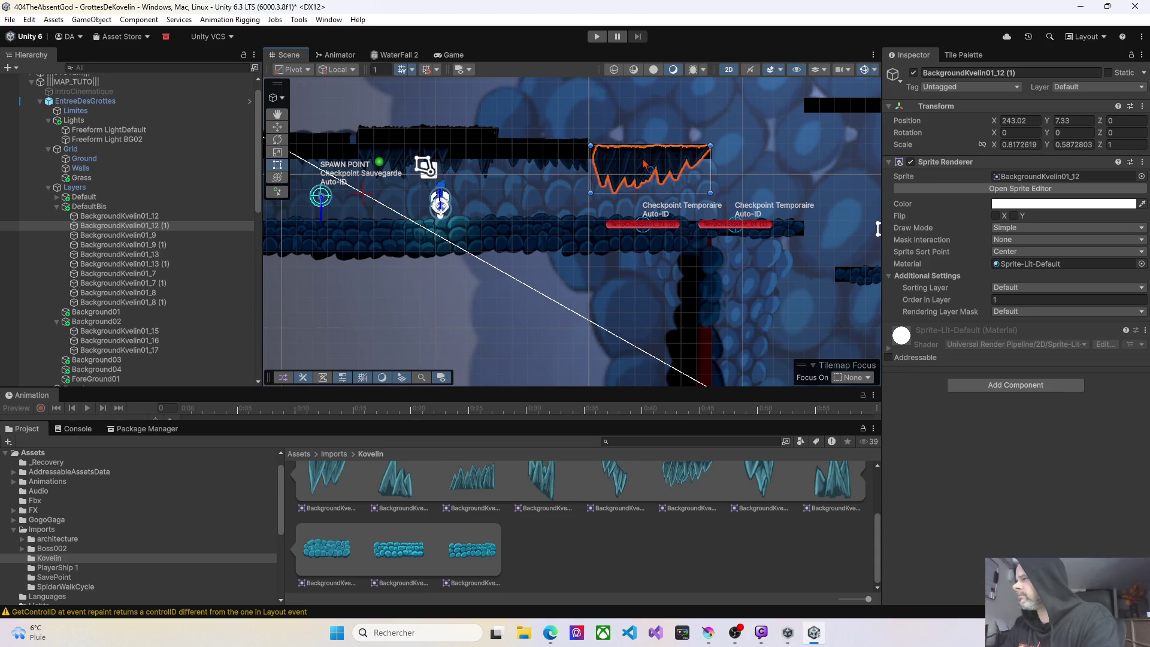
left_click_drag(645, 162, 650, 163)
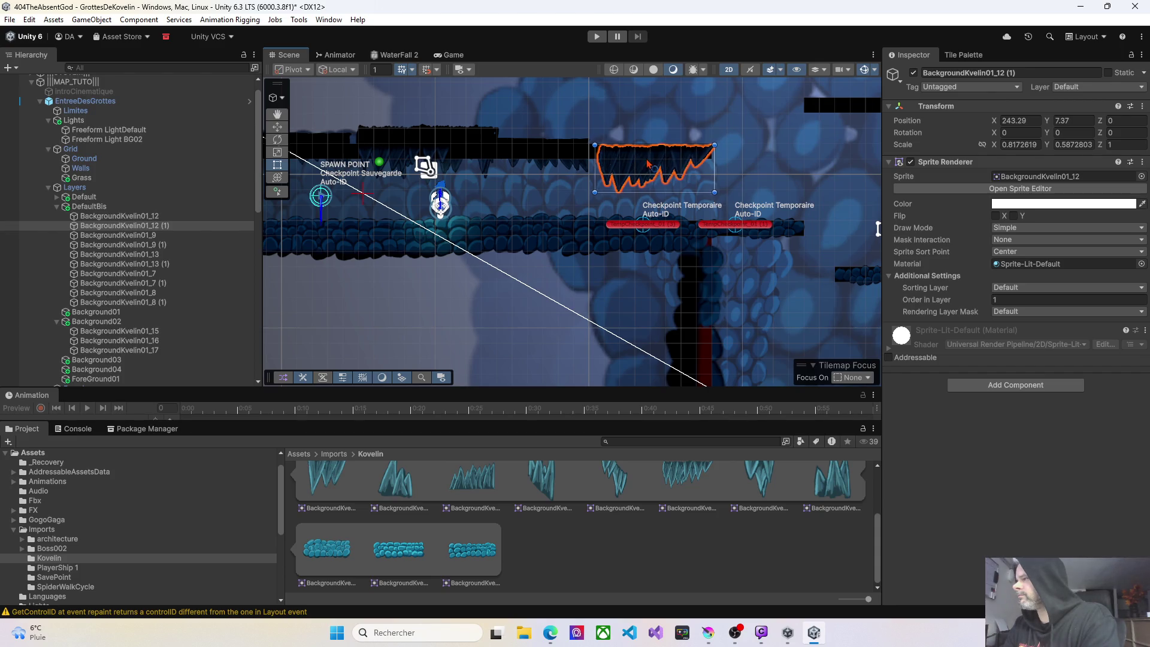
left_click(459, 148)
left_click(514, 160)
left_click_drag(570, 160, 693, 161)
mouse_move(596, 157)
left_mouse_down()
mouse_move(518, 161)
mouse_move(544, 162)
left_mouse_up()
left_click_drag(423, 163, 578, 149)
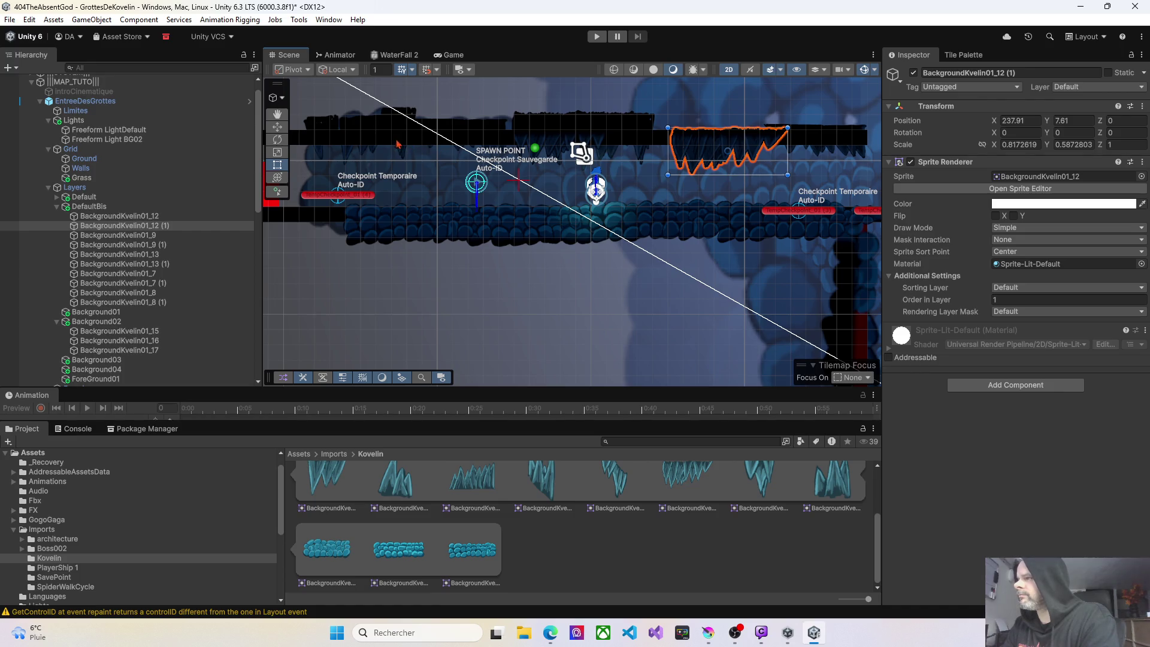
Shift BackgroundKvelin01_12 and BackgroundKvelin01_7 (1) right above the player, then start a playtest.
scroll(611, 146, "up", 3)
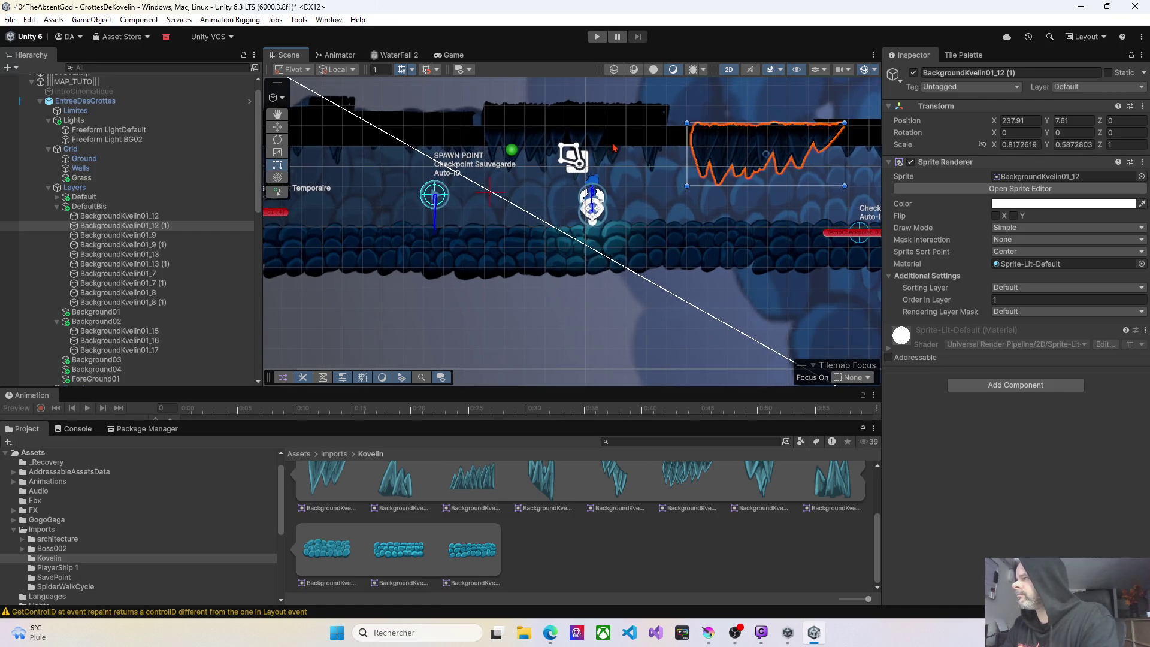
mouse_move(595, 130)
left_mouse_down()
mouse_move(687, 135)
mouse_move(581, 133)
mouse_move(615, 131)
left_mouse_up()
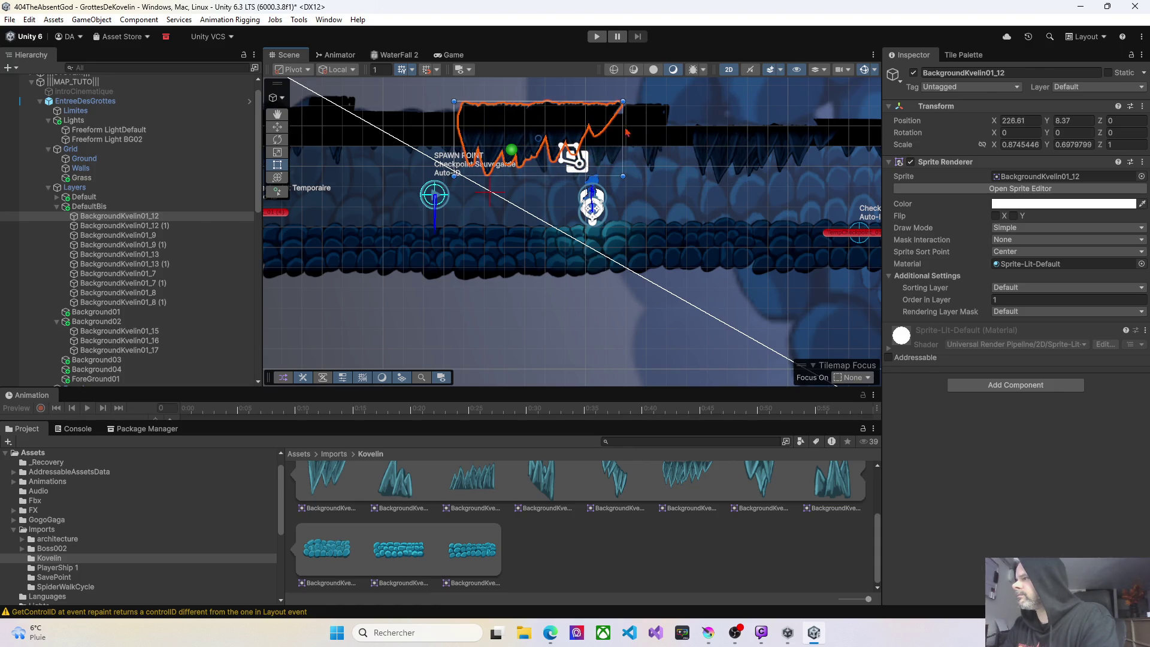
left_click(654, 121)
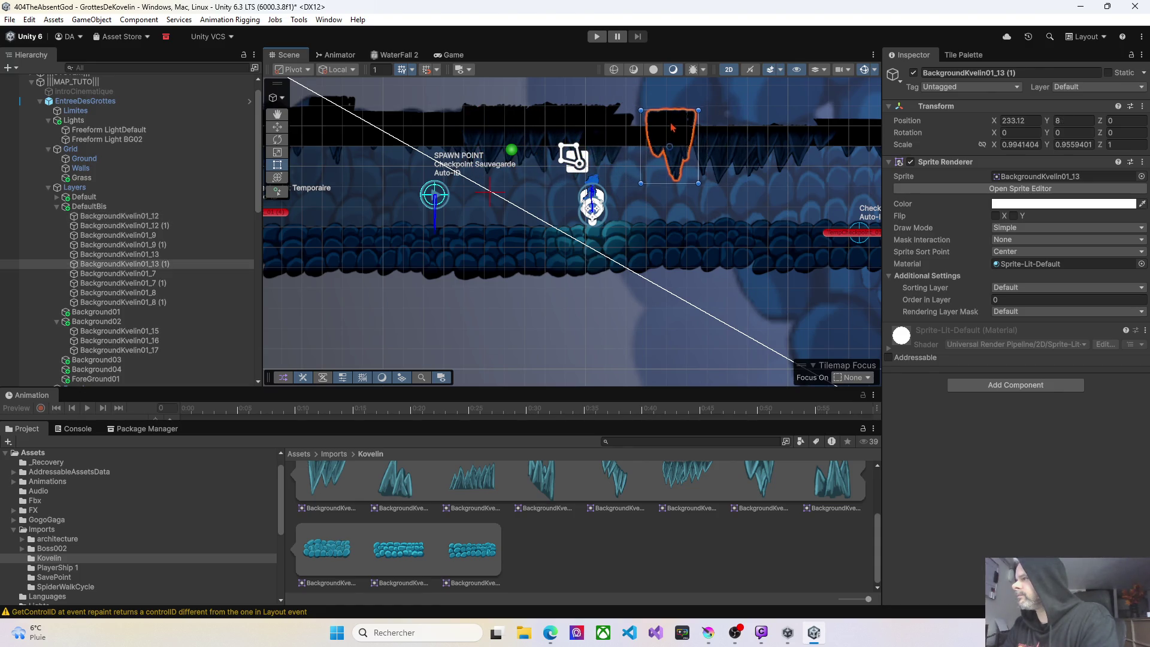
left_click_drag(630, 126, 656, 122)
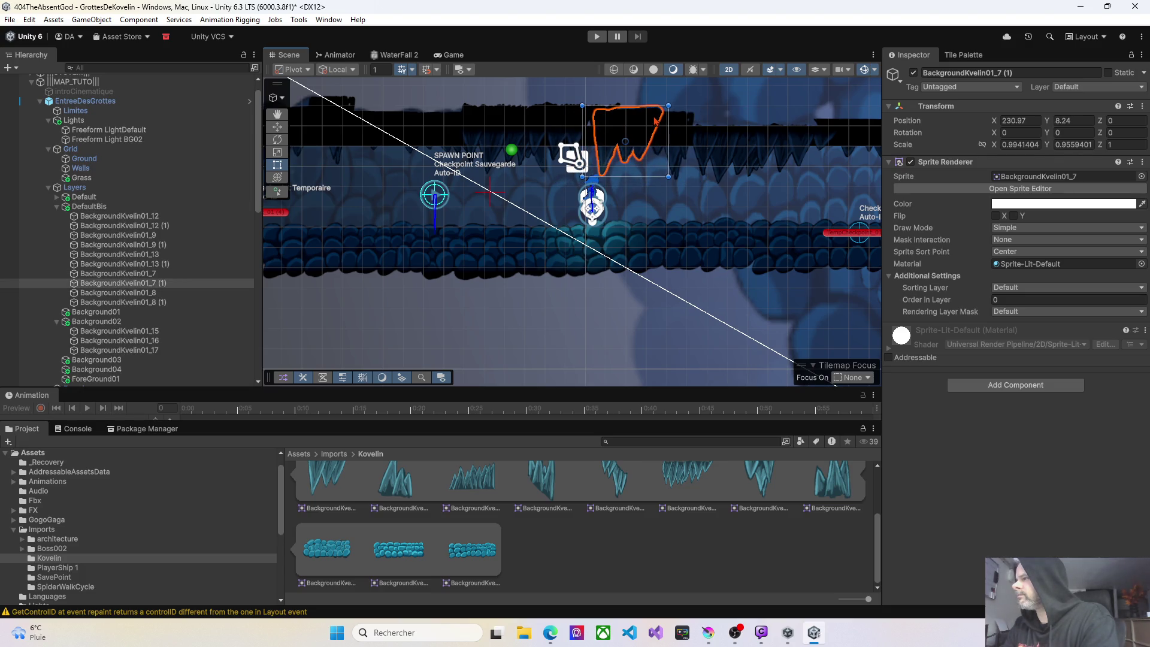
scroll(510, 167, "down", 5)
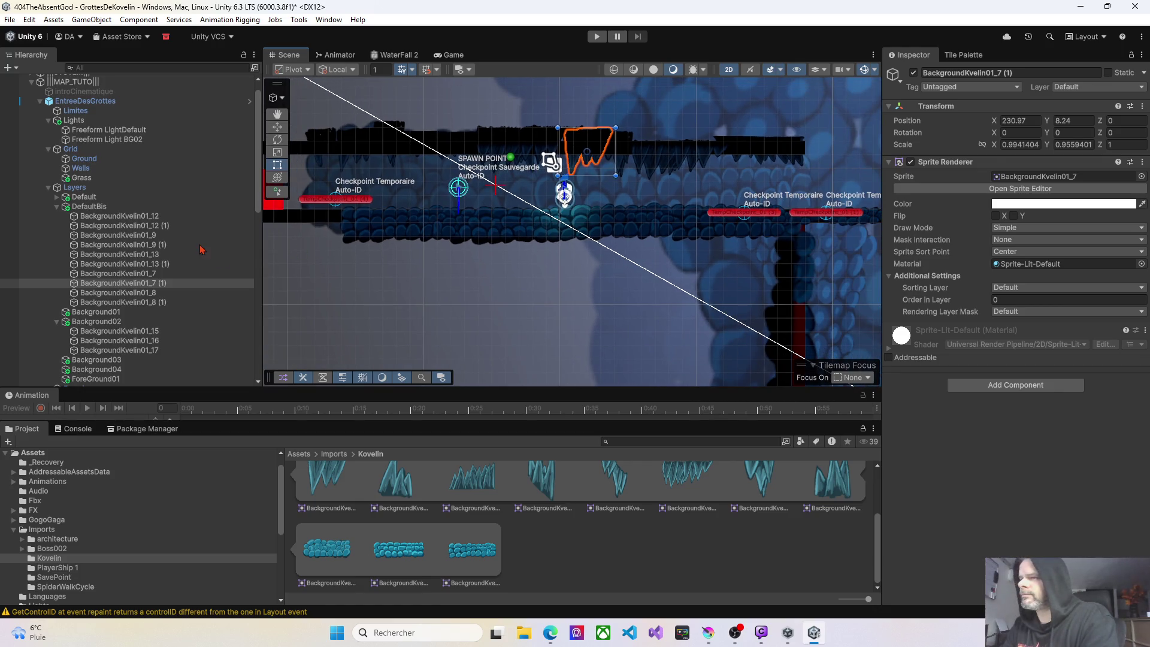
left_click(105, 139)
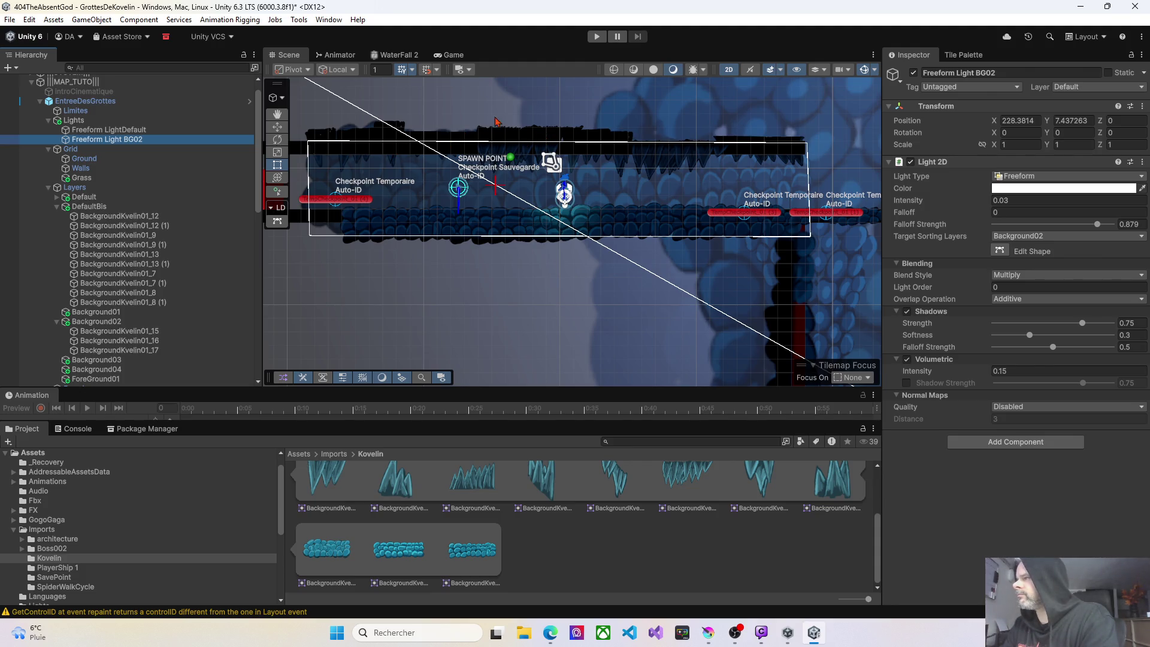
left_click(593, 39)
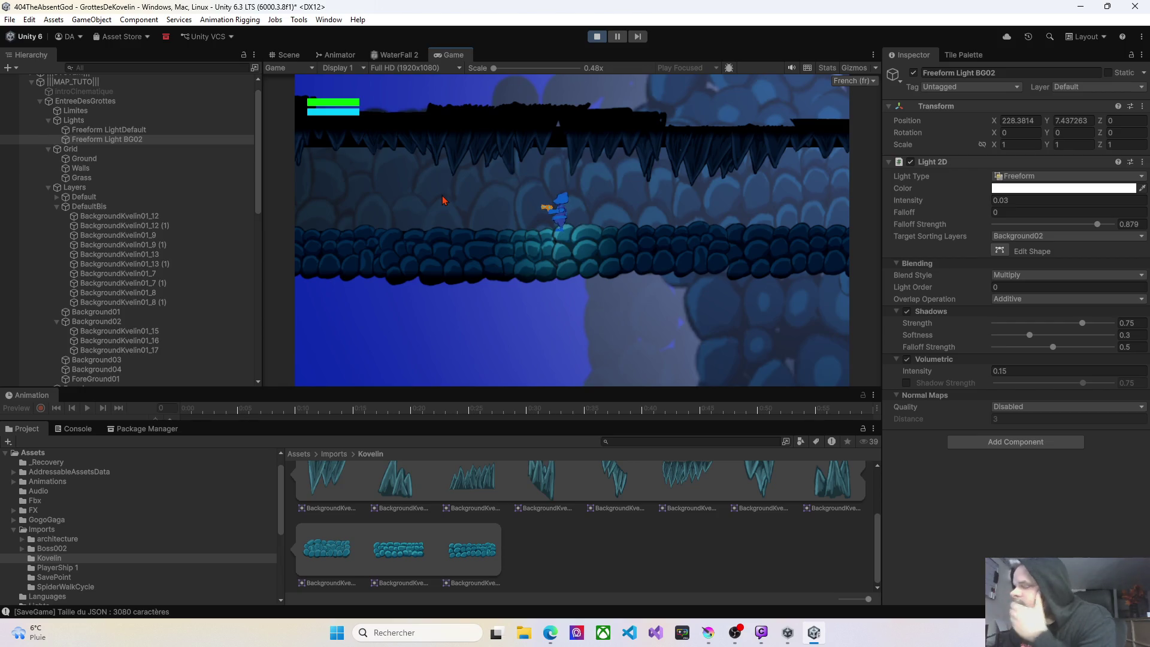
Run the player back and forth along the cave ledge, then stop the playtest.
key("Left")
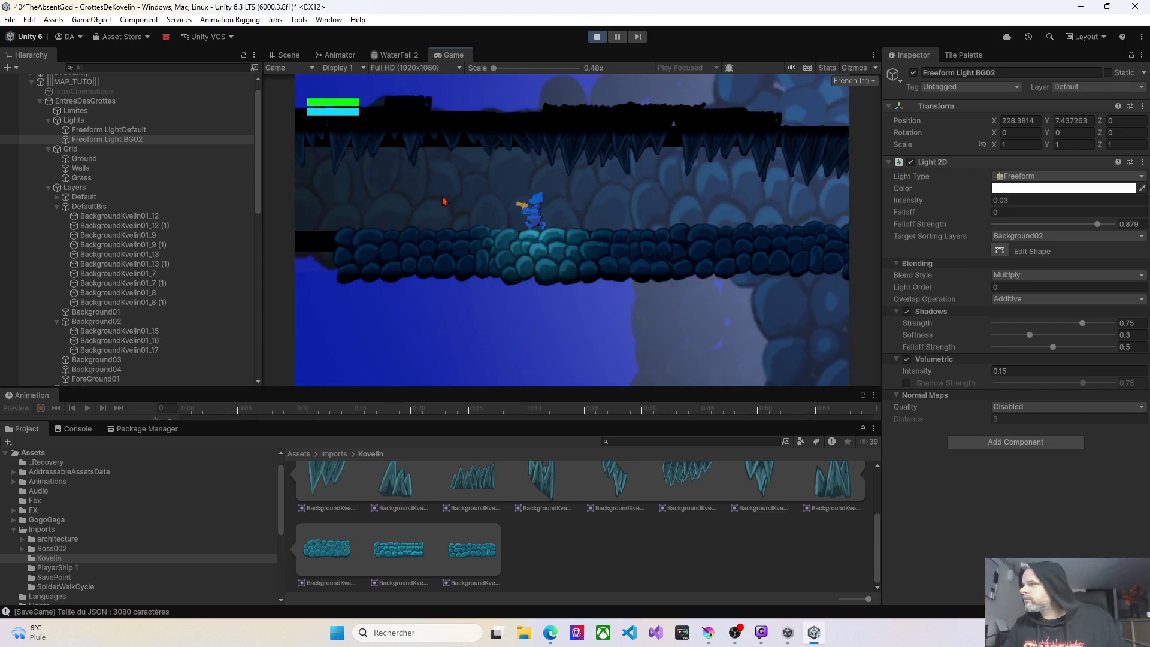
key("Right")
key("Right")
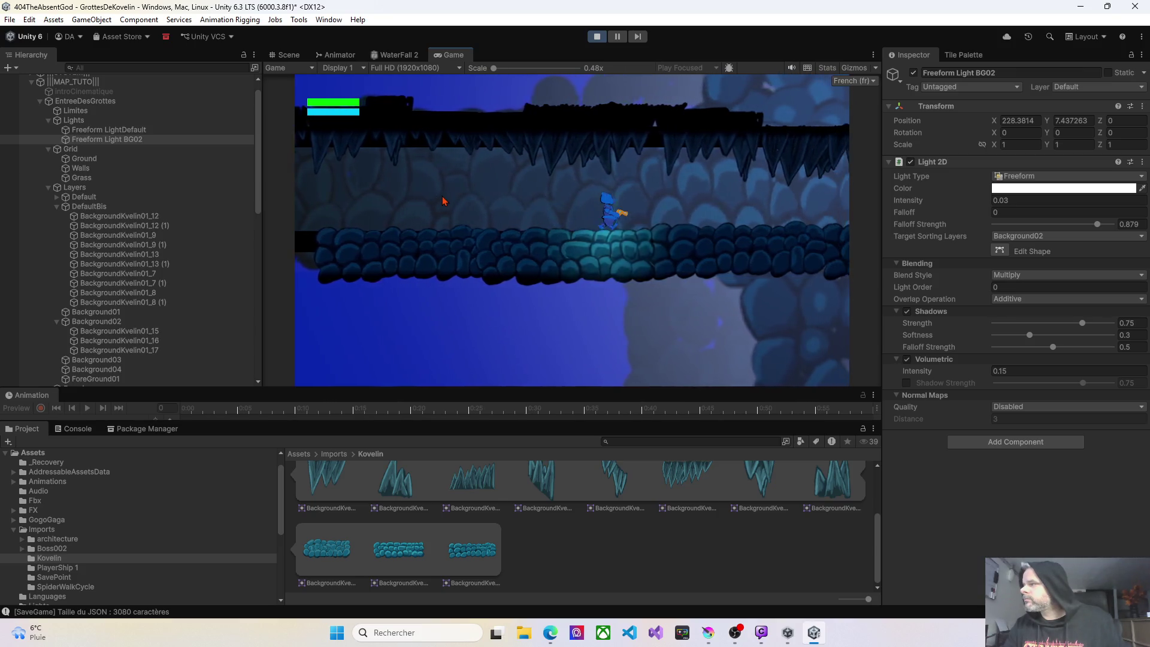
key("Right")
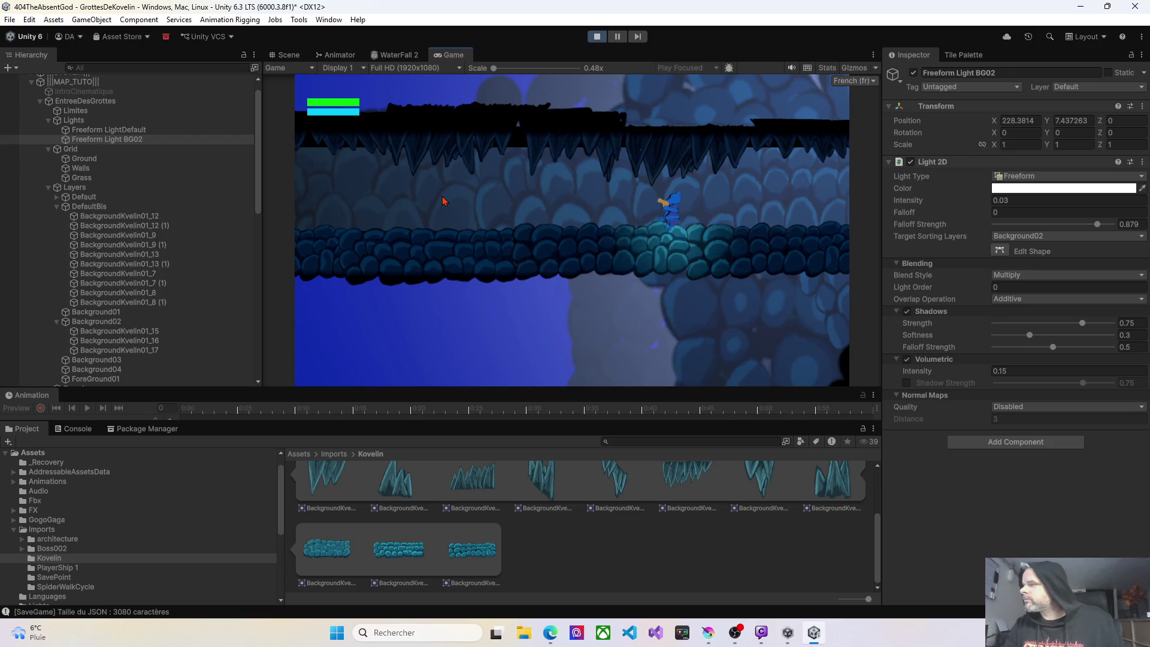
key("Left")
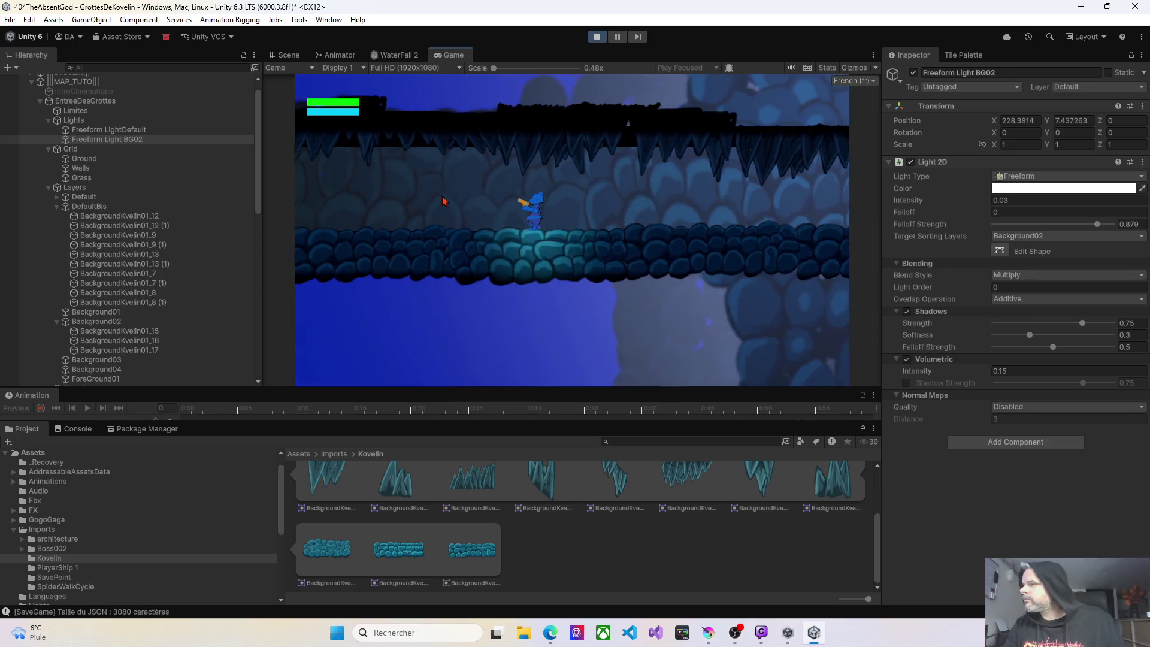
key("Right")
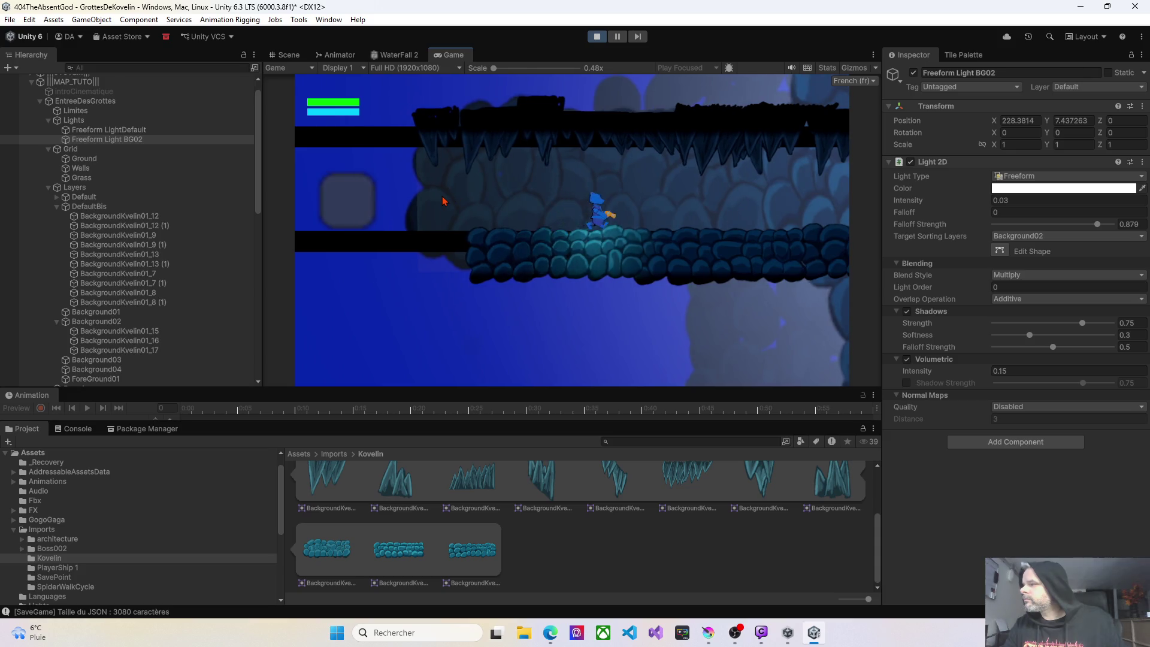
key("Right")
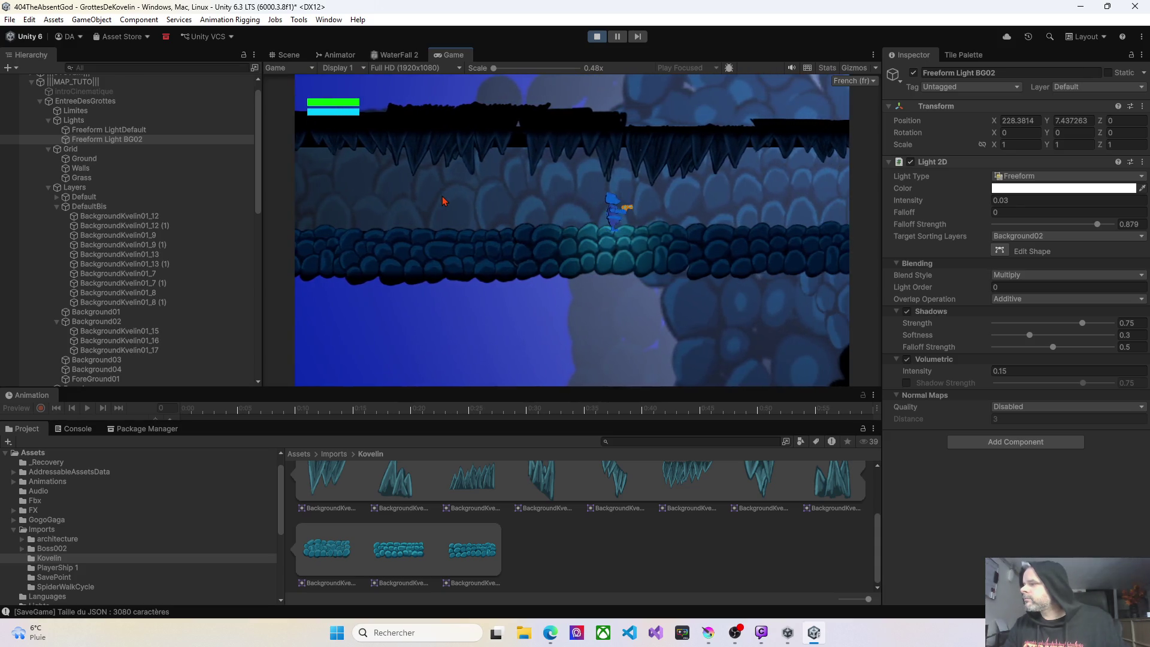
key("Left")
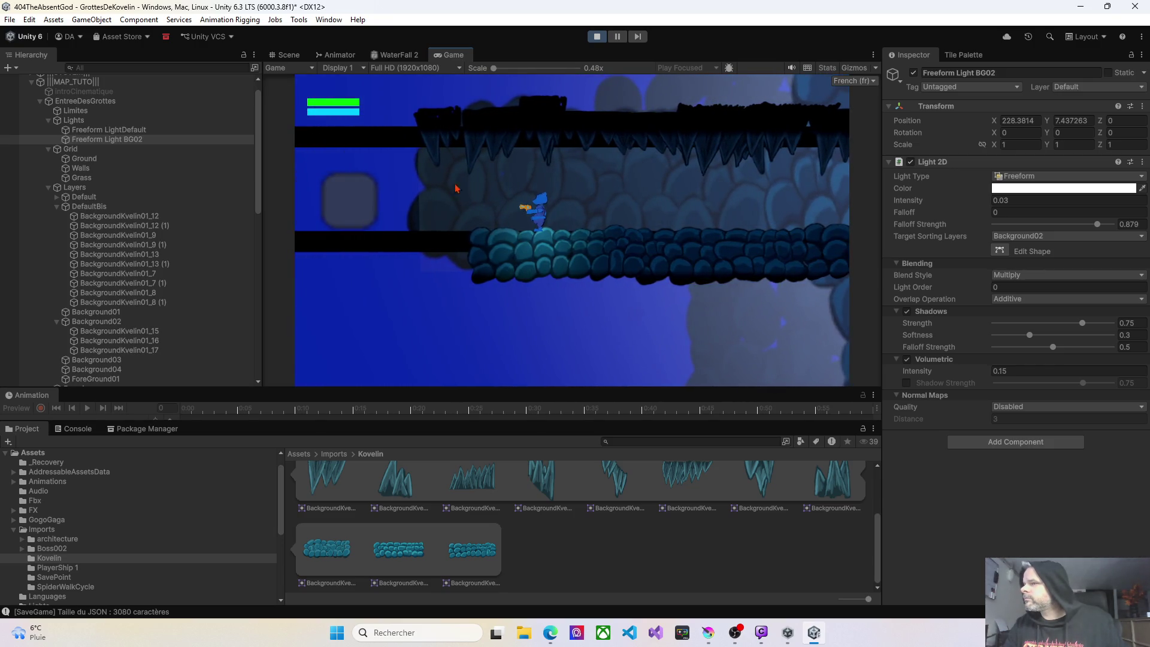
key("Right")
key("Right")
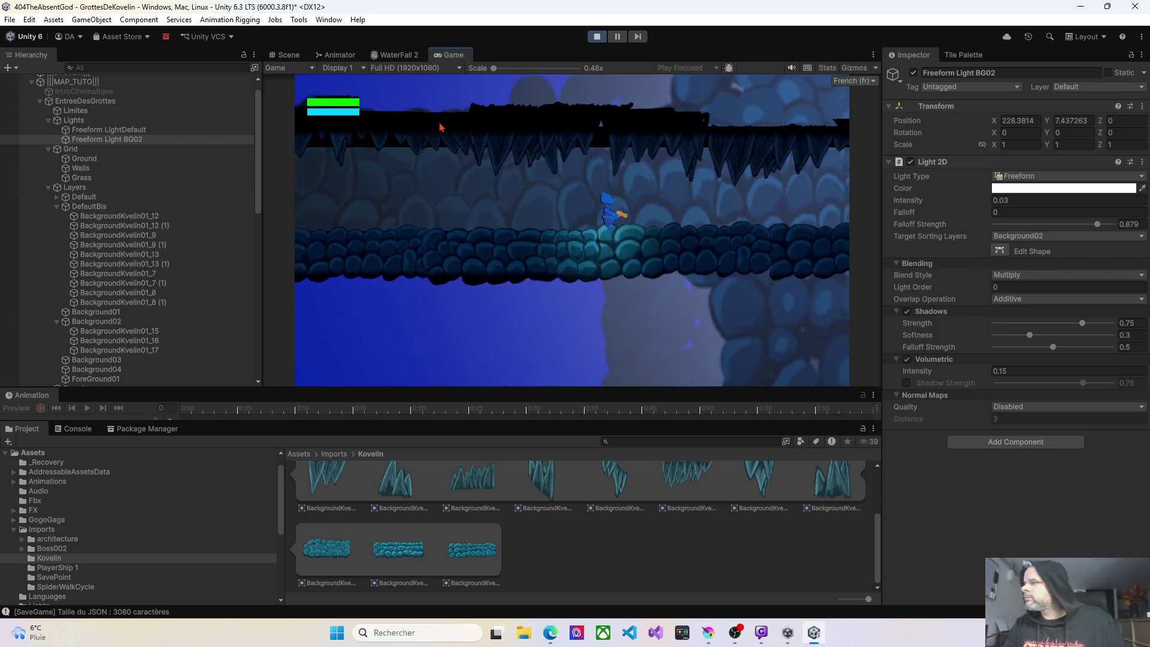
key("Right")
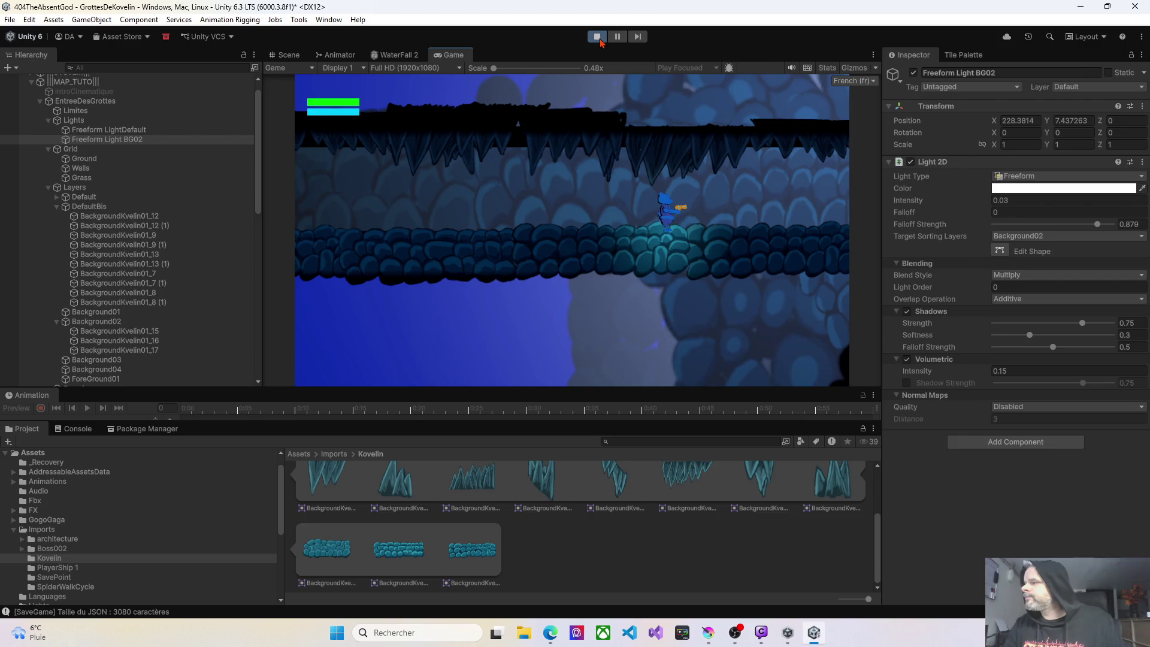
left_click(597, 36)
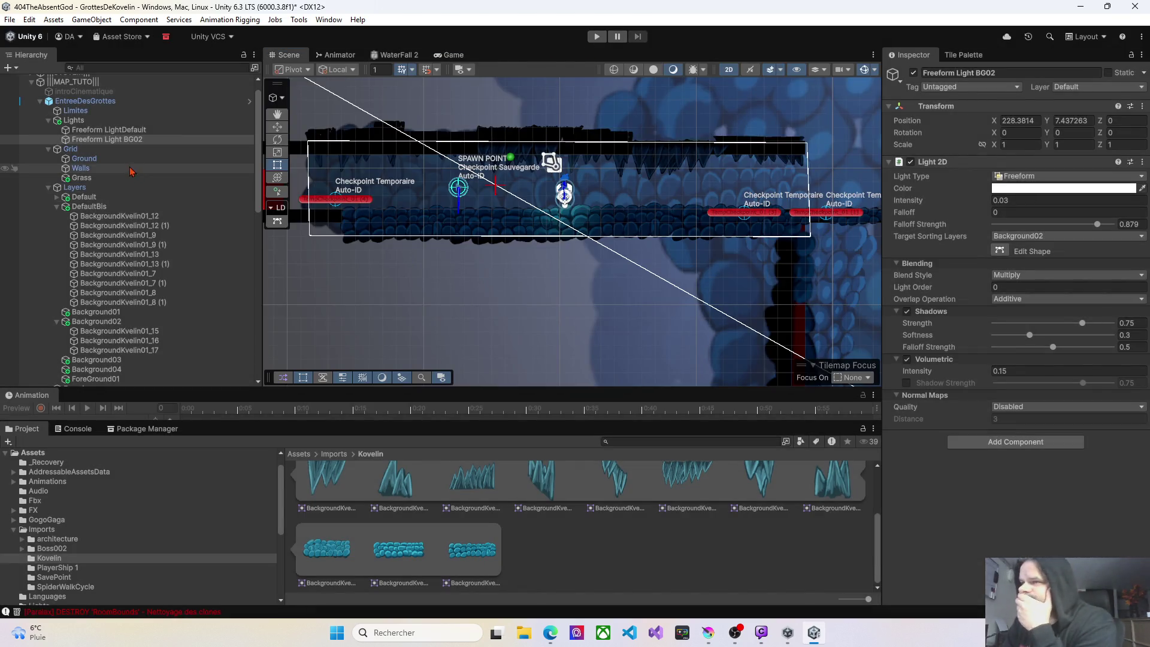
Paint a long strip of black tiles on the Walls tilemap across the ceiling, then playtest.
left_click(81, 168)
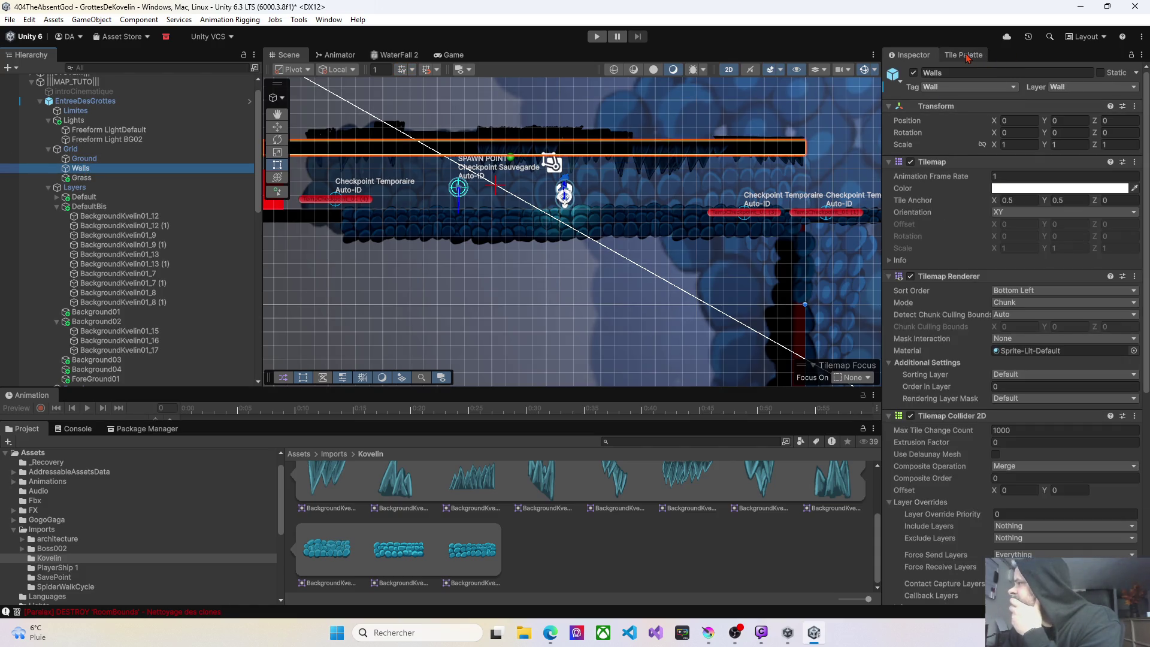
left_click(968, 56)
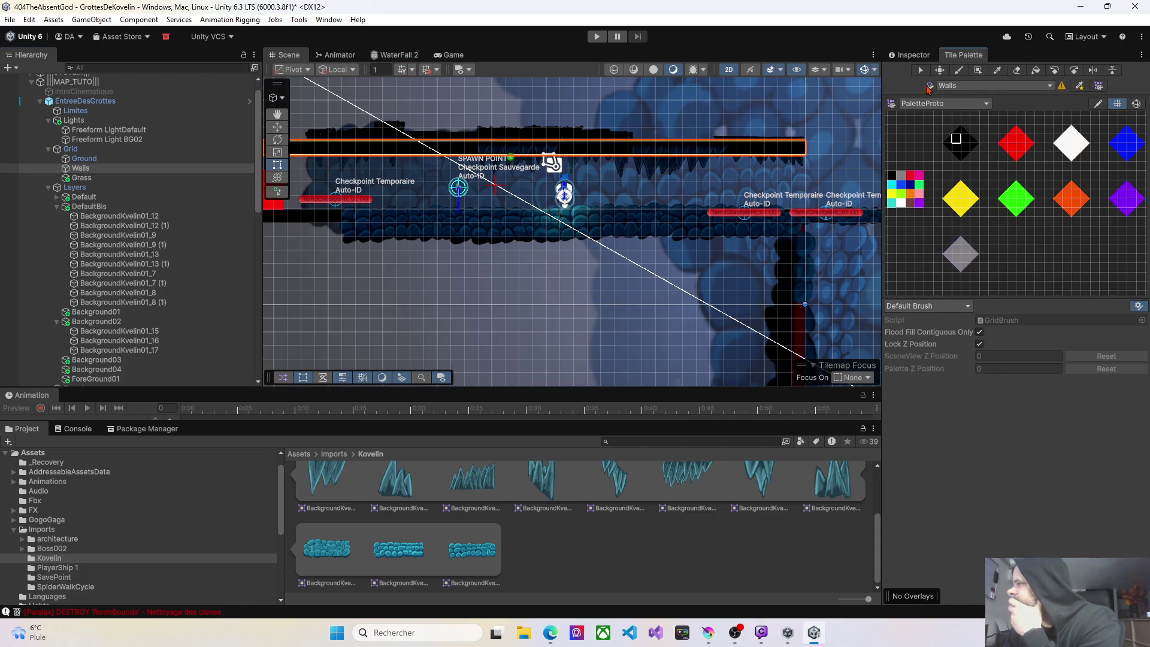
left_click(960, 70)
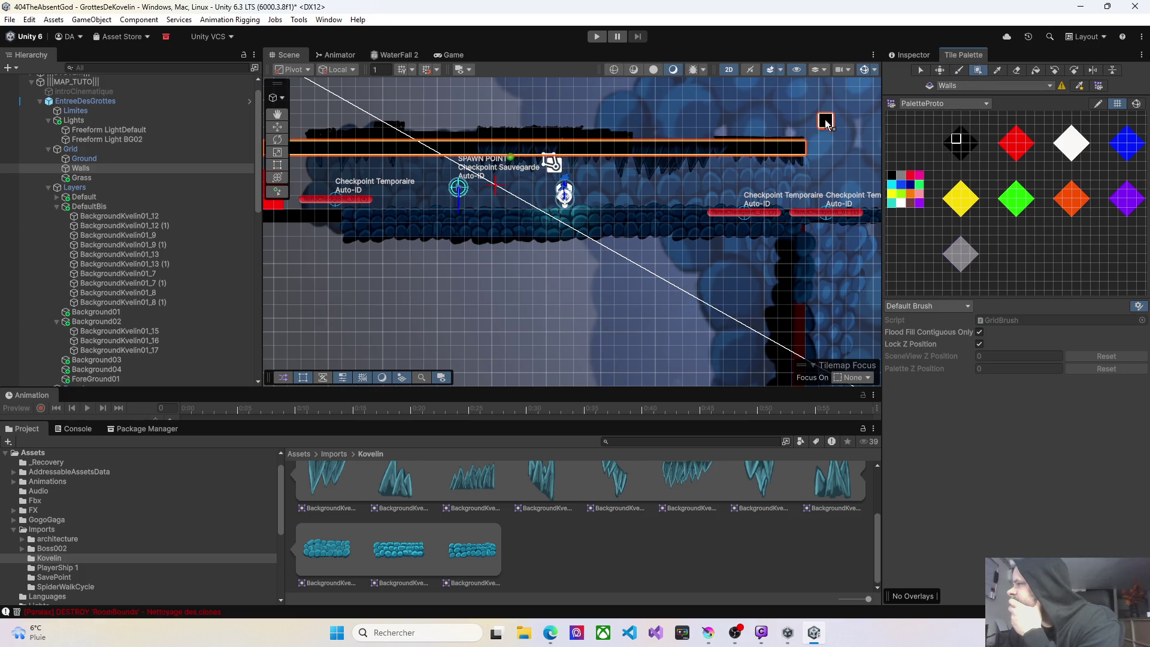
mouse_move(802, 134)
left_mouse_down()
mouse_move(727, 121)
mouse_move(316, 119)
mouse_move(554, 152)
mouse_move(421, 149)
left_mouse_up()
left_click_drag(704, 138, 471, 139)
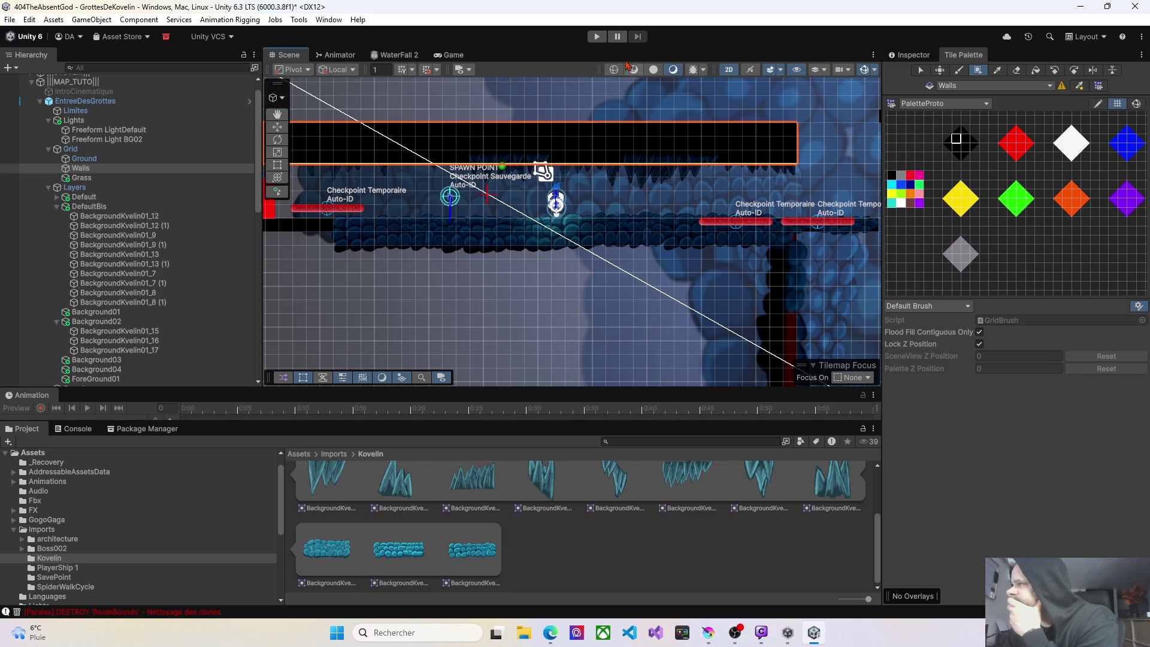
left_click(598, 39)
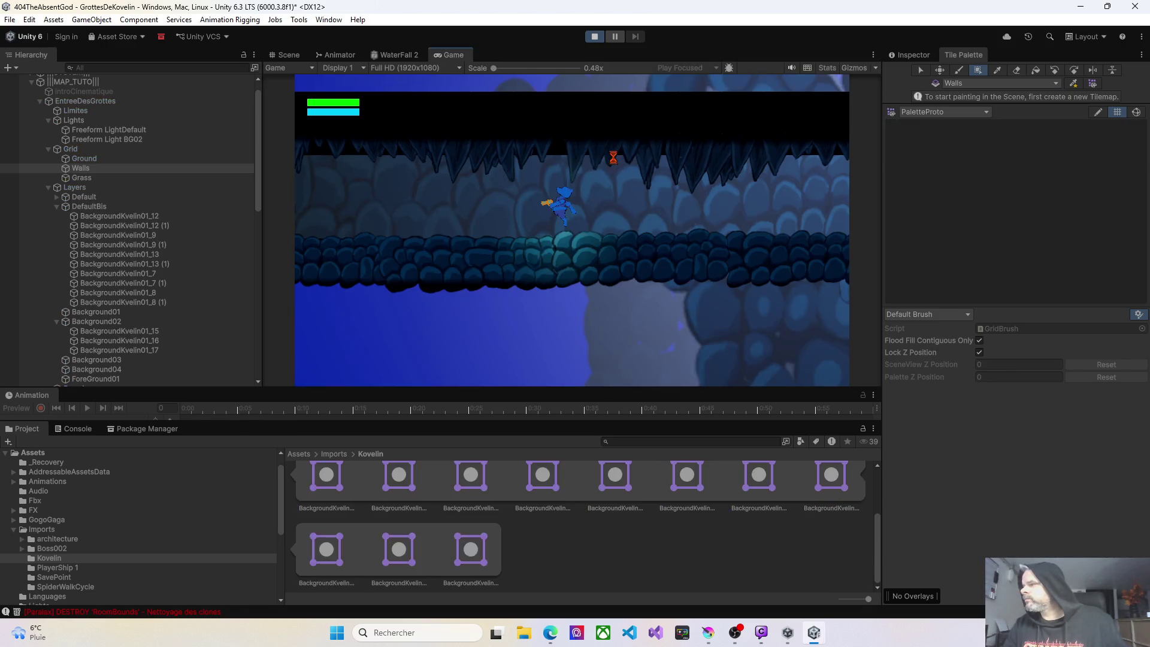
Walk the player left and right under the new ceiling, then stop the playtest.
key("Left")
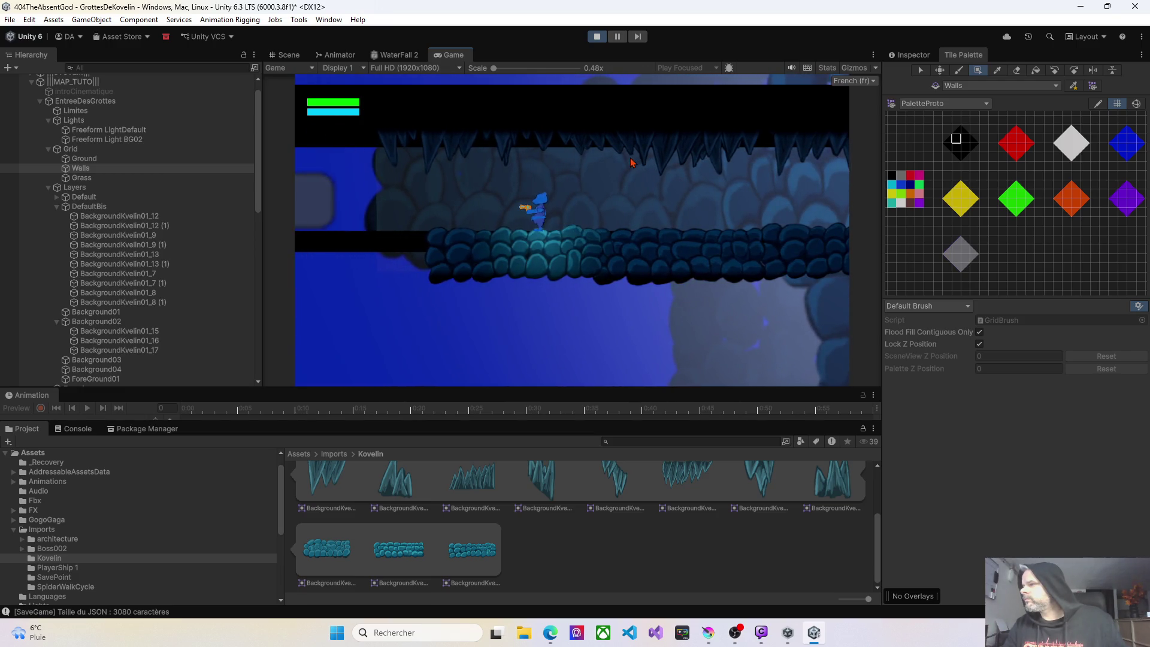
key("Right")
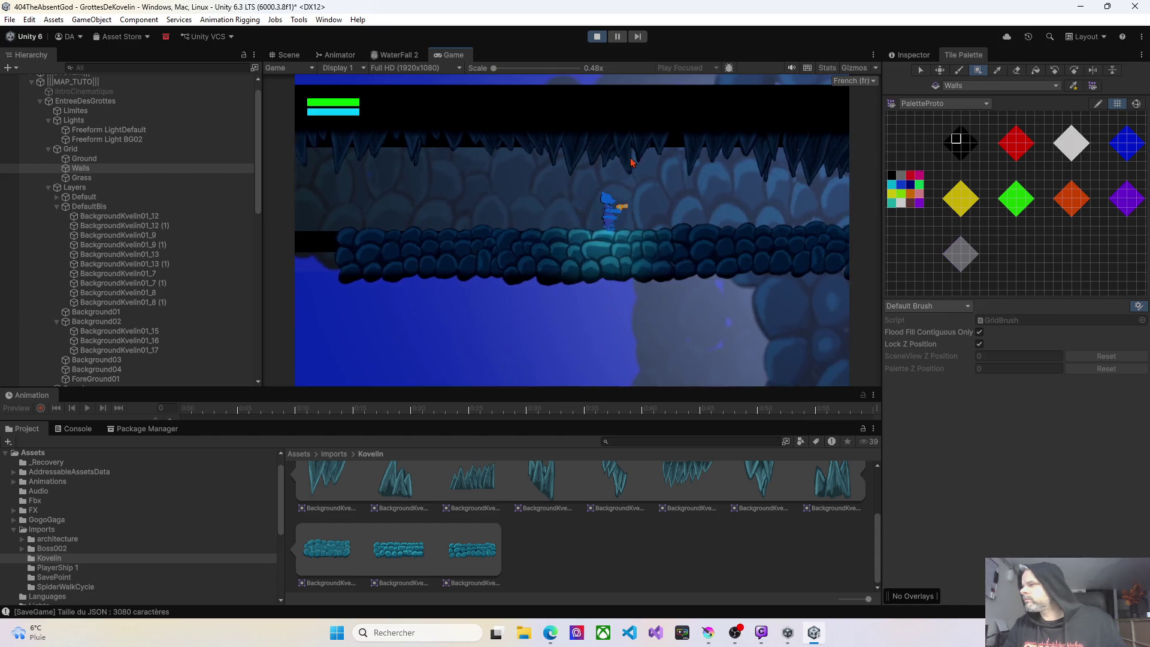
key("Right")
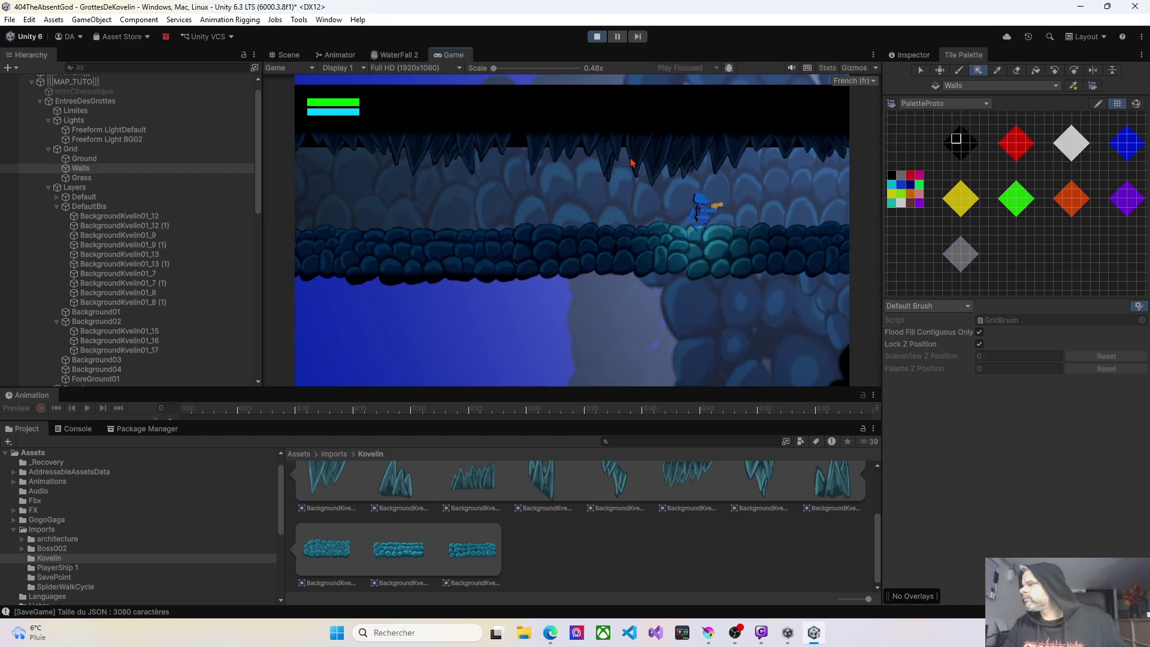
key("Right")
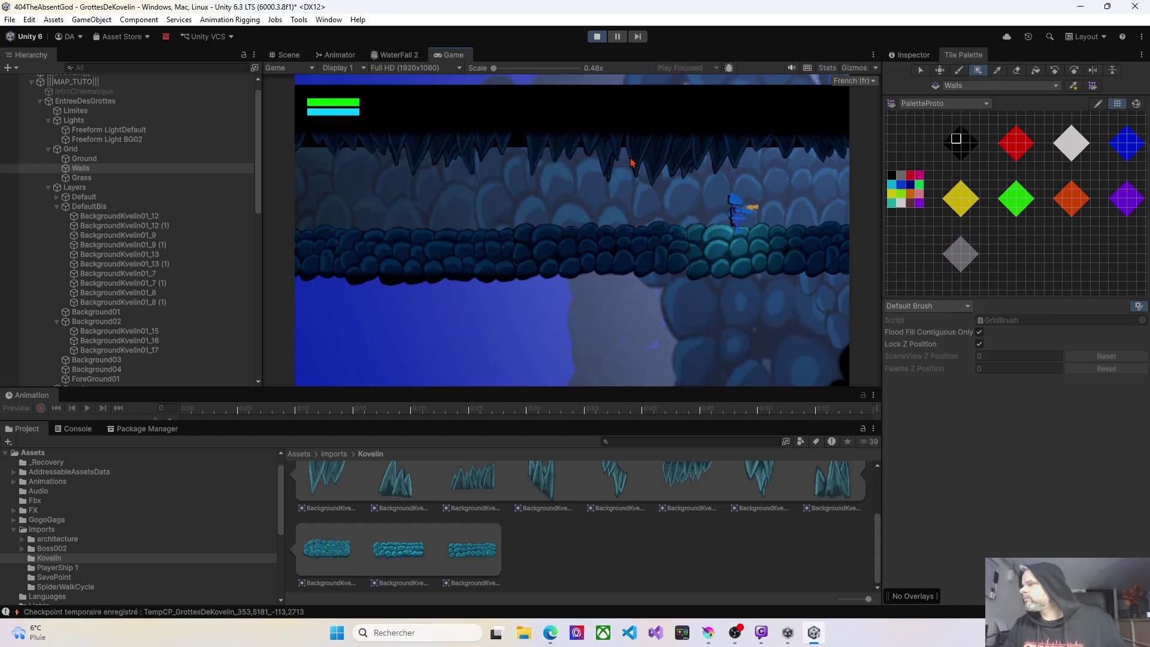
key("Left")
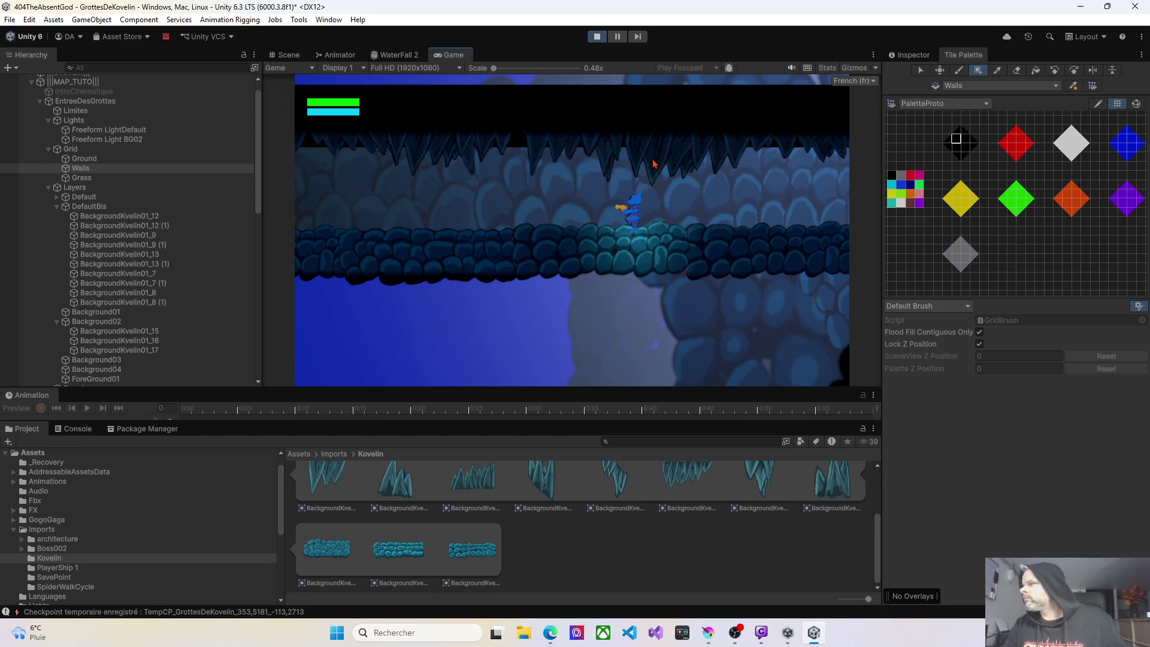
left_click(598, 38)
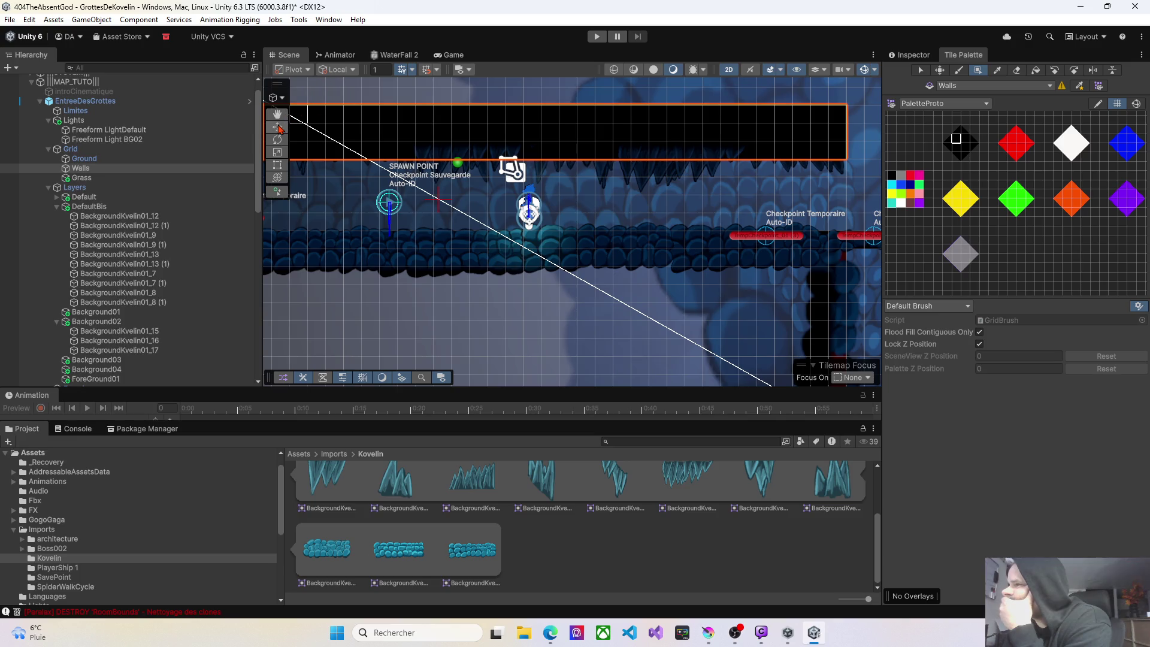
Bring back the Inspector and select the stalactite BackgroundKvelin01_12 (1).
key("ctrl+3")
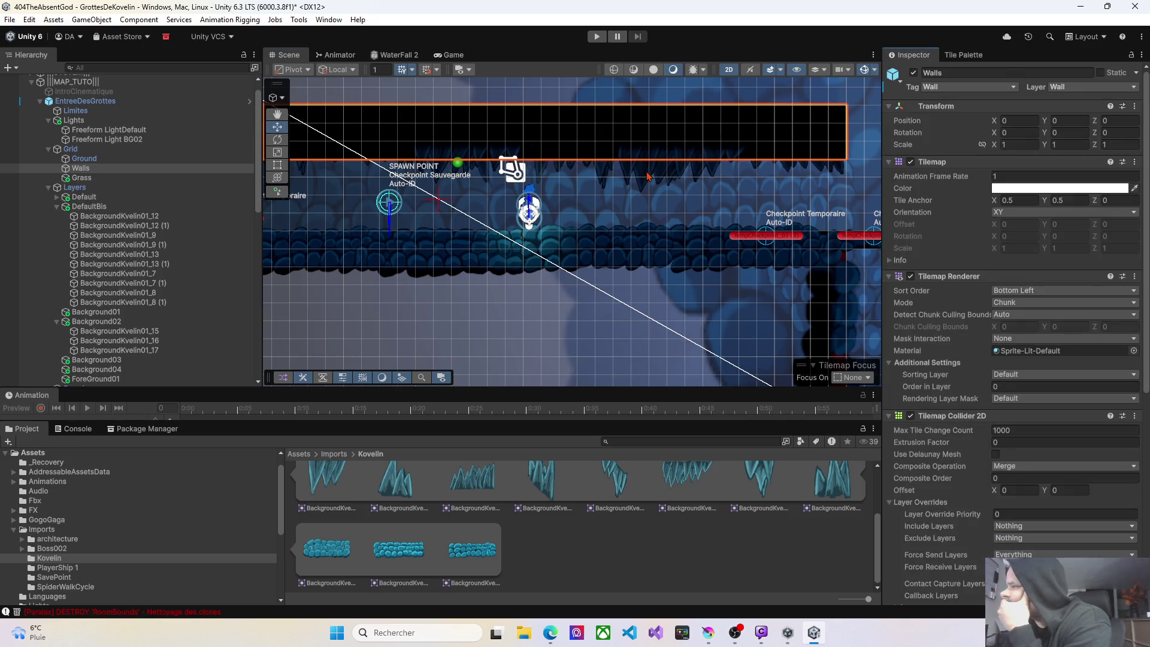
left_click(648, 177)
left_click(649, 162)
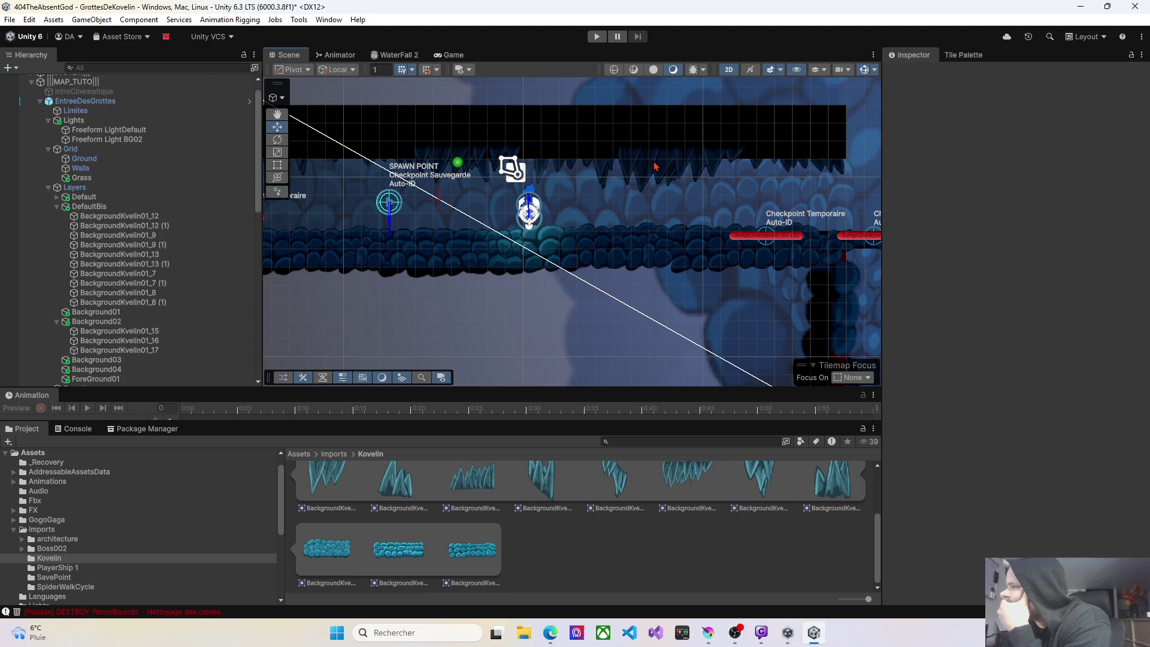
left_click(655, 166)
Raise the stalactites BackgroundKvelin01_12 (1), _13 (1) and _8 (1) up into the ceiling.
left_click_drag(683, 123, 681, 111)
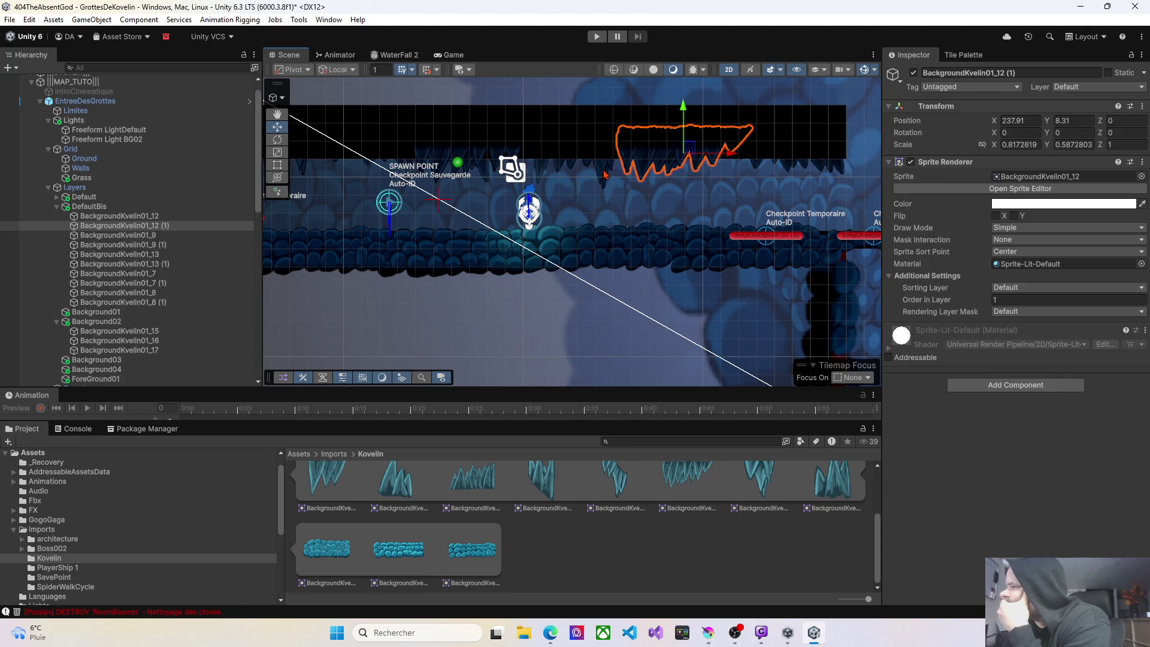
left_click(606, 162)
left_click_drag(598, 124, 597, 114)
left_click(484, 165)
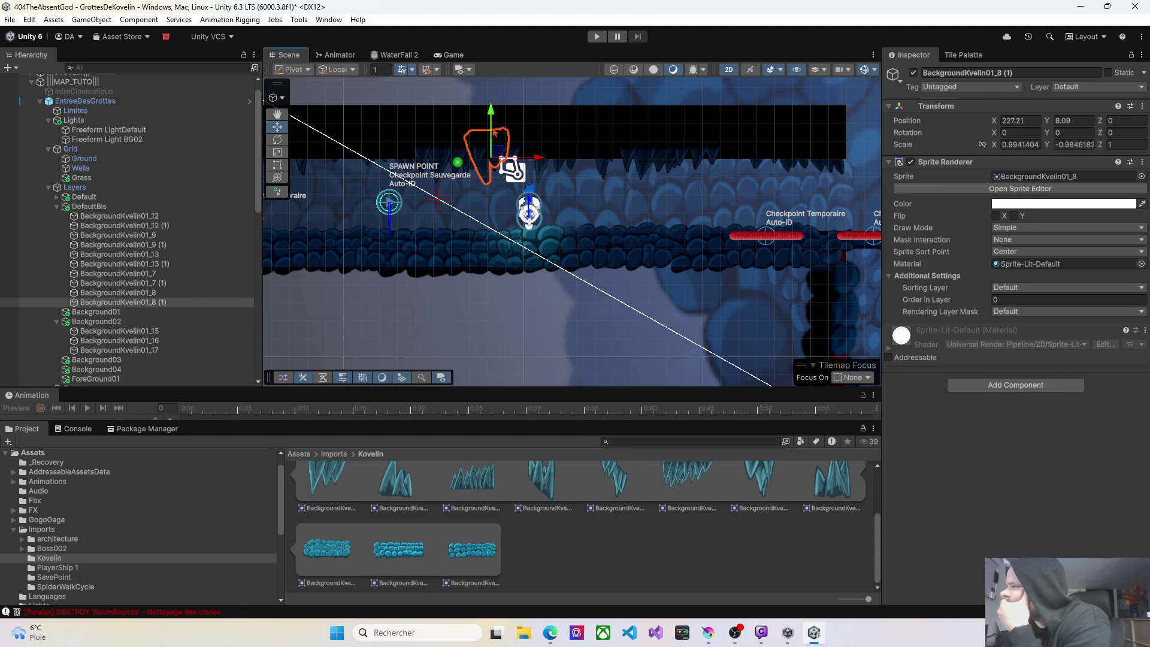
left_click_drag(494, 120, 486, 102)
left_click(460, 123)
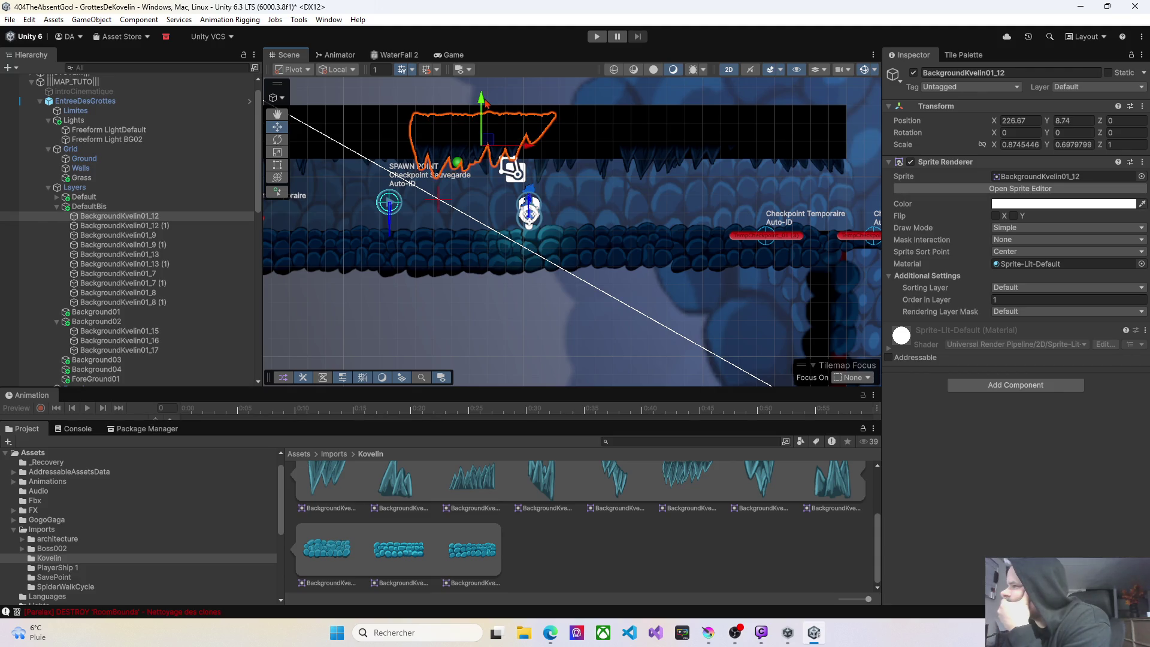
Edit Order in Layer on the copied stalactites, setting BackgroundKvelin01_9 (1) to 12.
left_click(601, 168)
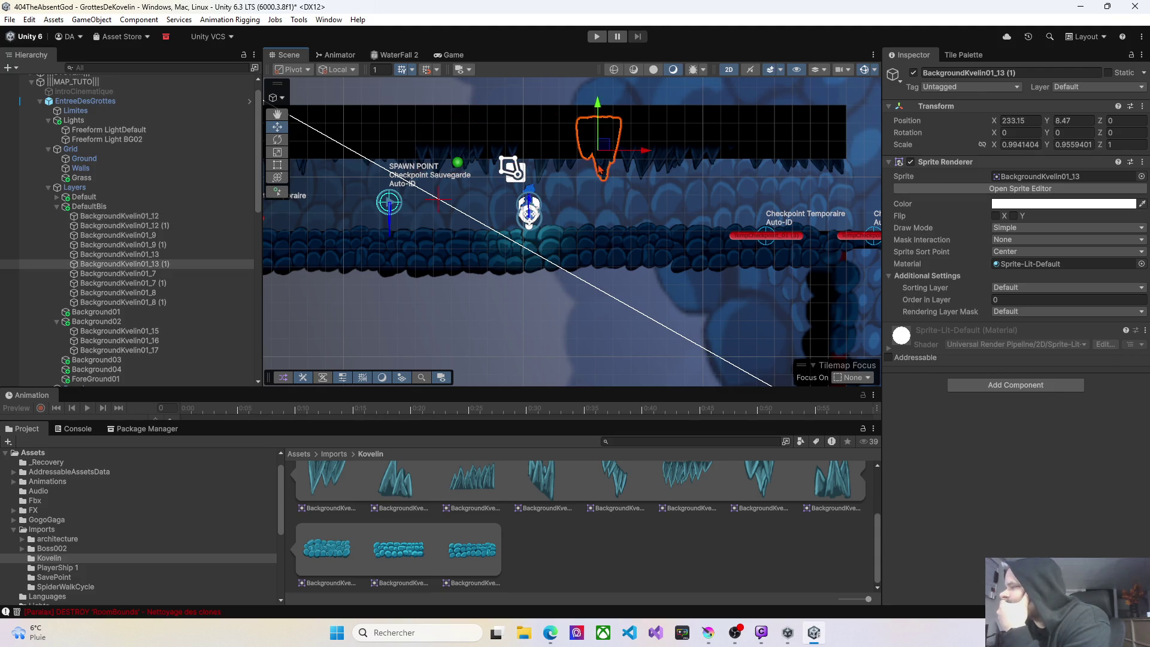
left_click(992, 300)
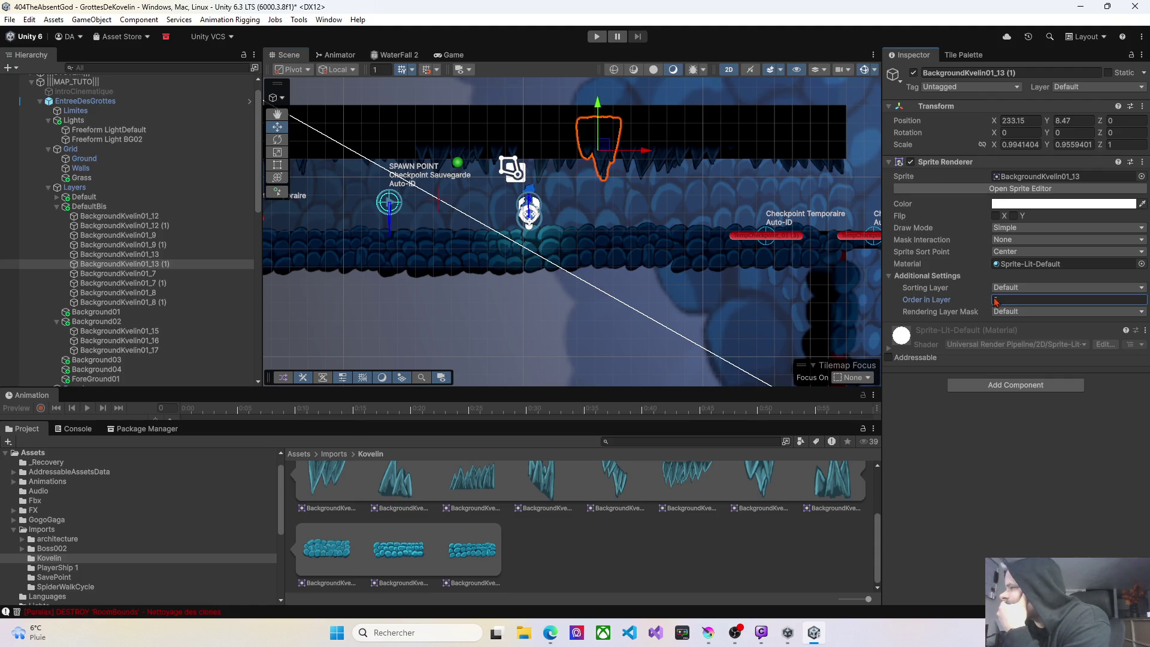
type("5")
left_click(546, 170)
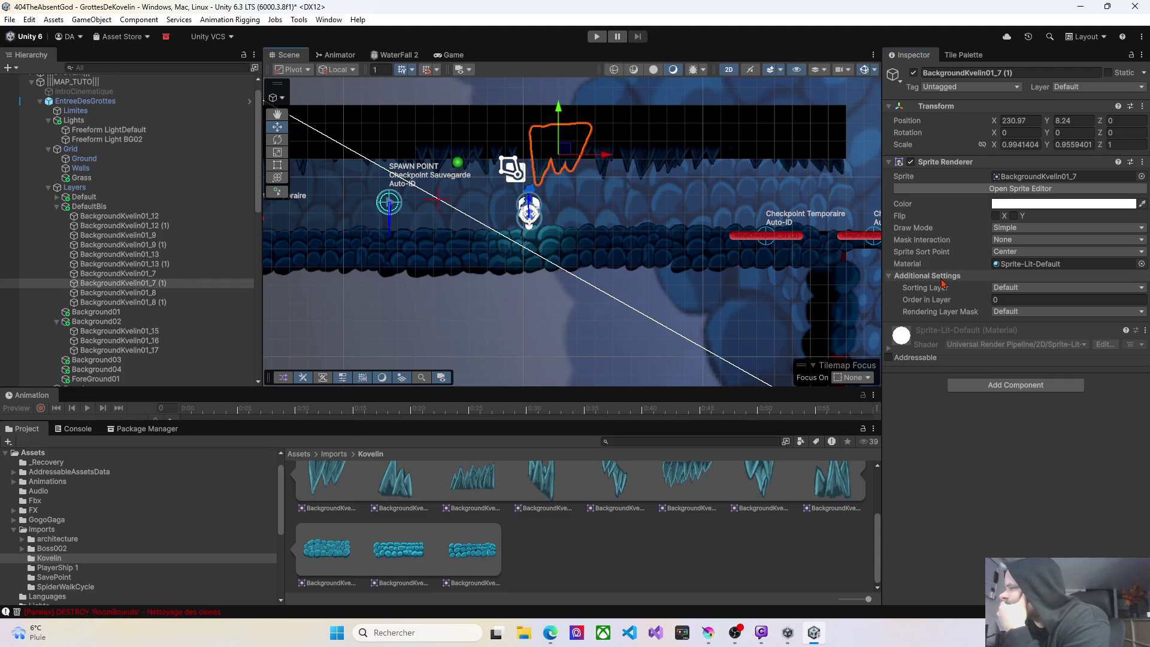
left_click(982, 298)
left_click(757, 171)
left_click(975, 296)
type("12")
Set BackgroundKvelin01_9's Order in Layer to 8 and edit BackgroundKvelin01_8 (1)'s order.
scroll(538, 162, "left", 5)
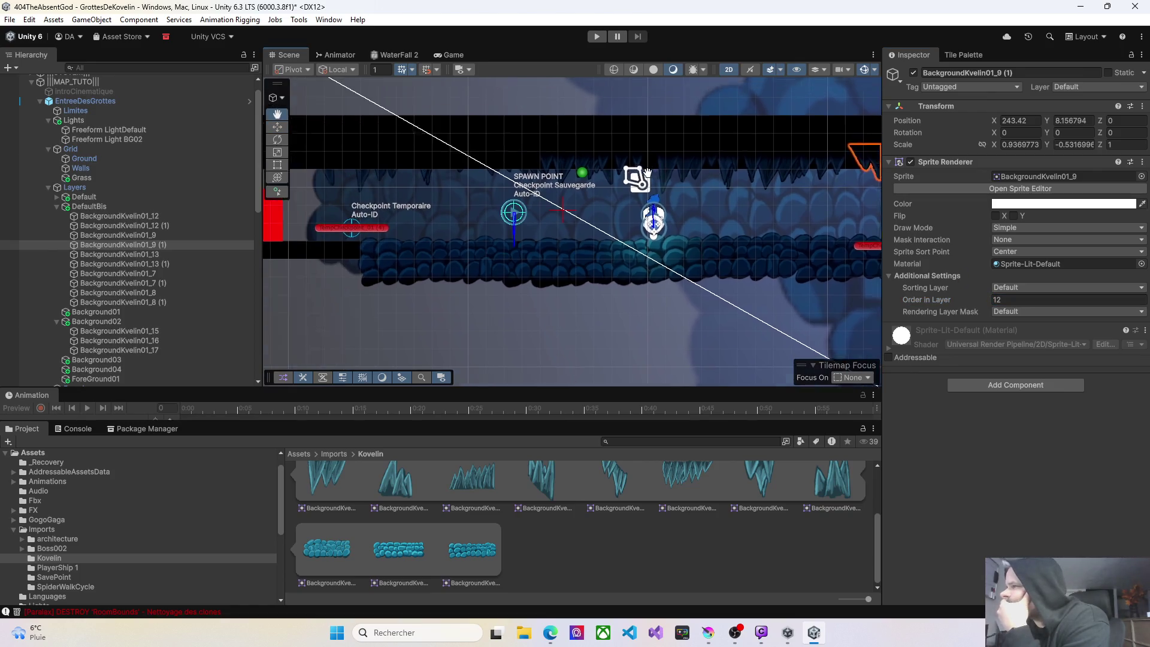
left_click(539, 180)
left_click(988, 300)
type("8")
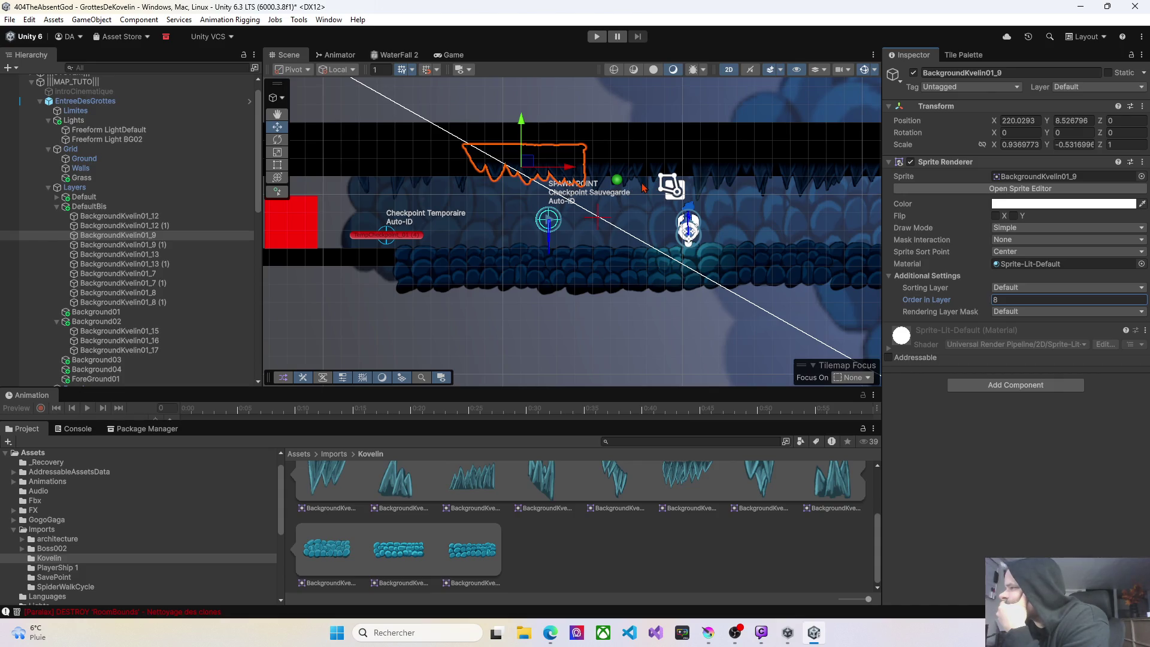
left_click(643, 187)
left_click(991, 301)
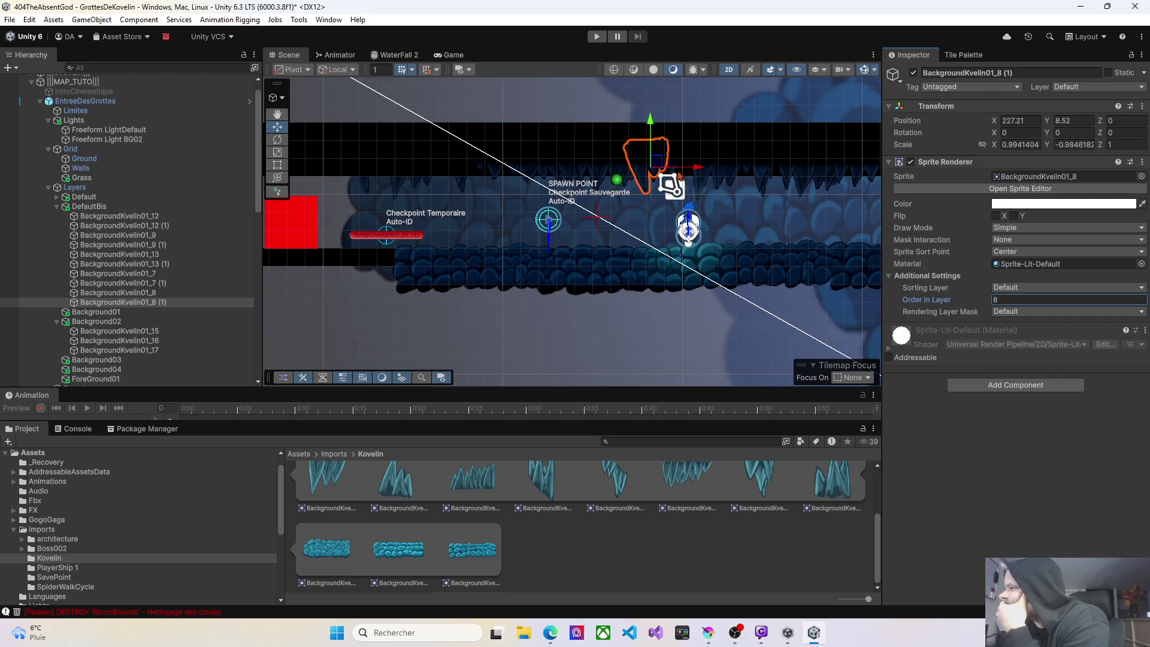
Edit Order in Layer for BackgroundKvelin01_7 and _13, and set BackgroundKvelin01_8 to 2.
left_click(427, 186)
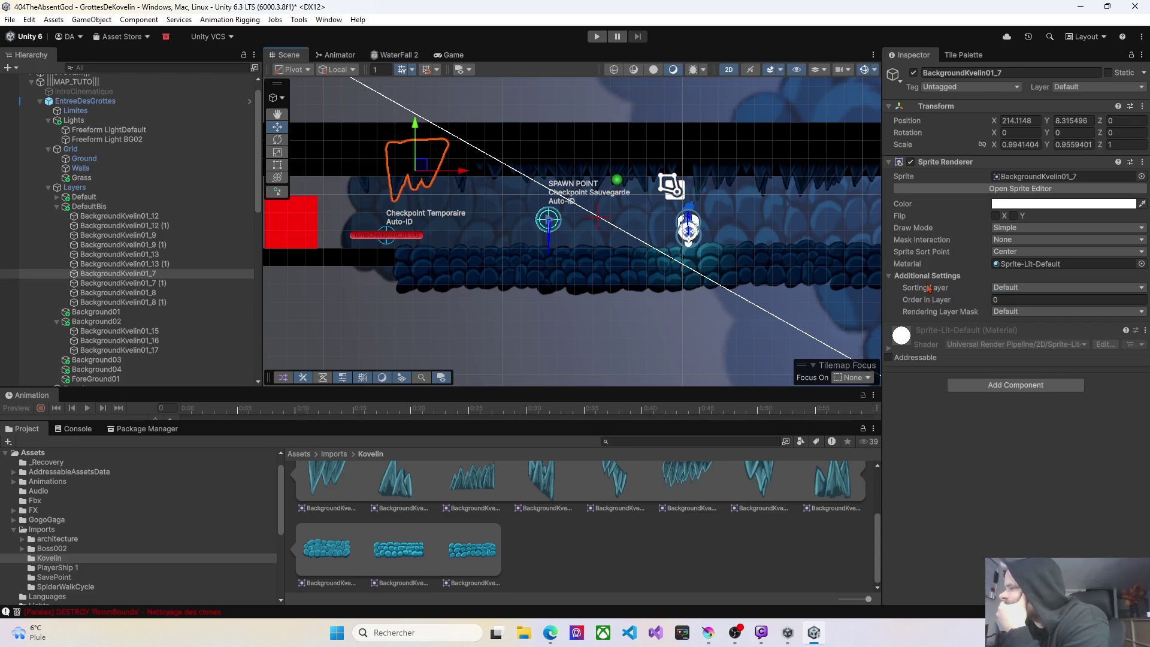
left_click(986, 301)
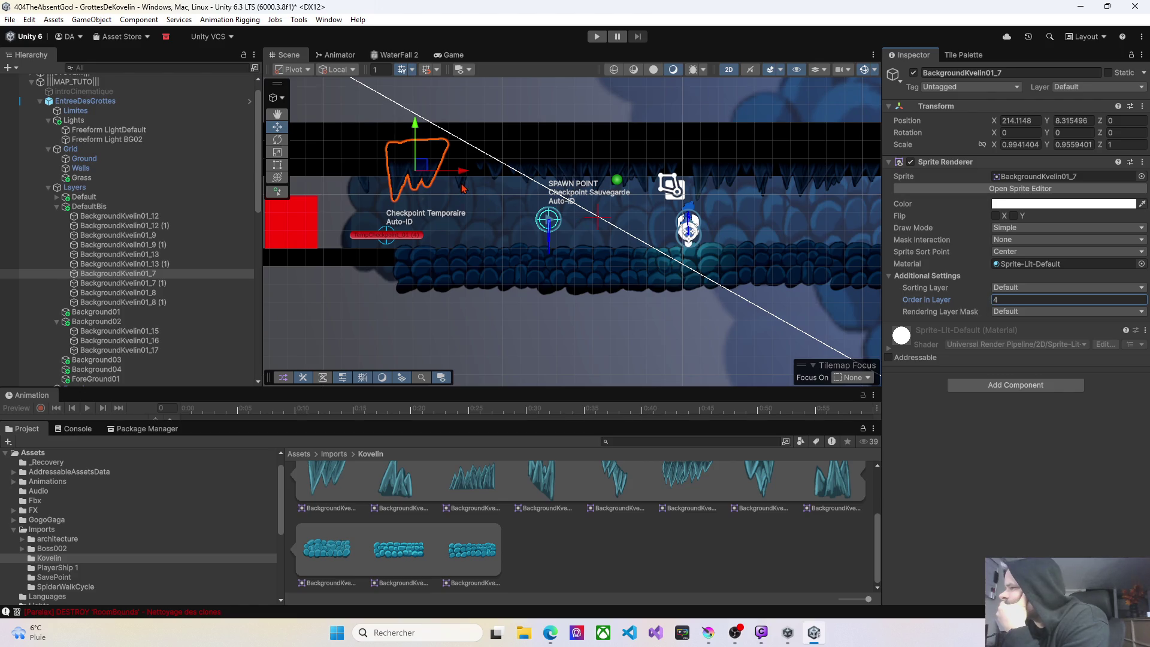
left_click(462, 188)
left_click(988, 301)
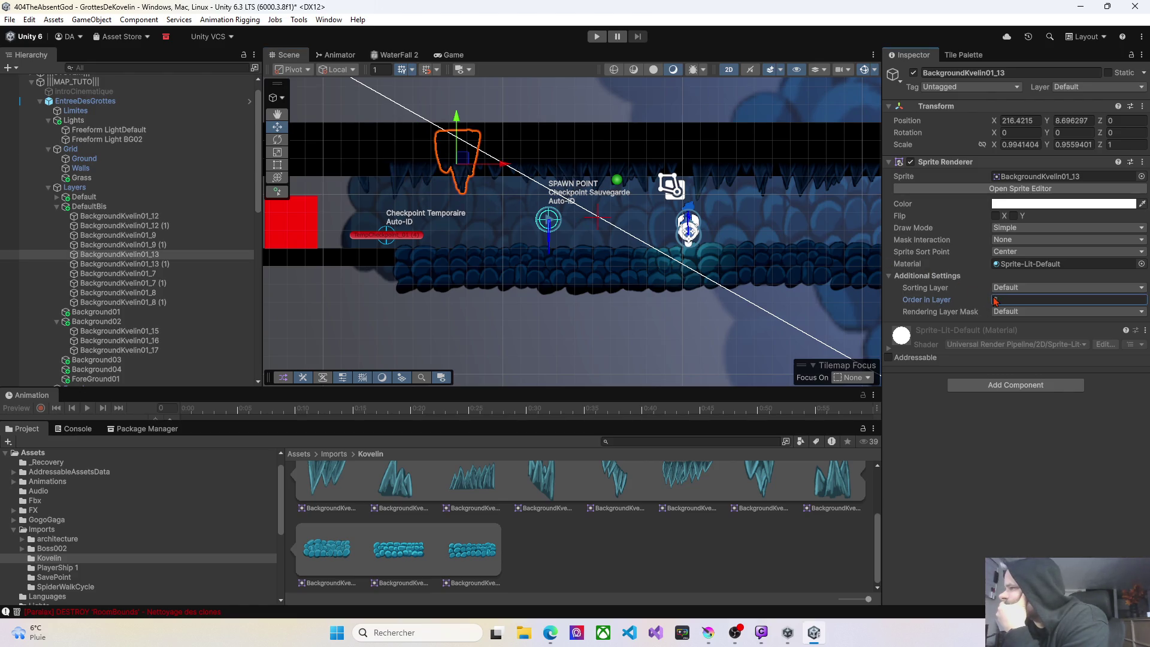
left_click(370, 191)
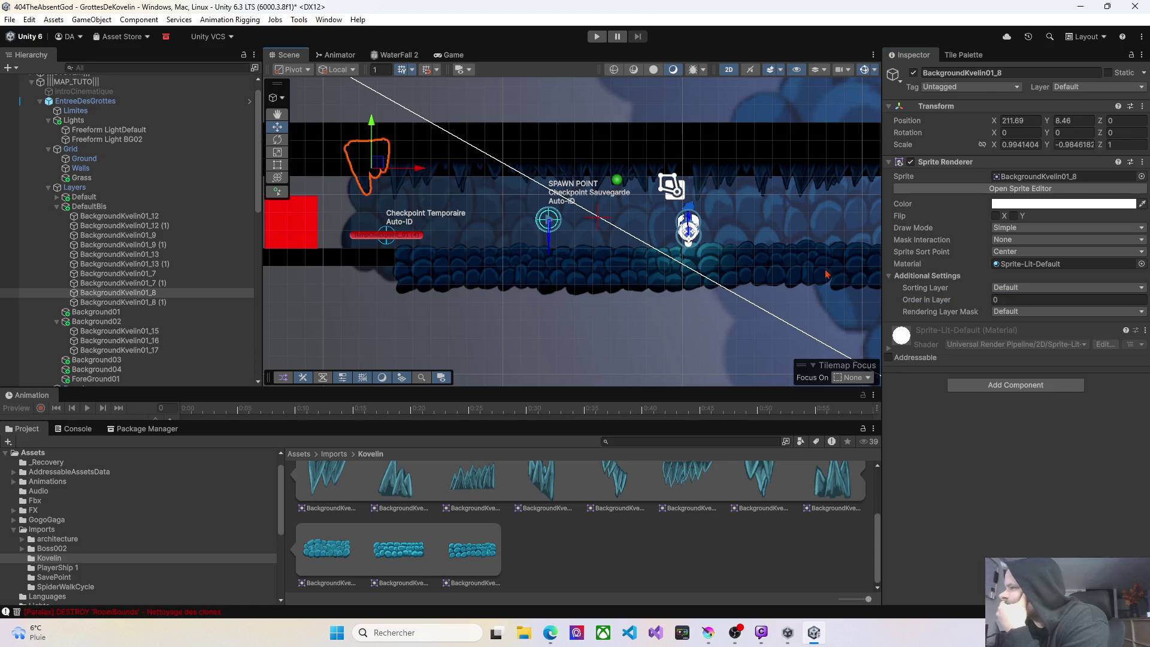
left_click(995, 304)
type("2")
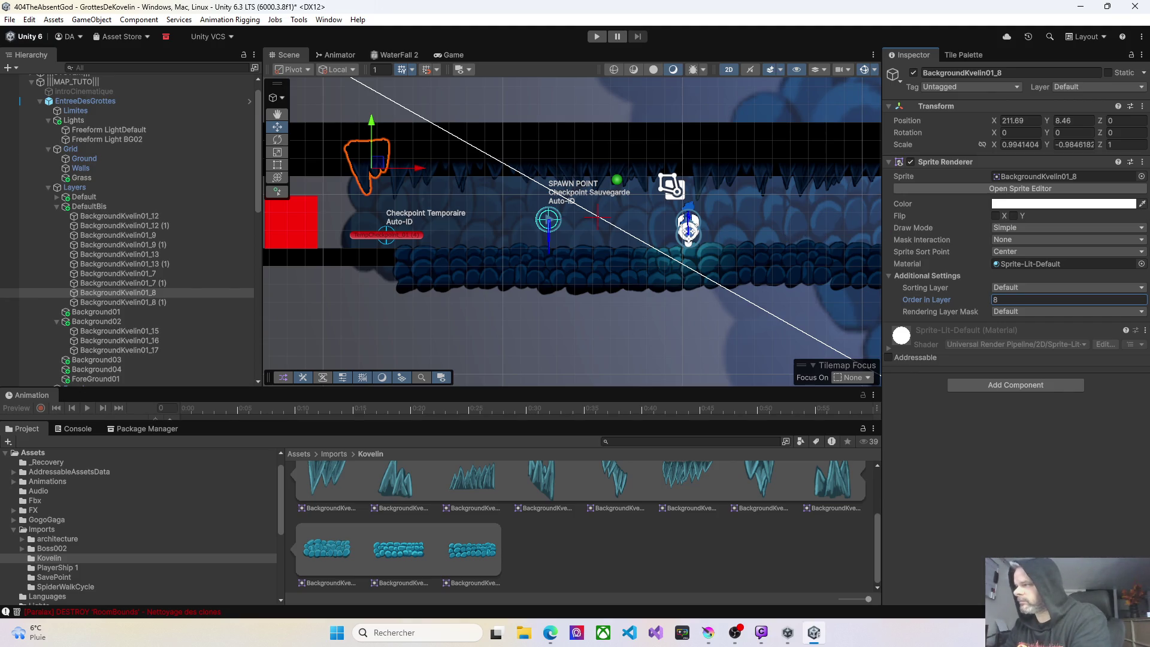
mouse_move(623, 225)
left_mouse_down()
mouse_move(486, 219)
mouse_move(536, 203)
mouse_move(504, 200)
mouse_move(589, 186)
mouse_move(545, 161)
mouse_move(531, 202)
mouse_move(483, 204)
mouse_move(494, 216)
left_mouse_up()
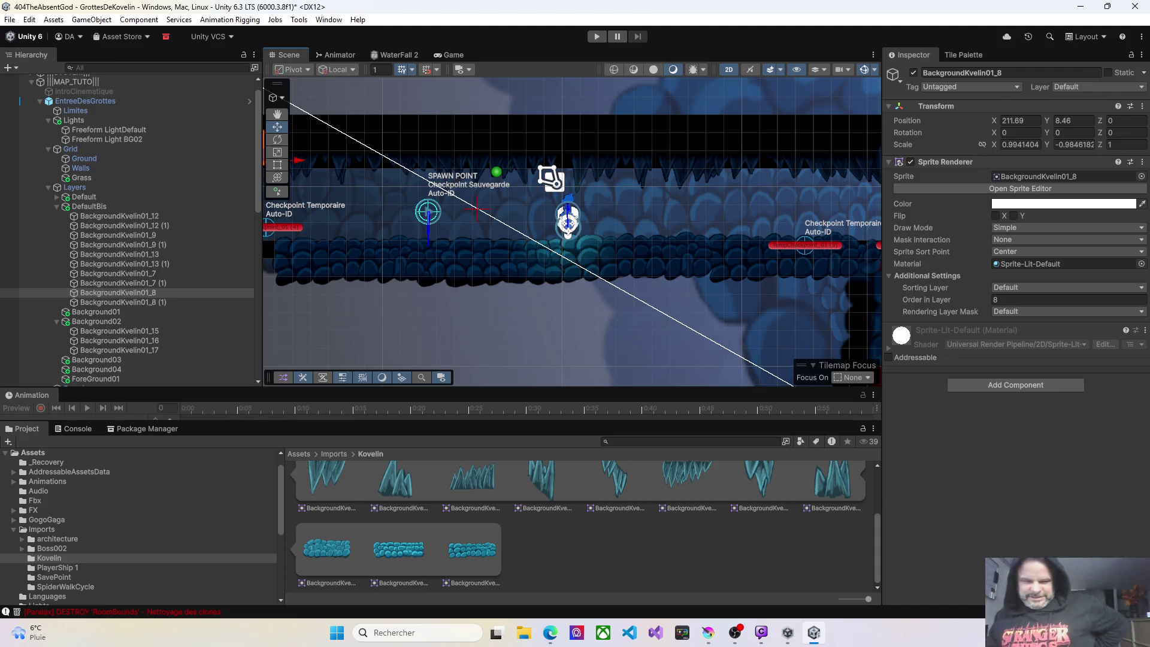
left_click(735, 633)
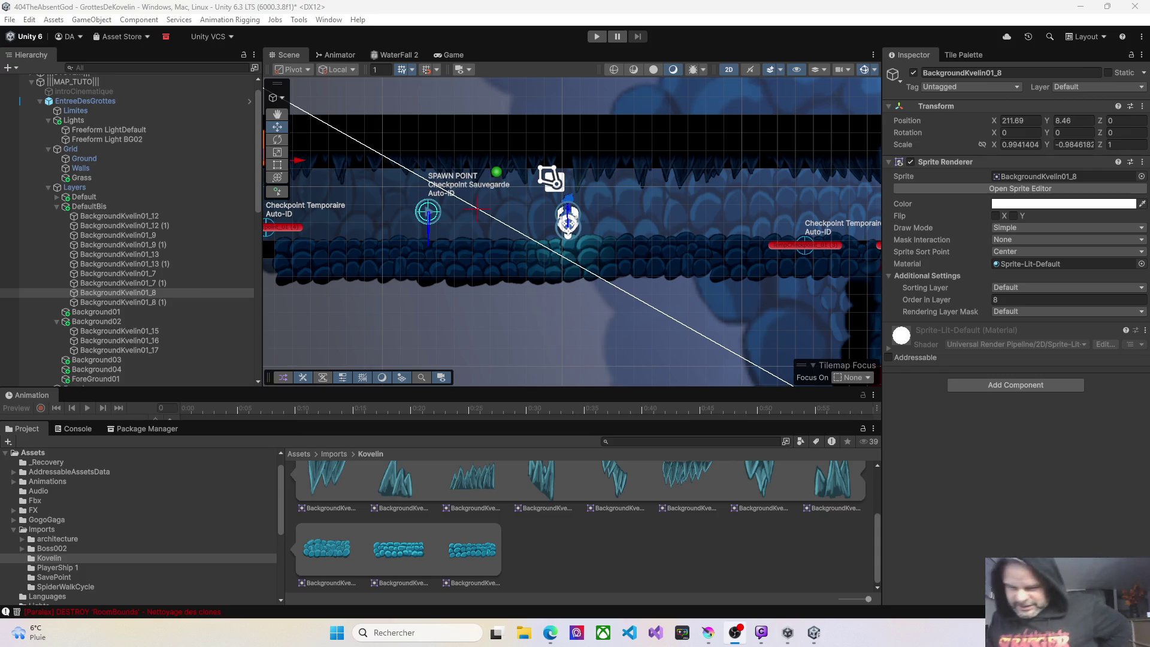
scroll(576, 234, "down", 5)
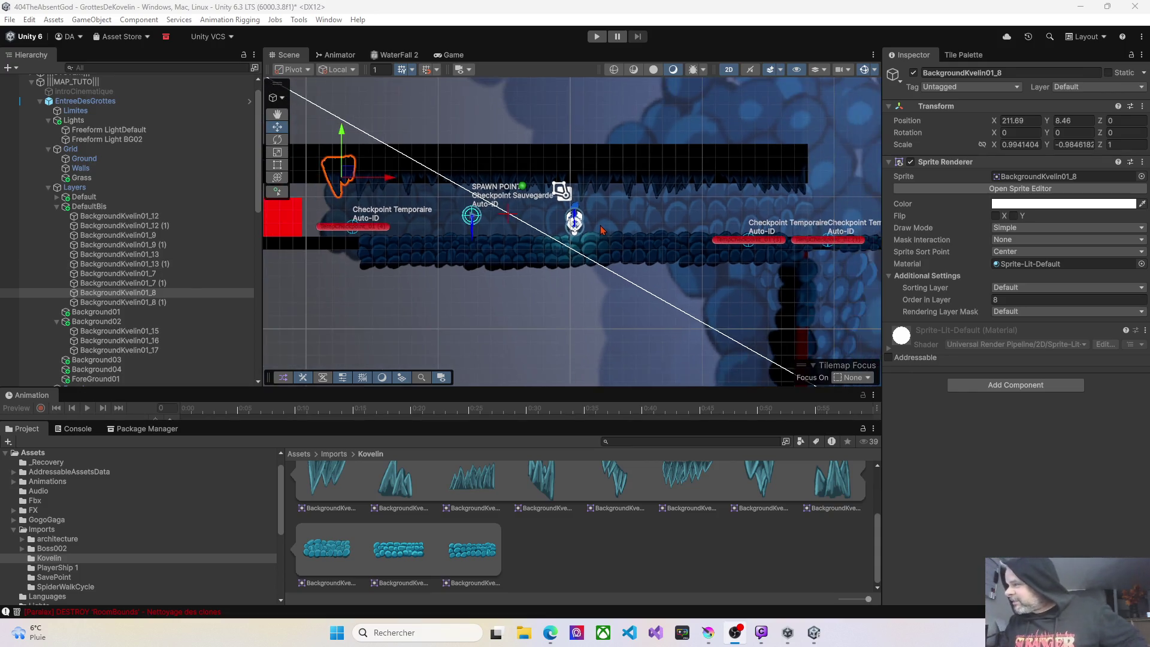
scroll(600, 247, "up", 5)
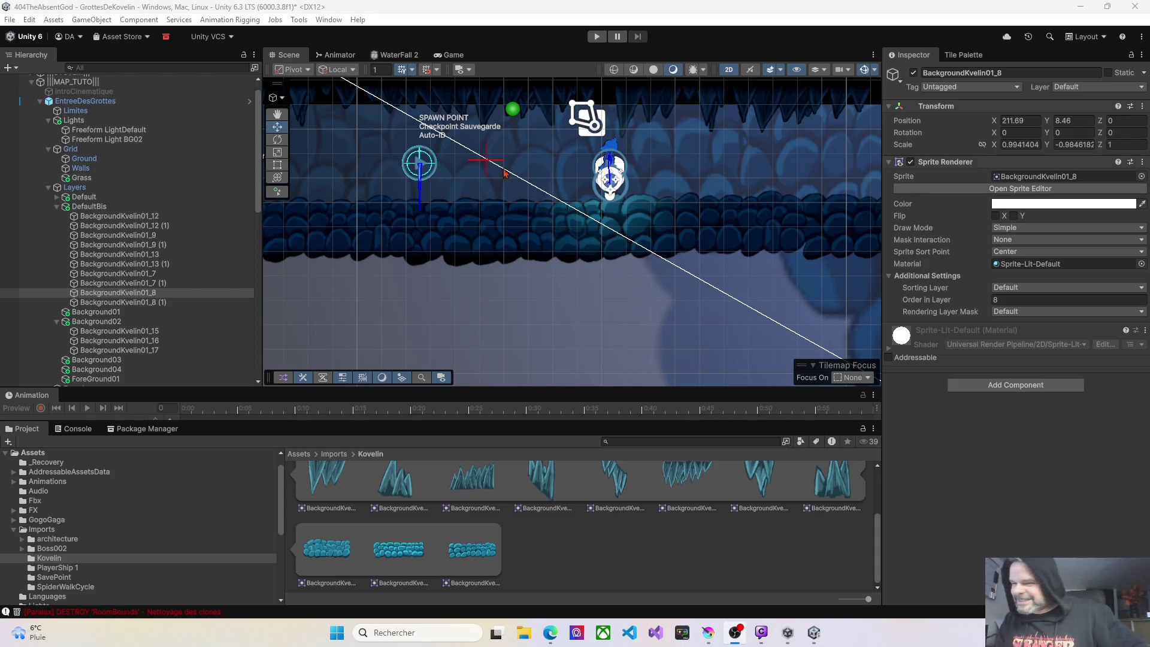
key("Left")
key("Up")
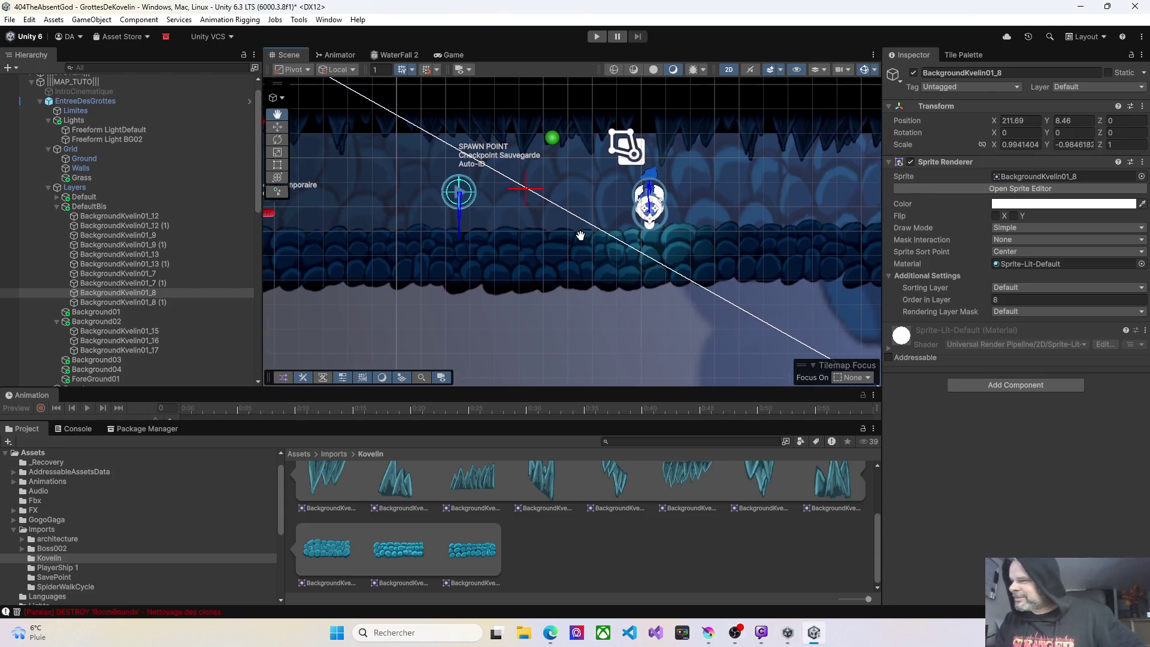
left_click_drag(490, 264, 557, 257)
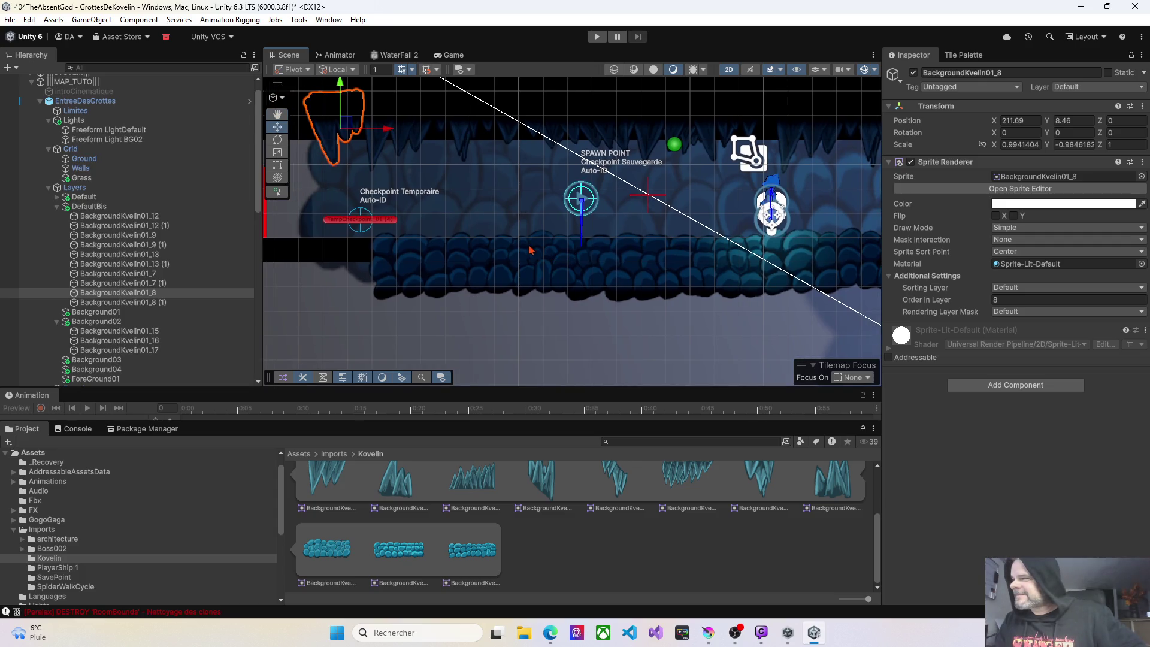
key("Right")
key("Up")
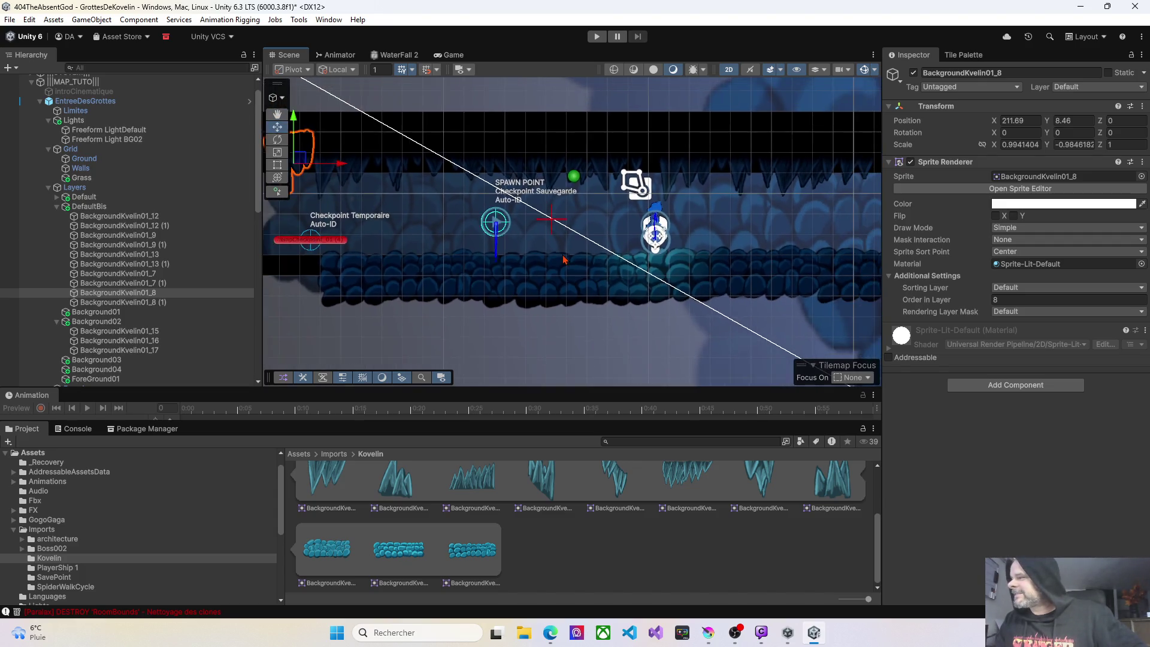
key("Right")
key("Up")
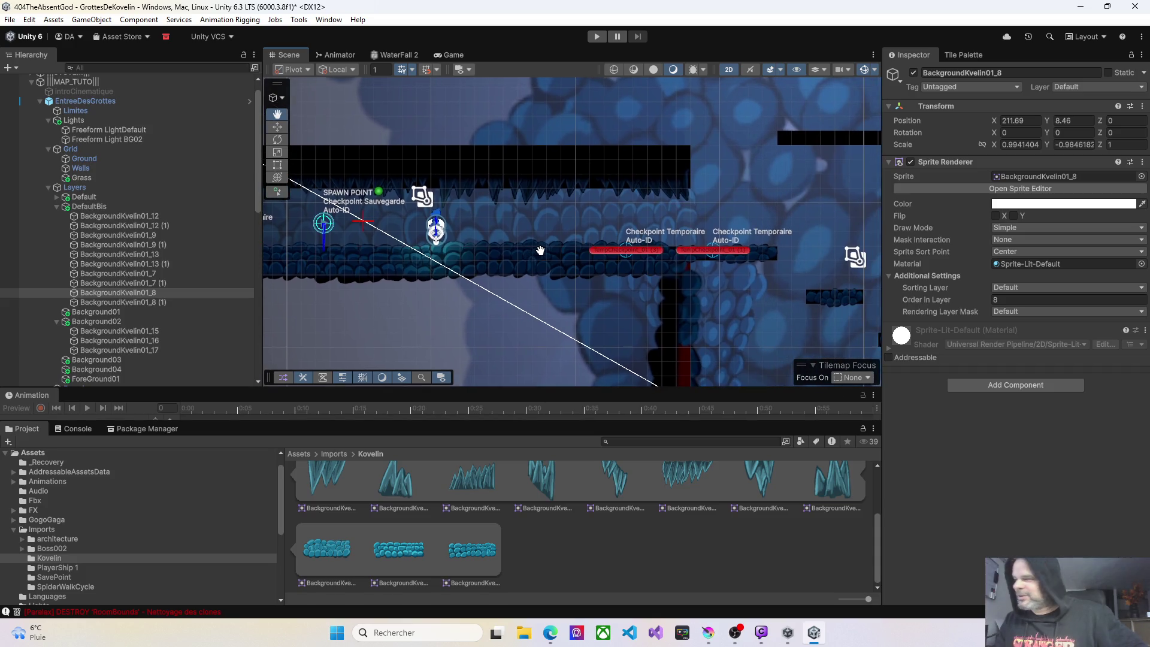
key("Right")
scroll(538, 251, "down", 3)
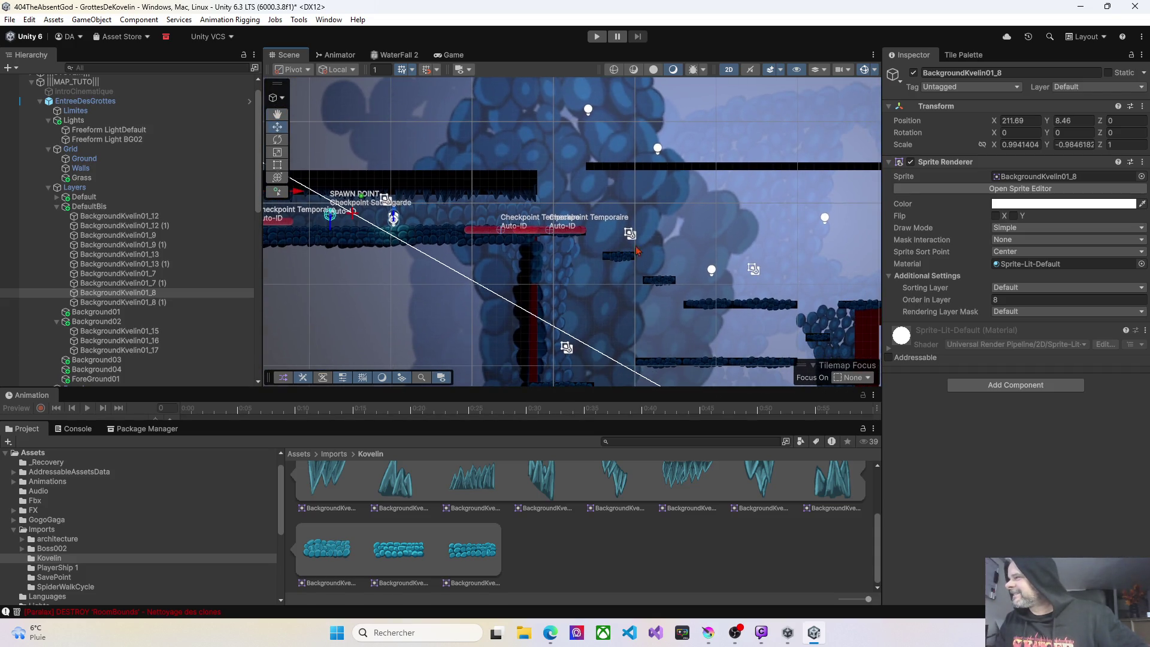
left_click(596, 36)
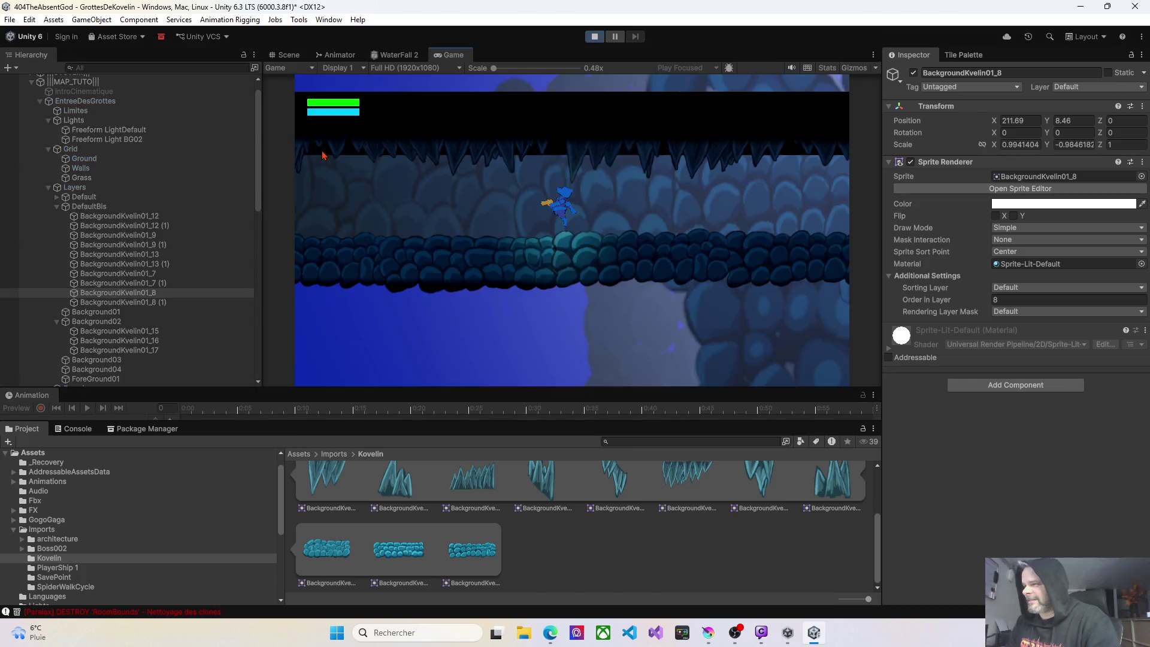
Run right and jump up through the platforms, dropping back down between ledges.
key("Right")
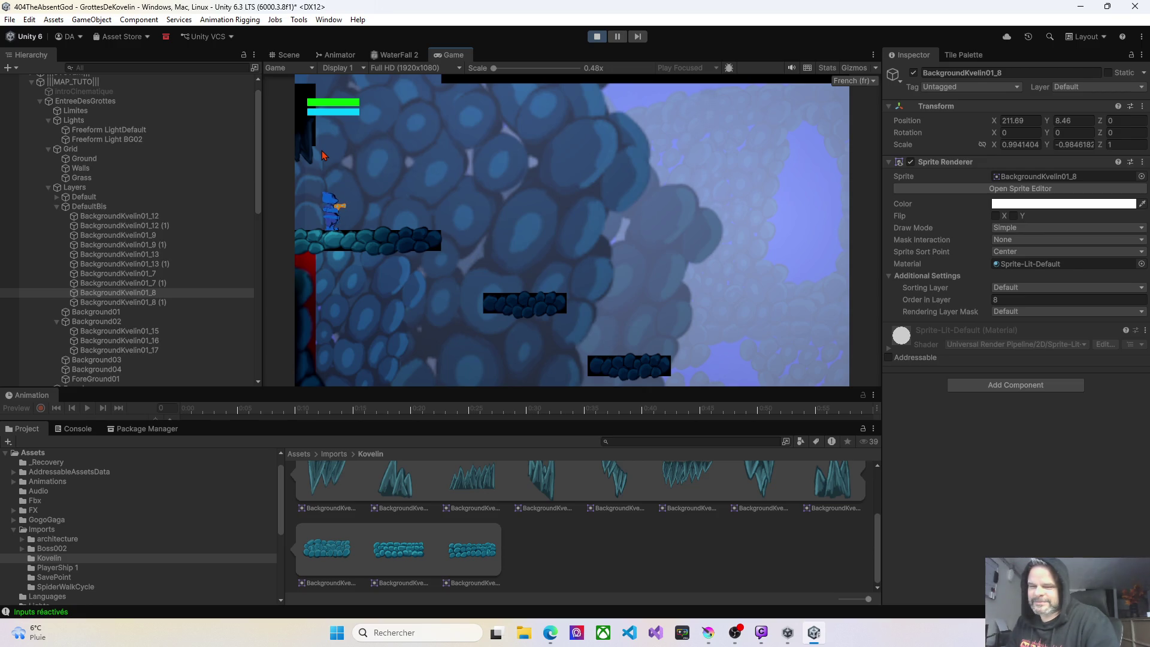
key("d")
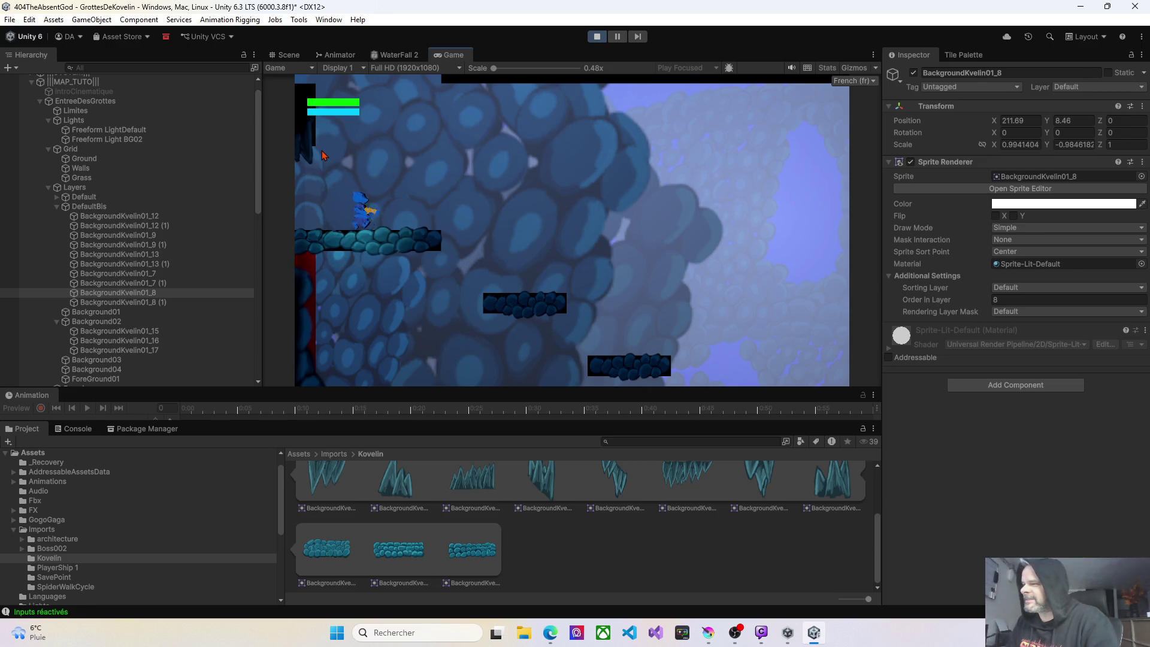
key("space")
key("d")
key("space")
key("space")
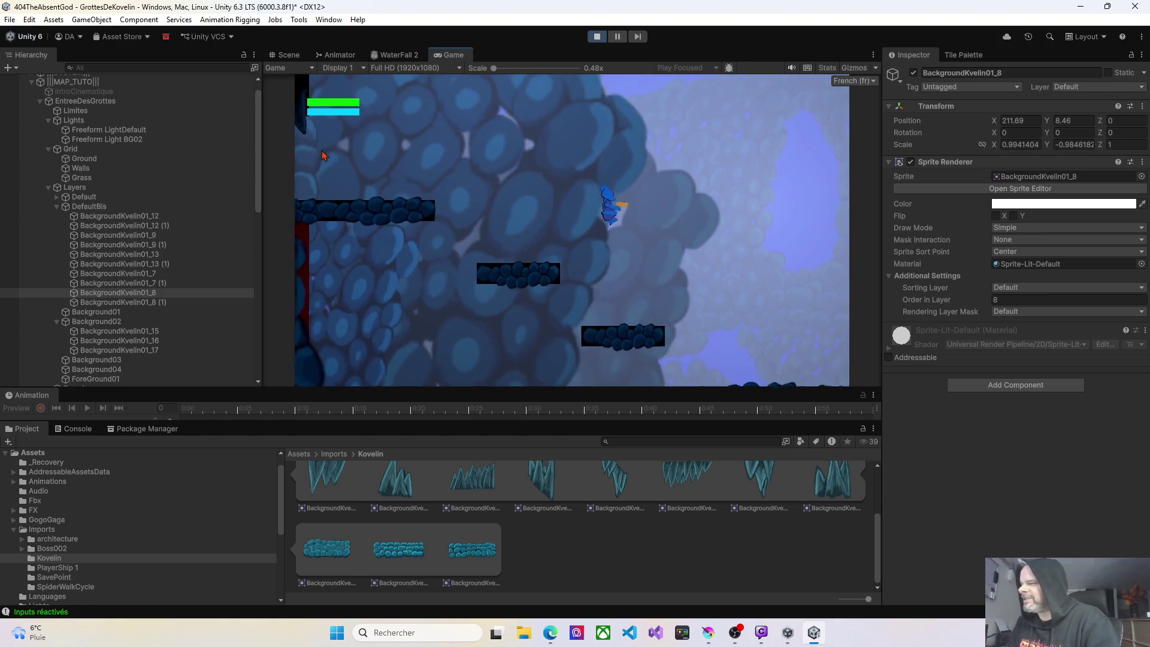
key("space")
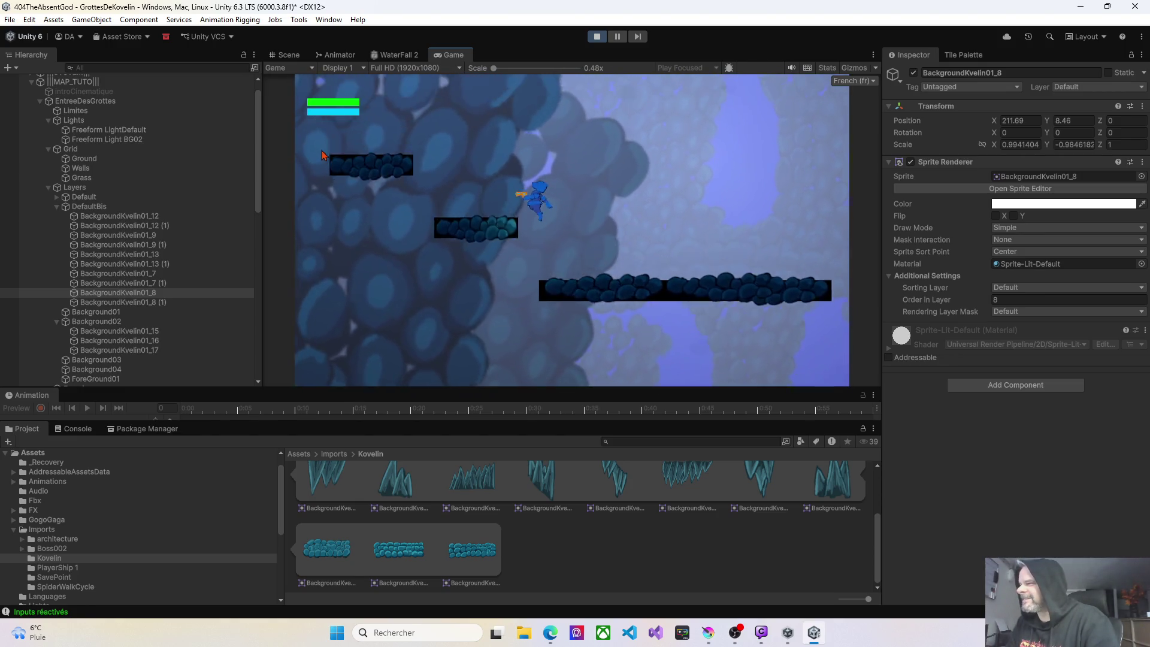
key("space")
key("d")
key("space")
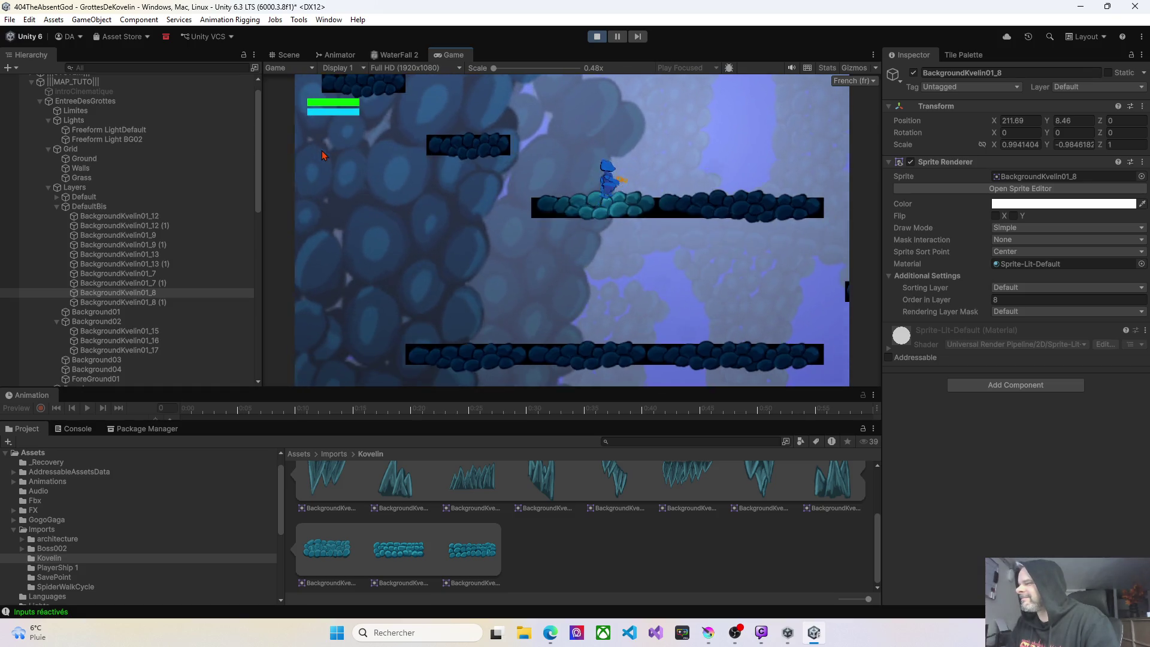
key("d")
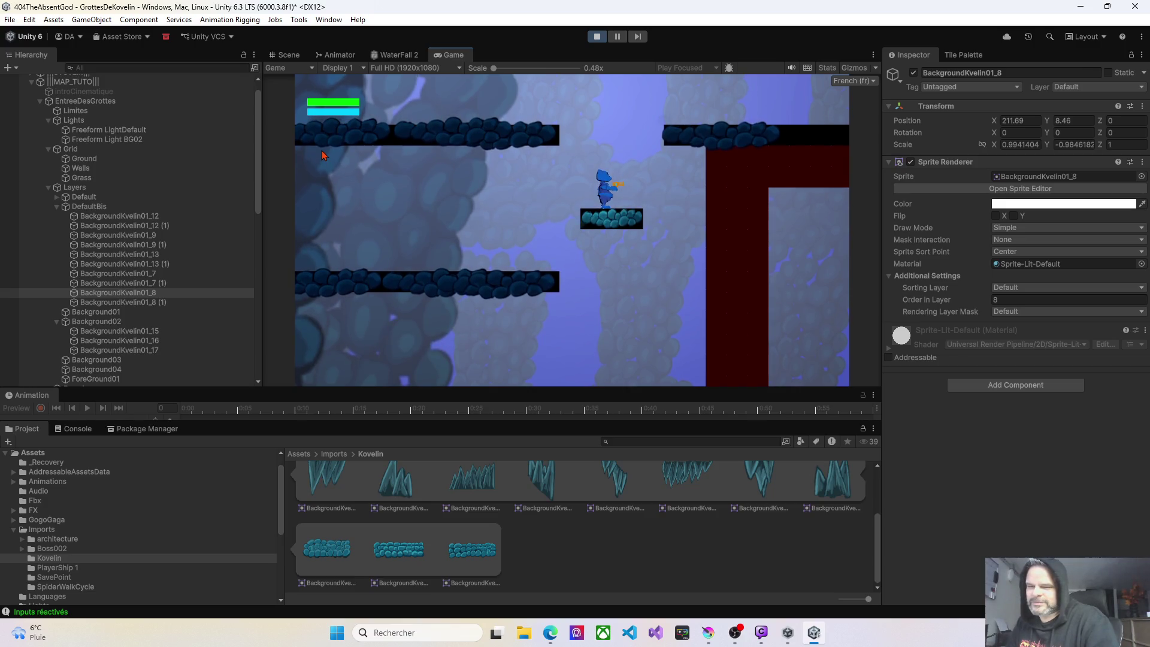
key("space")
key("d")
key("a")
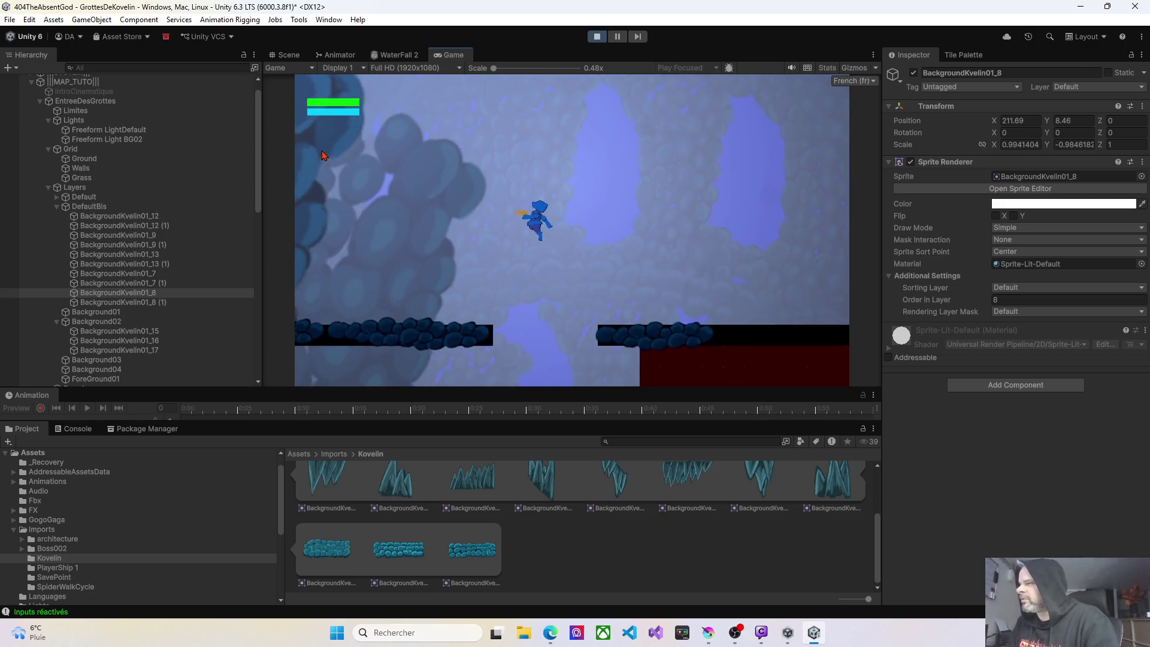
key("a")
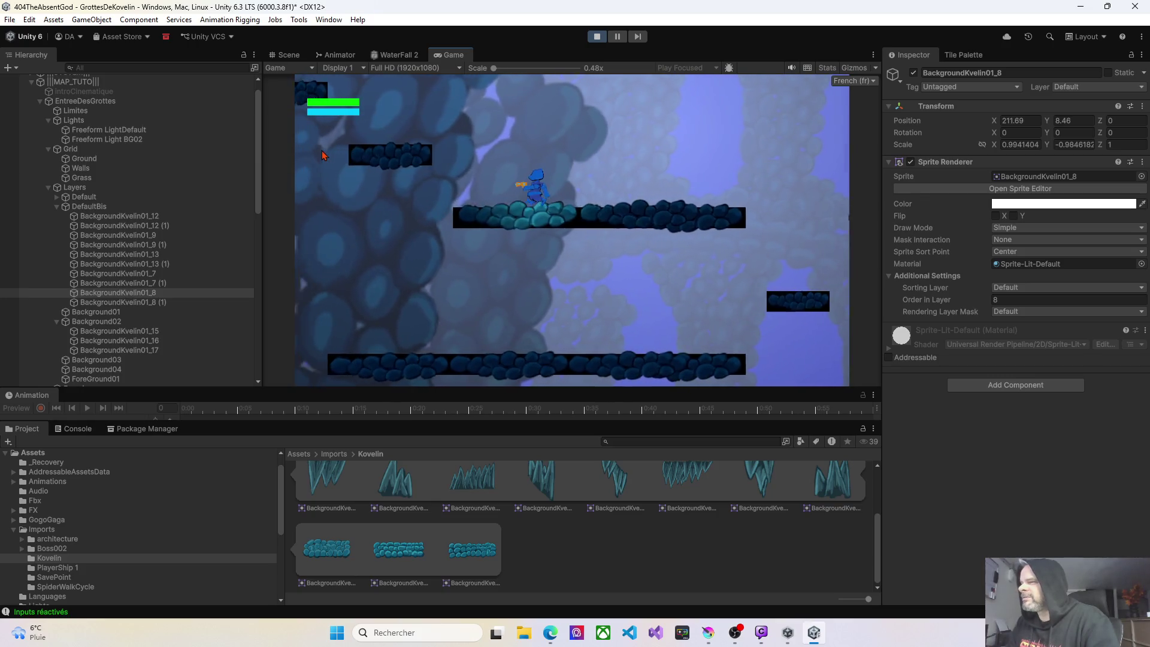
key("a")
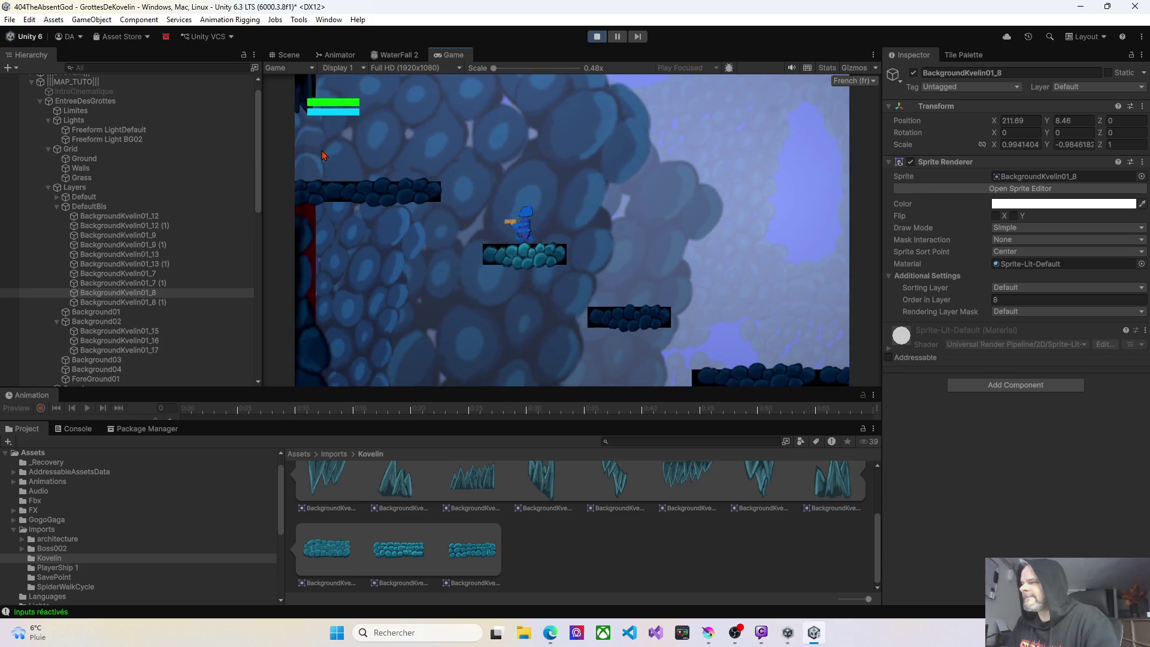
key("a")
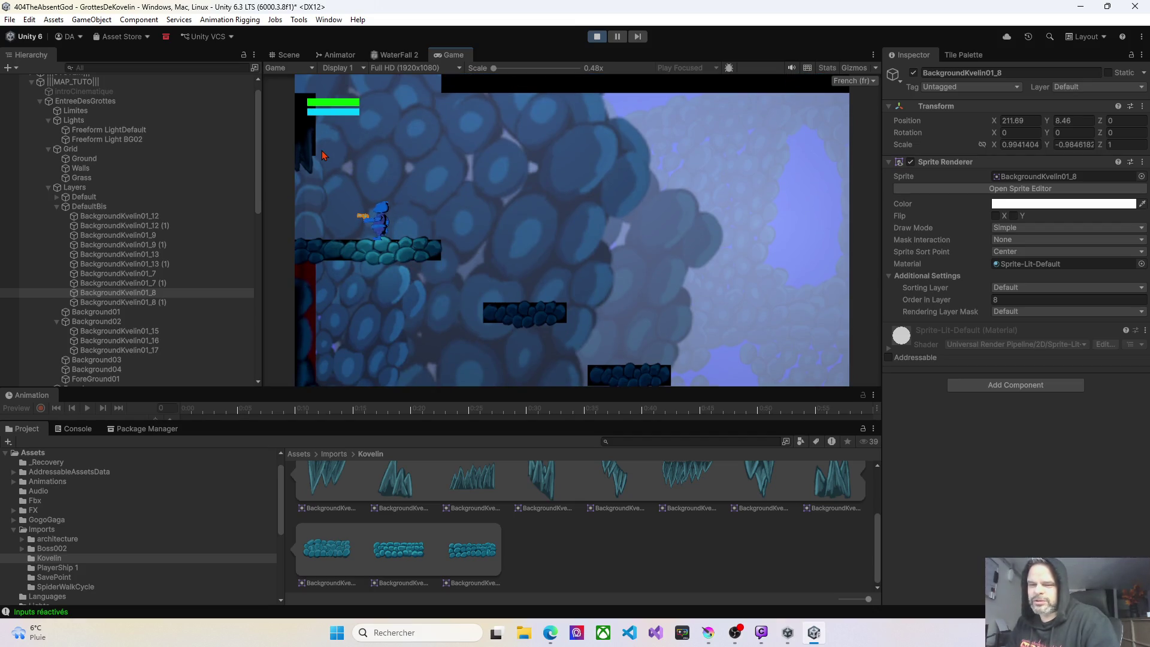
key("d")
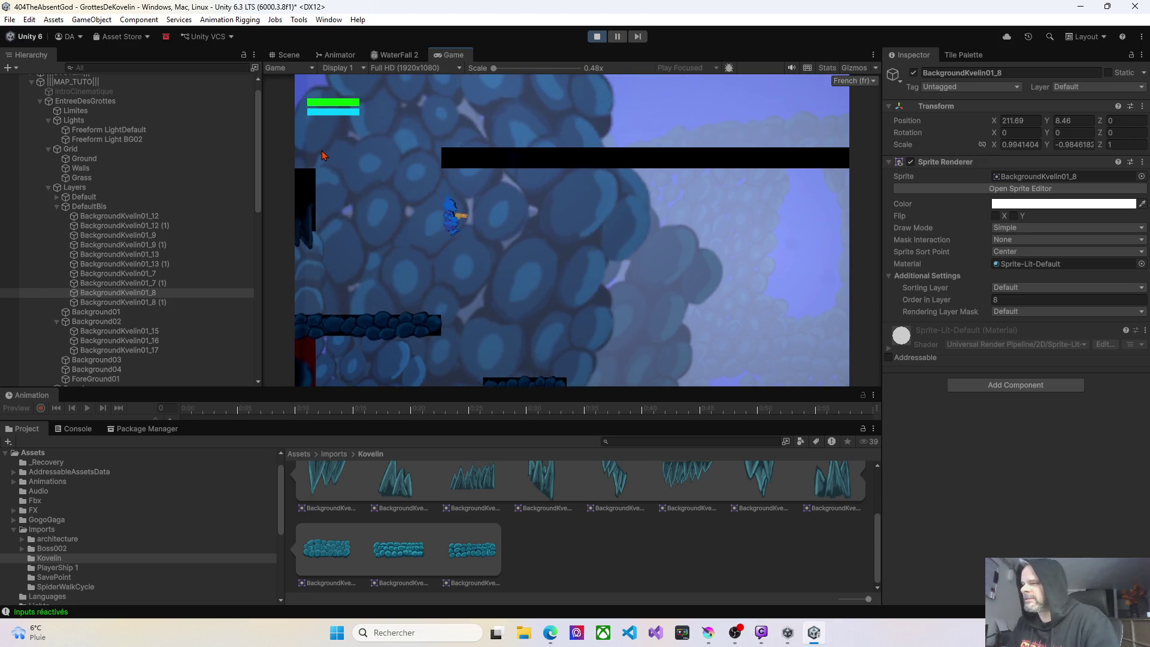
key("d")
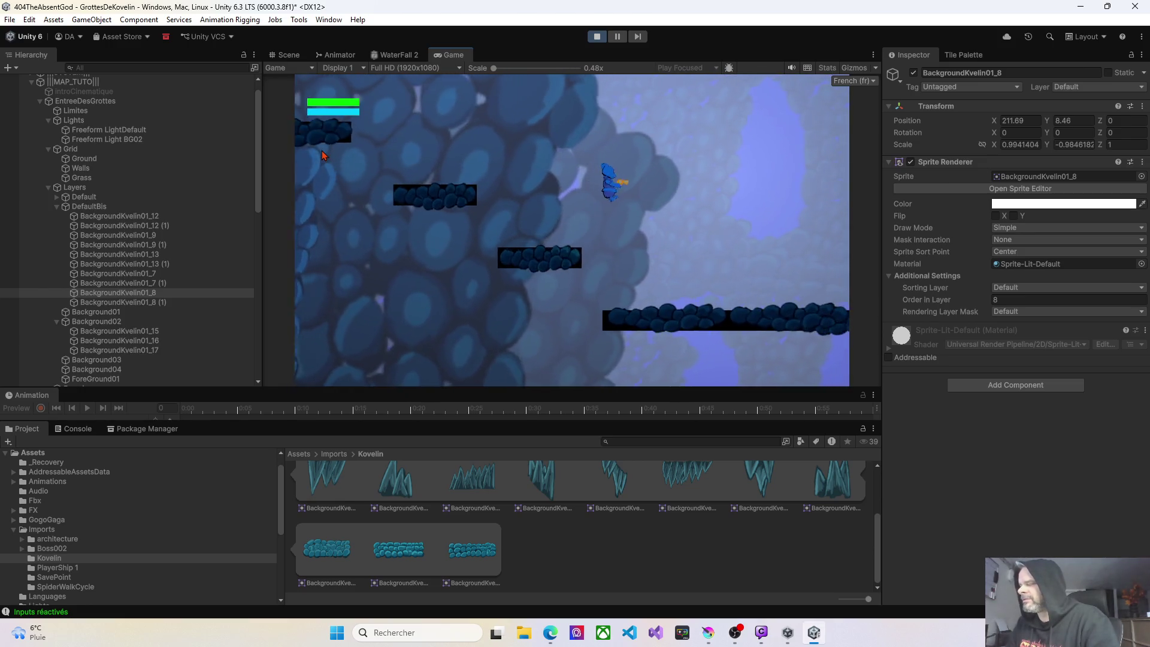
key("a")
key("a")
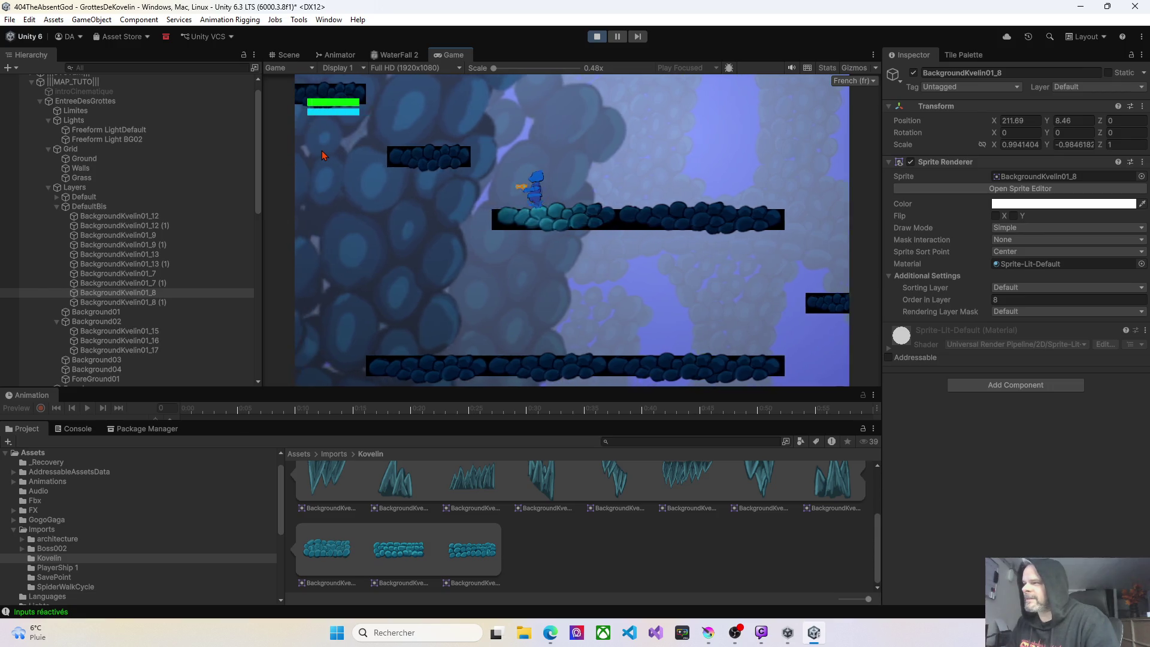
key("space")
key("a")
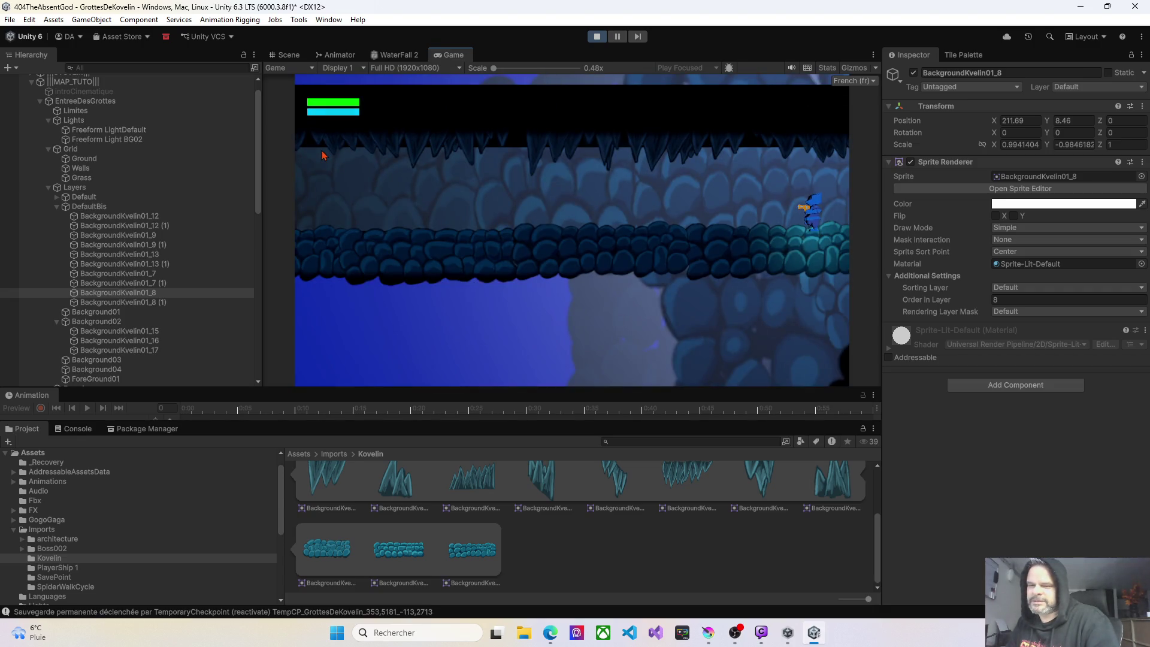
Walk the cave floor into neighbouring rooms, then jump onto the middle platform.
key("a")
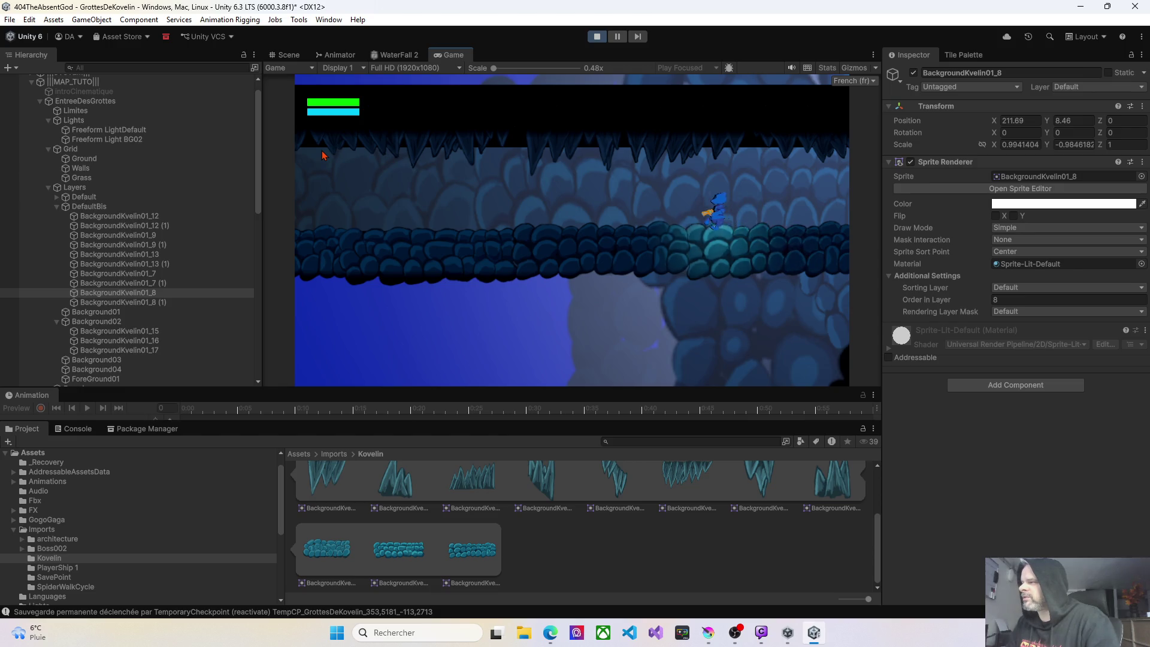
key("a")
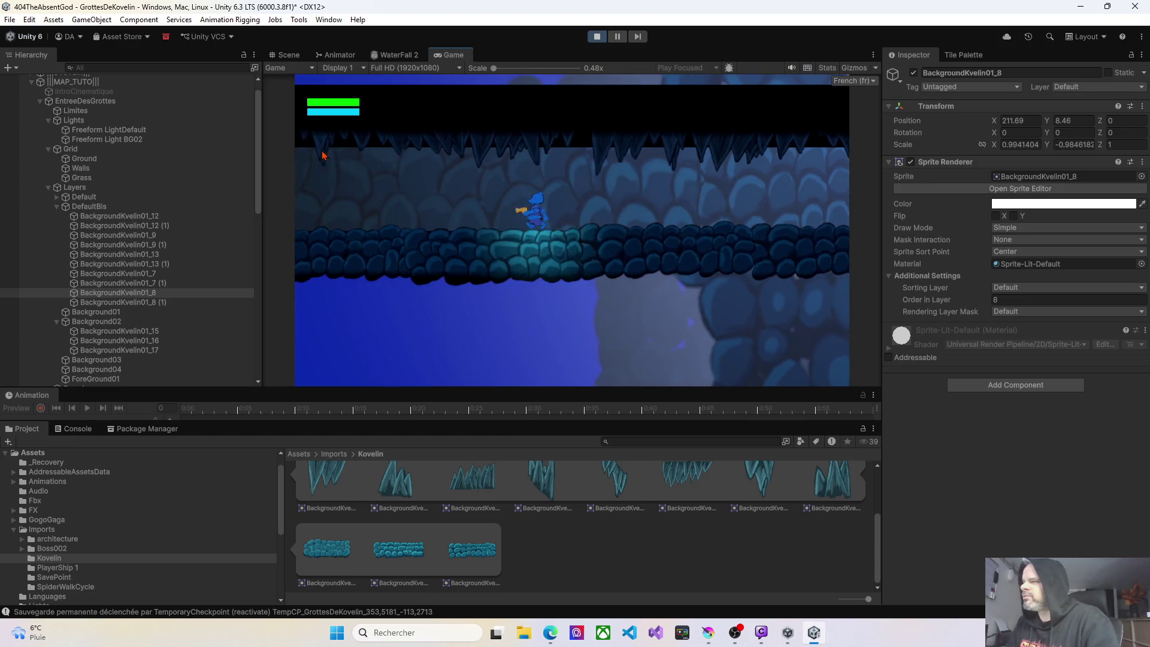
key("a")
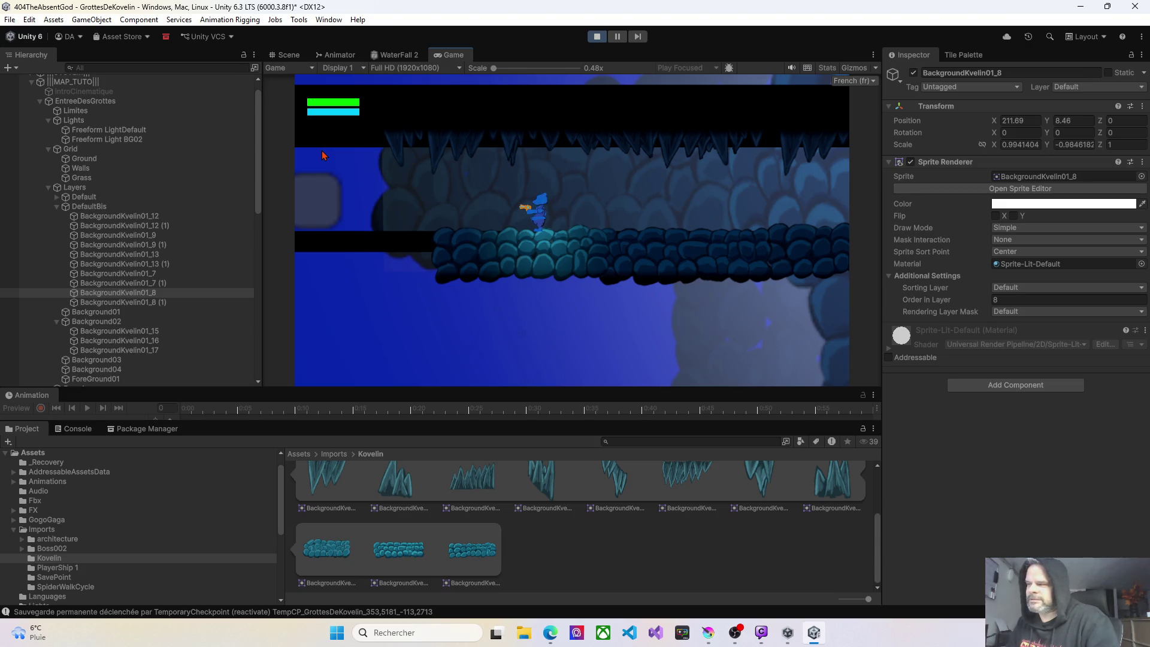
key("d")
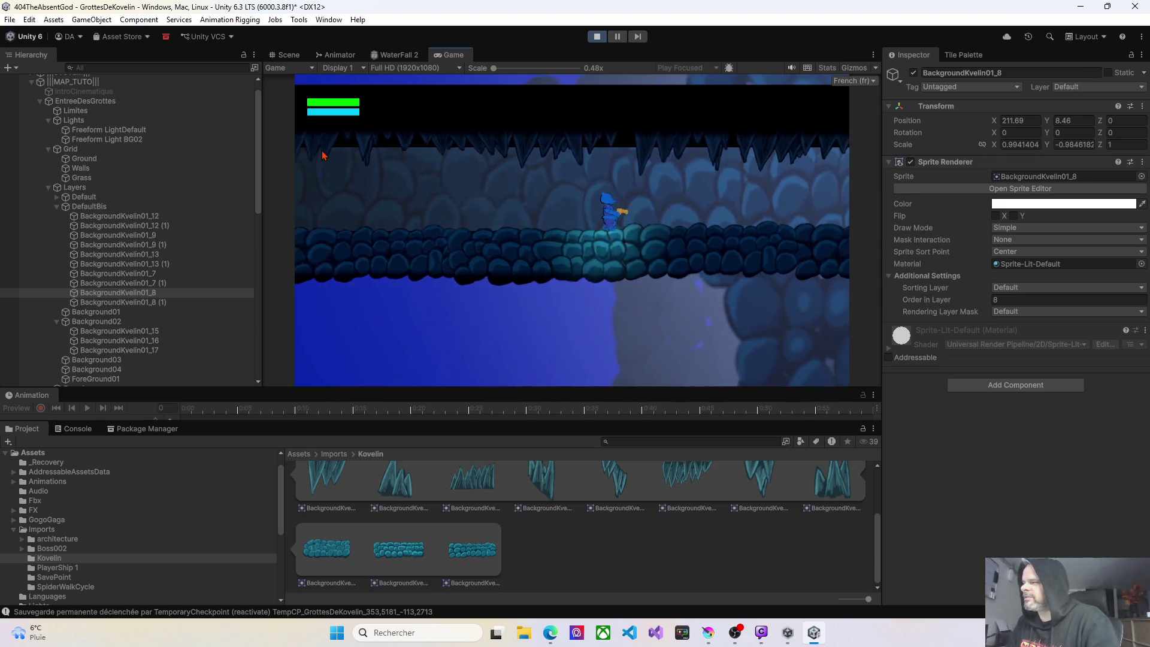
key("d")
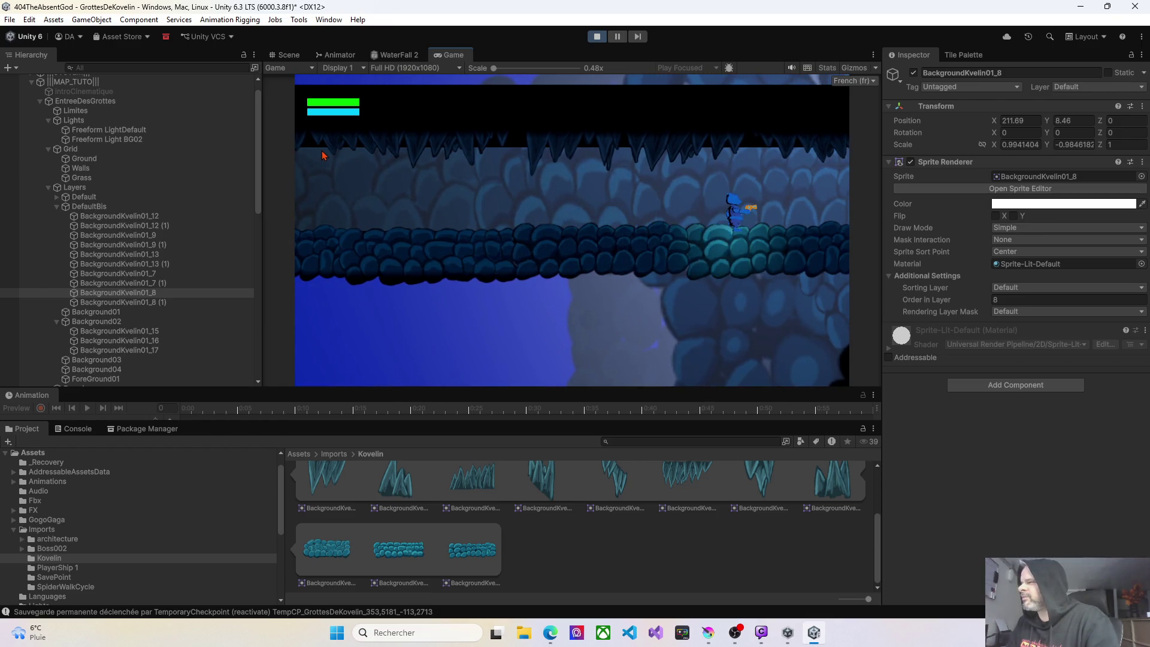
key("d")
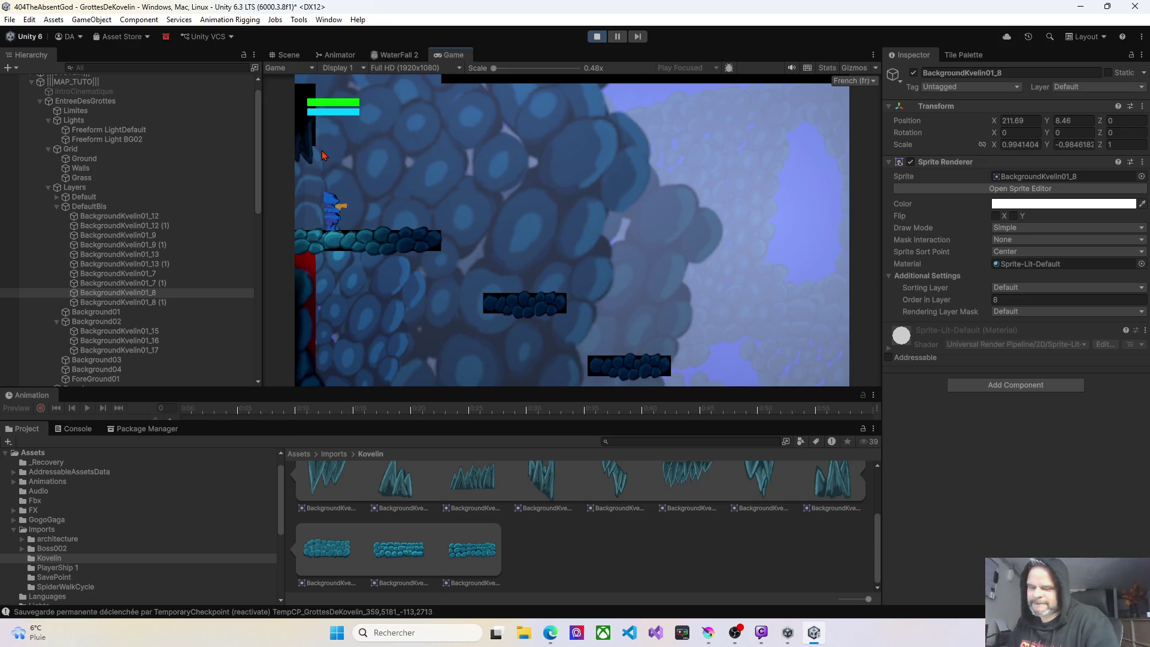
key("a")
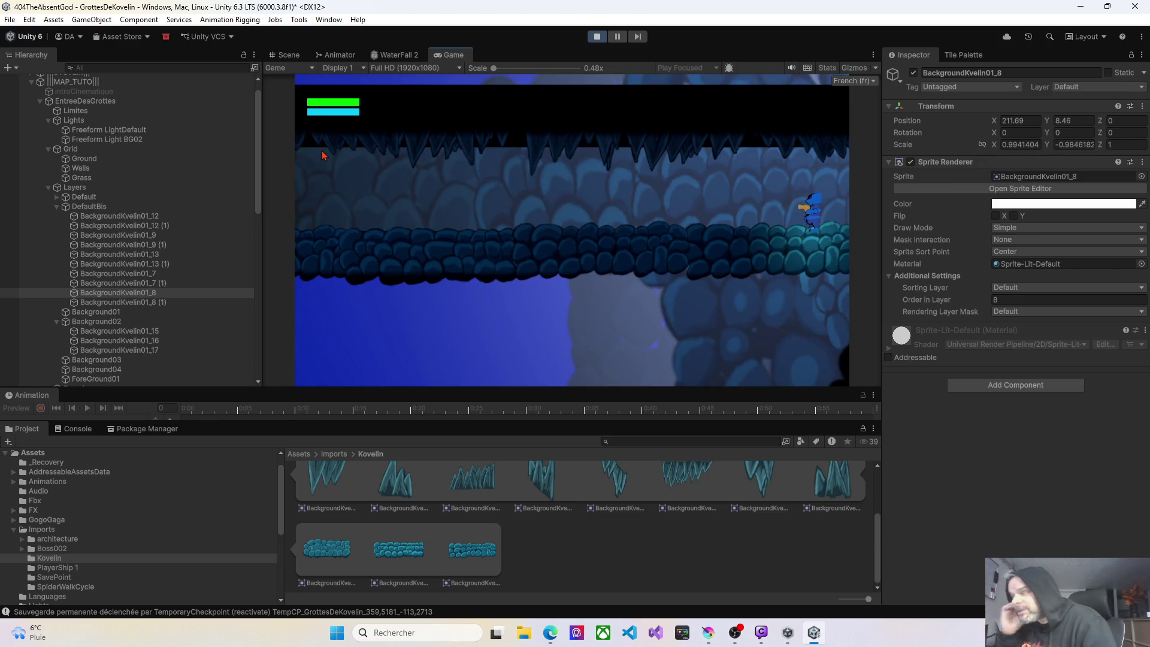
key("a")
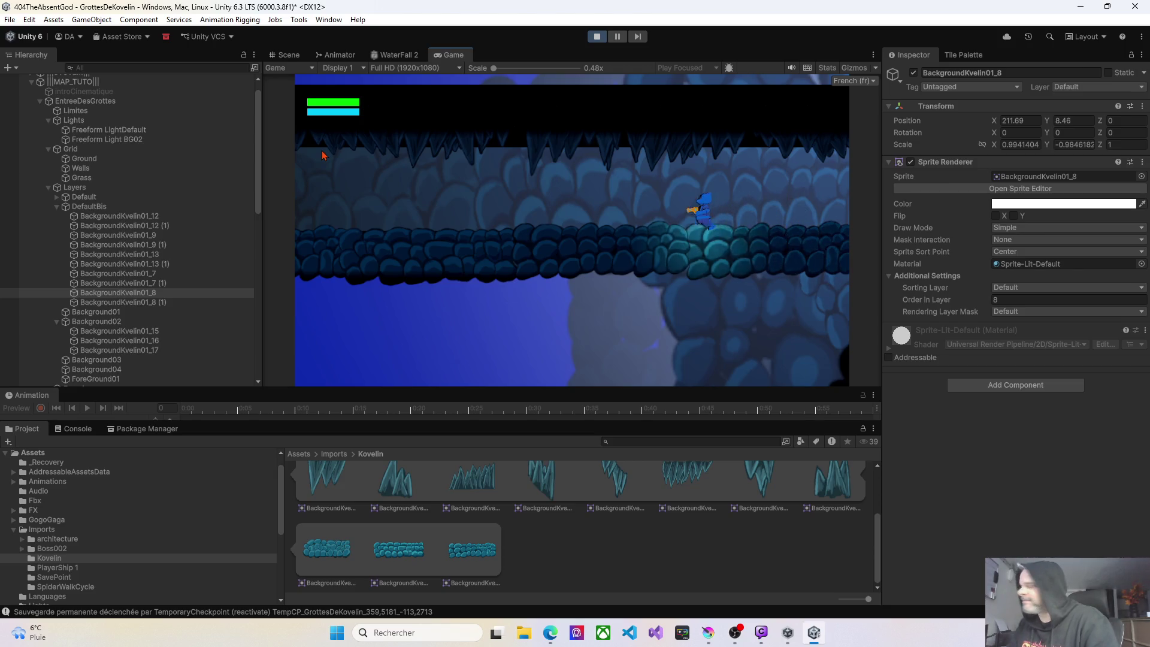
key("d")
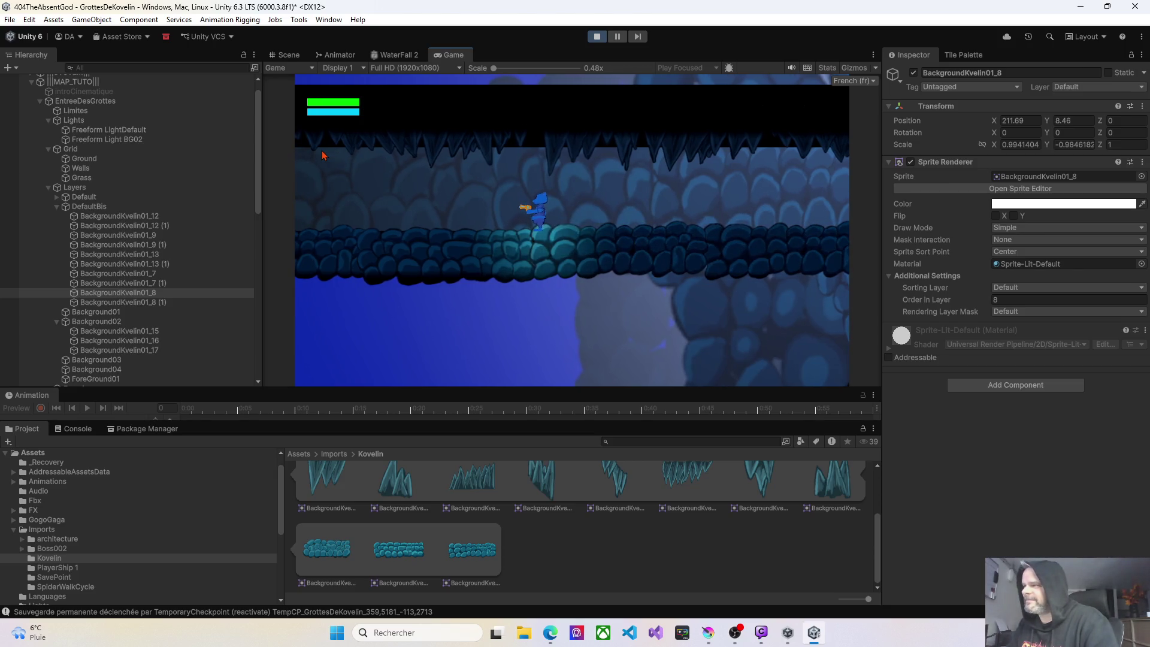
key("d")
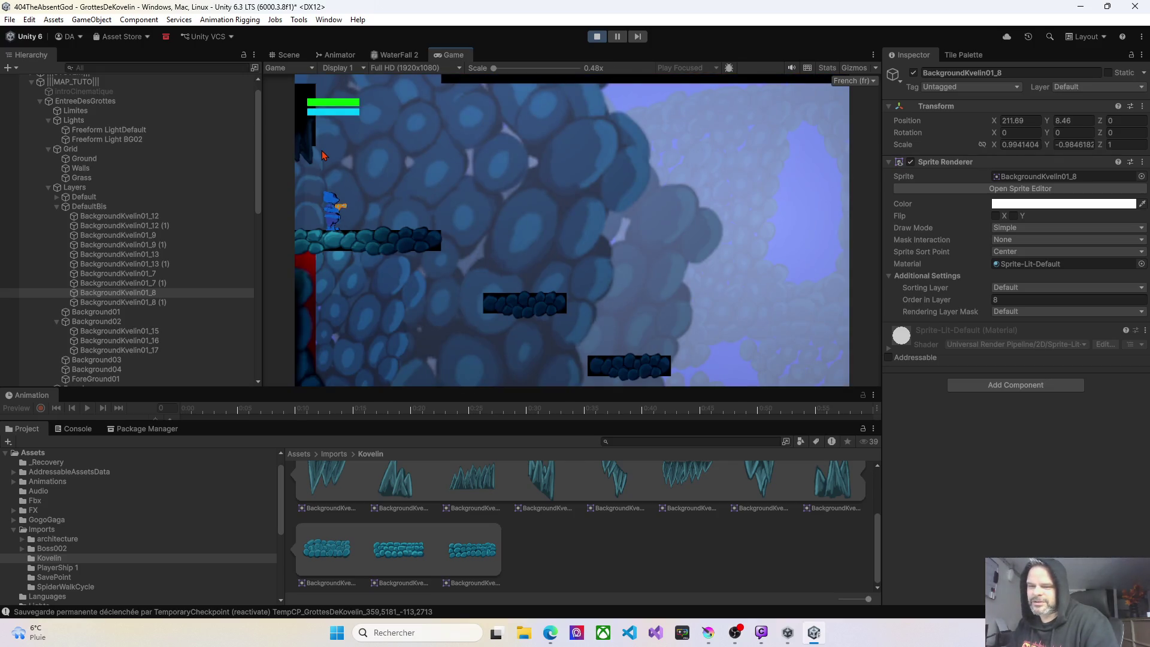
key("d")
key("space")
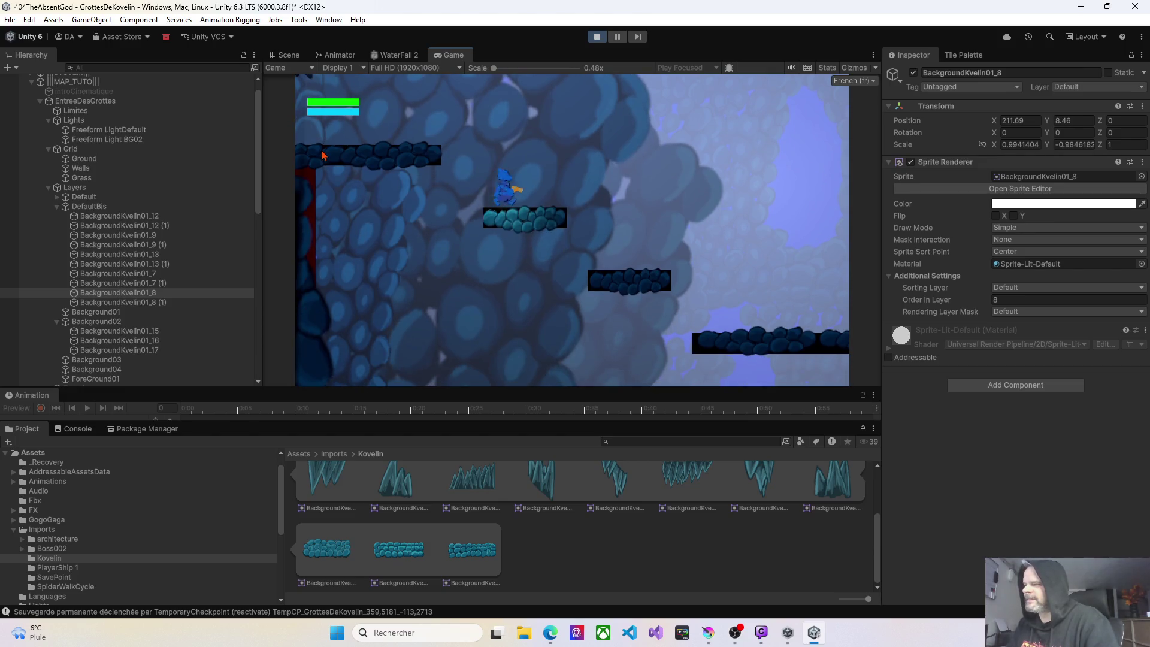
Run left to the platform's end to save a checkpoint, then run right into a new room.
key("a")
key("a")
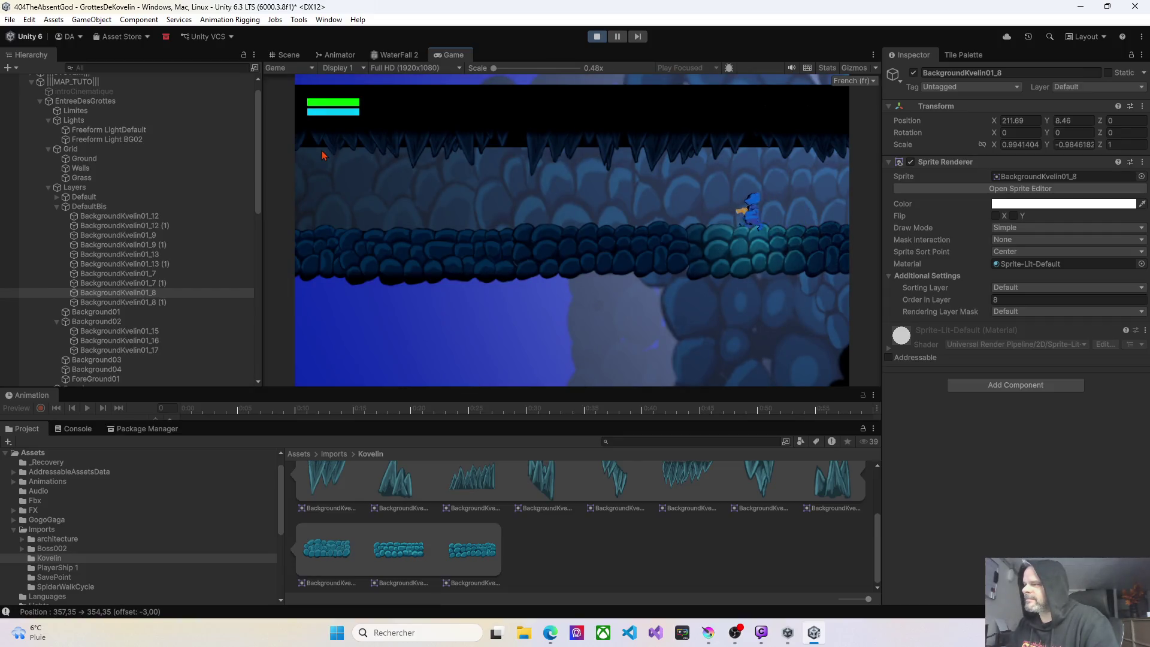
key("a")
key("a")
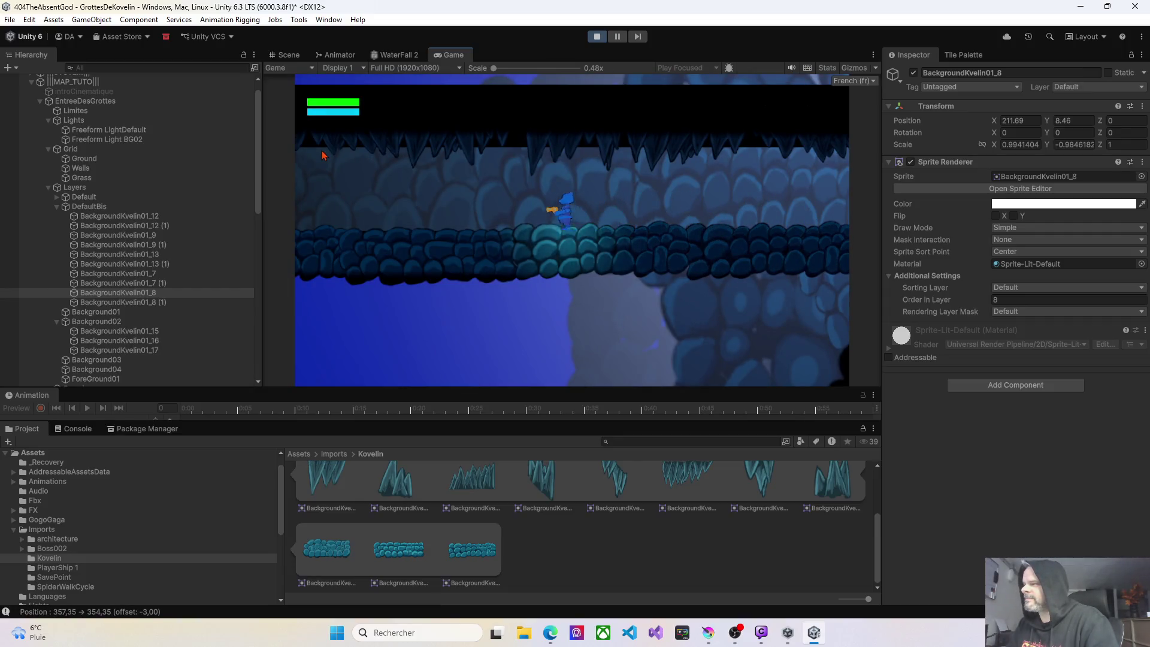
key("a")
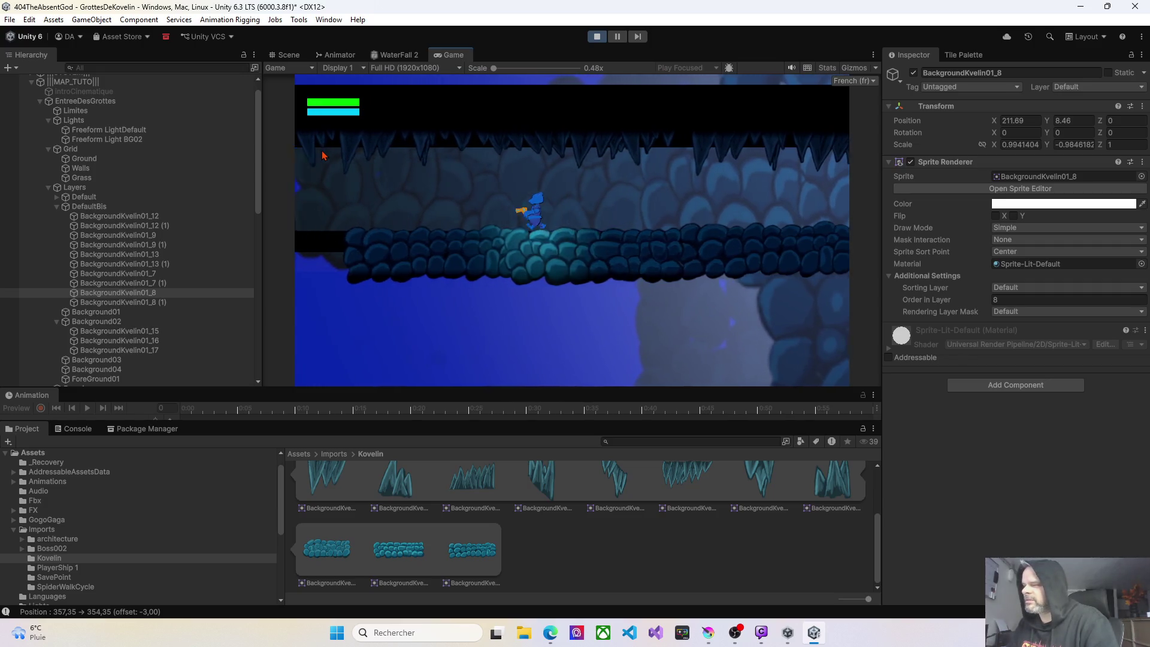
key("d")
key("d")
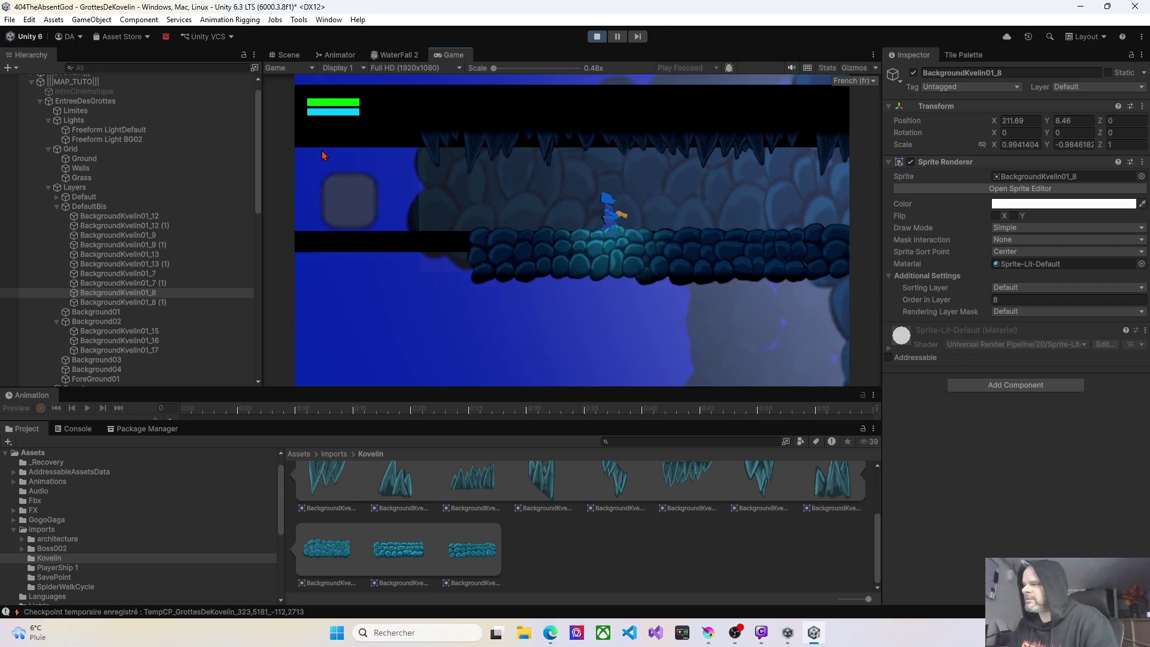
key("d")
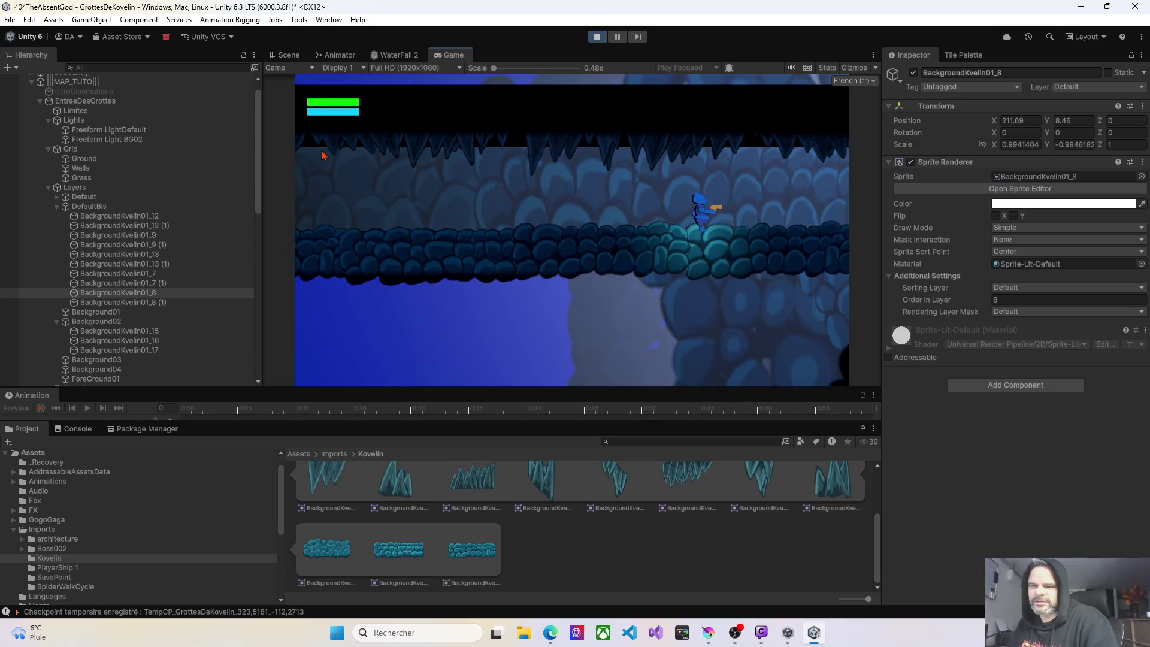
key("d")
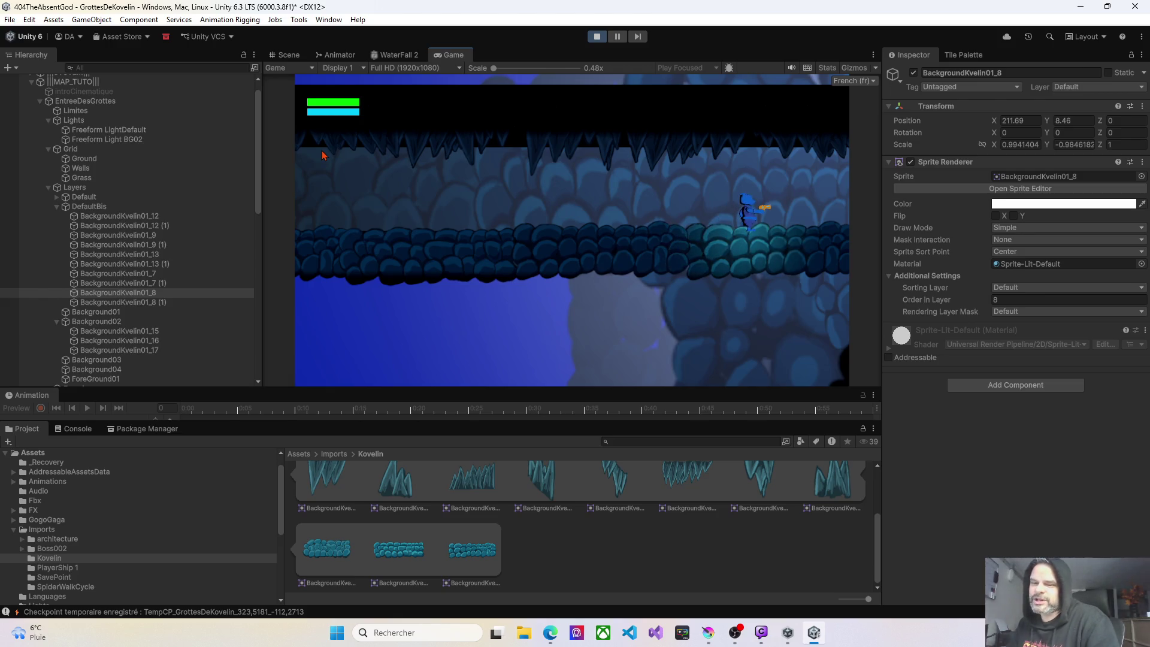
key("d")
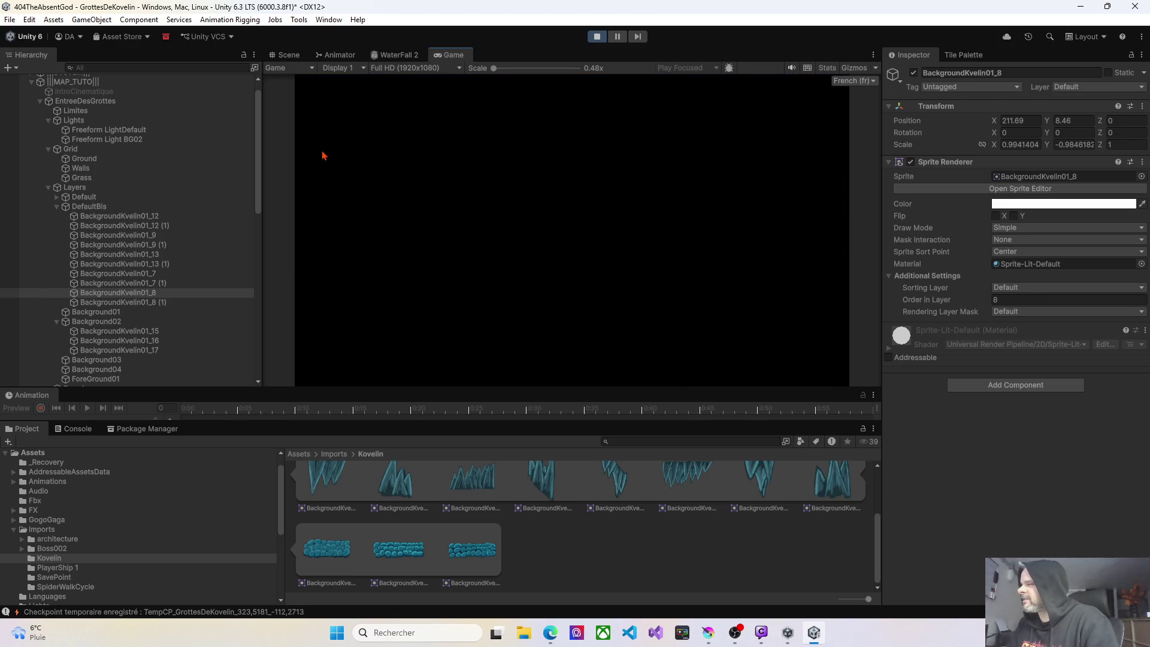
key("d")
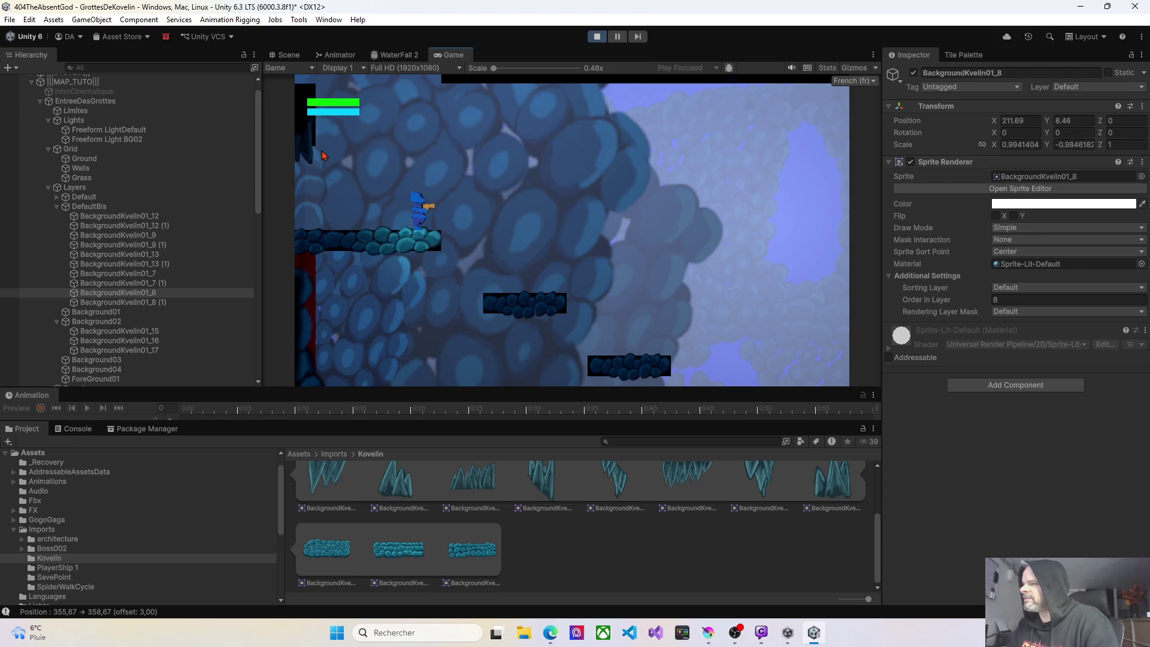
key("d")
key("space")
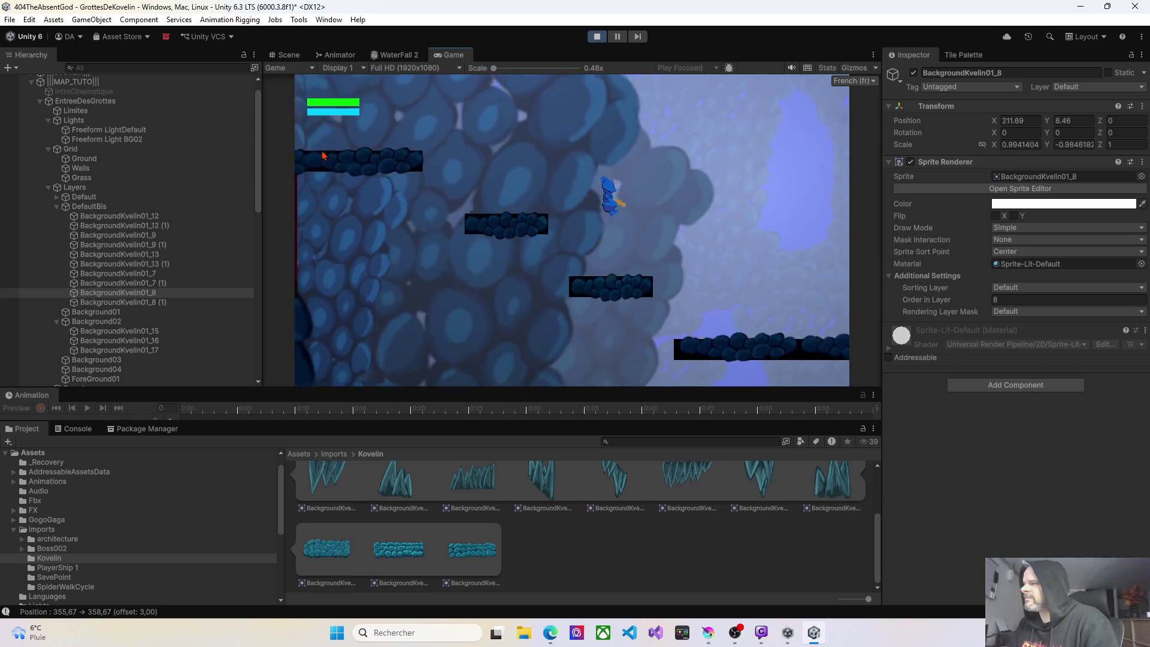
Climb the higher platforms, head left into the next cave area, and stop the playtest.
key("a")
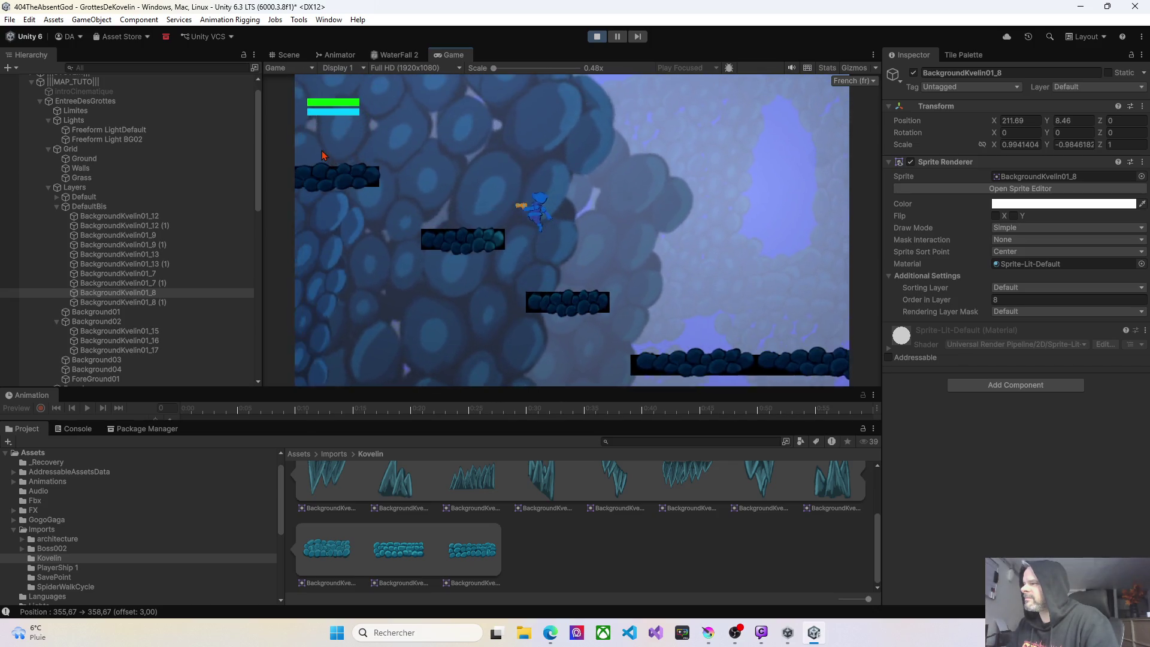
key("space")
key("d")
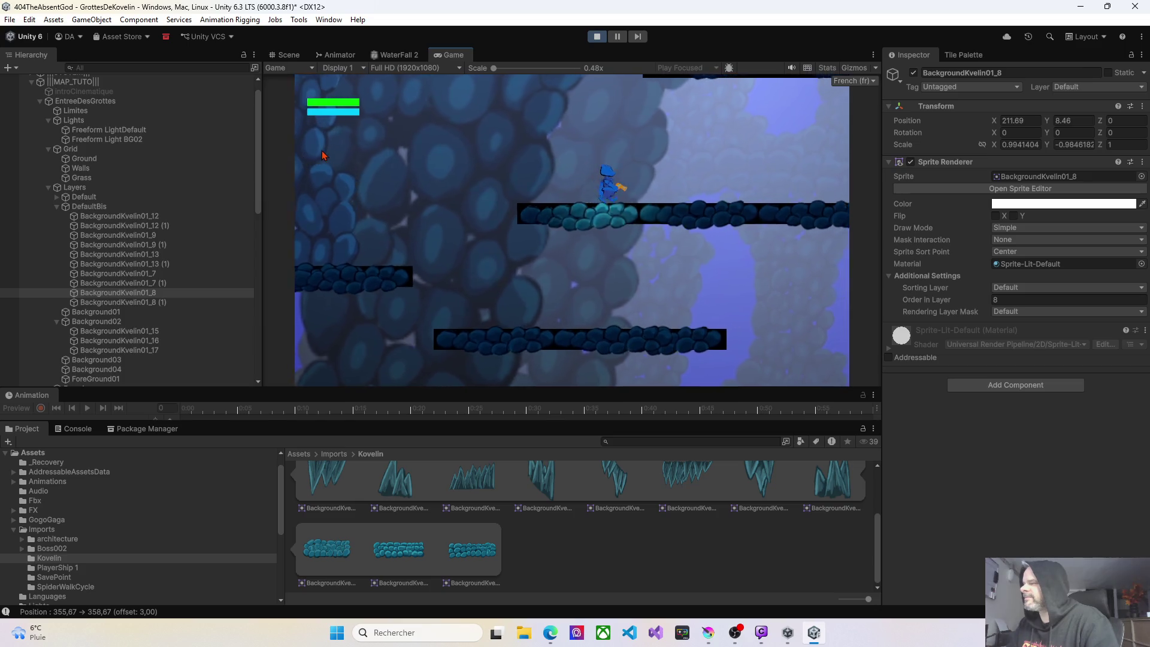
key("d")
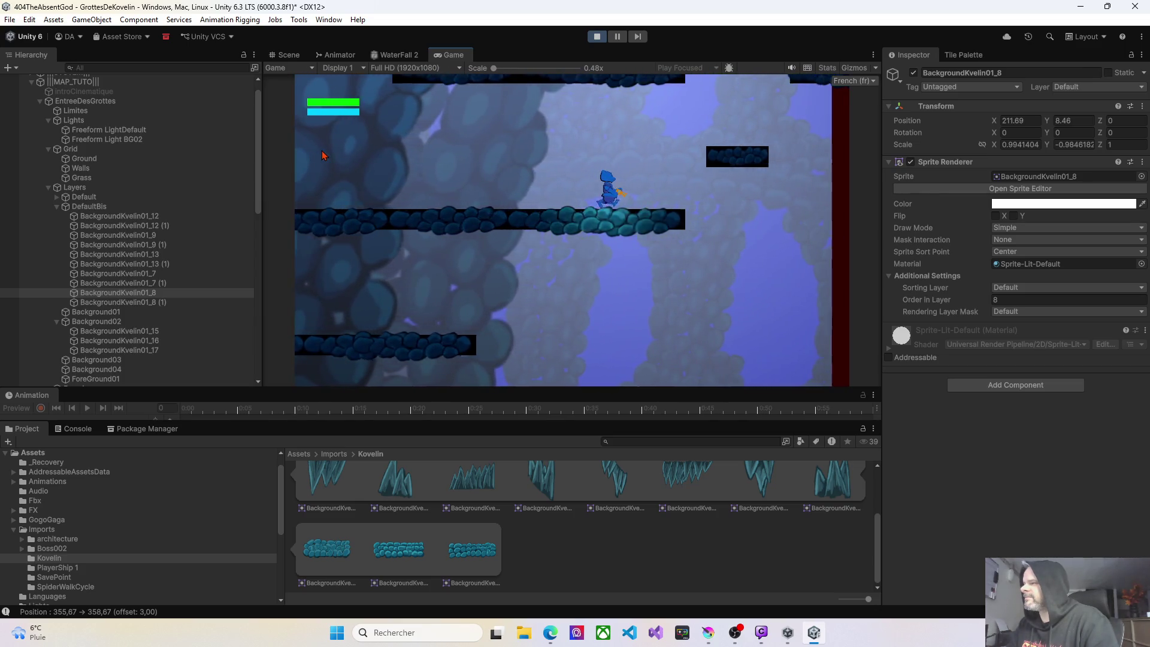
key("a")
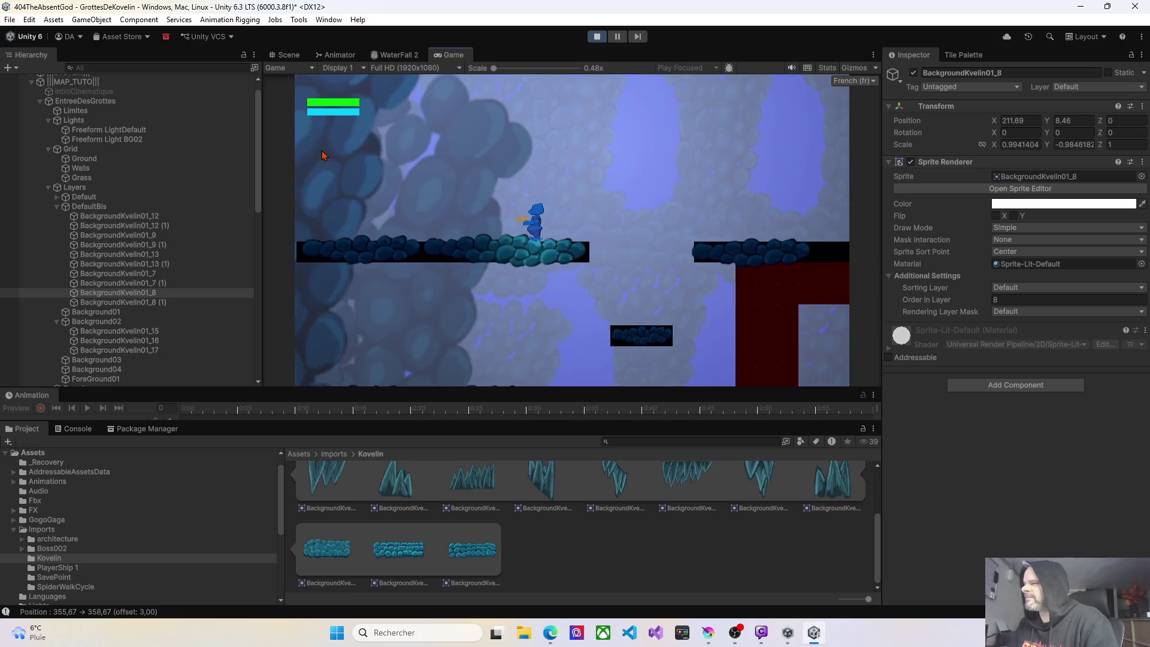
key("a")
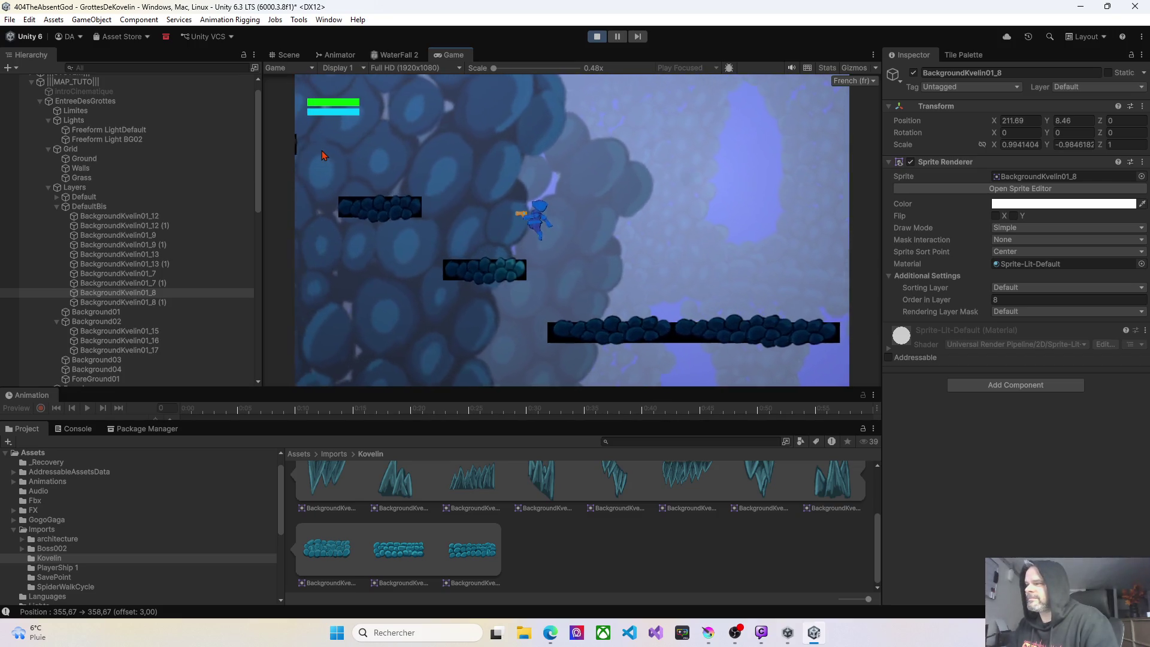
key("a")
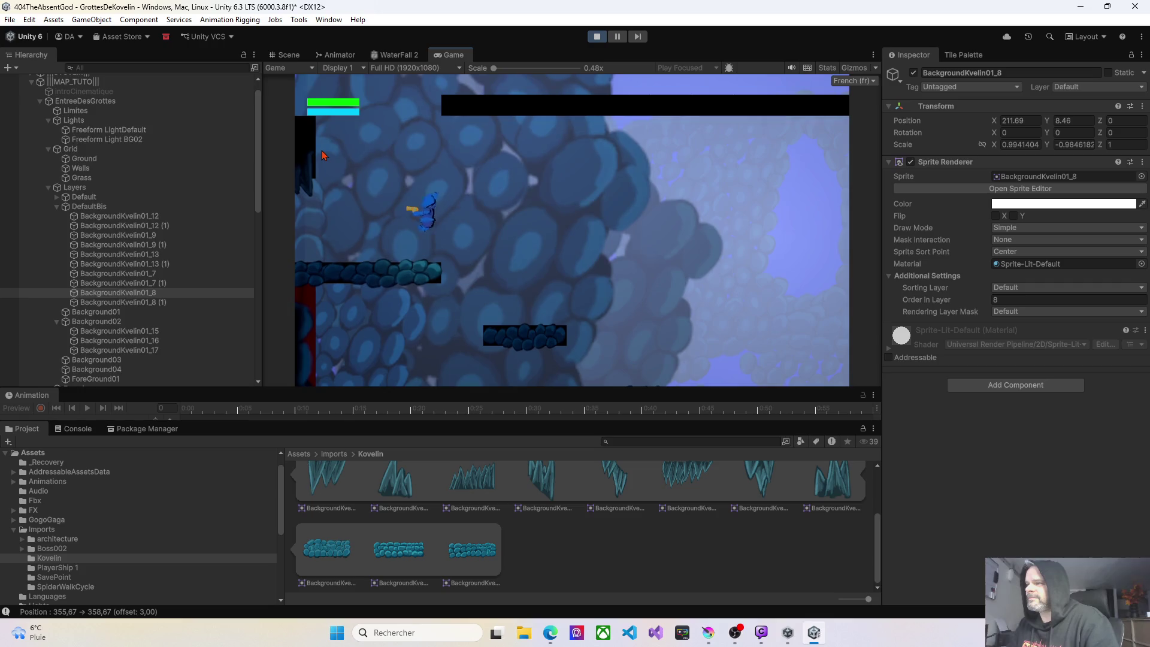
key("a")
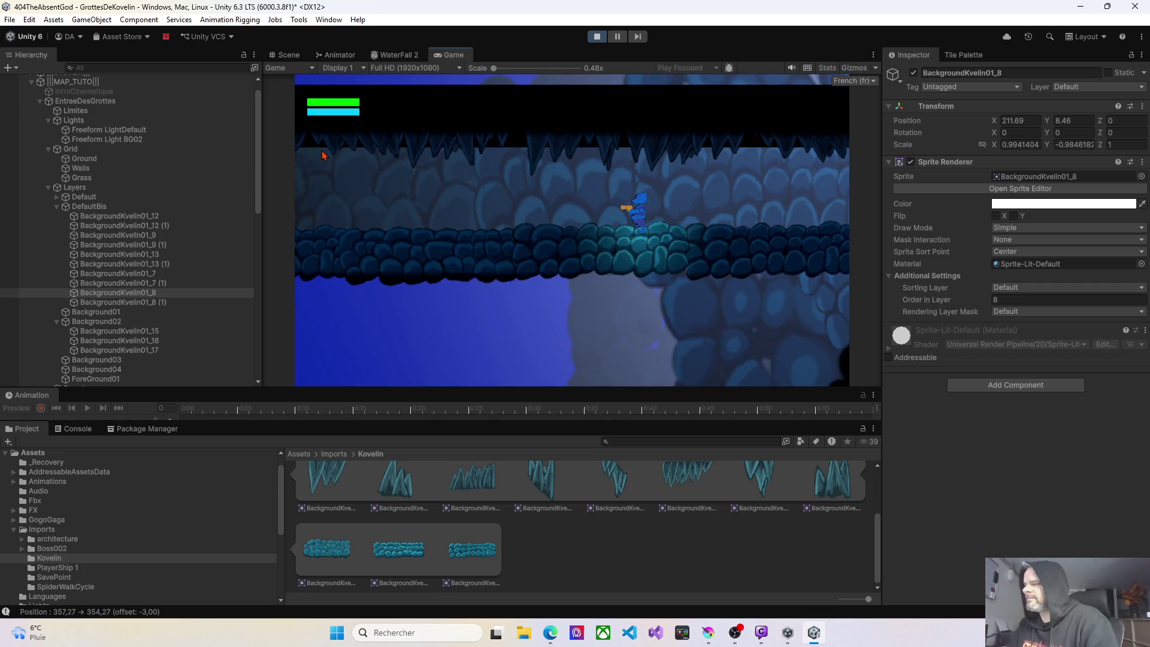
key("a")
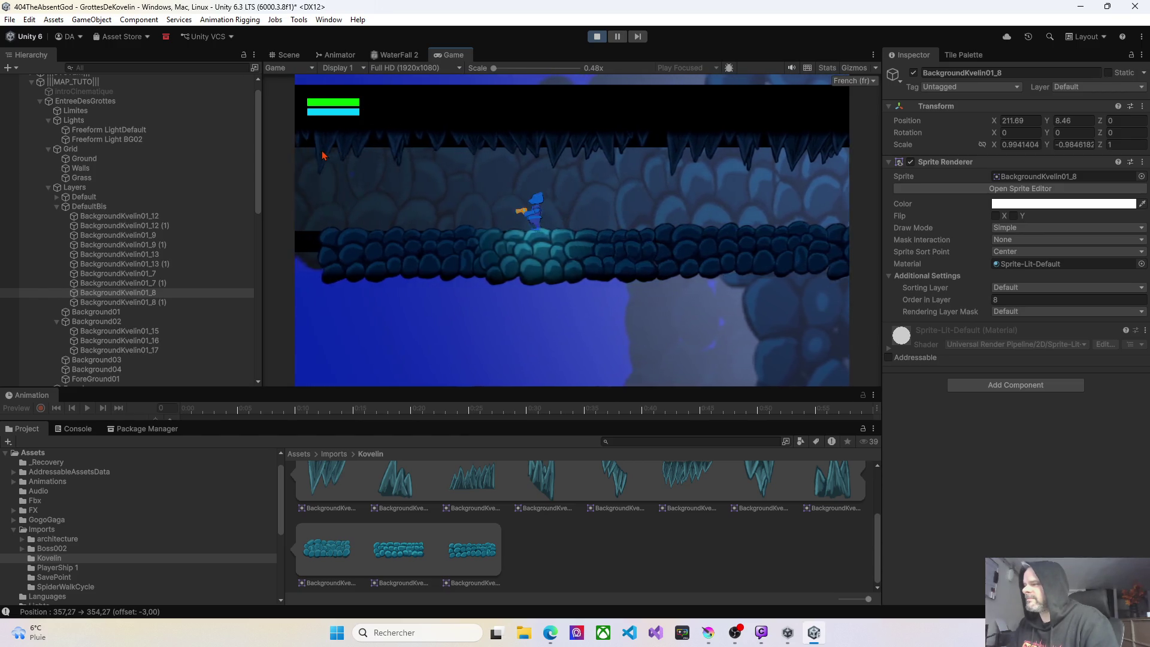
key("a")
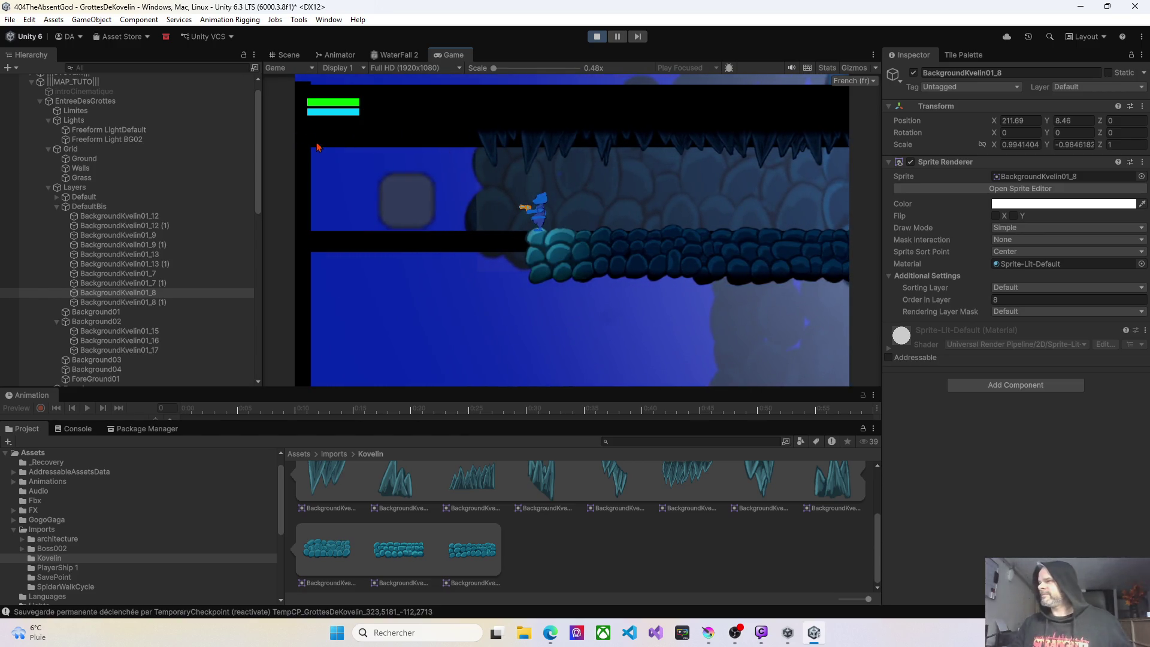
left_click(596, 36)
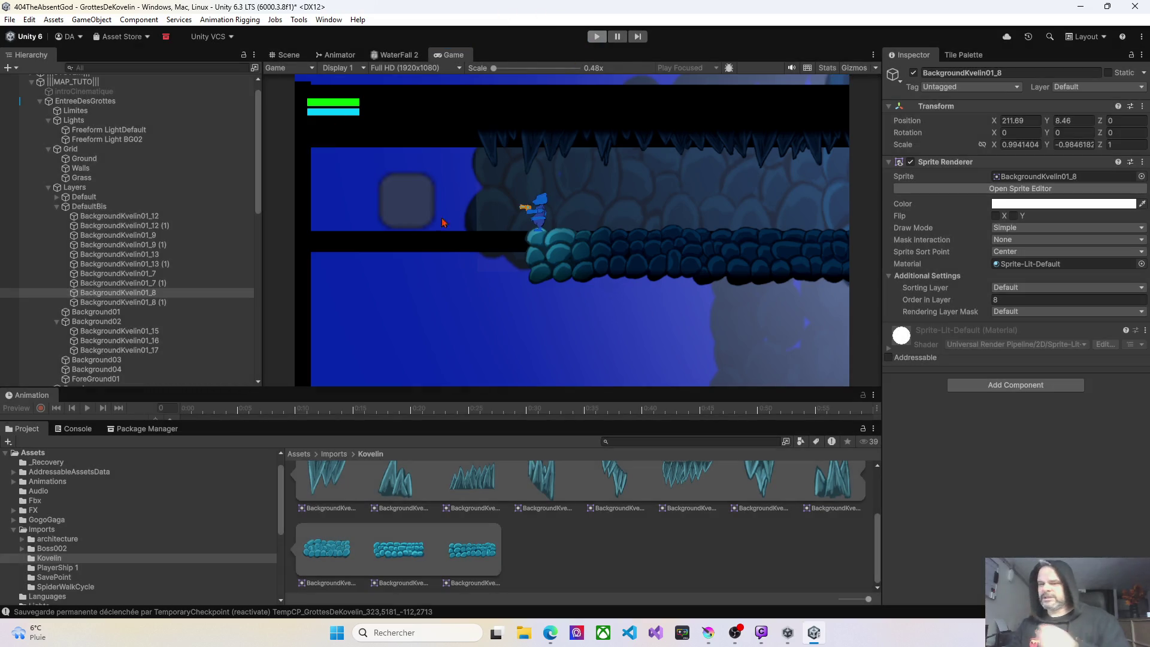
Hang five BackgroundKvelin01_12 stalactite copies beneath the cave ledge near the spawn point.
key("Left")
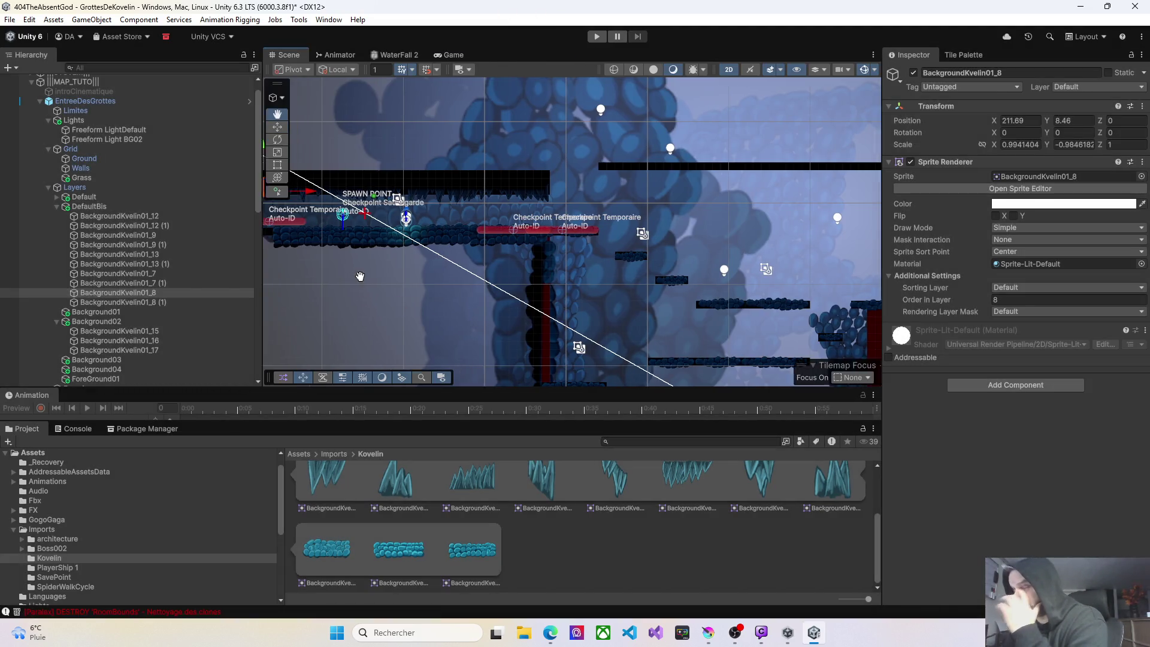
scroll(491, 264, "up", 8)
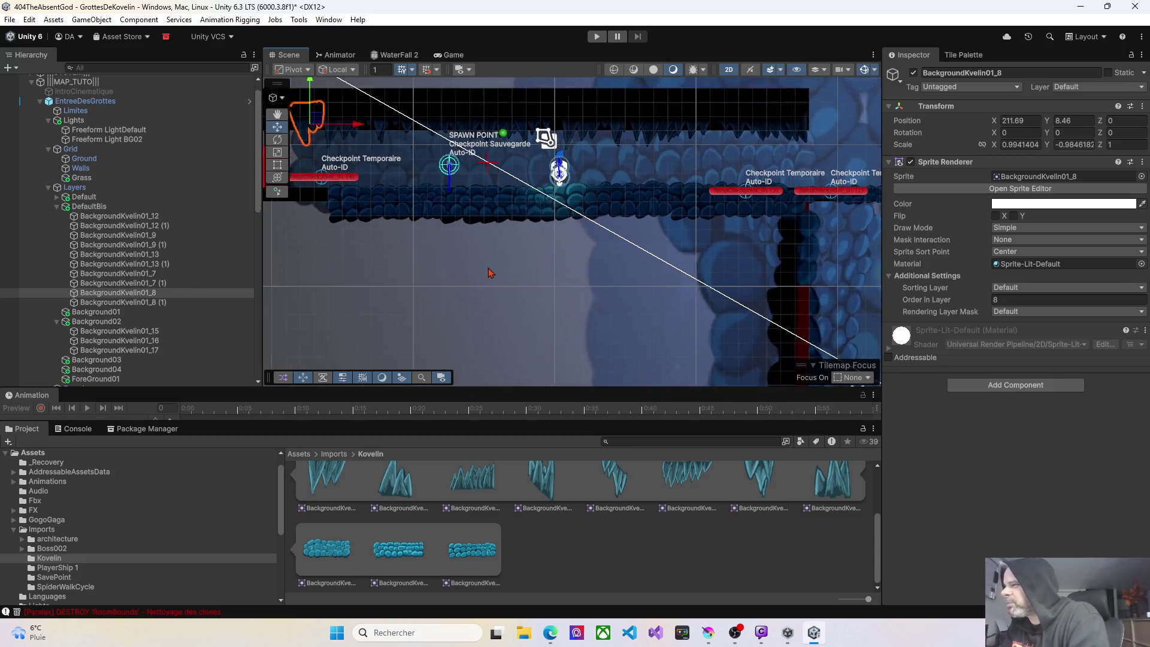
left_click_drag(501, 256, 497, 256)
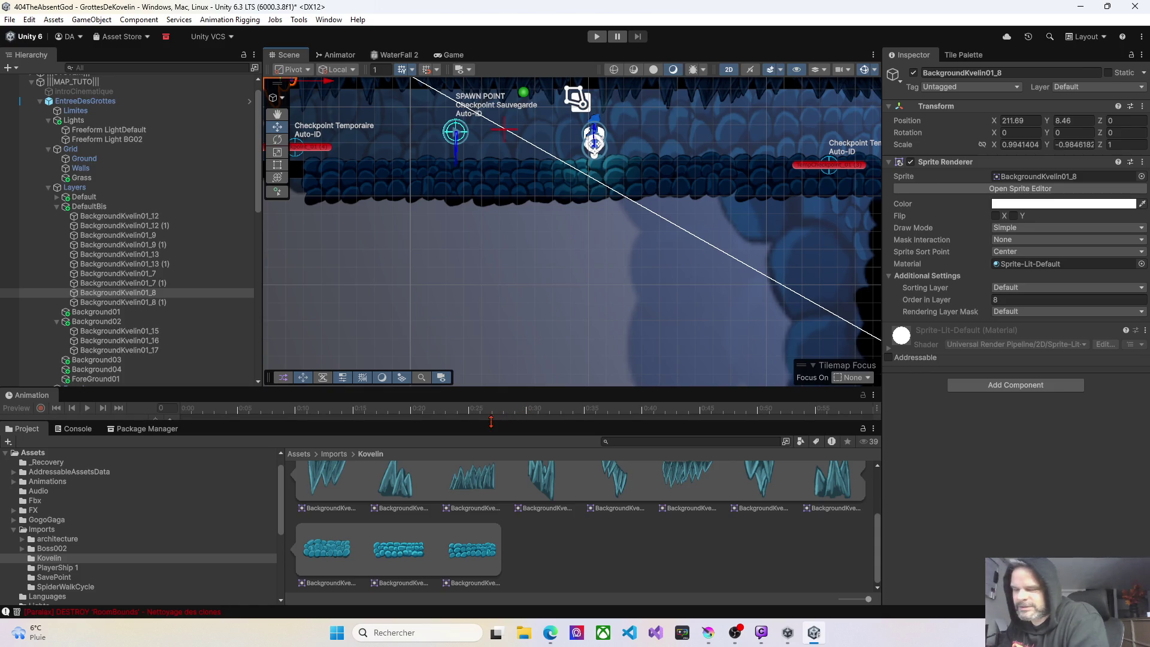
mouse_move(663, 475)
left_mouse_down()
mouse_move(574, 196)
mouse_move(545, 229)
left_mouse_up()
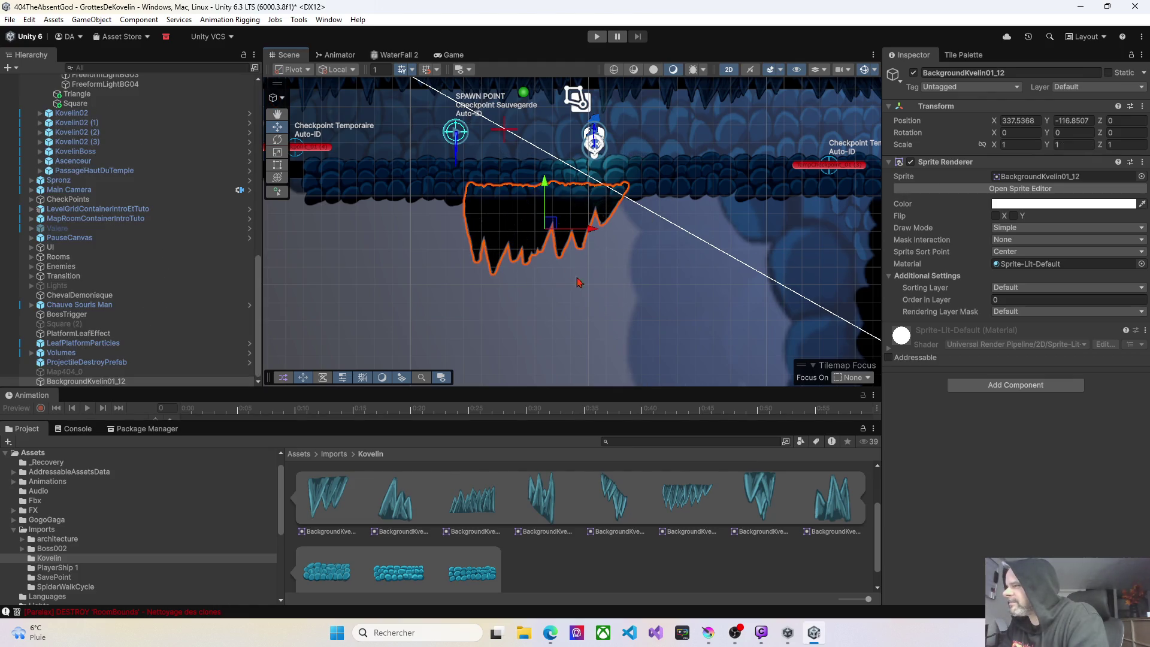
mouse_move(689, 498)
left_mouse_down()
mouse_move(500, 327)
mouse_move(433, 235)
left_mouse_up()
mouse_move(591, 457)
left_mouse_down()
mouse_move(624, 258)
mouse_move(690, 239)
left_mouse_up()
key("f")
left_click_drag(686, 511, 681, 224)
left_click_drag(368, 318, 682, 322)
mouse_move(669, 519)
left_mouse_down()
mouse_move(548, 283)
mouse_move(480, 233)
left_mouse_up()
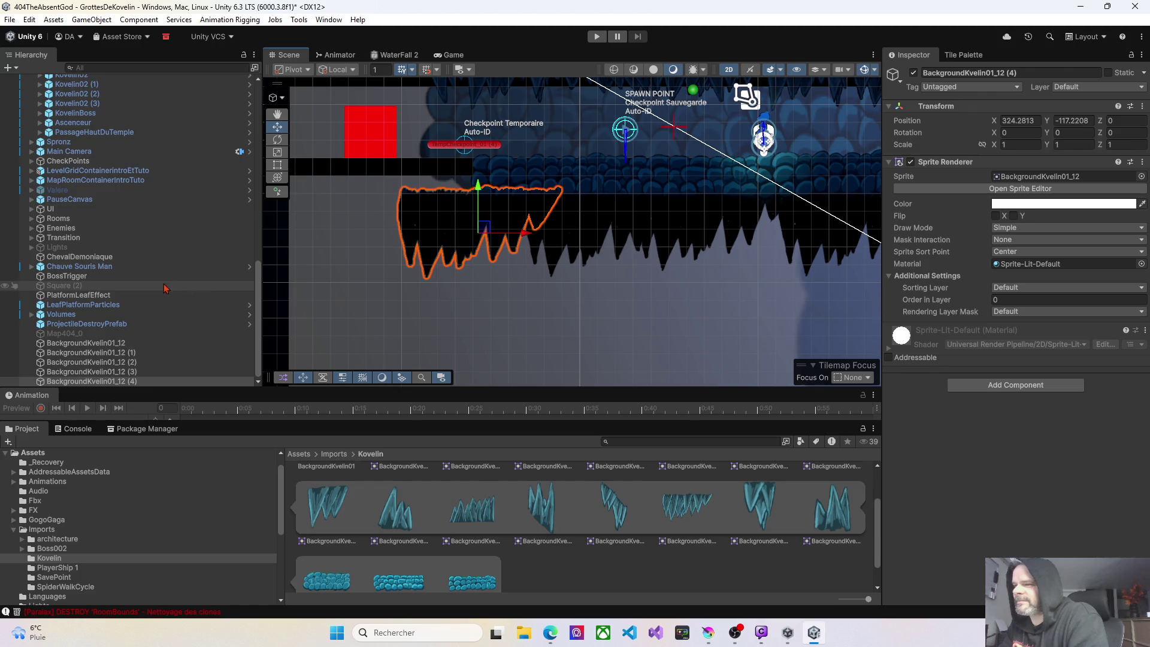
left_click(85, 343)
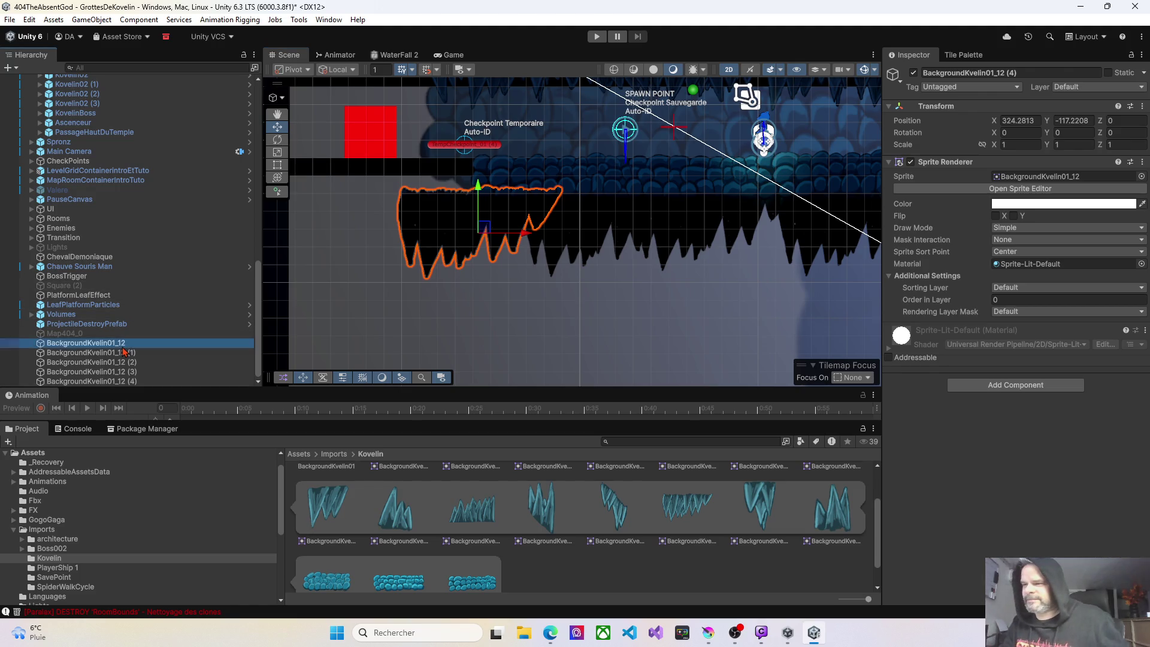
Parent the five BackgroundKvelin01_12 rock sprites under Layers > Default in the Hierarchy.
left_click(112, 382, "shift")
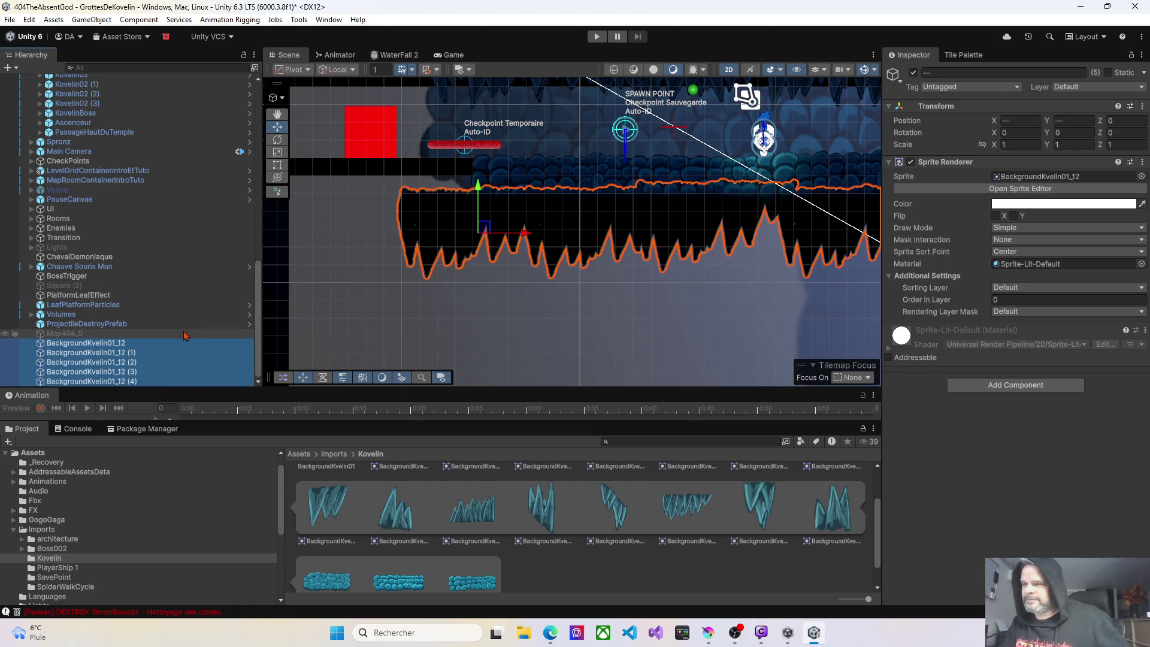
mouse_move(133, 80)
left_mouse_down()
mouse_move(124, 103)
mouse_move(119, 75)
mouse_move(114, 126)
left_mouse_up()
mouse_move(113, 199)
left_mouse_down()
mouse_move(95, 250)
mouse_move(85, 236)
mouse_move(108, 208)
mouse_move(152, 239)
mouse_move(181, 240)
mouse_move(164, 244)
left_mouse_up()
mouse_move(113, 215)
left_mouse_down()
mouse_move(96, 189)
mouse_move(120, 93)
mouse_move(103, 98)
mouse_move(91, 145)
left_mouse_up()
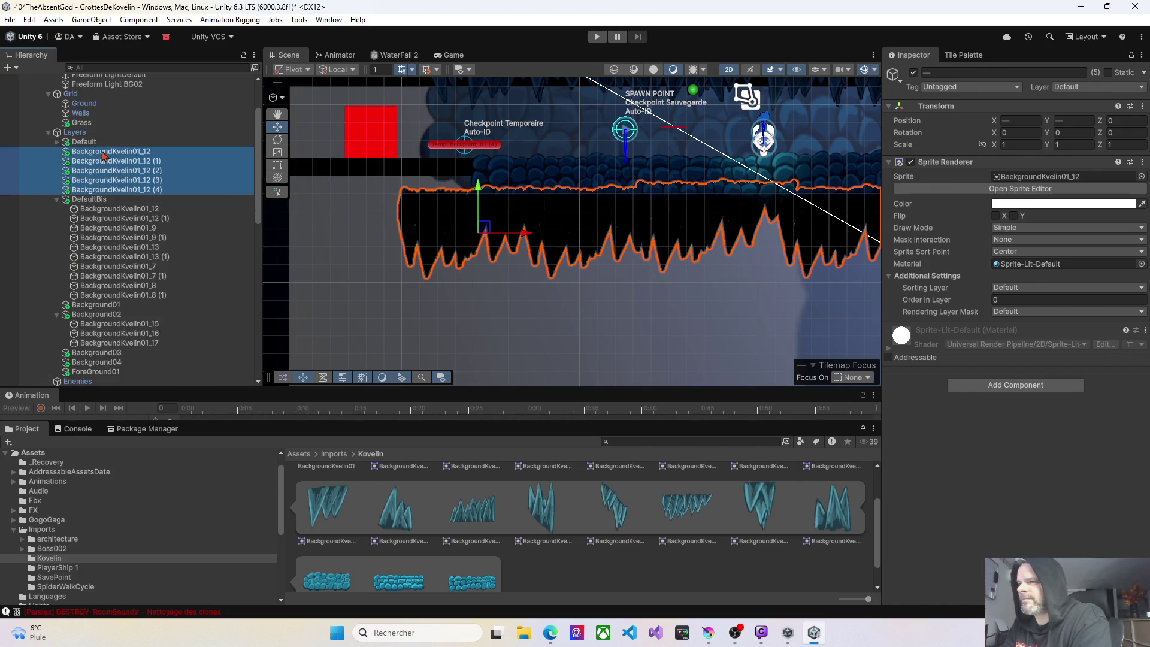
left_click_drag(86, 144, 84, 141)
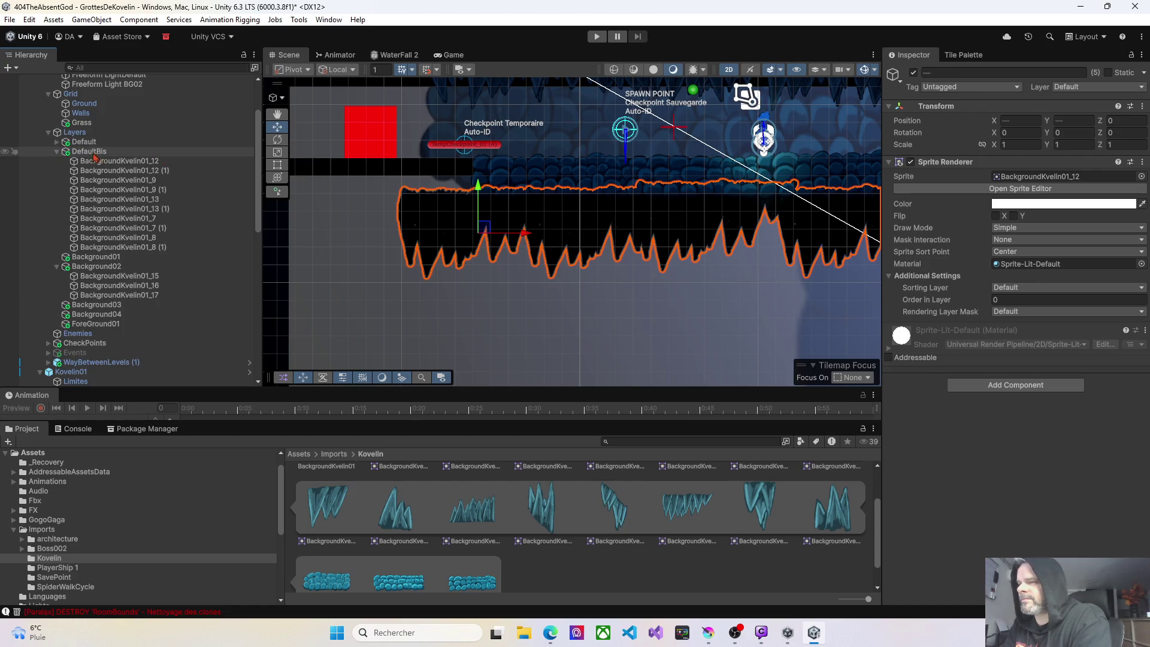
Pan and zoom the Scene view over the spikes, then start a playtest.
mouse_move(566, 263)
left_mouse_down()
mouse_move(529, 259)
mouse_move(558, 274)
left_mouse_up()
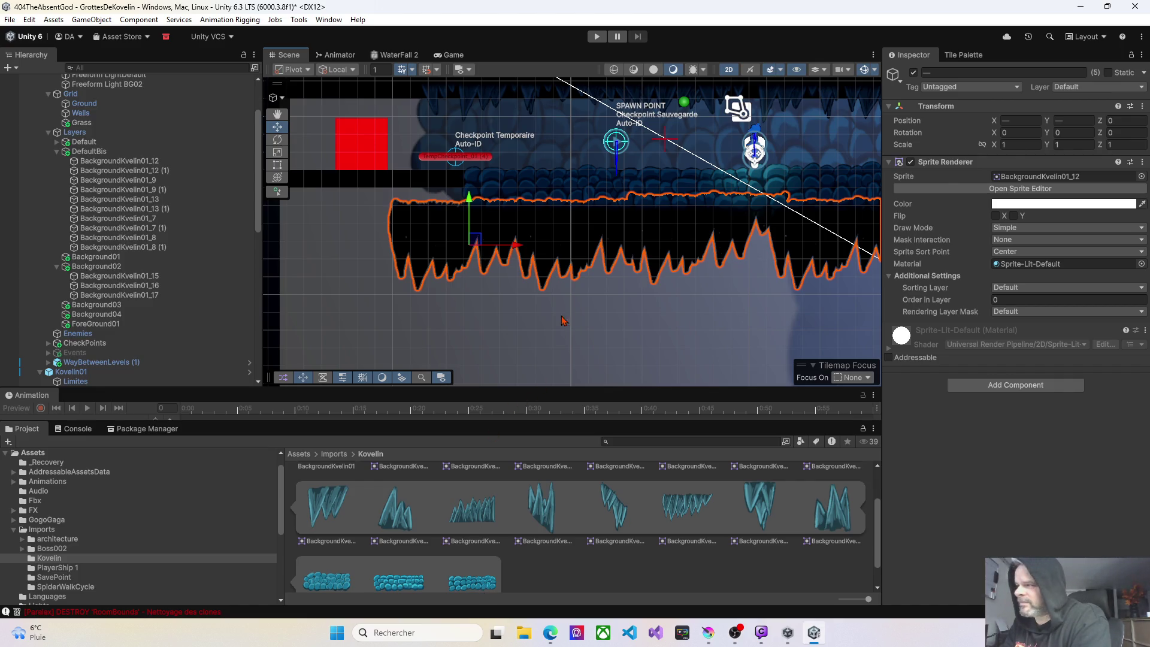
scroll(546, 285, "down", 5)
mouse_move(546, 284)
left_mouse_down()
mouse_move(477, 266)
mouse_move(487, 277)
left_mouse_up()
scroll(501, 286, "up", 3)
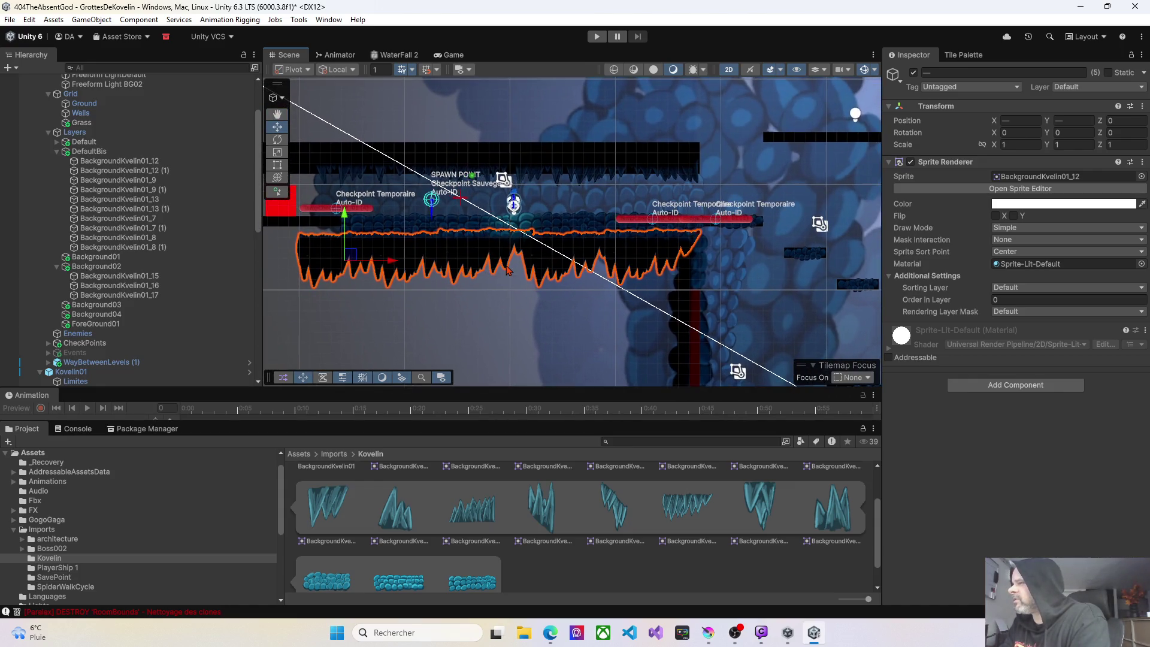
scroll(500, 286, "up", 1)
left_click(597, 37)
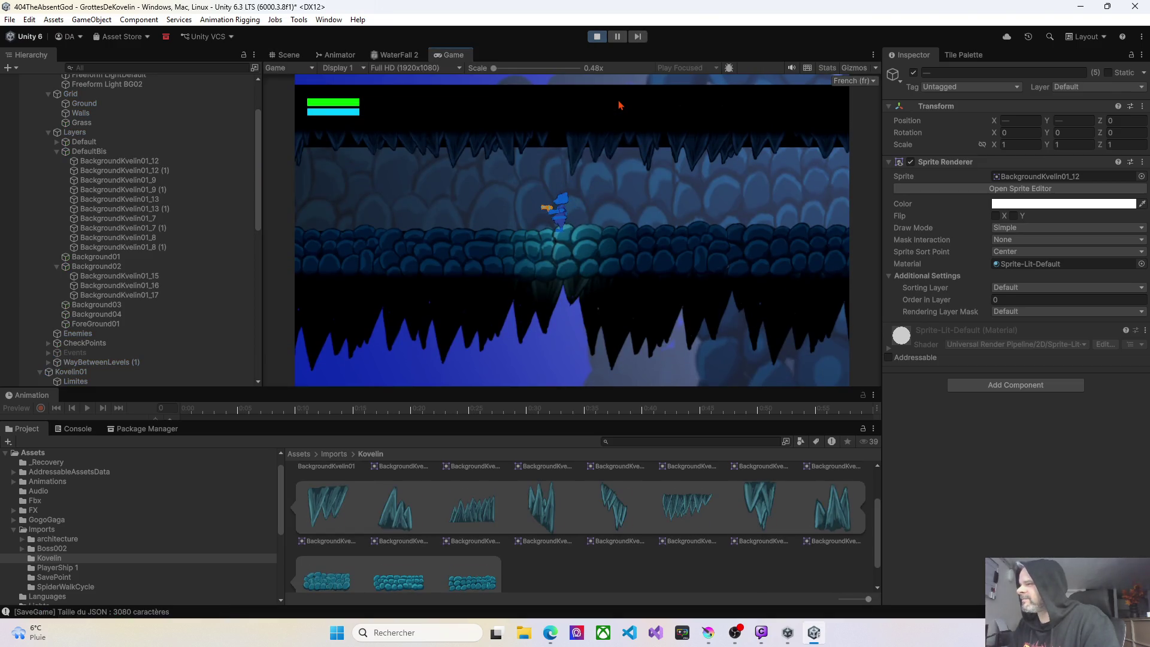
Walk the character right along the ledge and down into the next cave room.
key("Left")
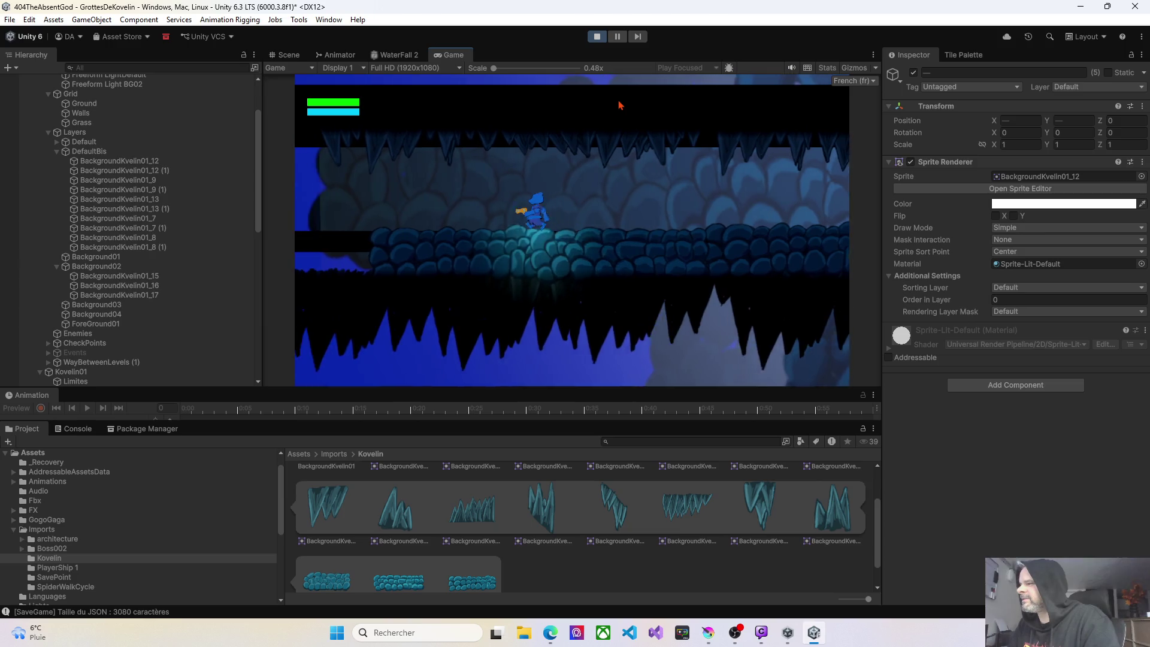
key("Right")
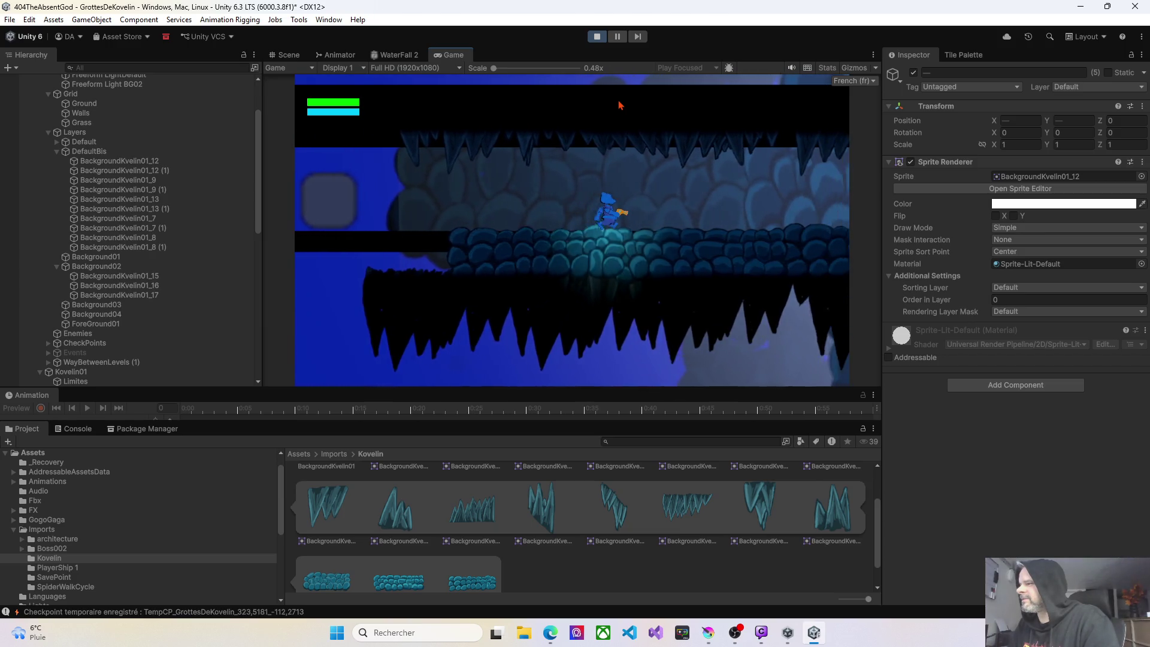
key("Right")
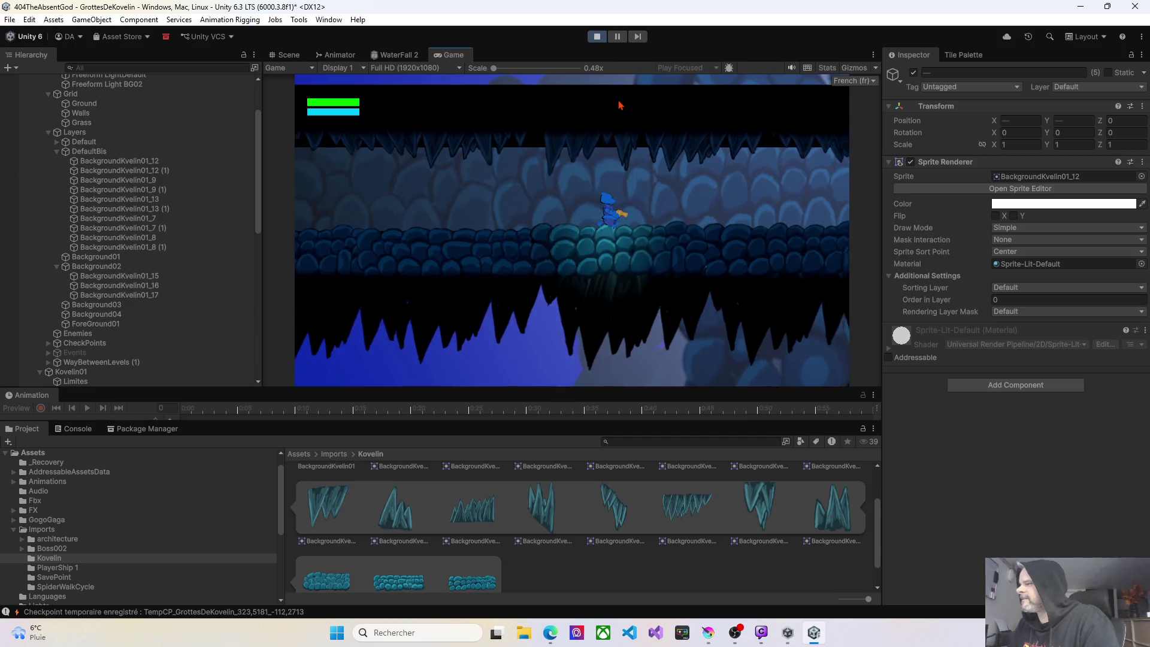
key("Right")
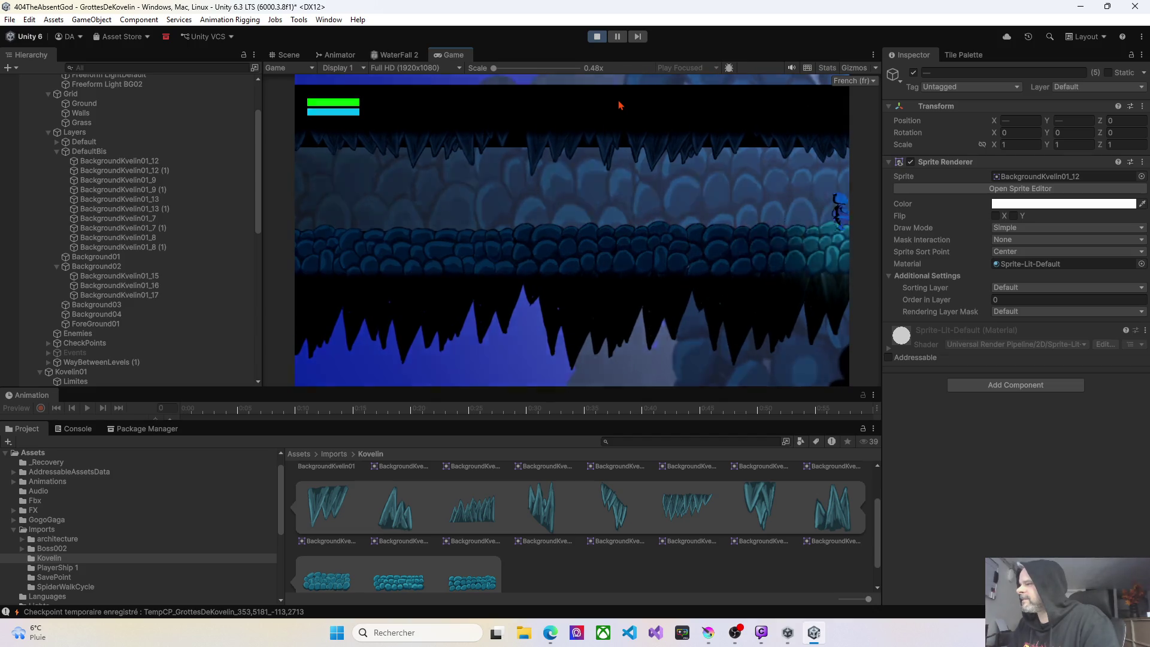
key("Right")
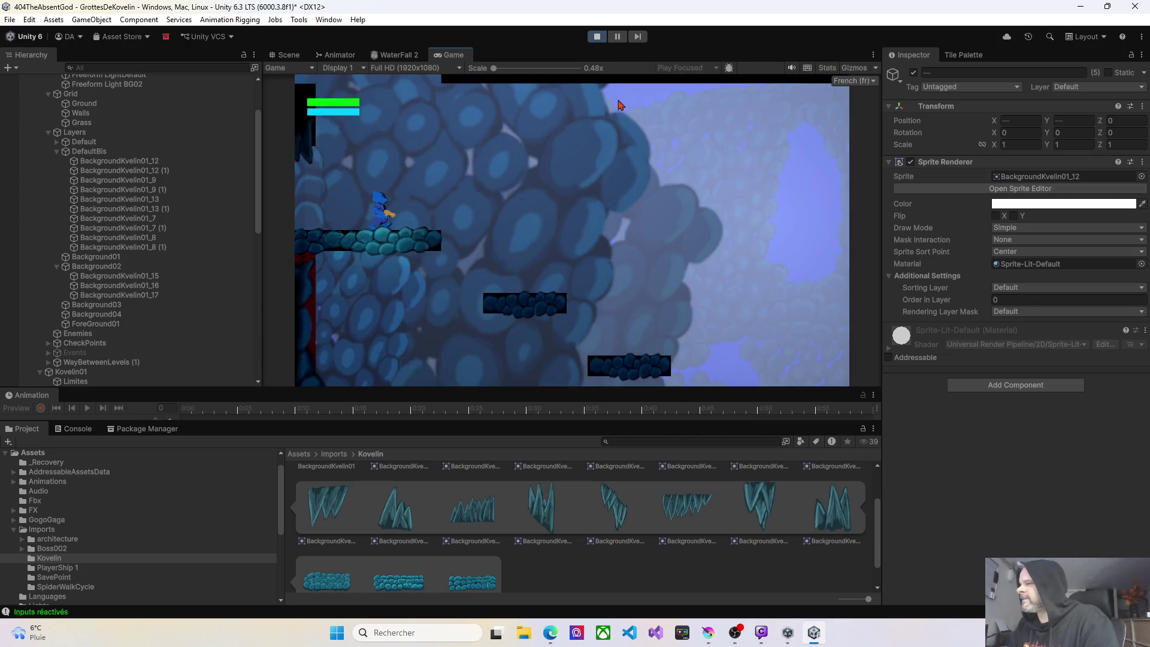
key("Right")
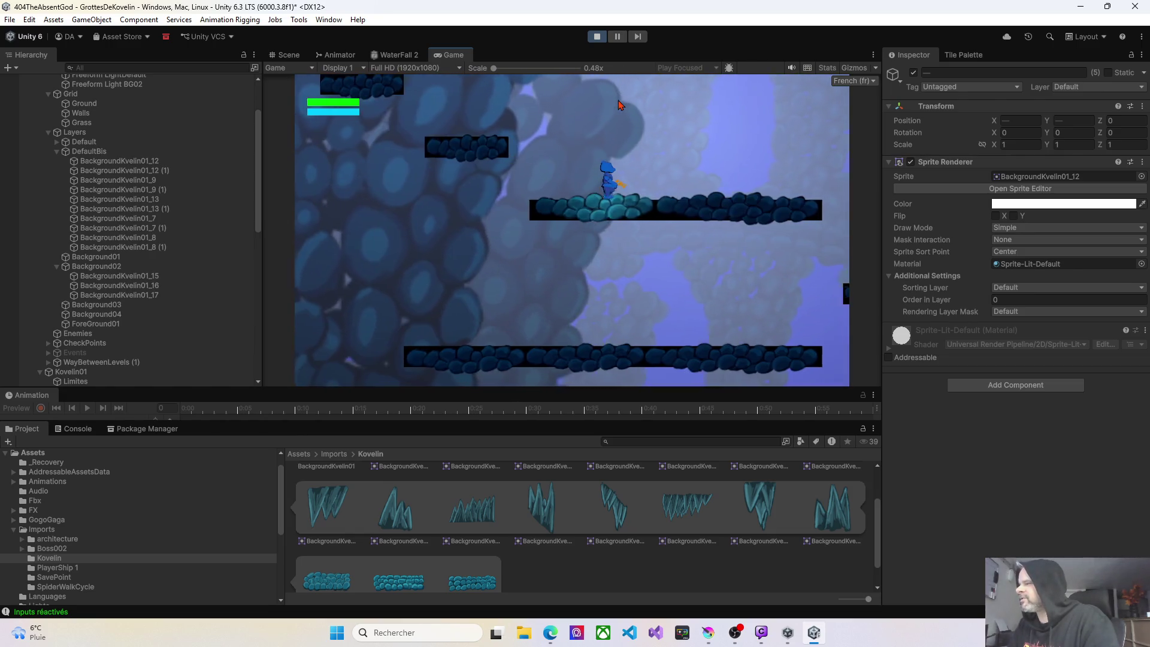
key("Right")
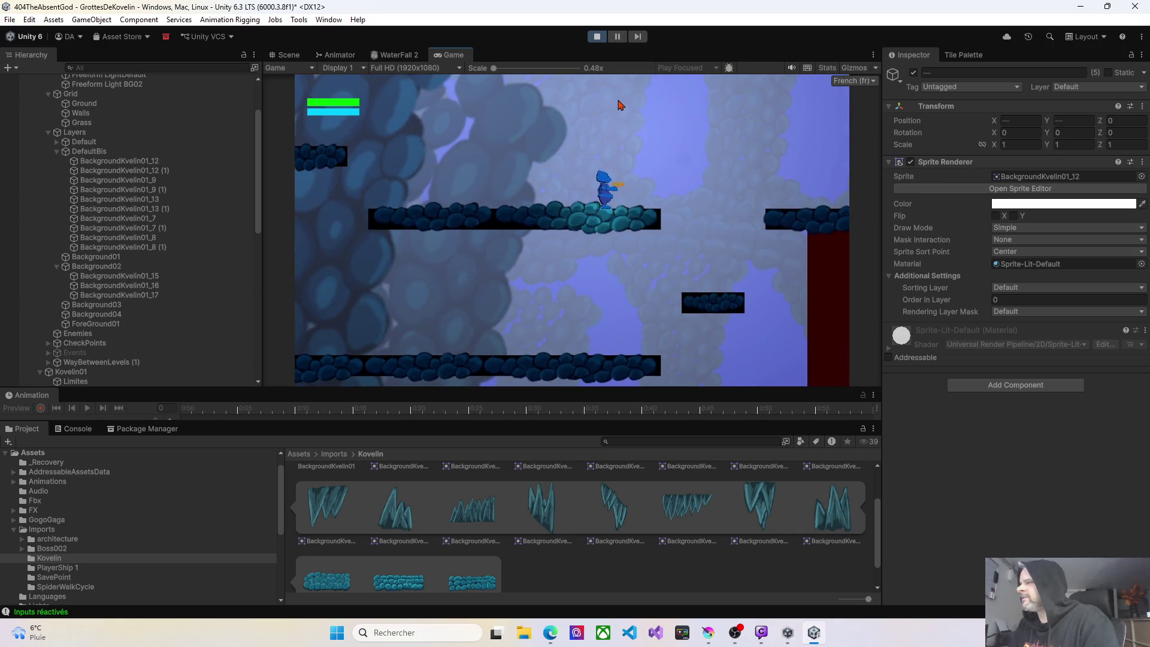
key("Right")
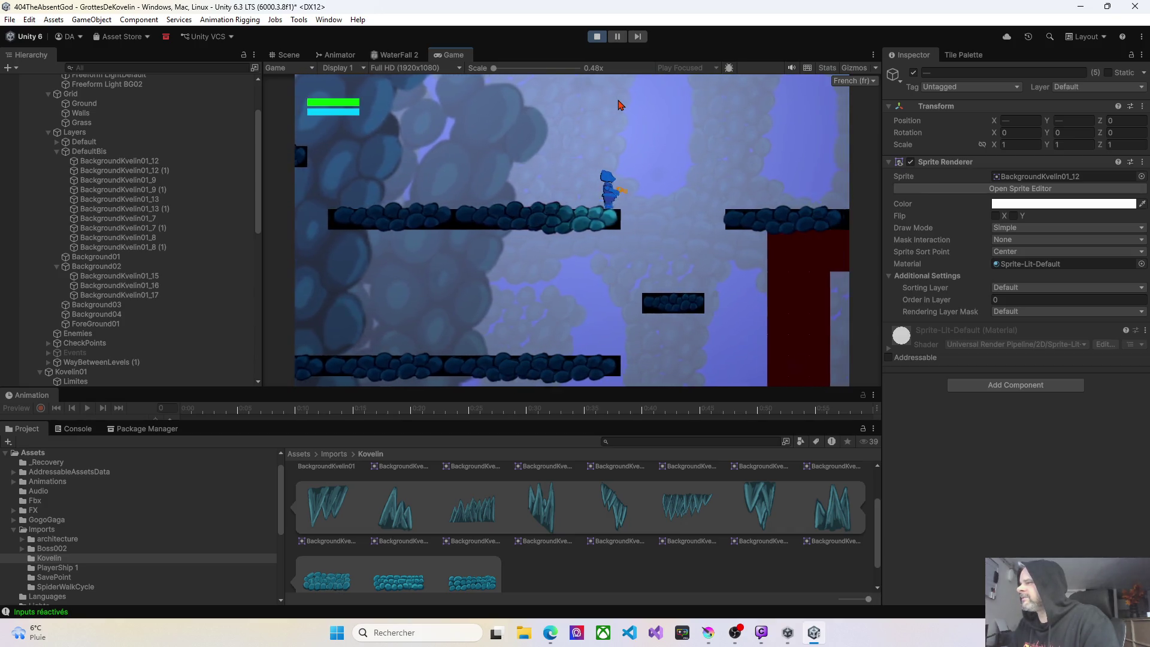
key("Right")
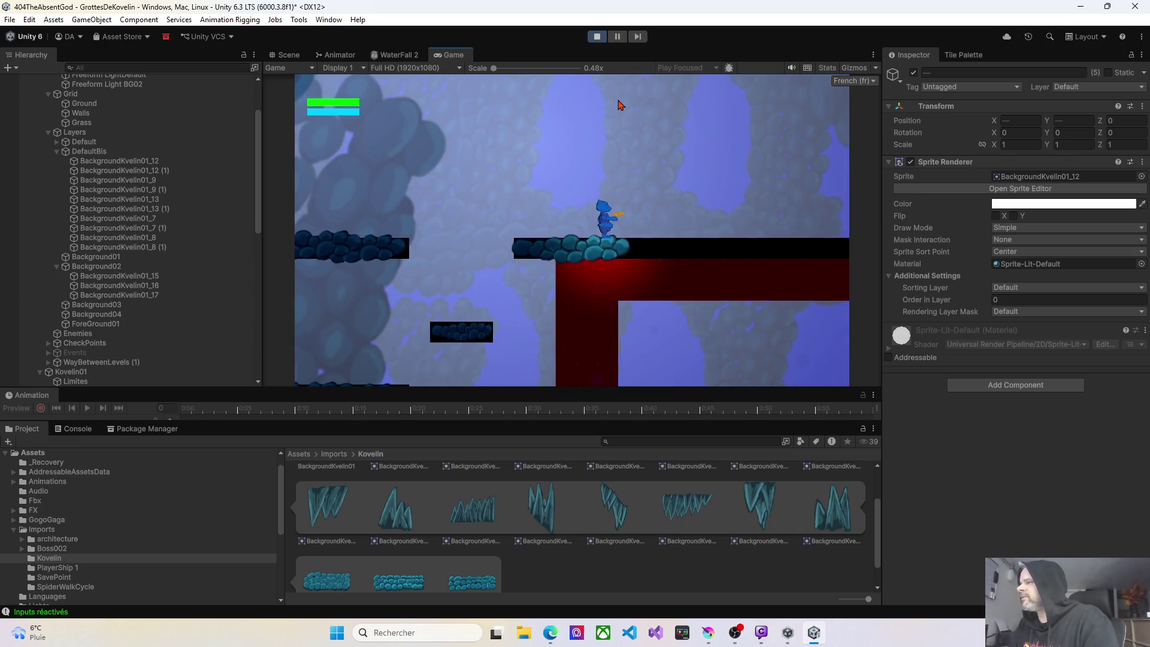
Turn back and jump left and upward across the floating cobblestone platforms.
key("Right")
key("Left")
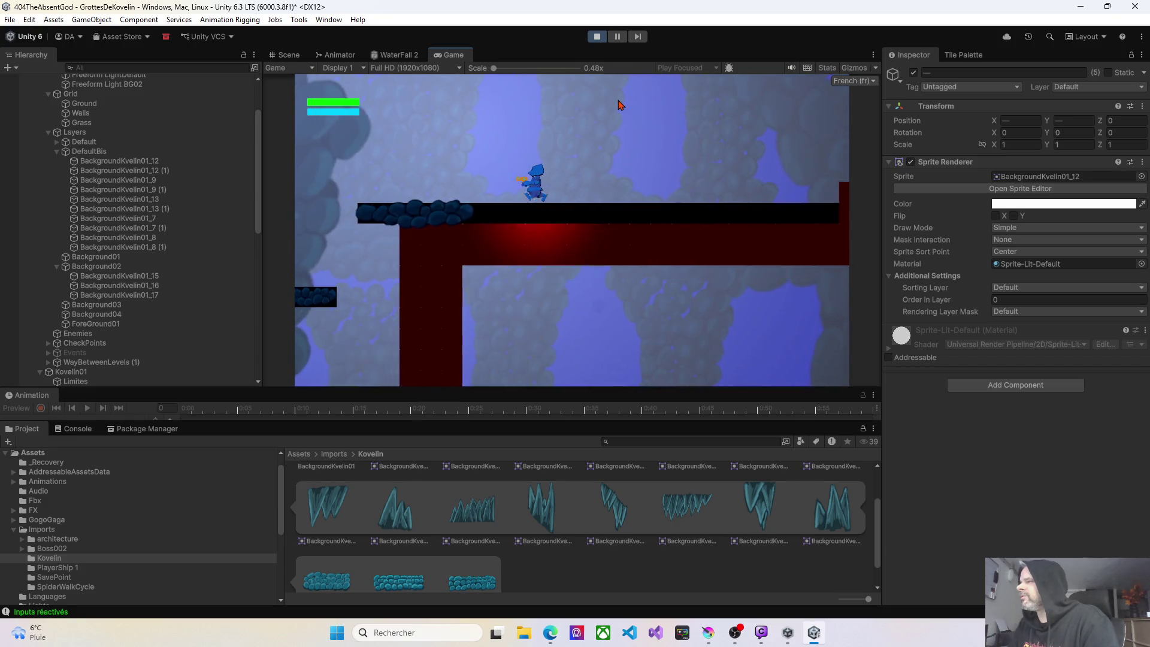
key("Left")
key("space")
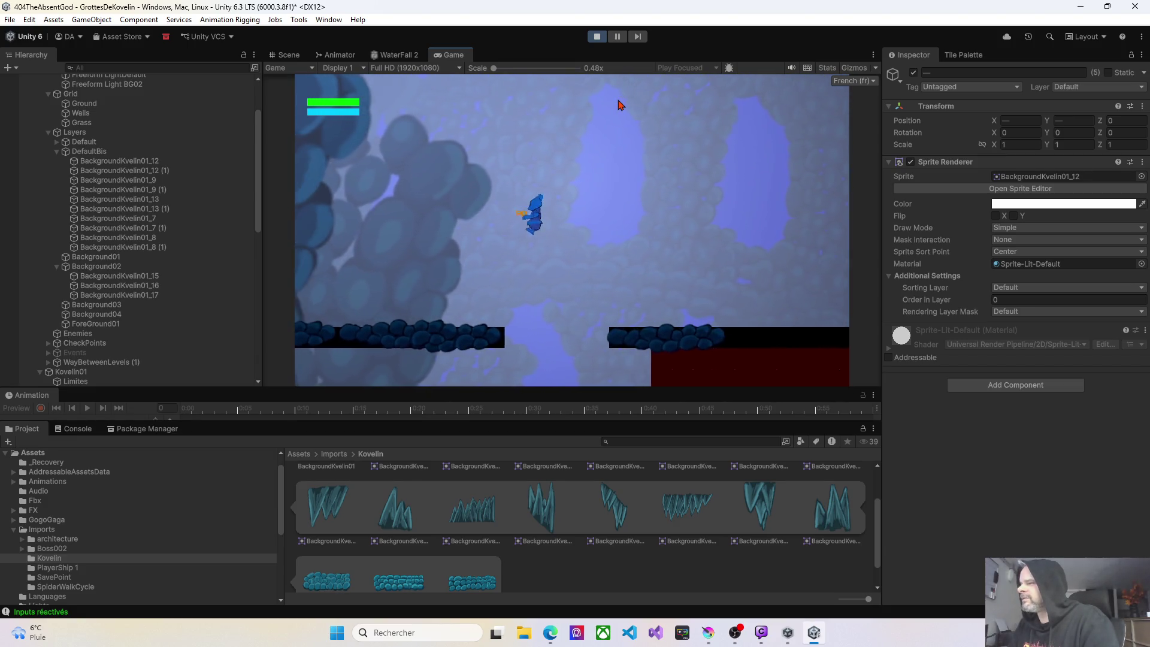
key("Left")
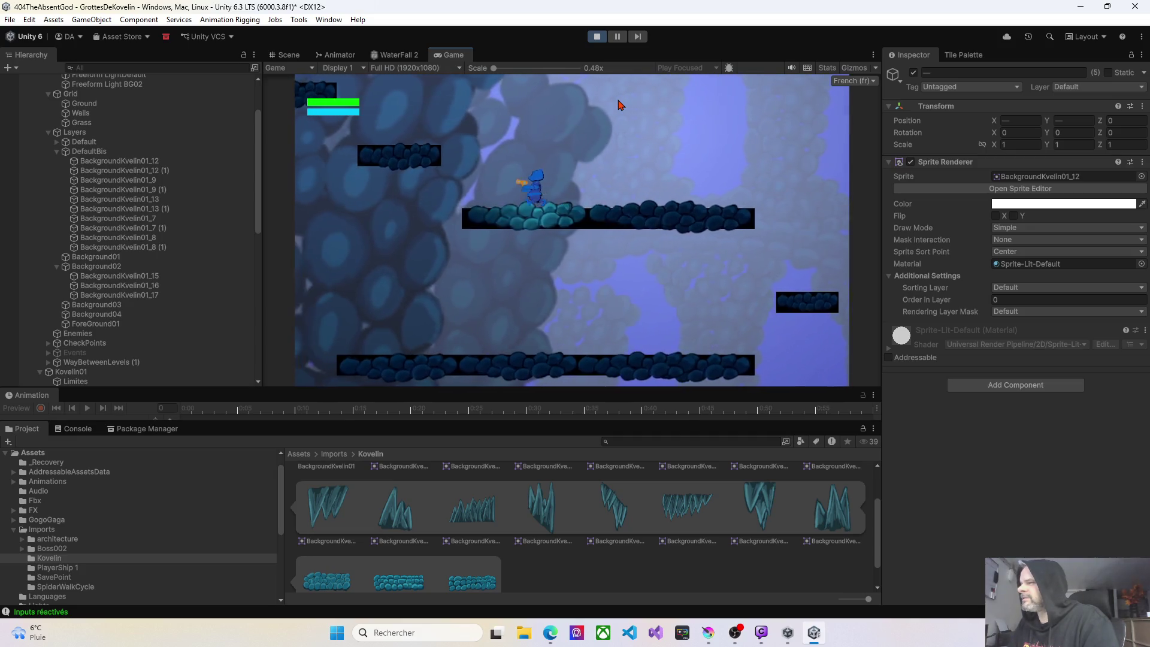
key("Left")
key("space")
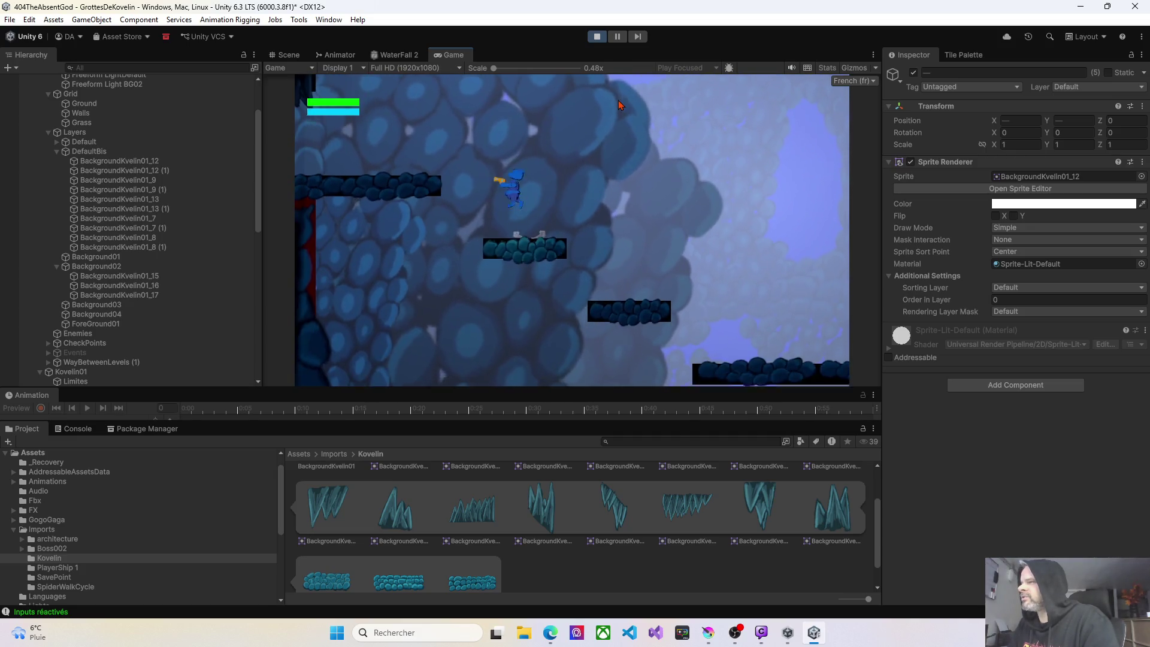
key("Left")
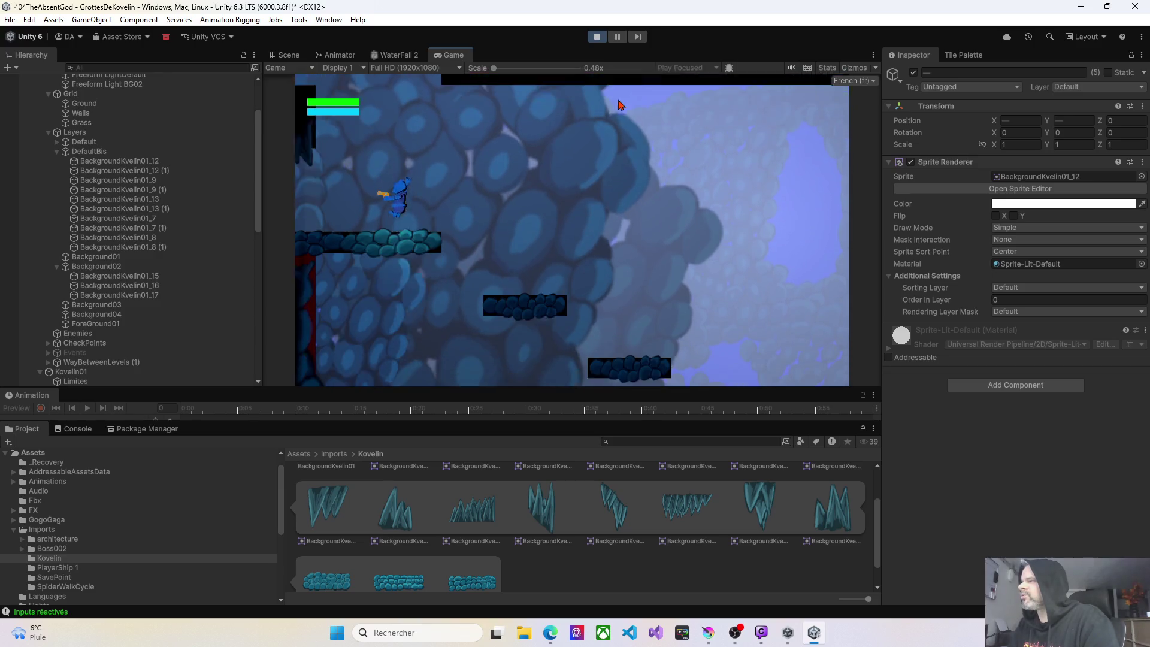
Stop the playtest, move Spronz to the view centre at 375.37, -104.58, and replay.
left_click(596, 38)
scroll(80, 235, "down", 10)
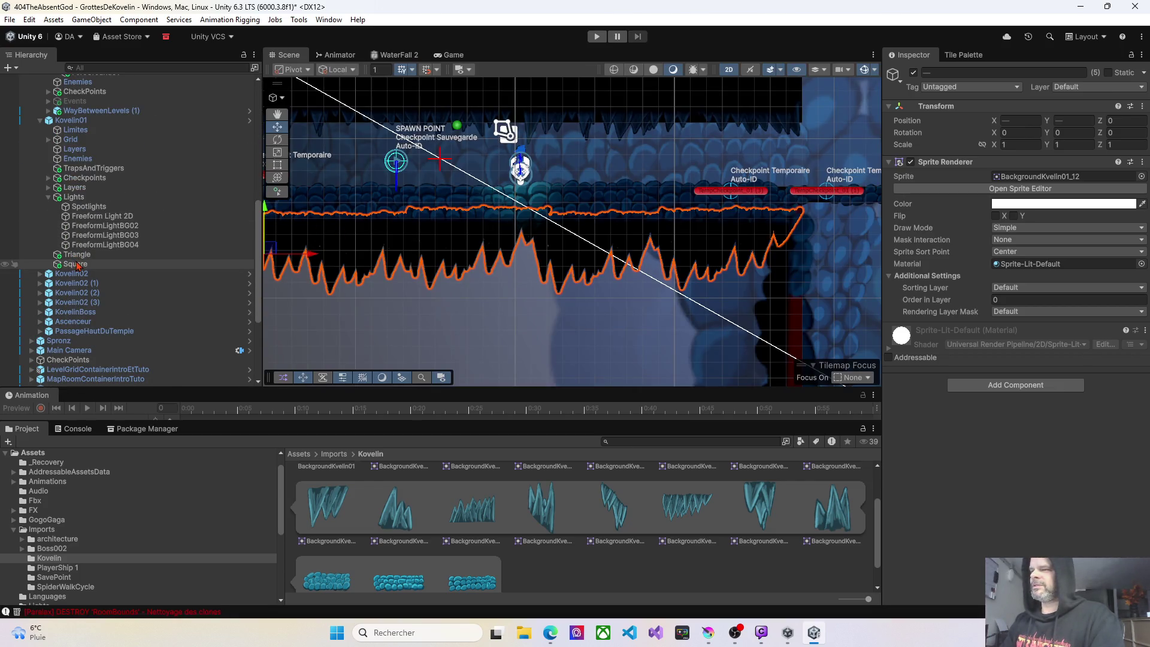
scroll(80, 269, "down", 5)
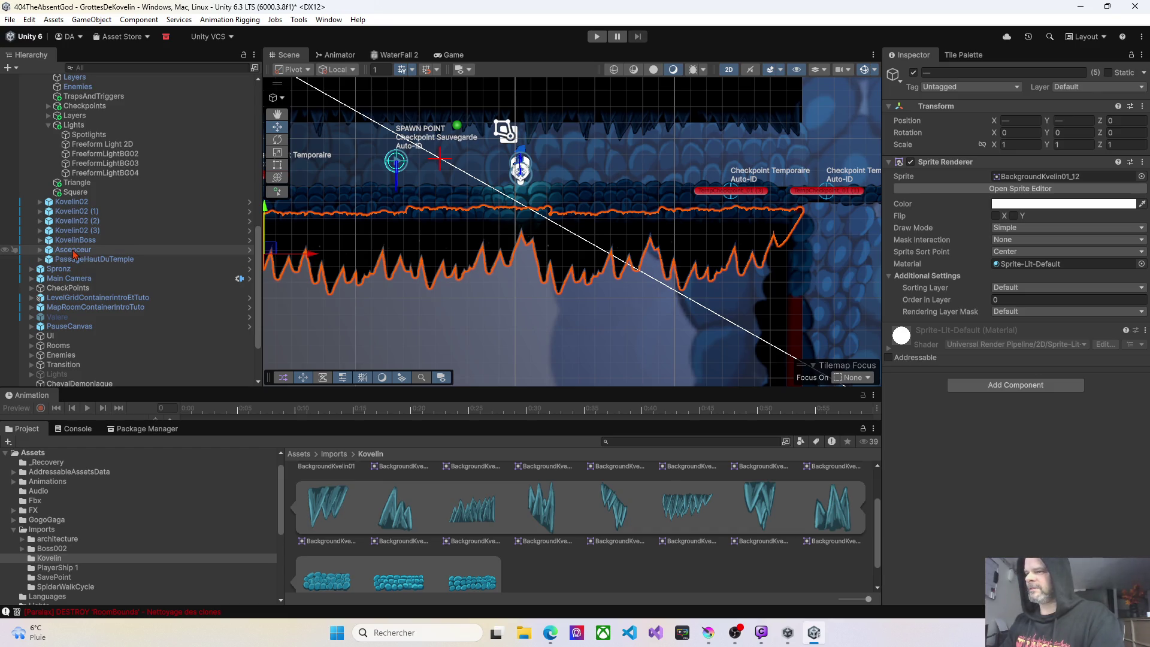
left_click(58, 268)
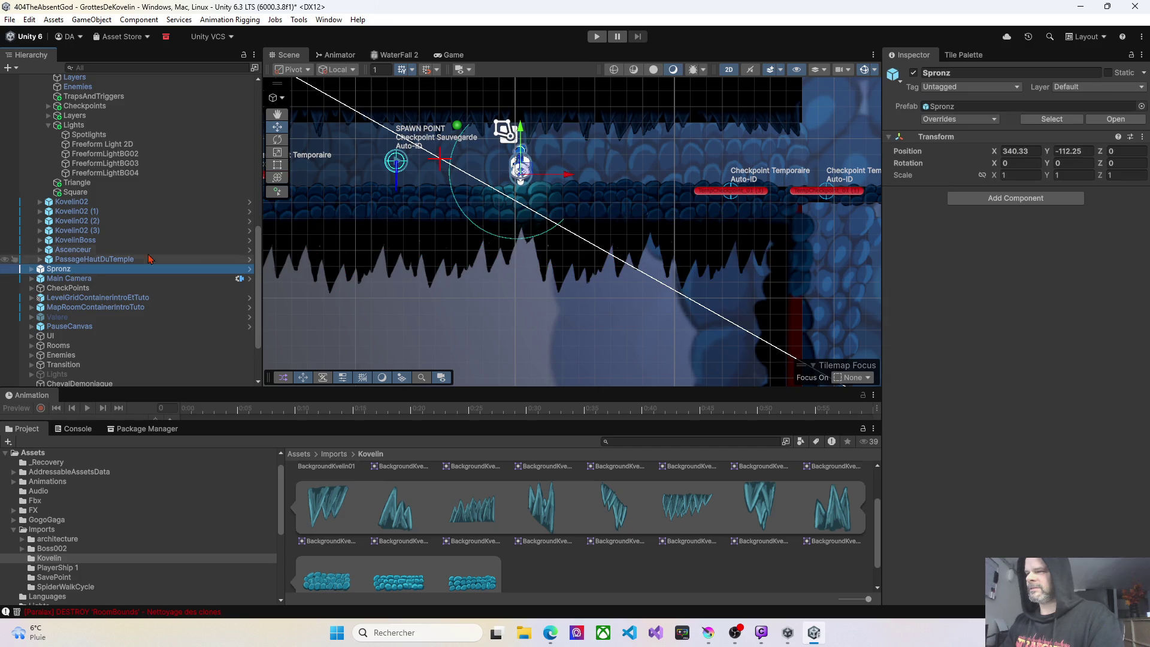
key("f")
right_click(626, 208)
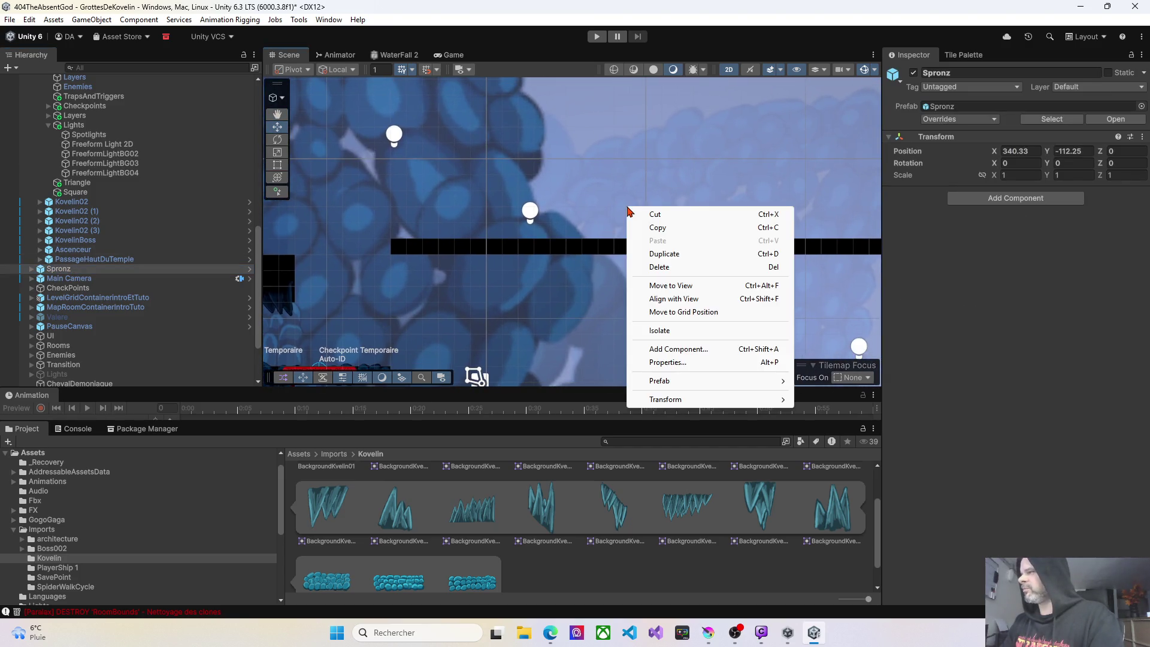
left_click(665, 285)
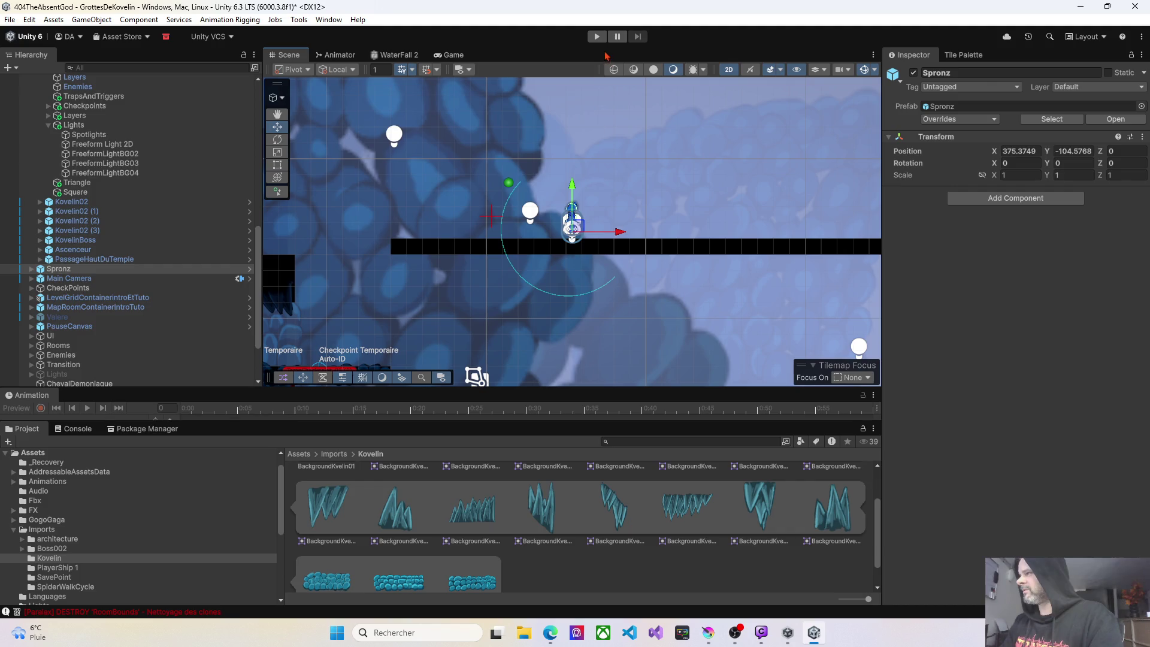
left_click(597, 37)
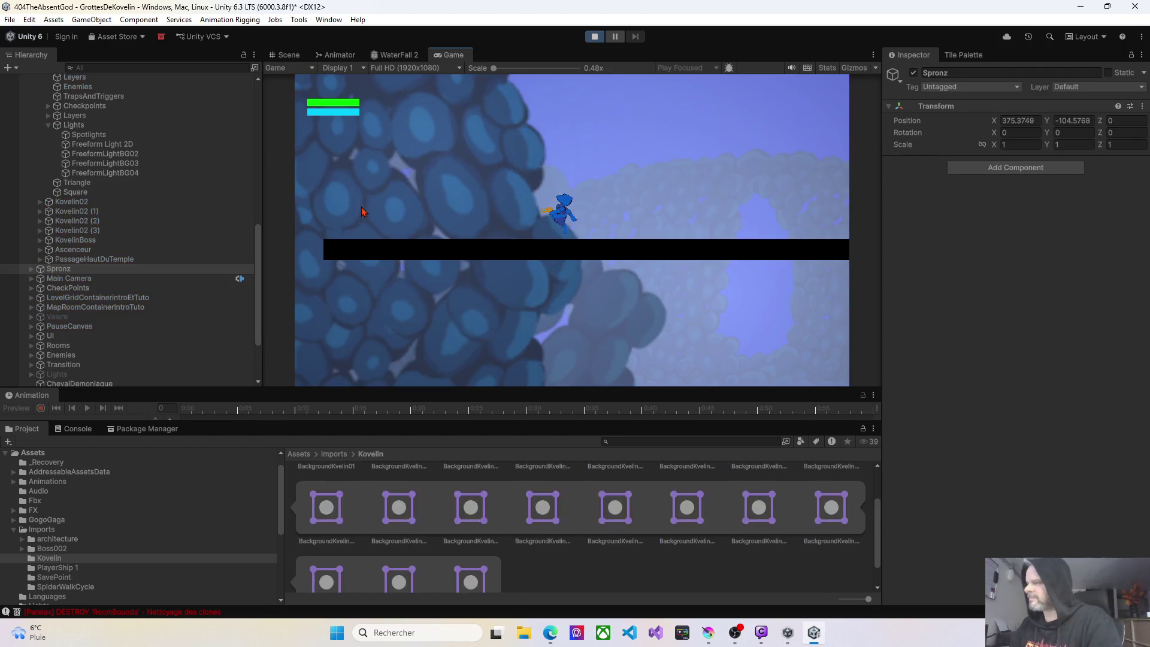
Jump onto the small platform, then walk left down the long platform and off the ledge.
key("d")
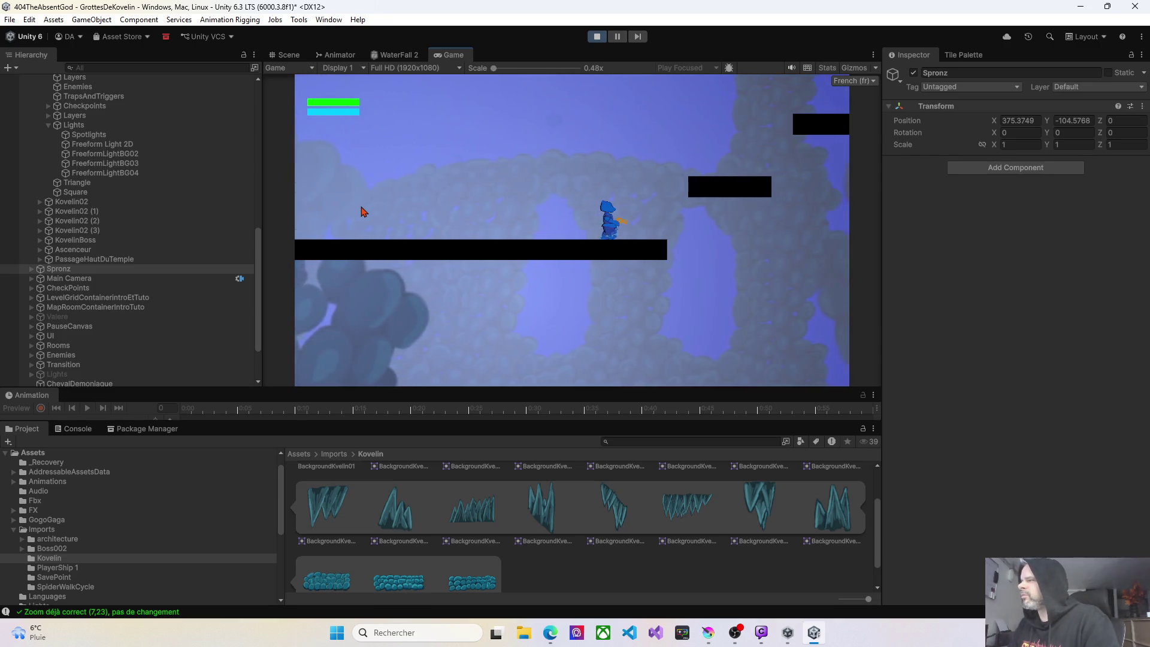
key("space")
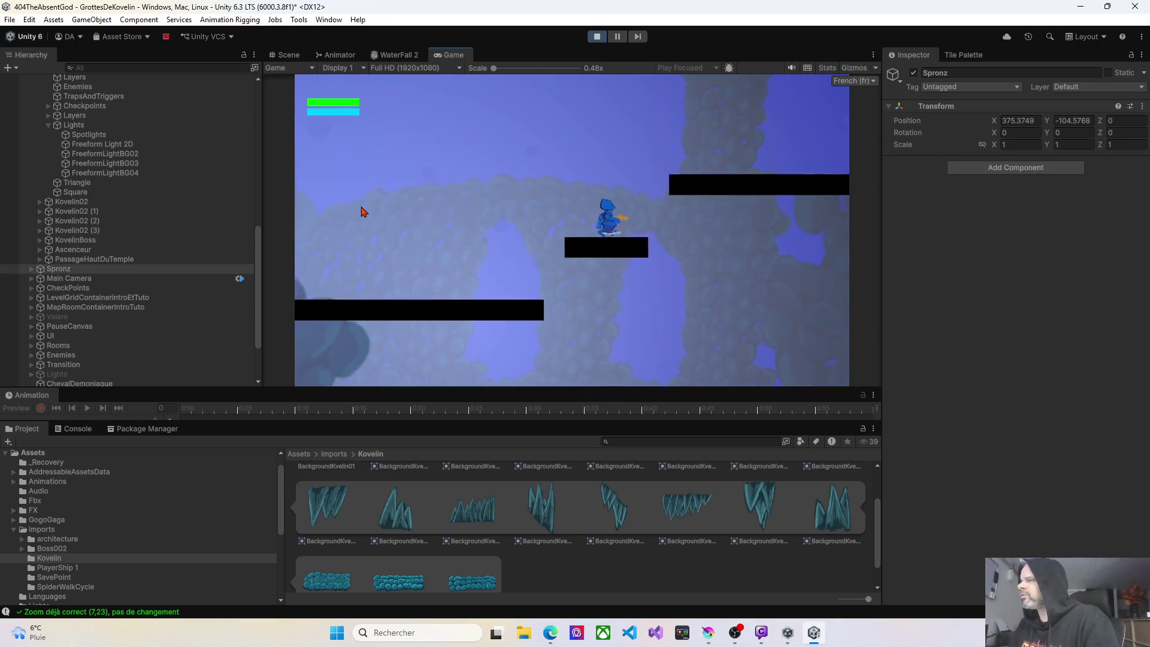
key("space")
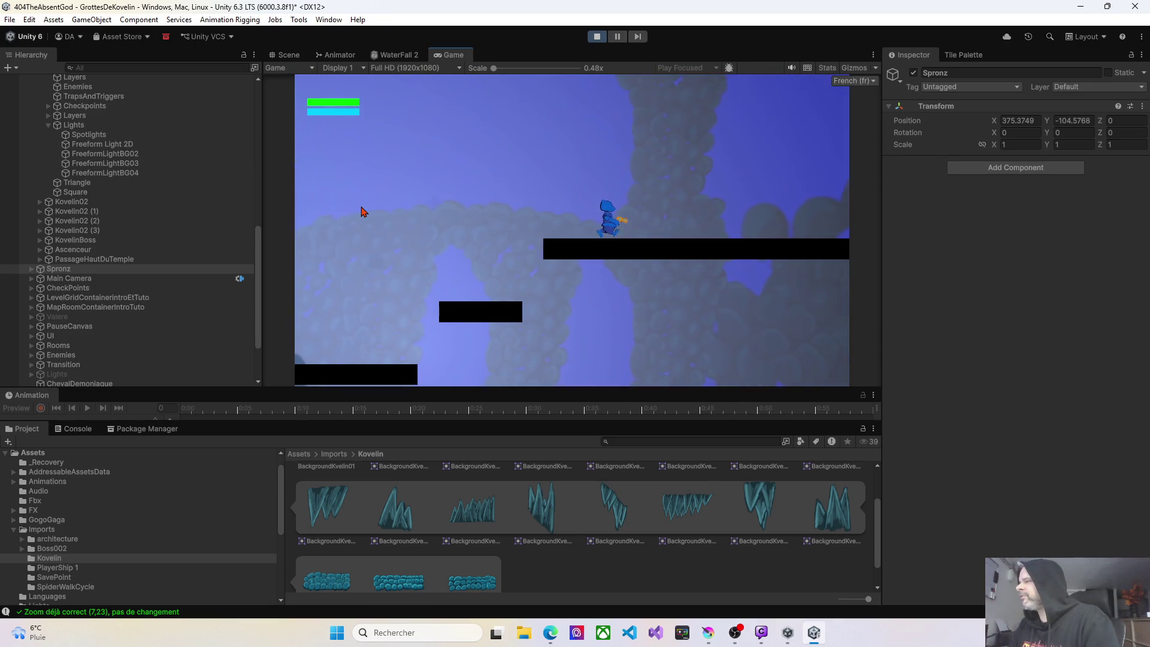
key("Left")
key("Left")
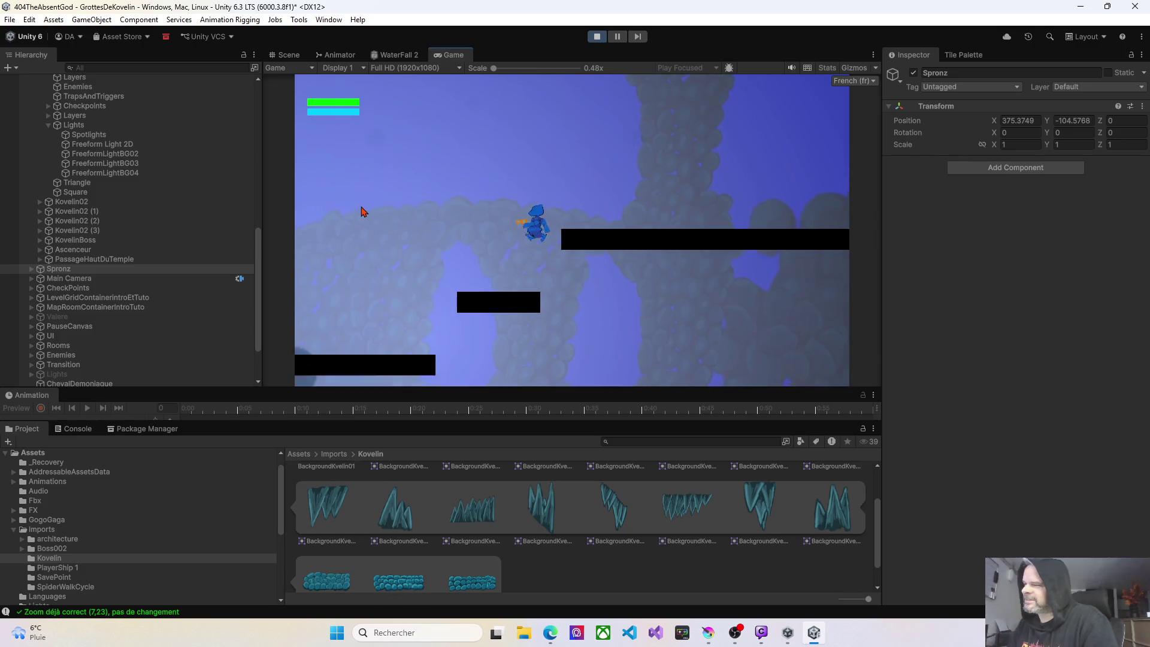
key("Left")
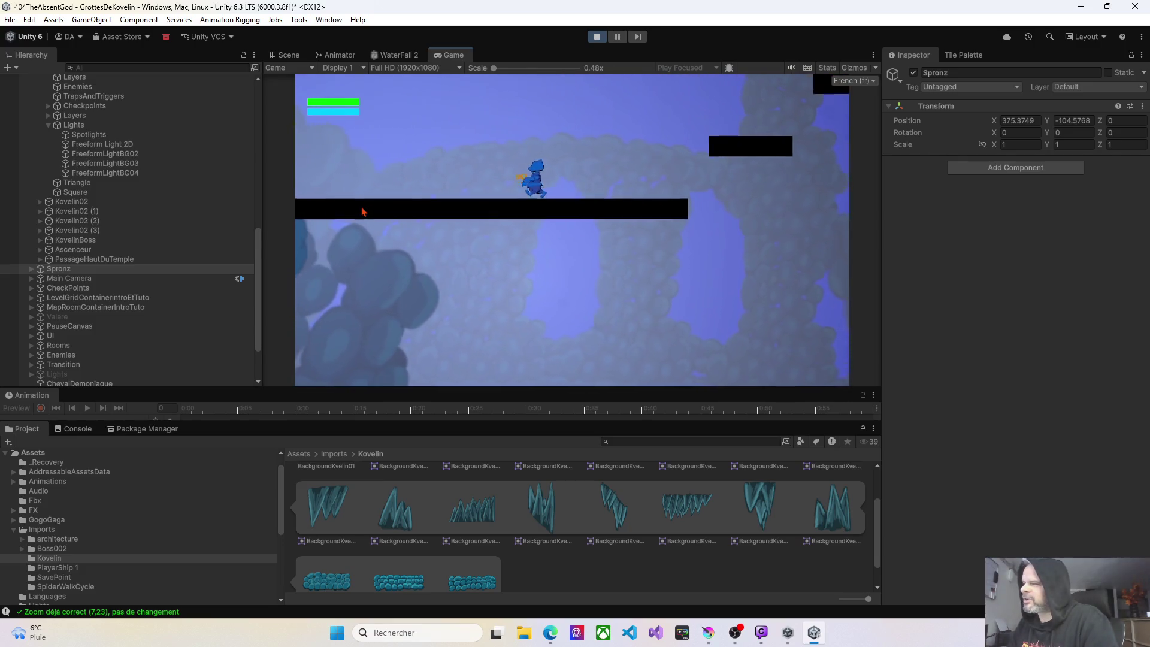
key("Left")
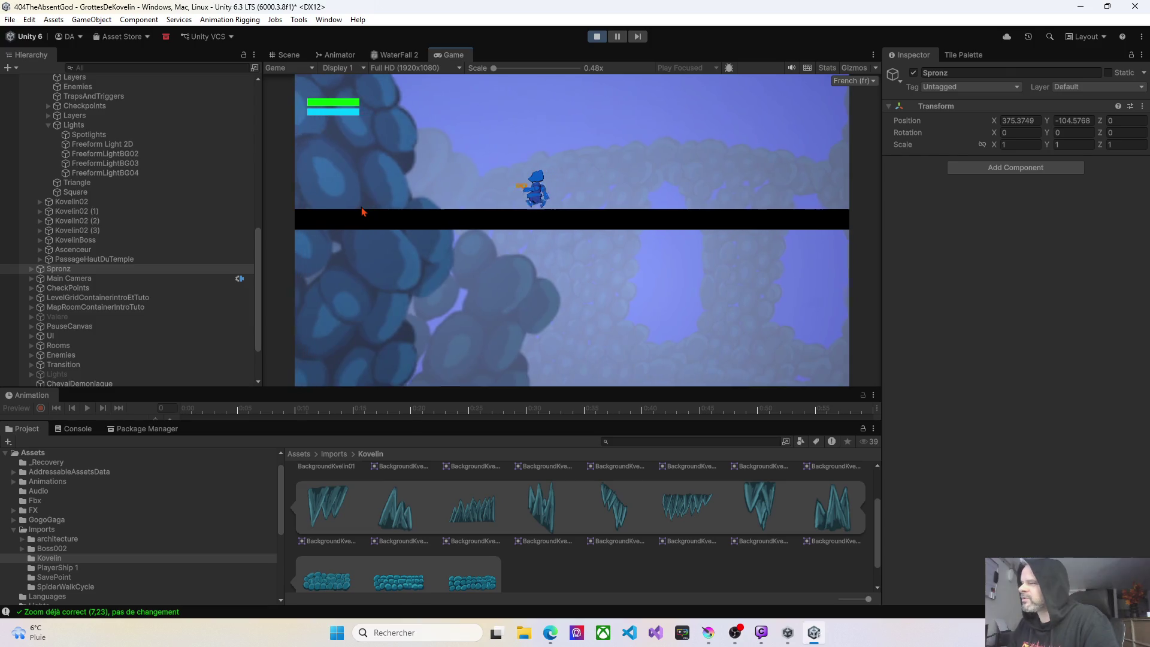
key("Left")
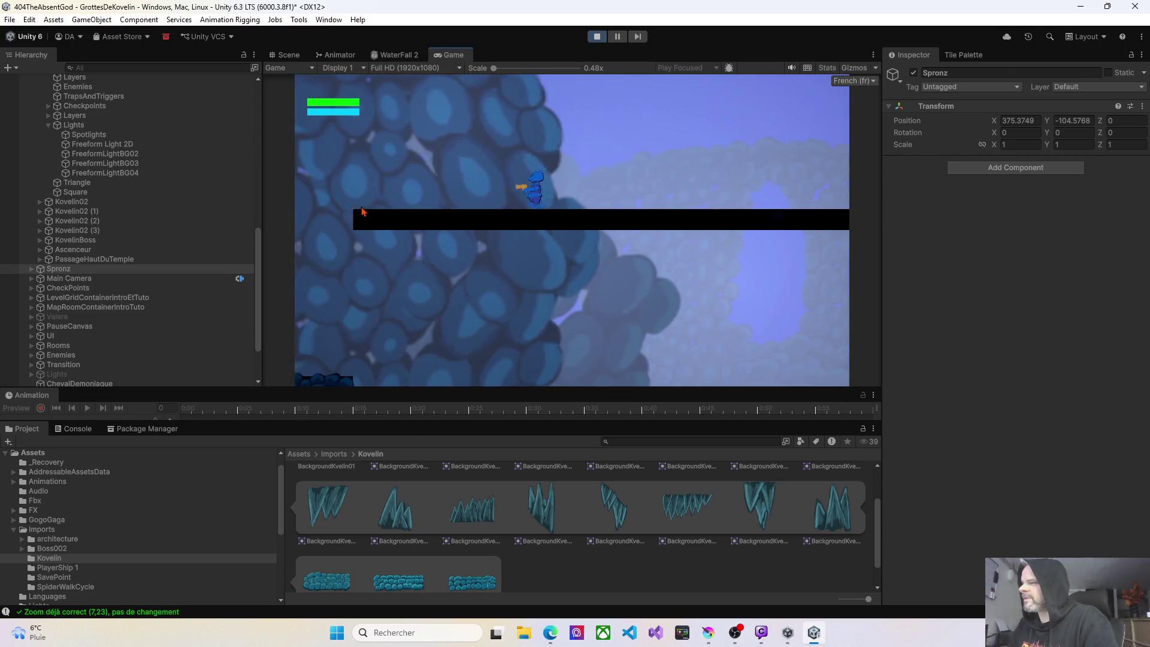
key("Left")
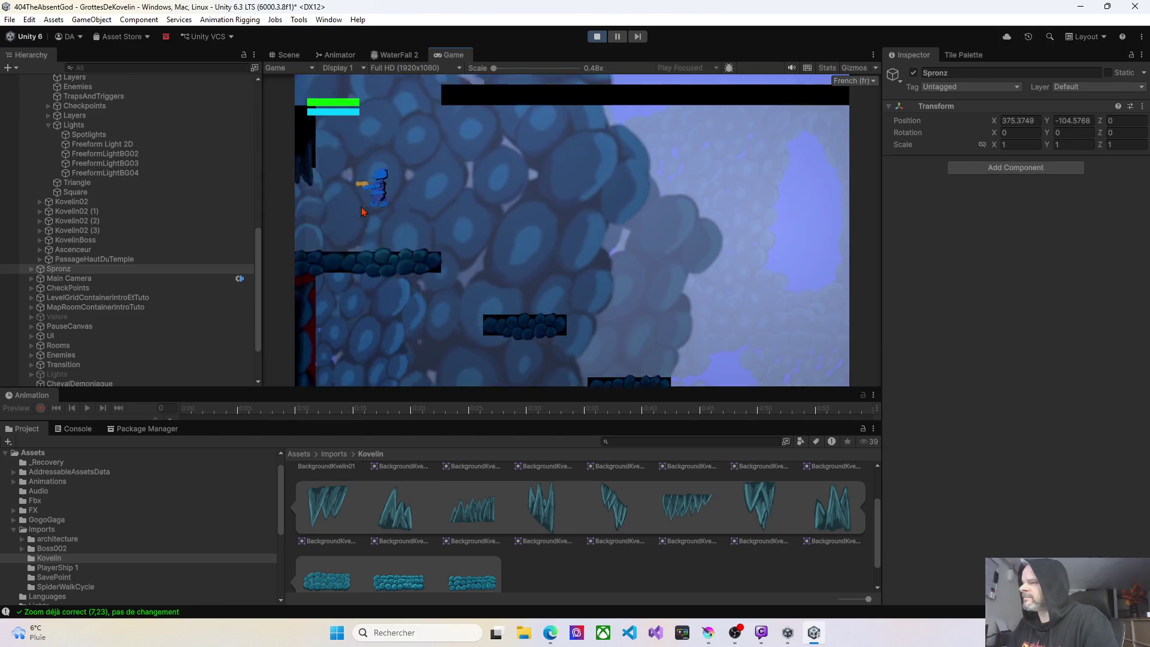
key("Left")
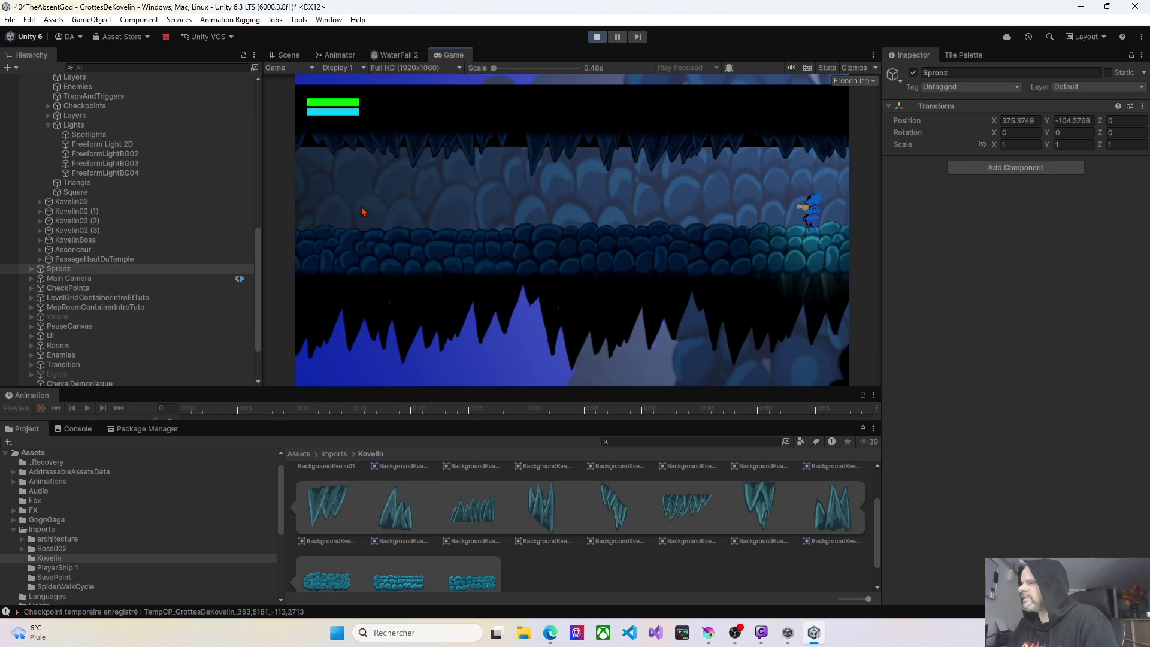
Walk left through the cave rocks, fire a shot, and stop the playtest.
key("Left")
key("Left")
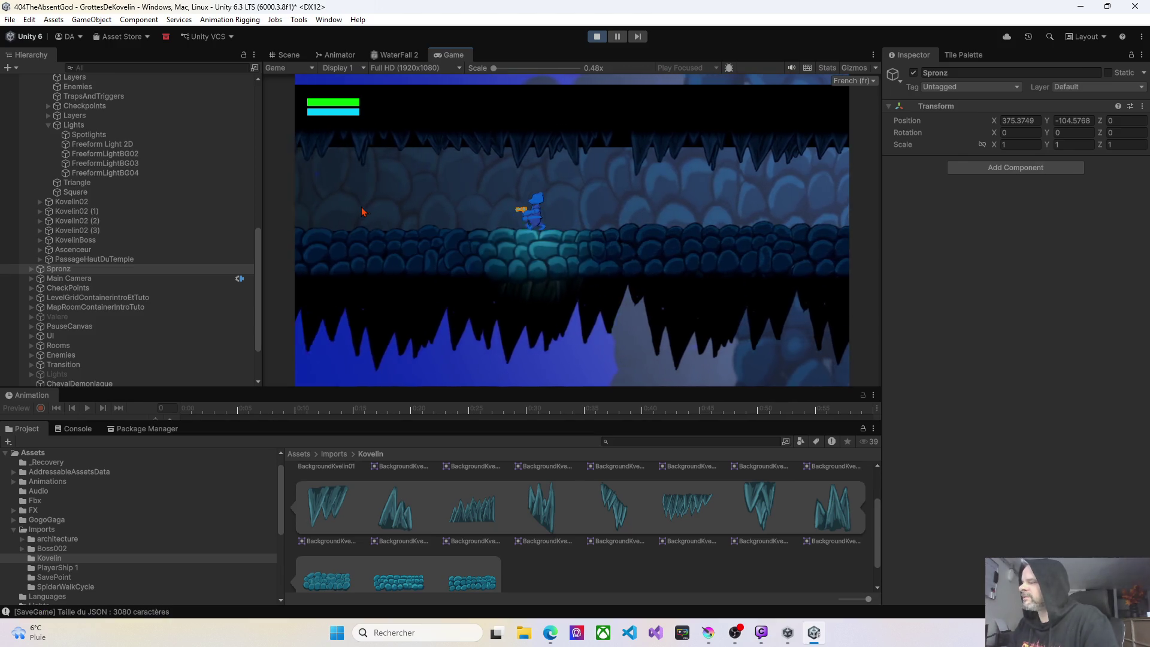
key("Left")
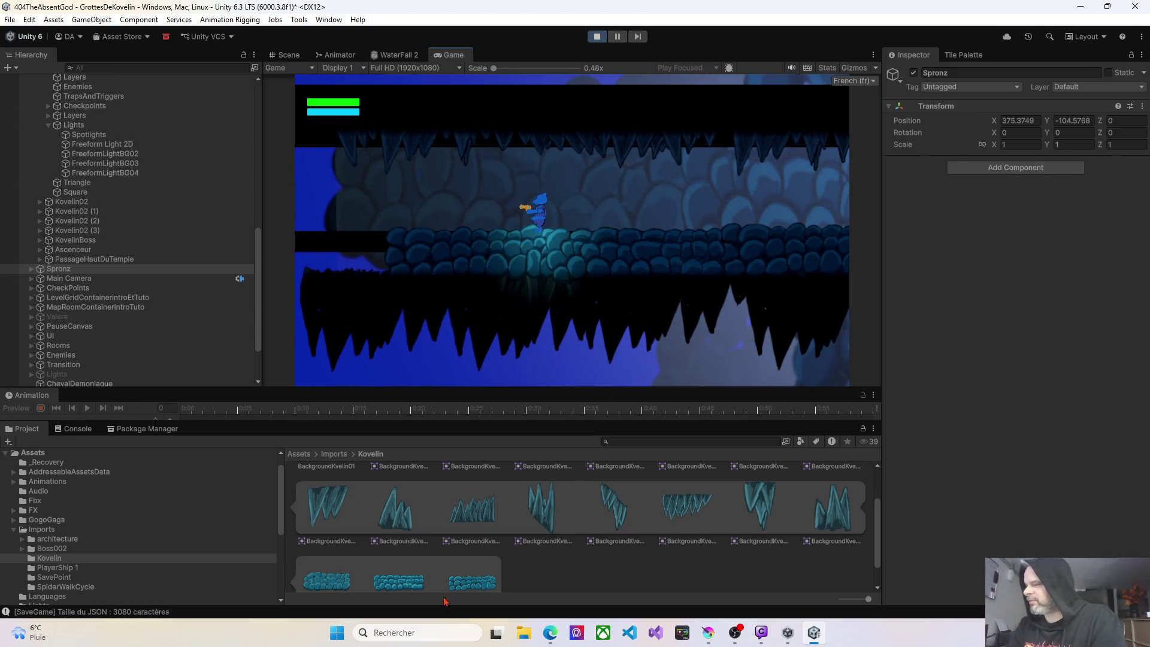
scroll(516, 544, "down", 1)
scroll(519, 545, "up", 3)
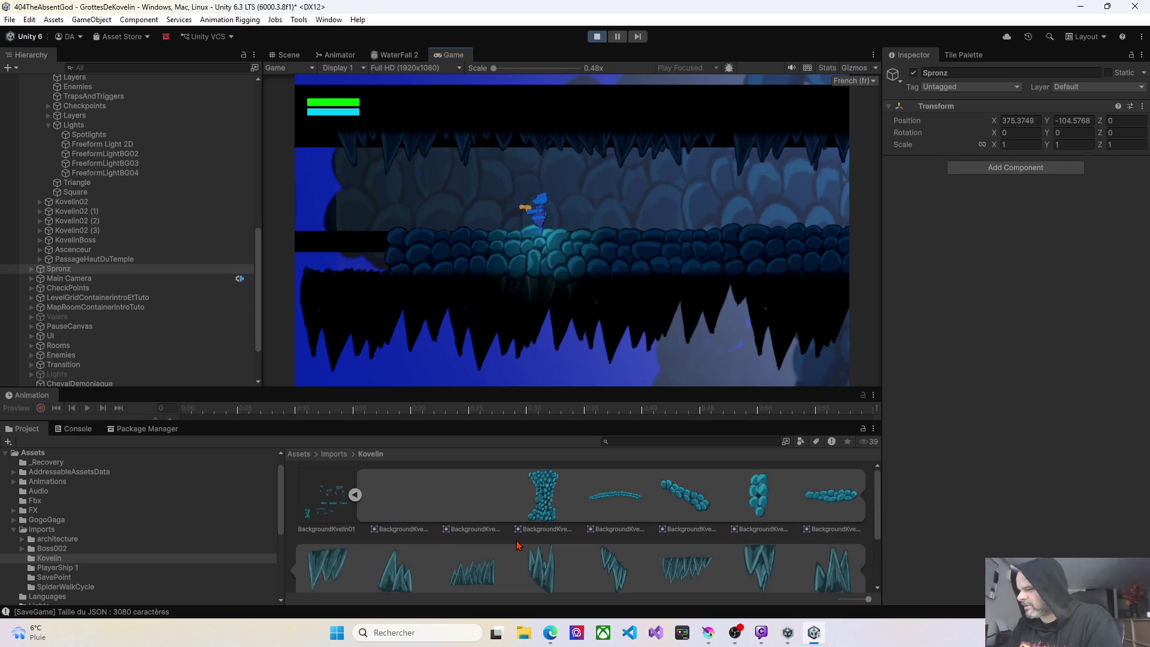
scroll(519, 545, "down", 3)
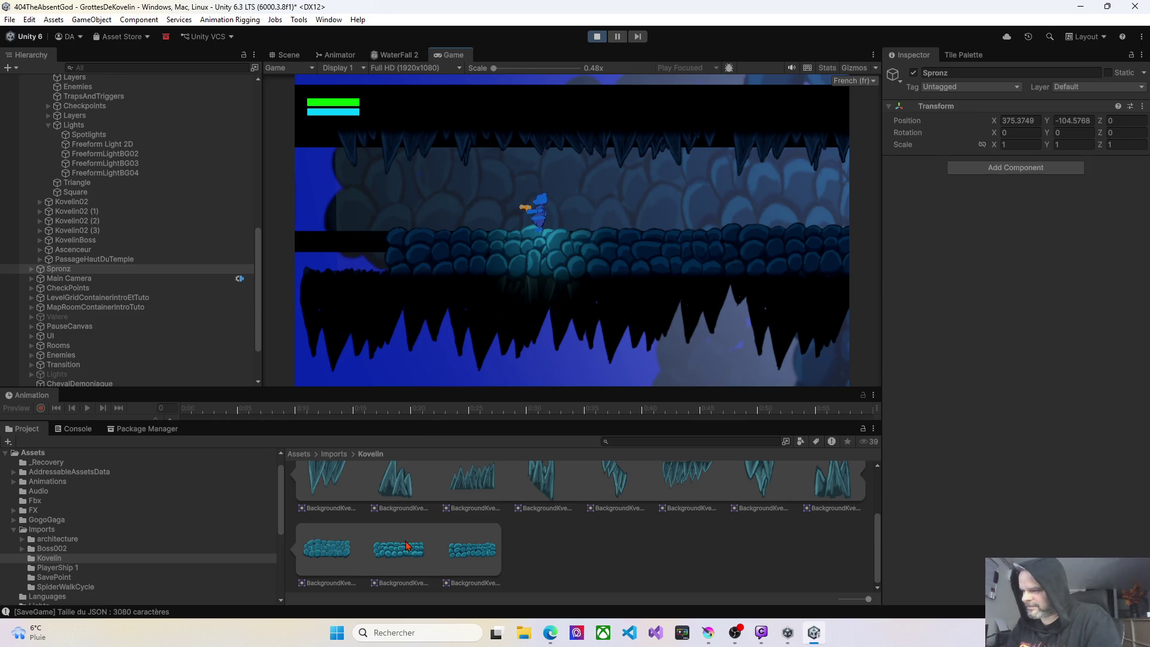
left_click(422, 372)
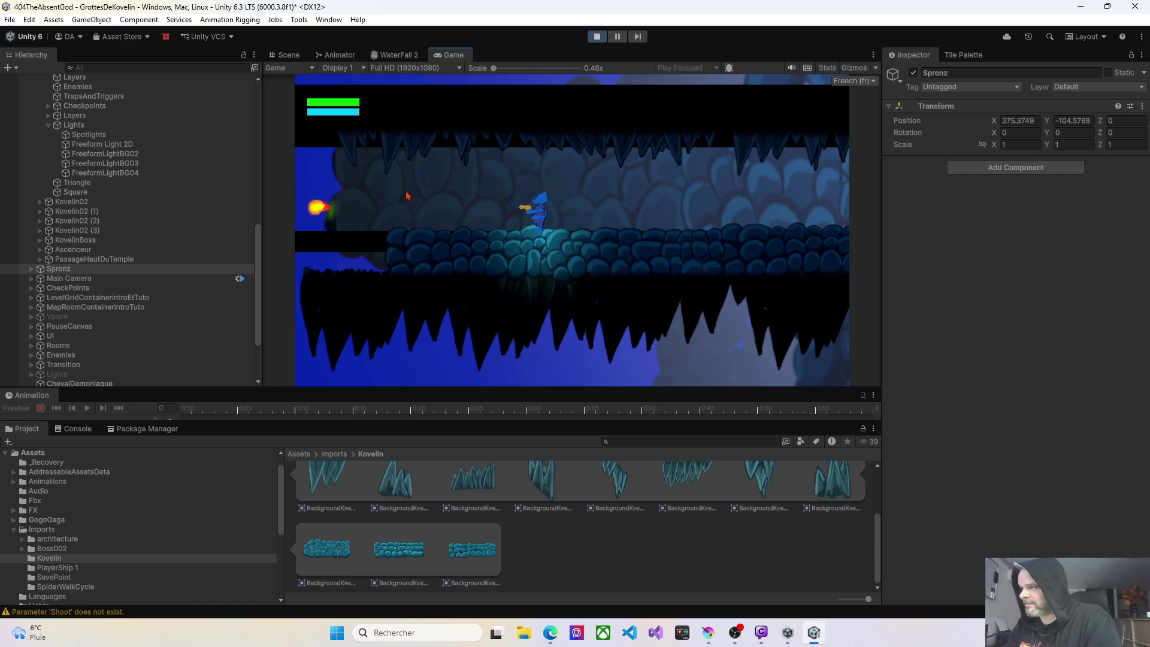
left_click(597, 38)
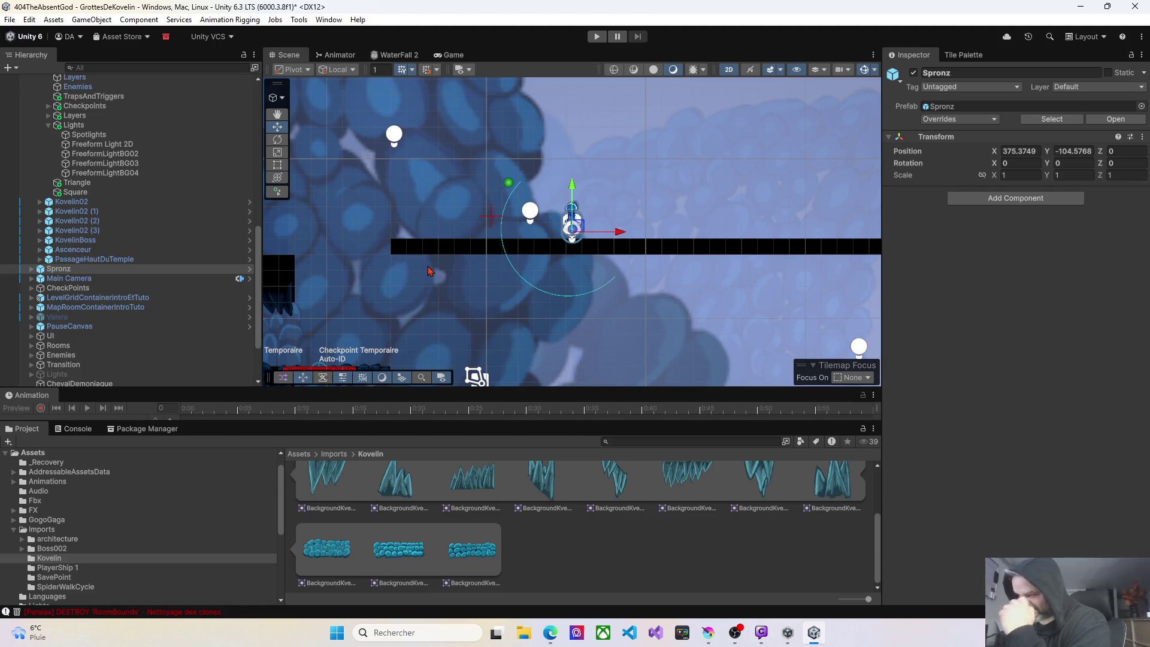
Drop curved rock BackgroundKvelin01_4 below the checkpoint platforms and parent it under Layers/Default.
scroll(530, 512, "up", 3)
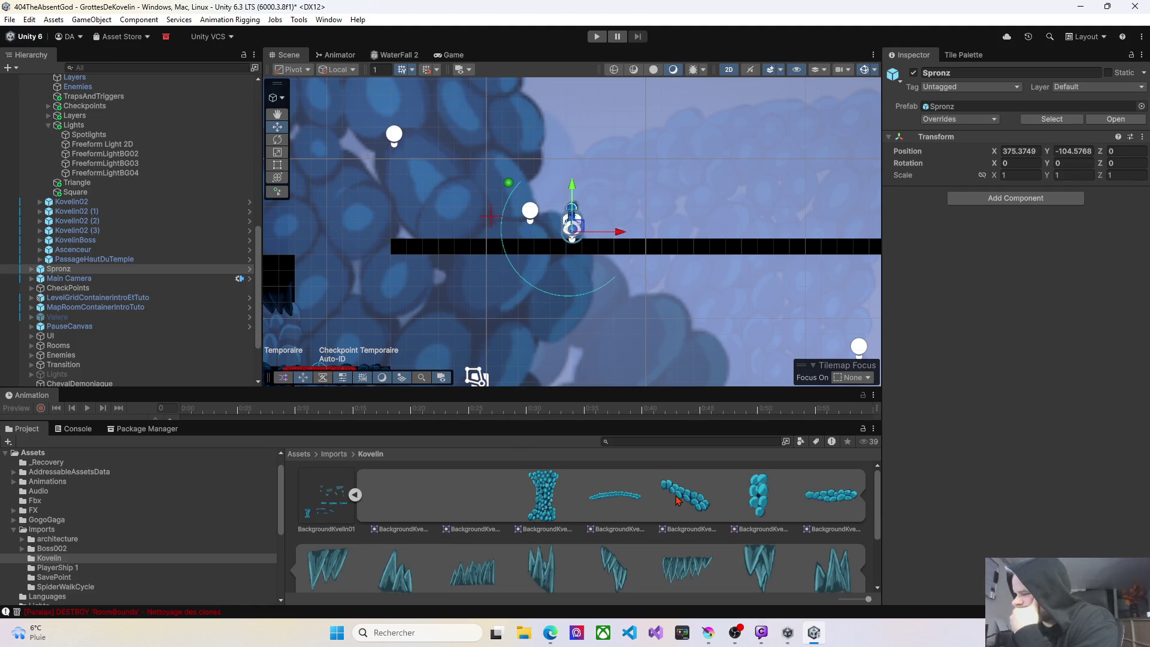
mouse_move(381, 297)
left_mouse_down()
mouse_move(550, 245)
mouse_move(584, 190)
left_mouse_up()
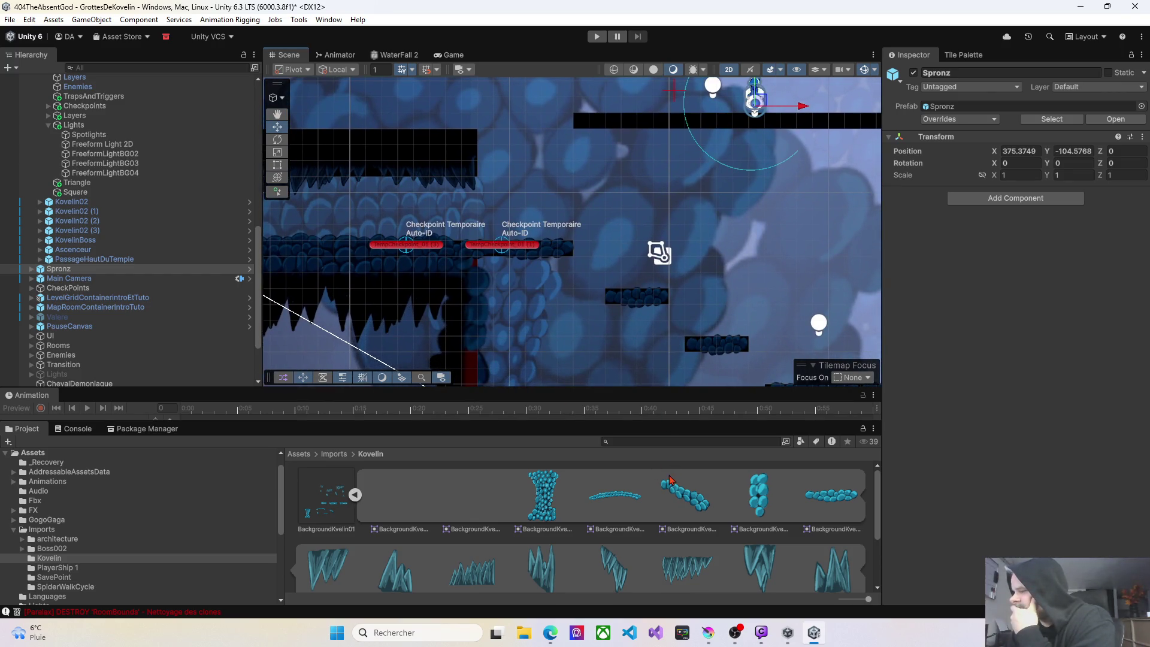
left_click(560, 256)
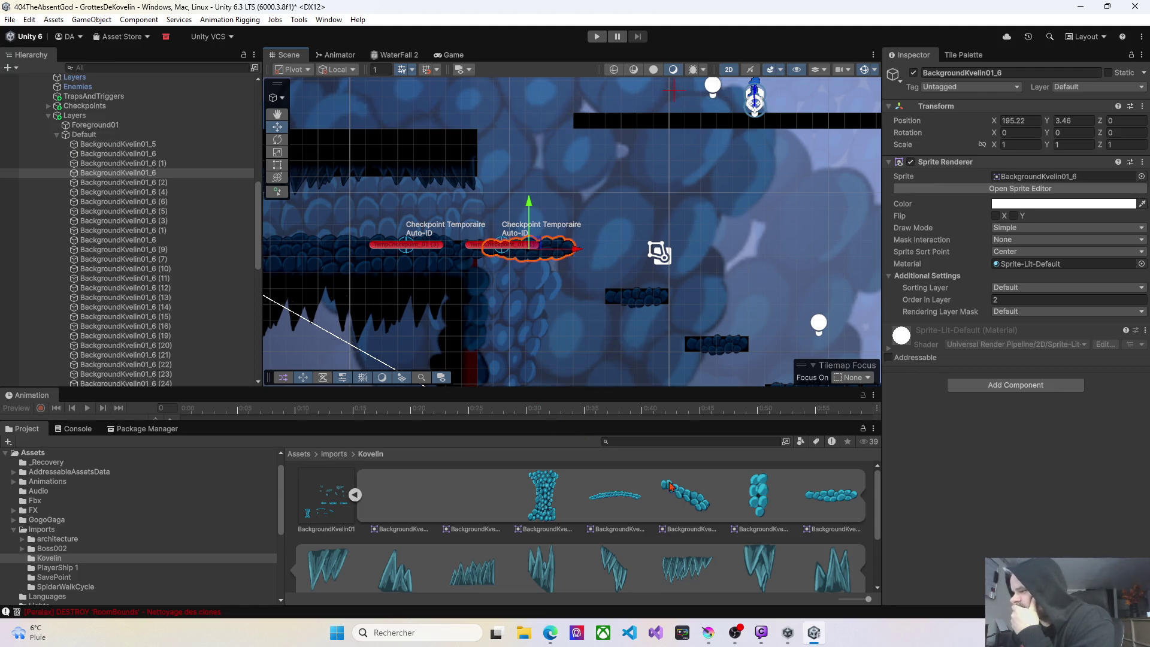
mouse_move(681, 496)
left_mouse_down()
mouse_move(587, 292)
mouse_move(521, 298)
mouse_move(534, 298)
left_mouse_up()
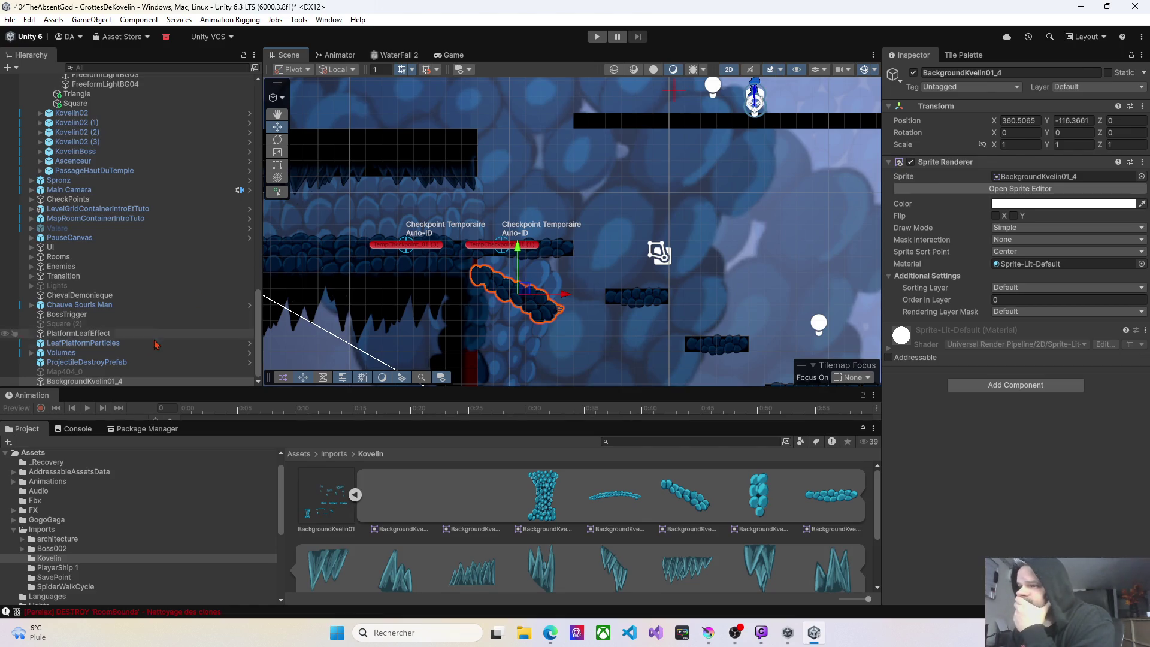
mouse_move(96, 381)
left_mouse_down()
mouse_move(121, 174)
mouse_move(108, 61)
mouse_move(52, 61)
mouse_move(53, 90)
mouse_move(89, 142)
left_mouse_up()
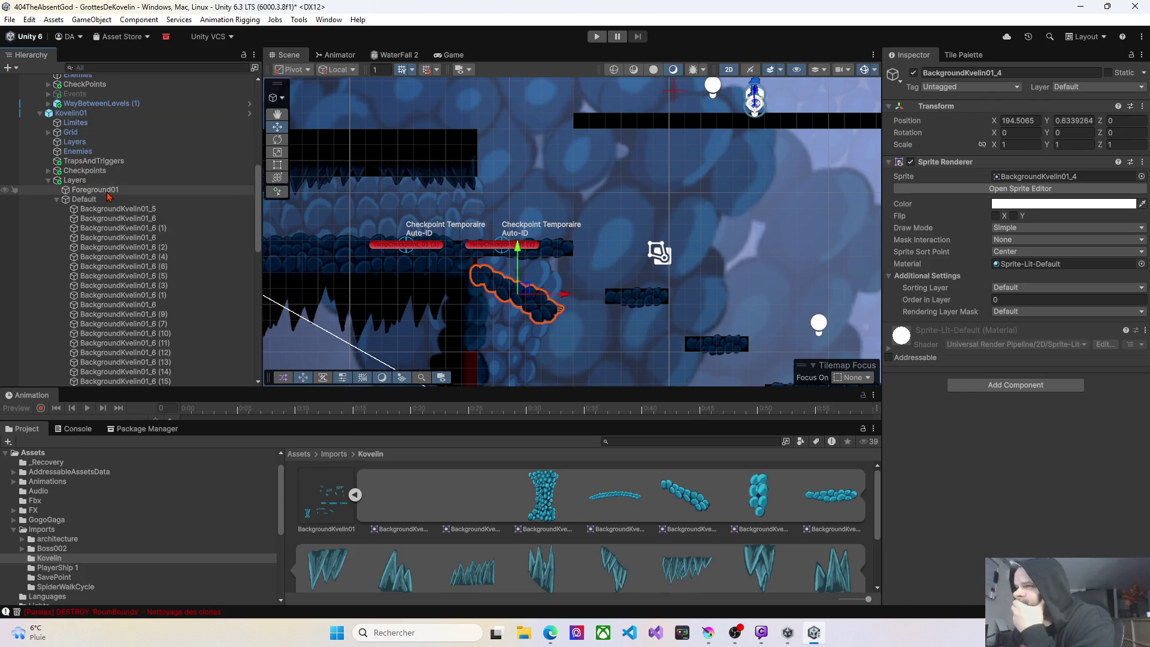
Mirror and enlarge the rock to Scale X -1.06, Y 1.07 and raise it under the platform.
left_click_drag(1054, 150, 960, 146)
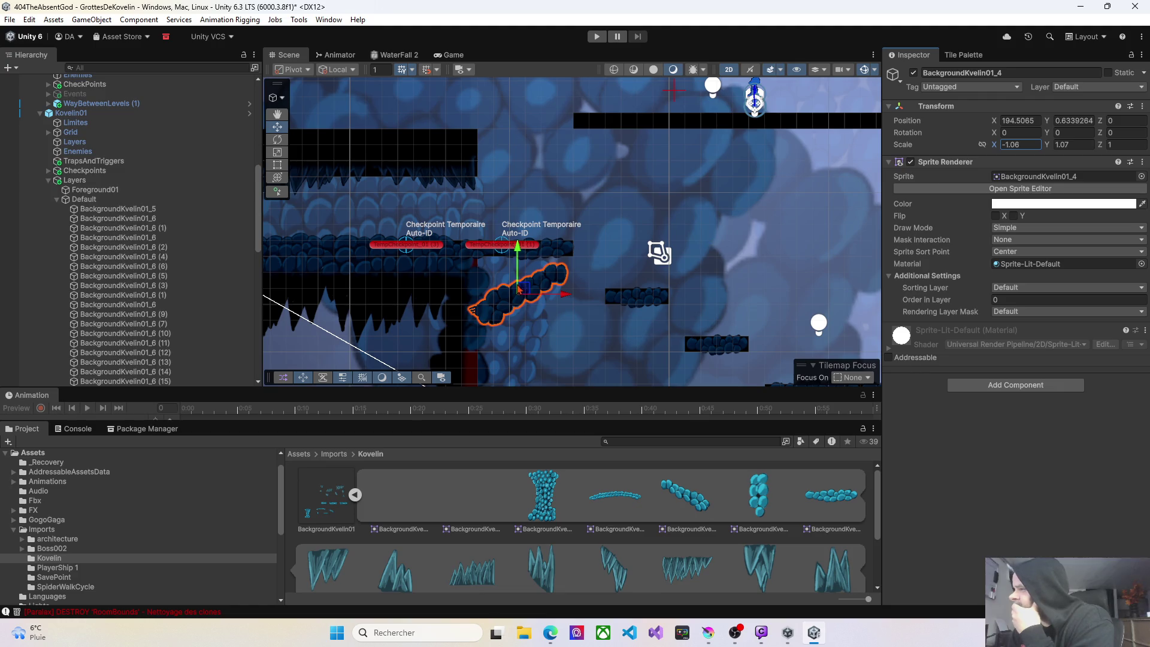
left_click_drag(523, 289, 530, 274)
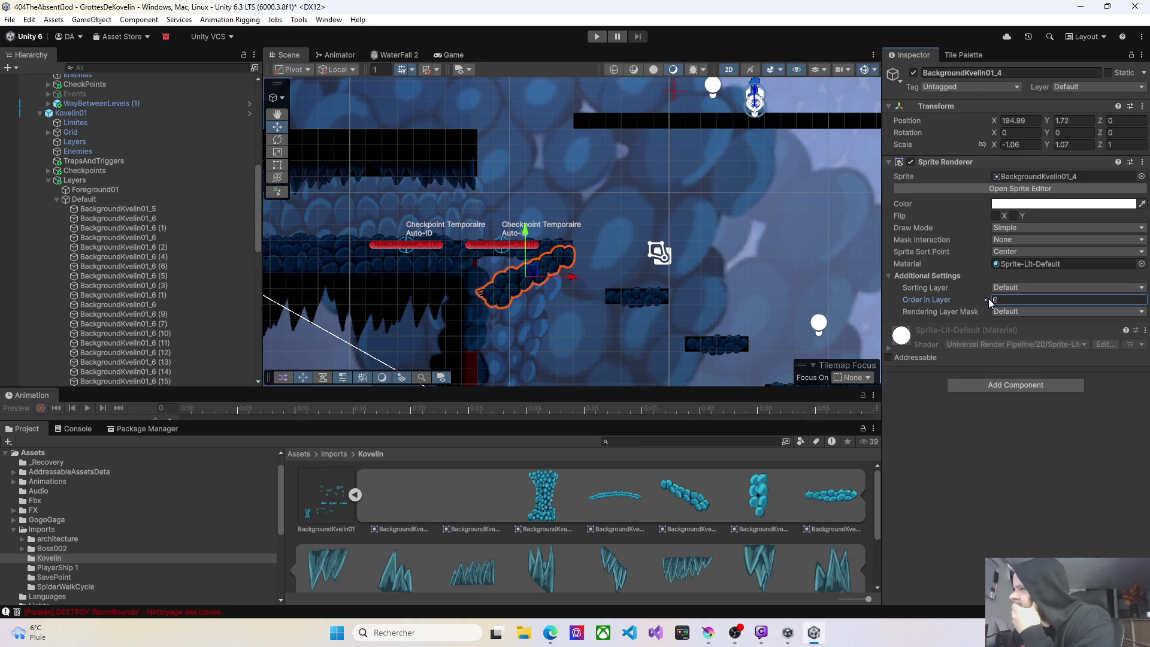
left_click(508, 292)
left_click(520, 288)
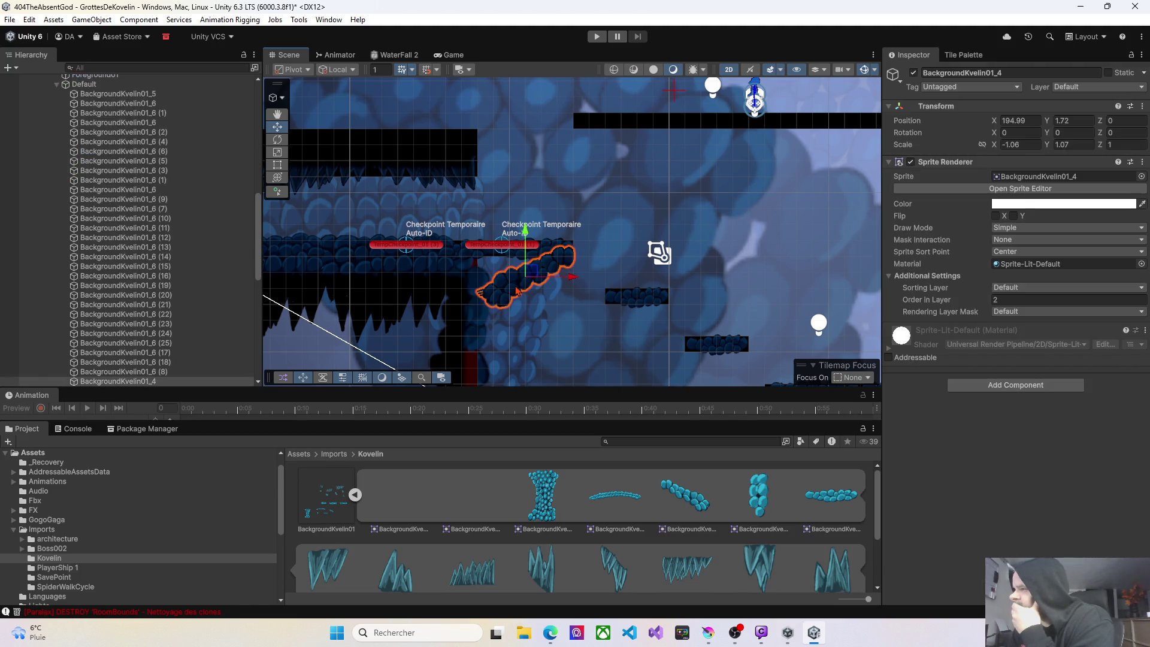
Nudge the curved rock, then duplicate it and move the copy into the lower cave.
left_click_drag(537, 277, 538, 269)
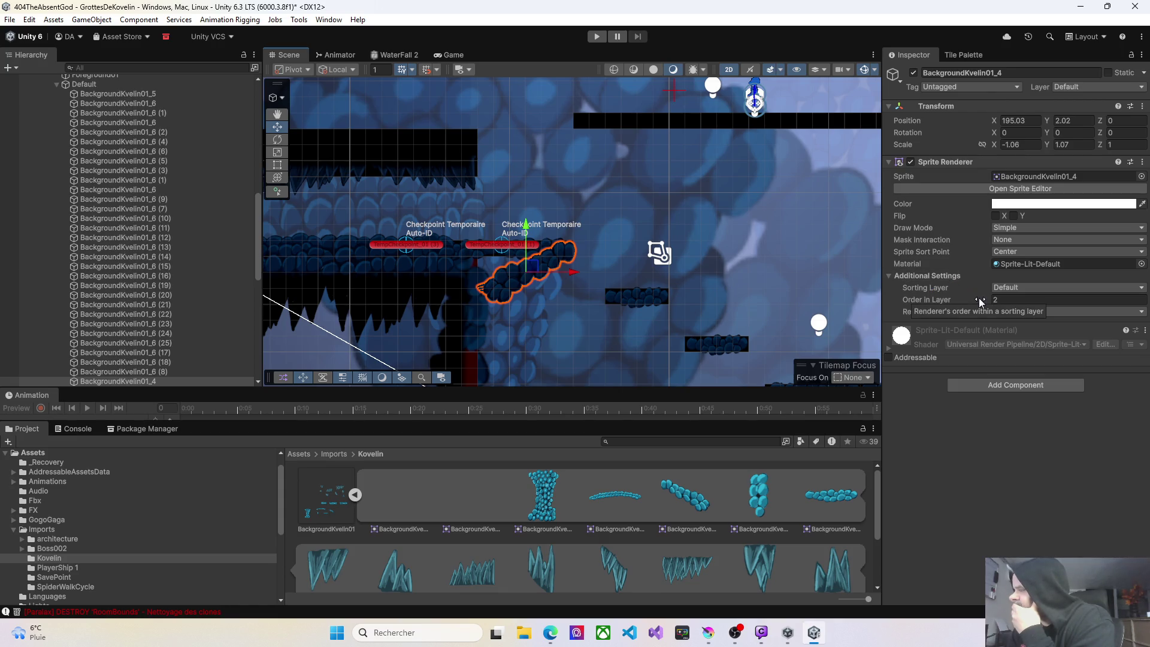
mouse_move(564, 303)
left_mouse_down()
mouse_move(564, 233)
mouse_move(520, 172)
mouse_move(529, 251)
mouse_move(568, 185)
mouse_move(562, 254)
left_mouse_up()
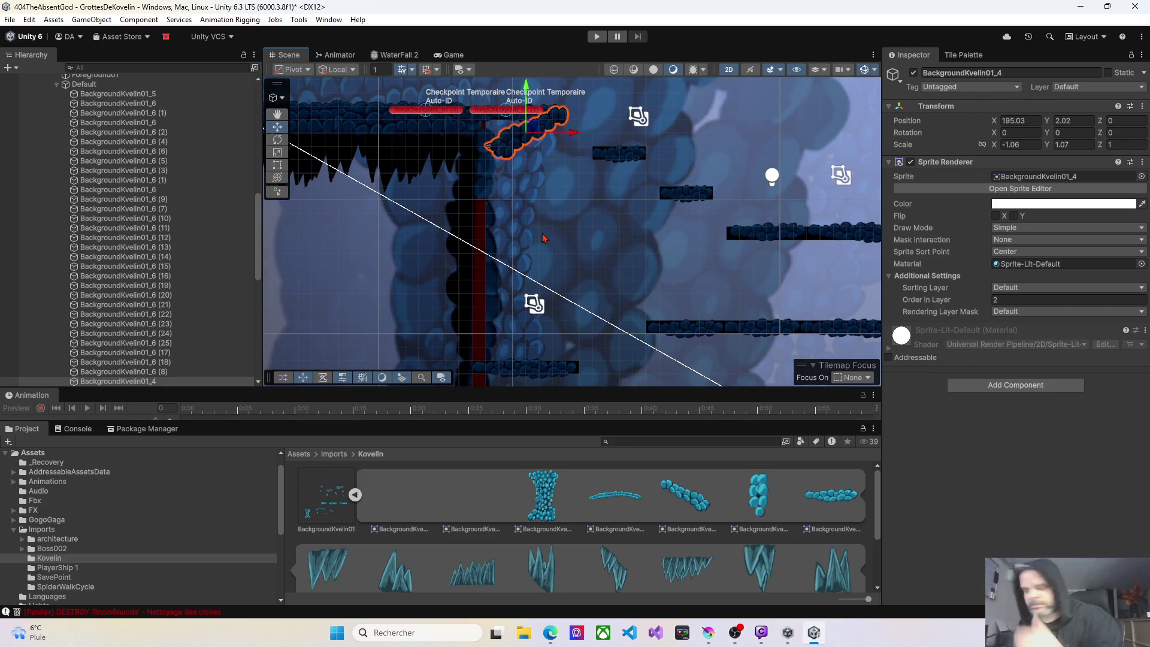
key("ctrl+d")
left_click_drag(537, 130, 531, 325)
mouse_move(530, 325)
left_mouse_down()
mouse_move(544, 198)
mouse_move(534, 280)
left_mouse_up()
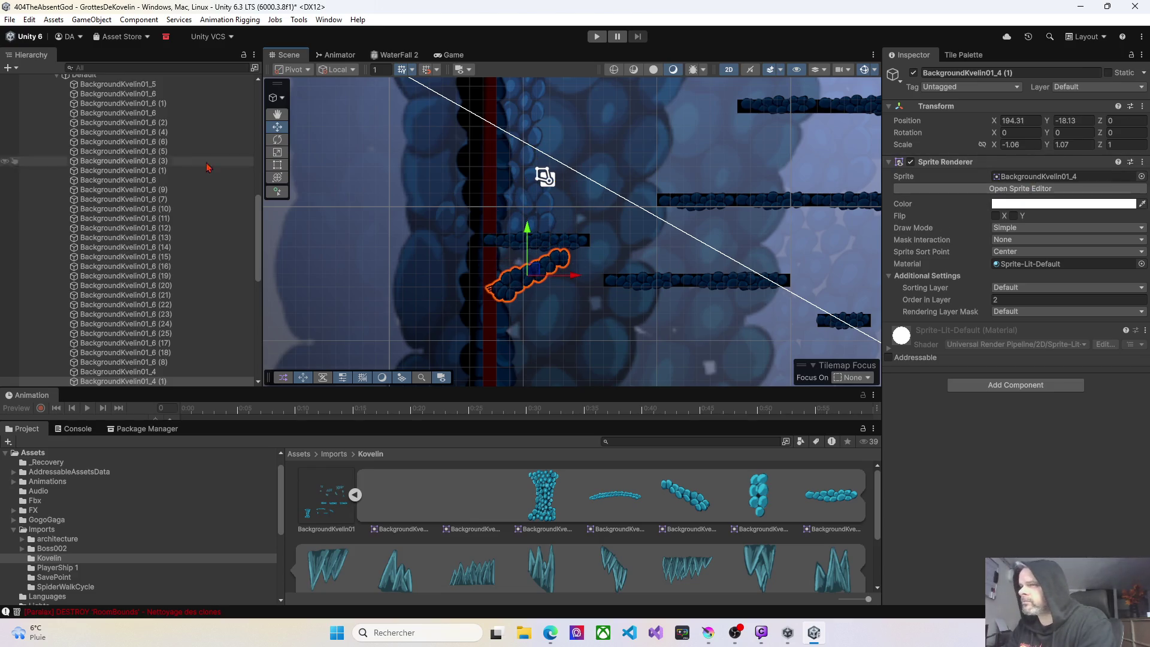
Widen the copy with the Rect Tool to Scale X about -1.42 and switch to the Fairy Garden page.
left_click(277, 164)
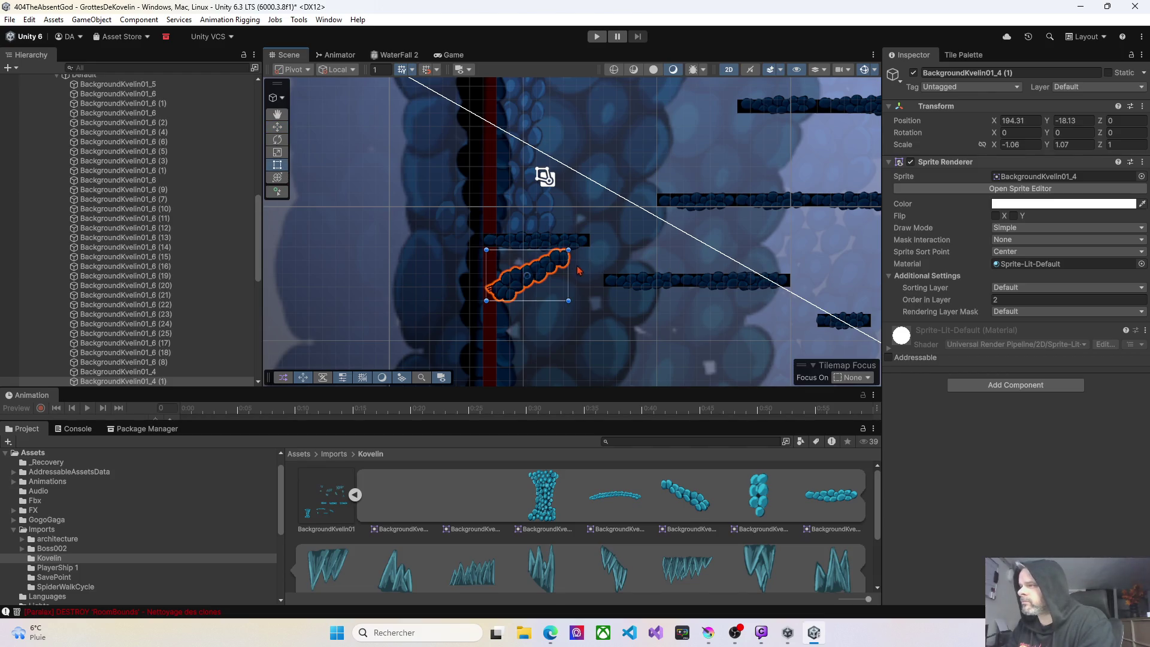
mouse_move(570, 257)
left_mouse_down()
mouse_move(592, 255)
mouse_move(575, 270)
mouse_move(574, 258)
left_mouse_up()
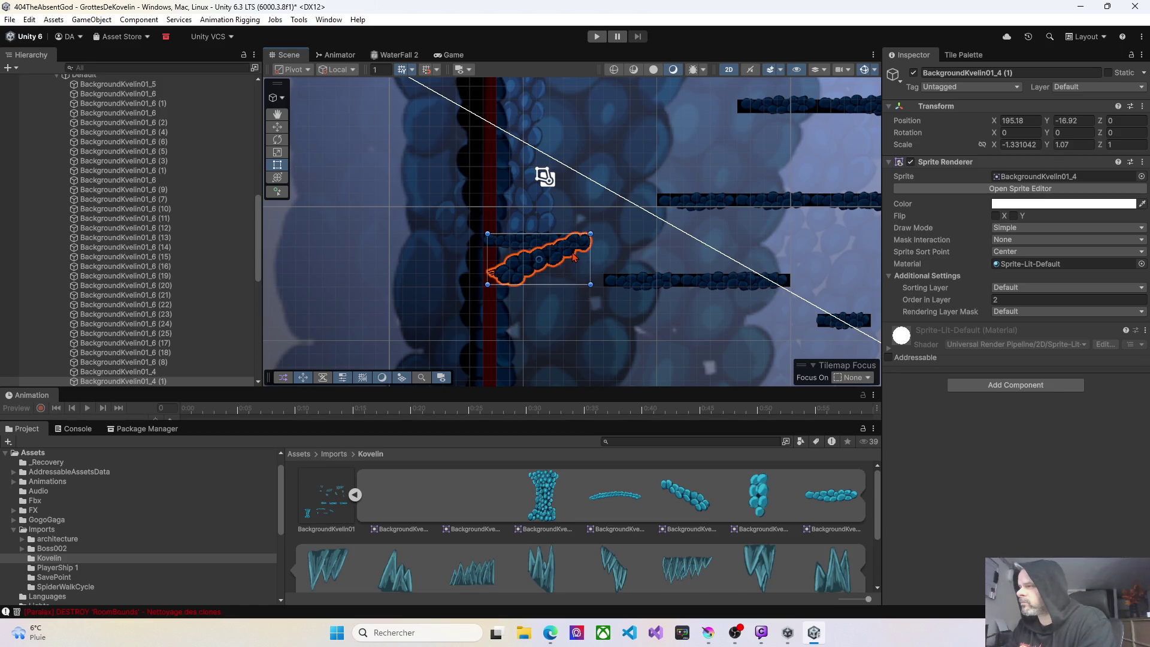
left_click_drag(490, 269, 480, 271)
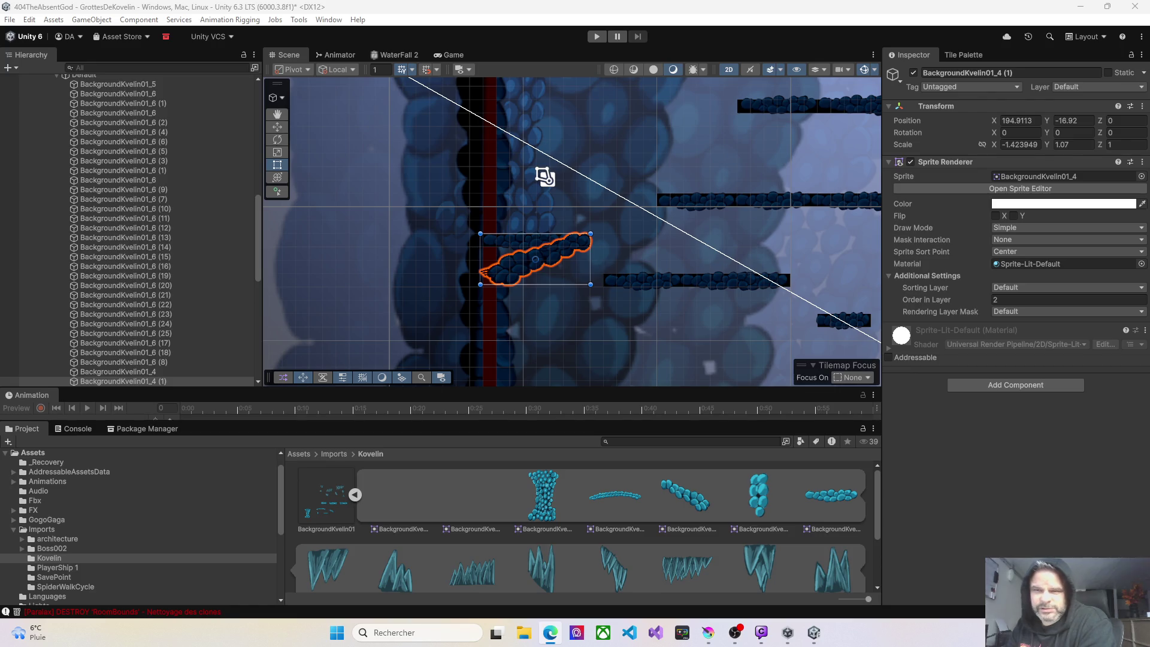
key("alt+Tab")
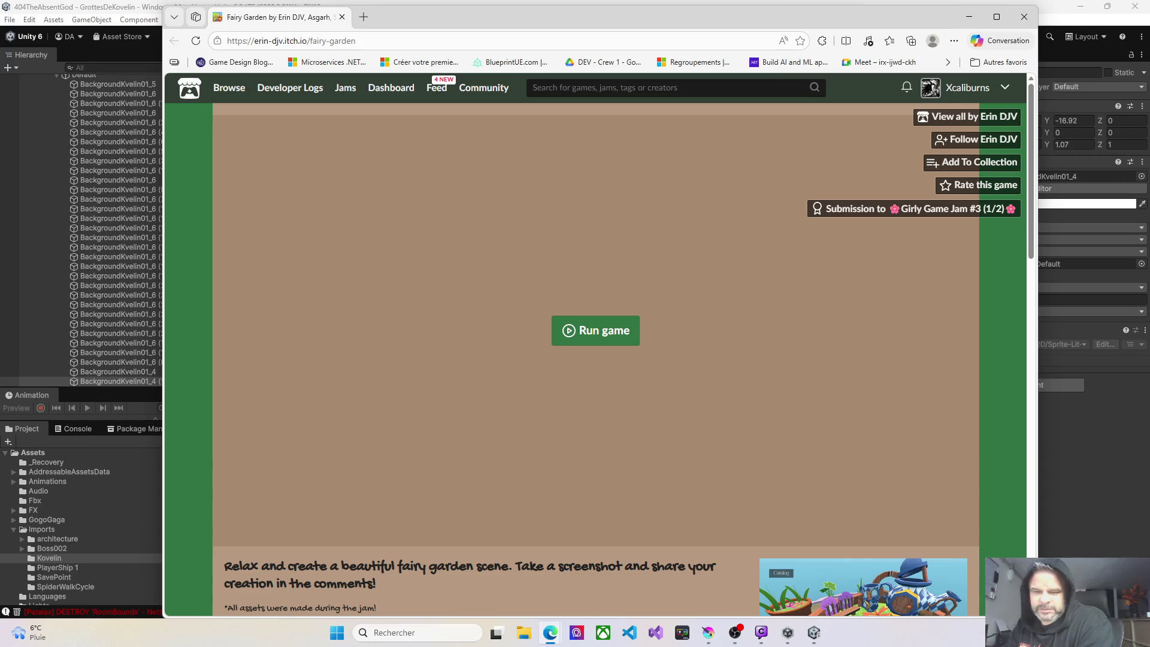
Maximize Edge on the Fairy Garden itch.io page and launch the game with Run game.
key("alt+Tab")
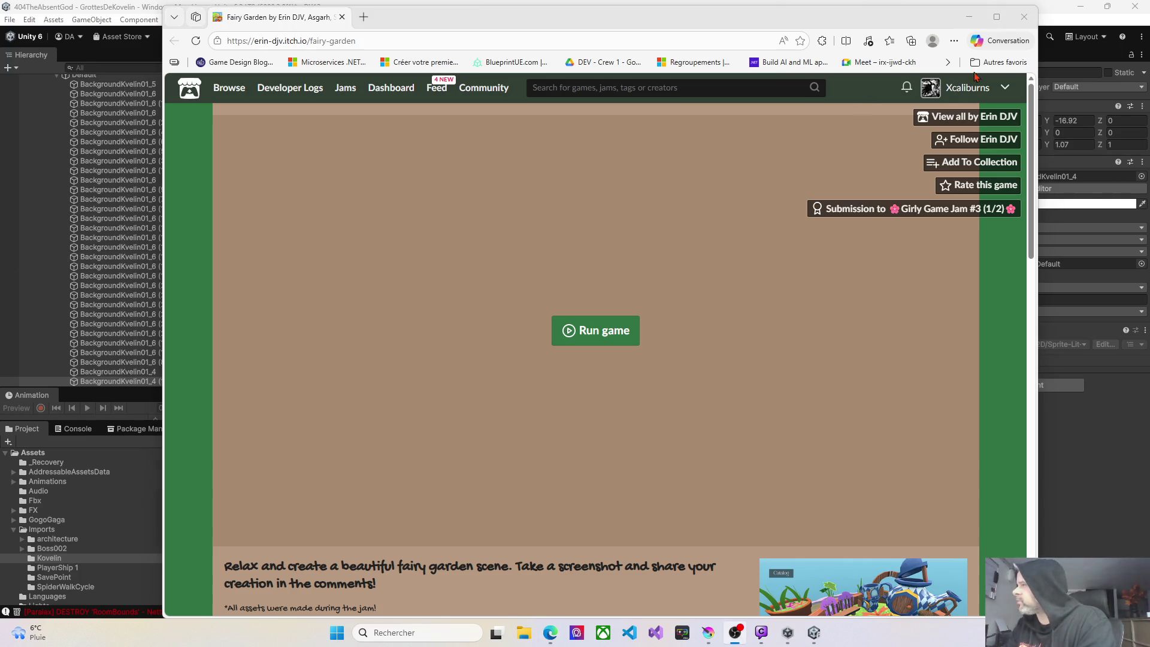
left_click(997, 16)
scroll(724, 352, "down", 9)
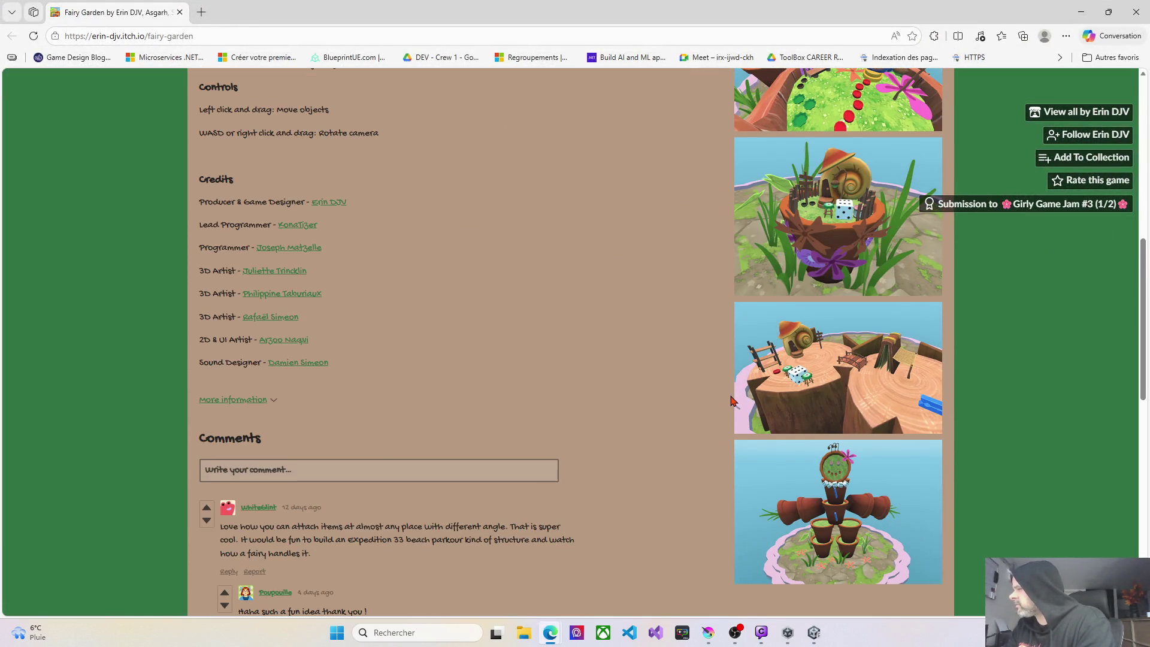
scroll(731, 401, "up", 10)
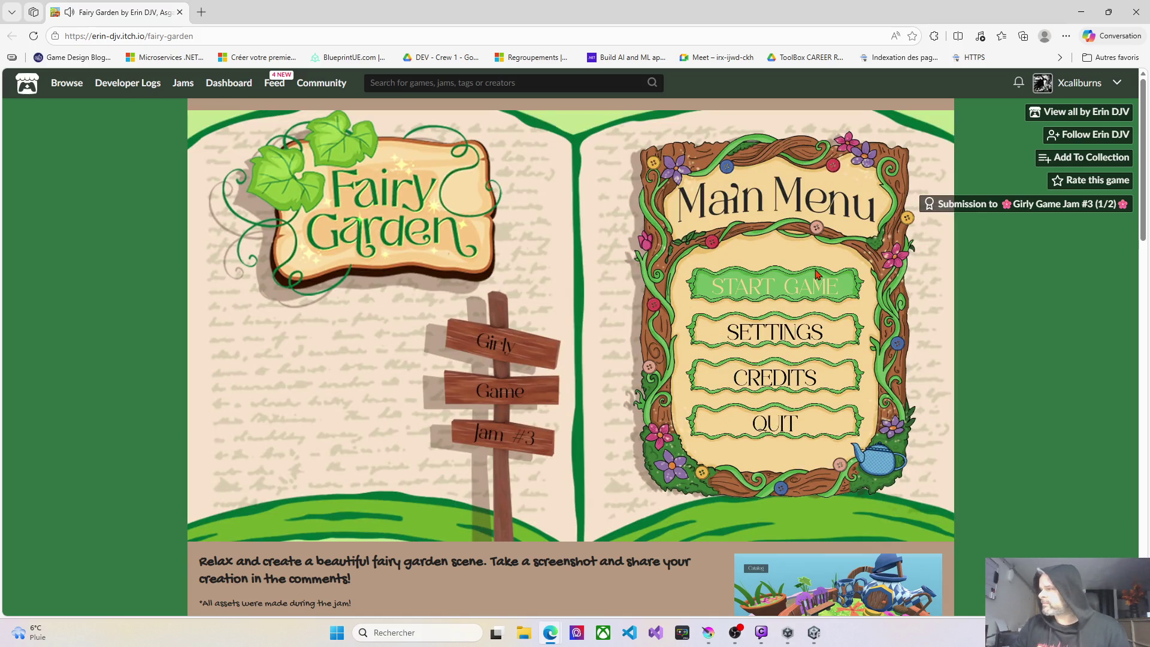
left_click(802, 289)
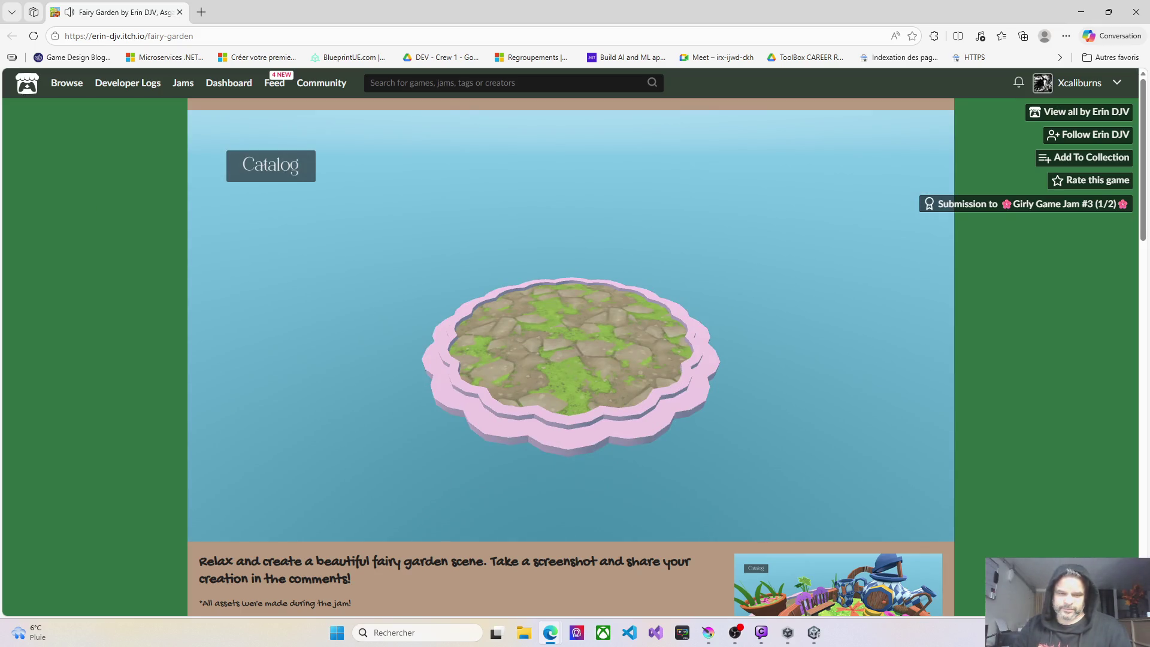
Add the Bucket base and a Beer Cap Chair to the garden from the Catalog.
key("alt+Tab")
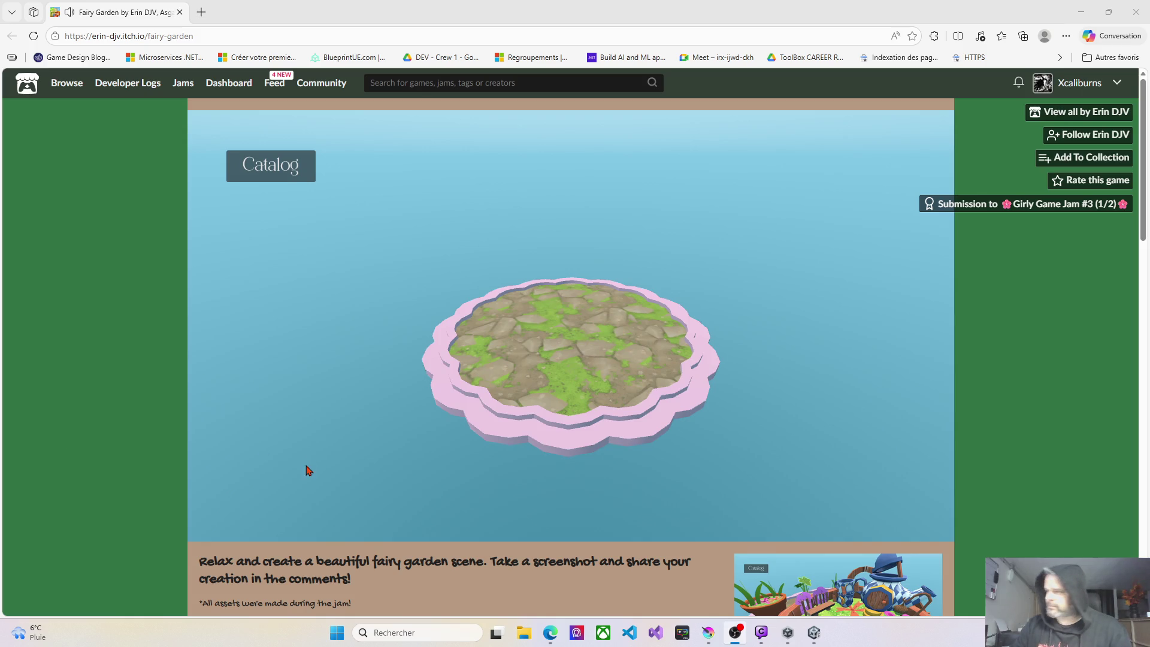
left_click(574, 381)
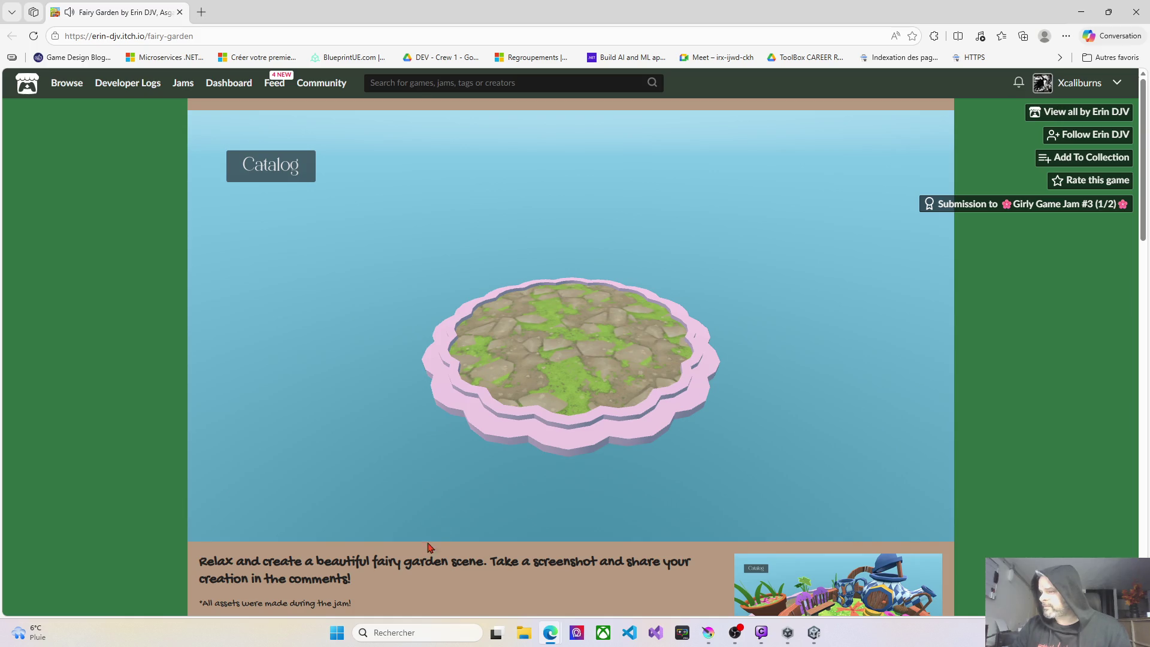
left_click(271, 167)
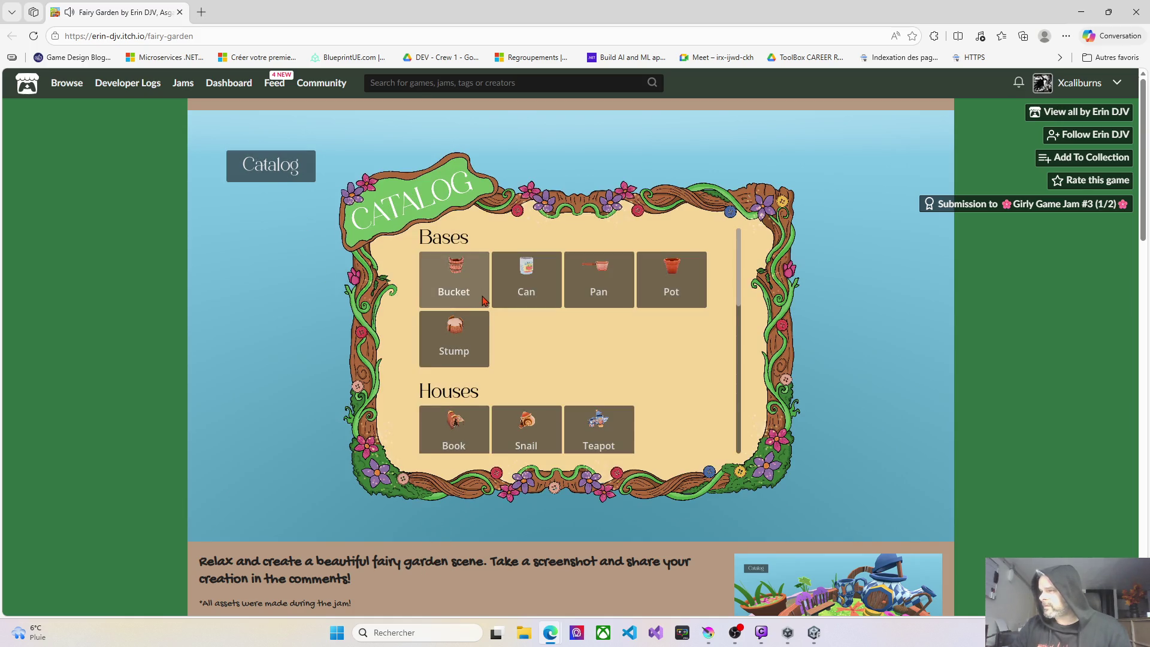
left_click(463, 275)
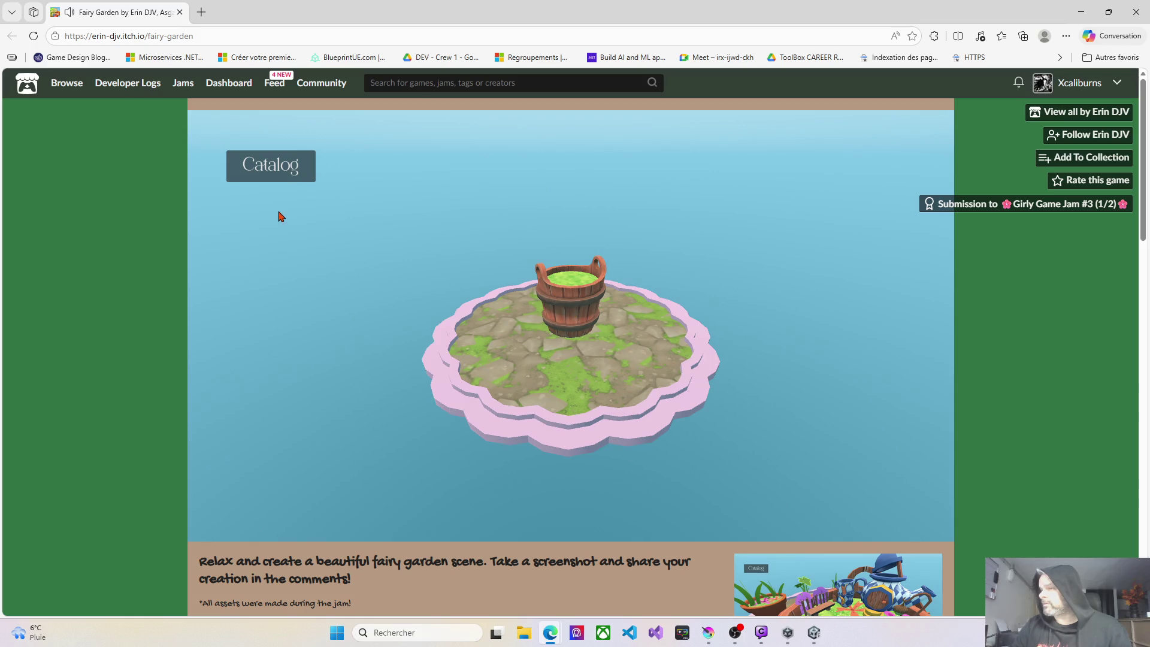
left_click(287, 180)
scroll(501, 372, "down", 5)
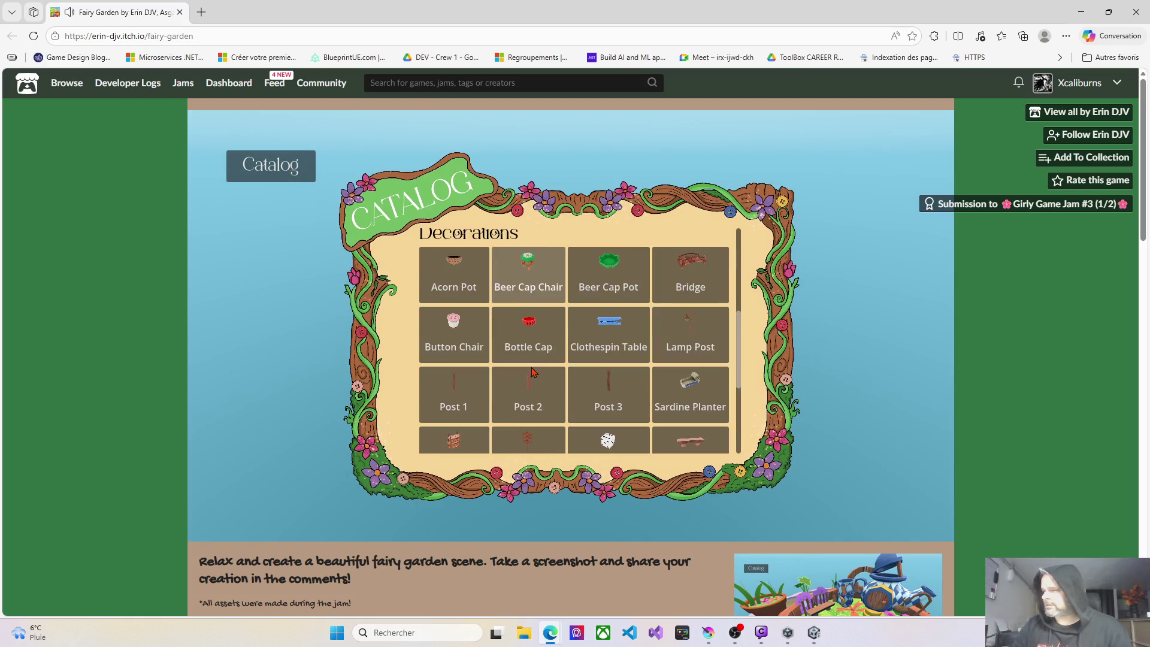
scroll(510, 370, "up", 4)
scroll(527, 369, "down", 2)
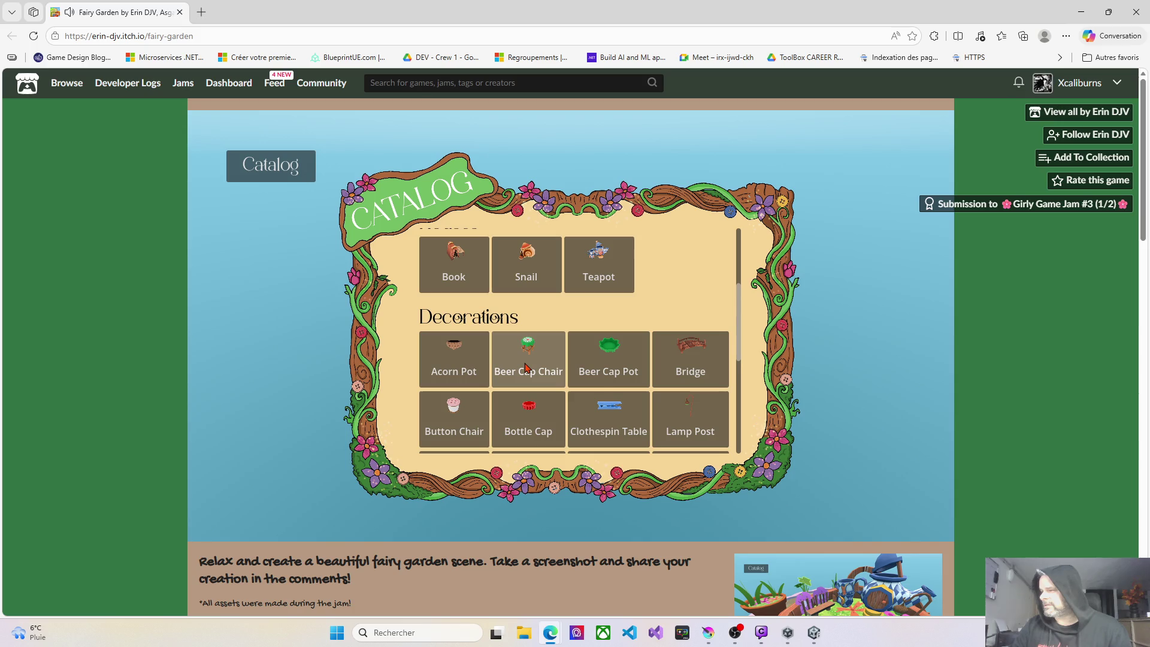
left_click(525, 367)
Reposition the beer-cap chair on the ground and drag the bucket near the garden centre.
left_click_drag(566, 308, 531, 318)
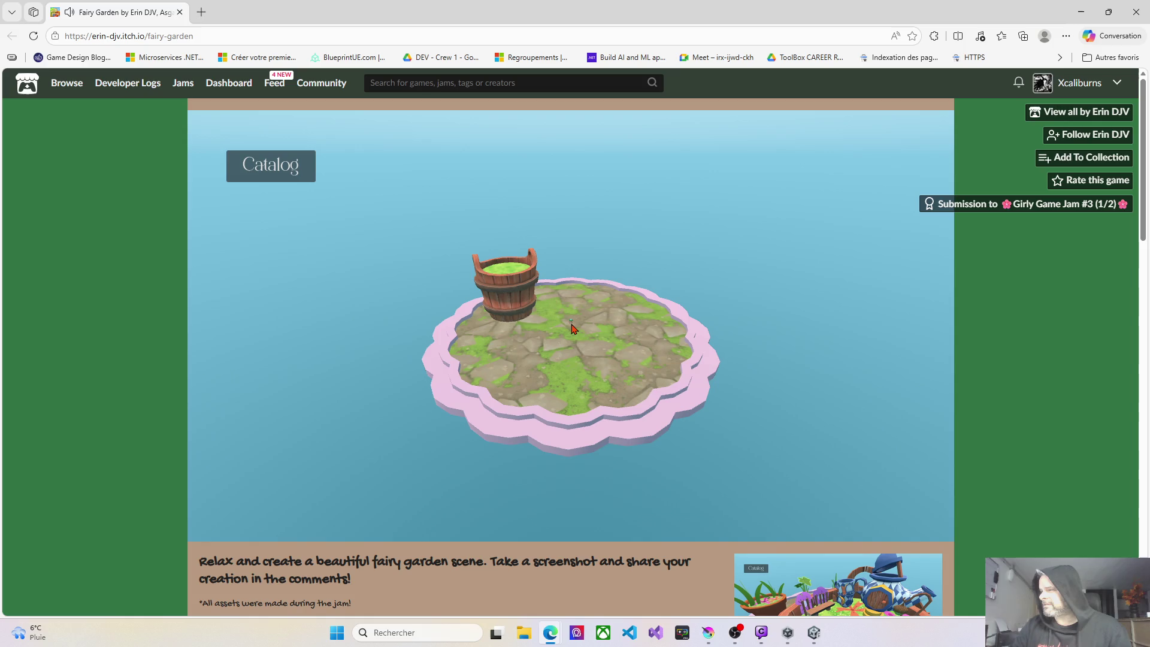
scroll(612, 327, "up", 8)
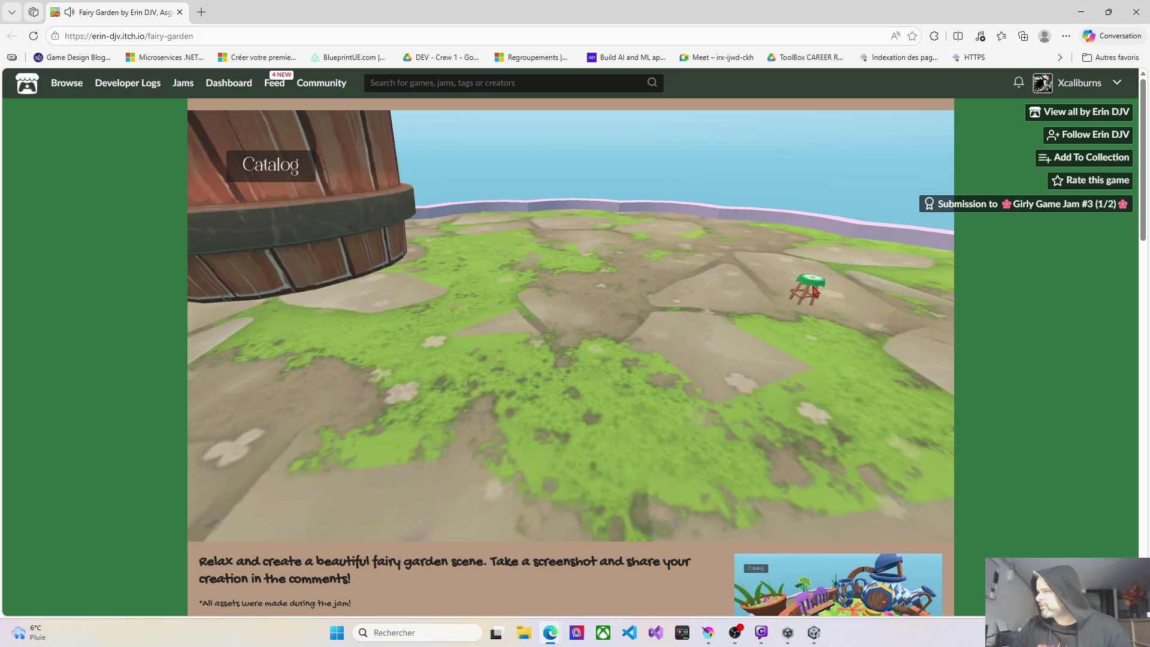
left_click_drag(814, 289, 814, 292)
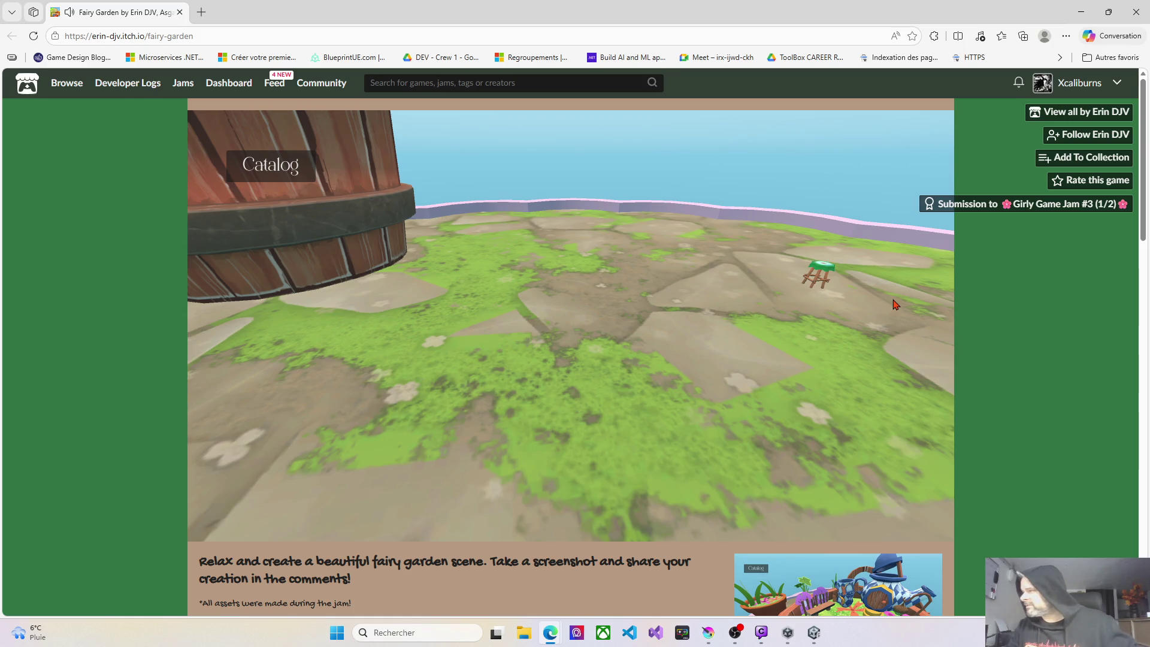
scroll(863, 315, "down", 2)
scroll(843, 324, "down", 2)
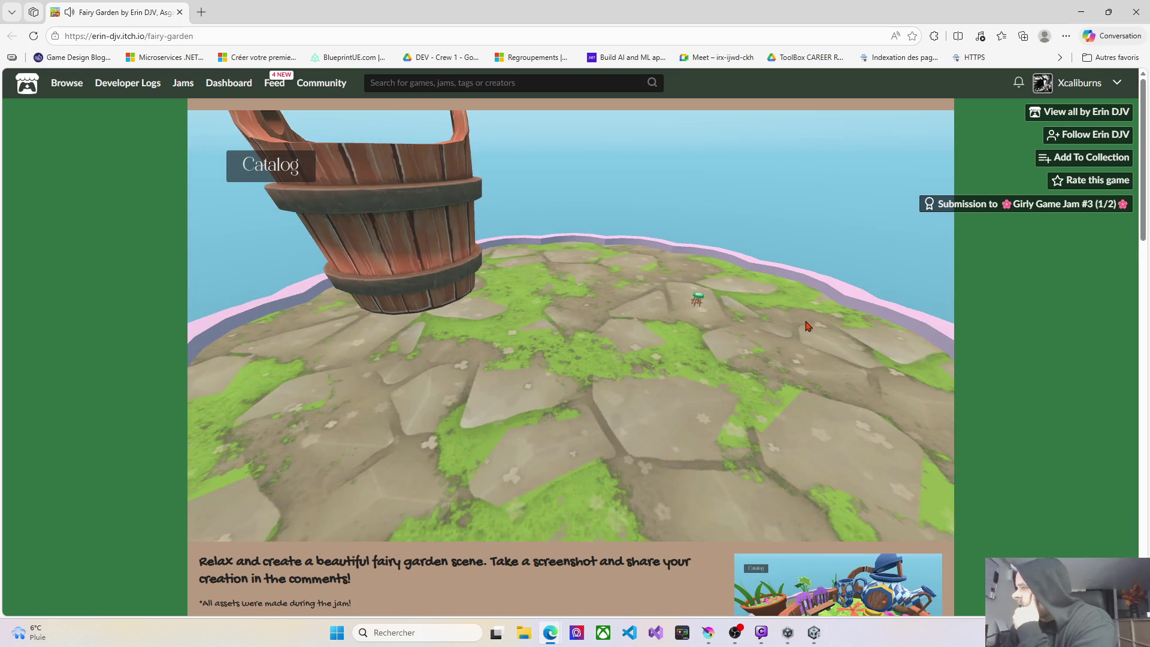
mouse_move(446, 262)
left_mouse_down()
mouse_move(423, 300)
mouse_move(441, 333)
mouse_move(555, 337)
left_mouse_up()
scroll(553, 334, "down", 3)
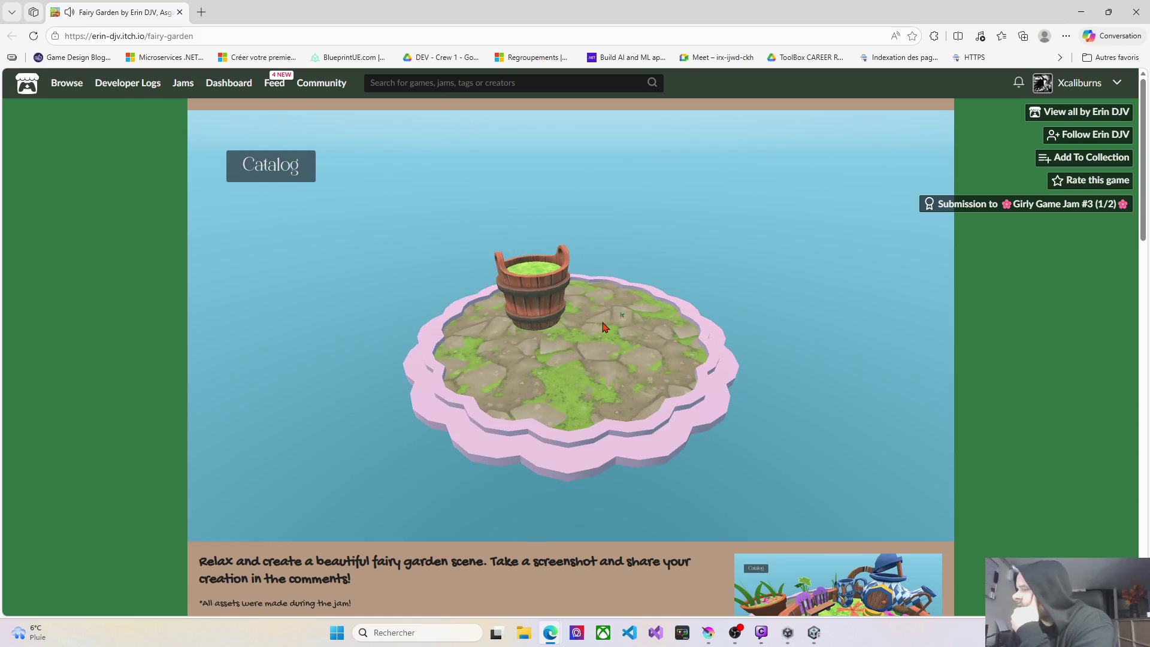
scroll(605, 326, "up", 2)
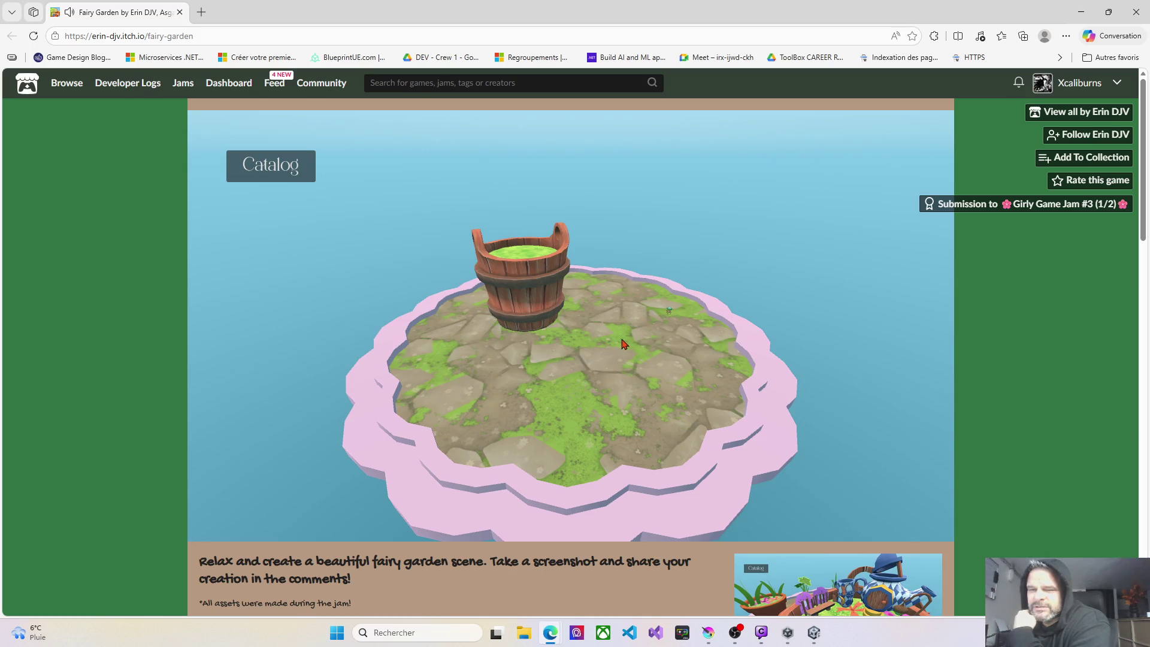
Add the Grass 1 plant from the Catalog's Plants section beside the bucket.
left_click(302, 169)
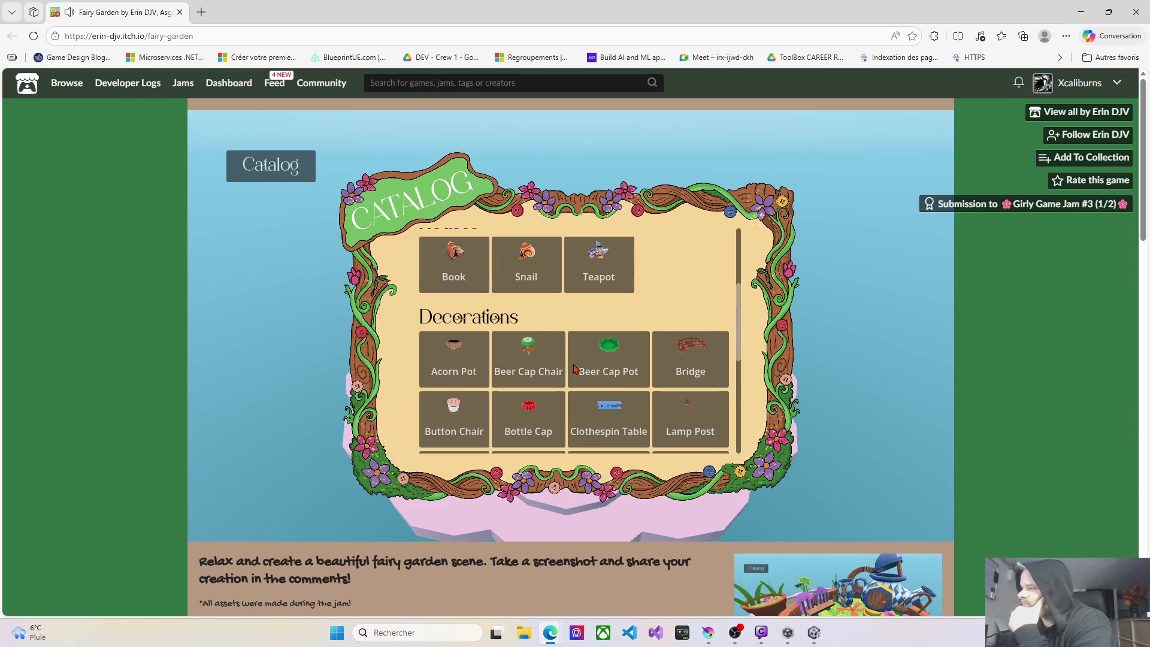
scroll(571, 370, "down", 4)
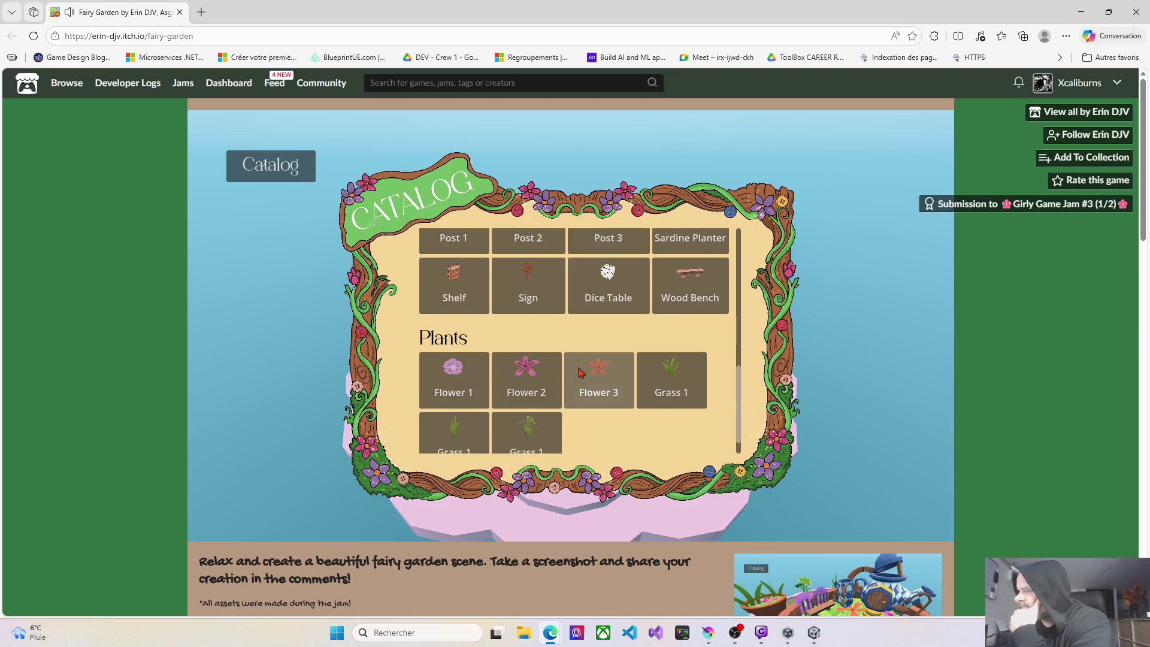
scroll(581, 372, "down", 1)
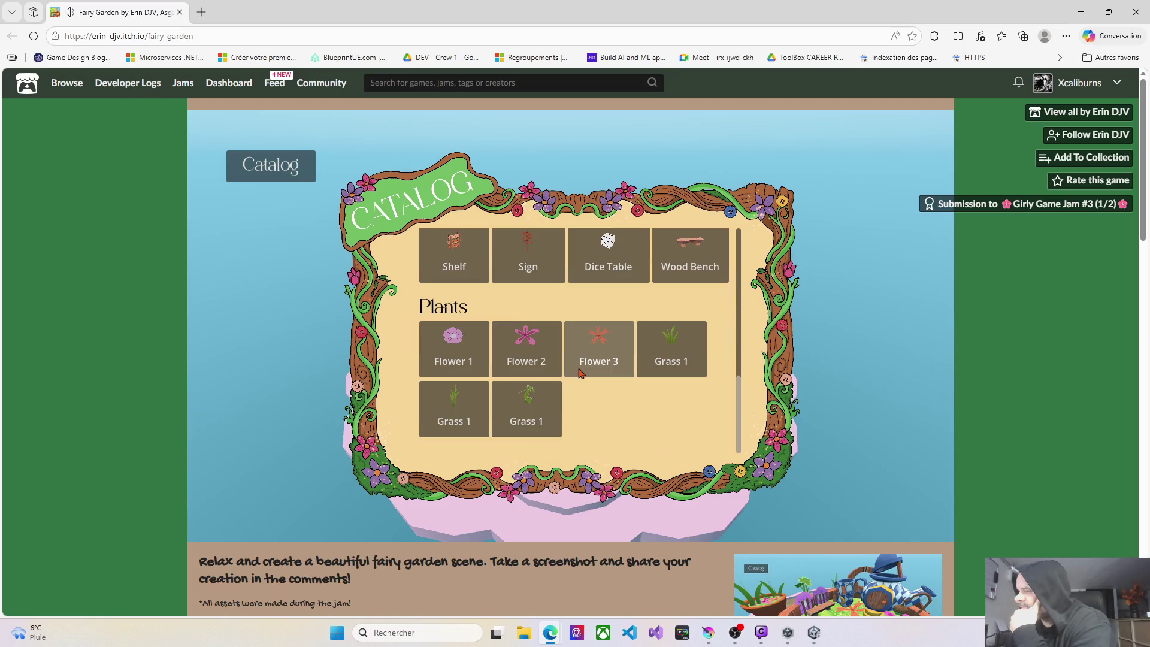
left_click(672, 348)
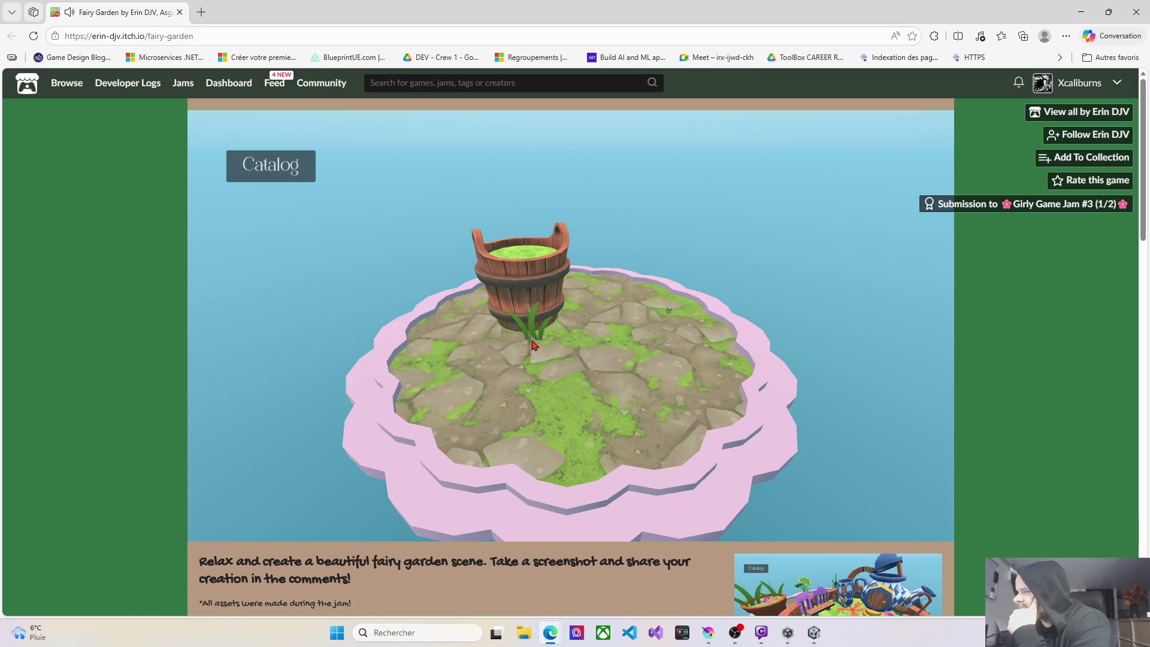
Orbit and tilt the camera down to a low, edge-on view of the bucket.
mouse_move(547, 382)
left_mouse_down()
mouse_move(549, 305)
mouse_move(431, 354)
mouse_move(327, 382)
mouse_move(290, 377)
left_mouse_up()
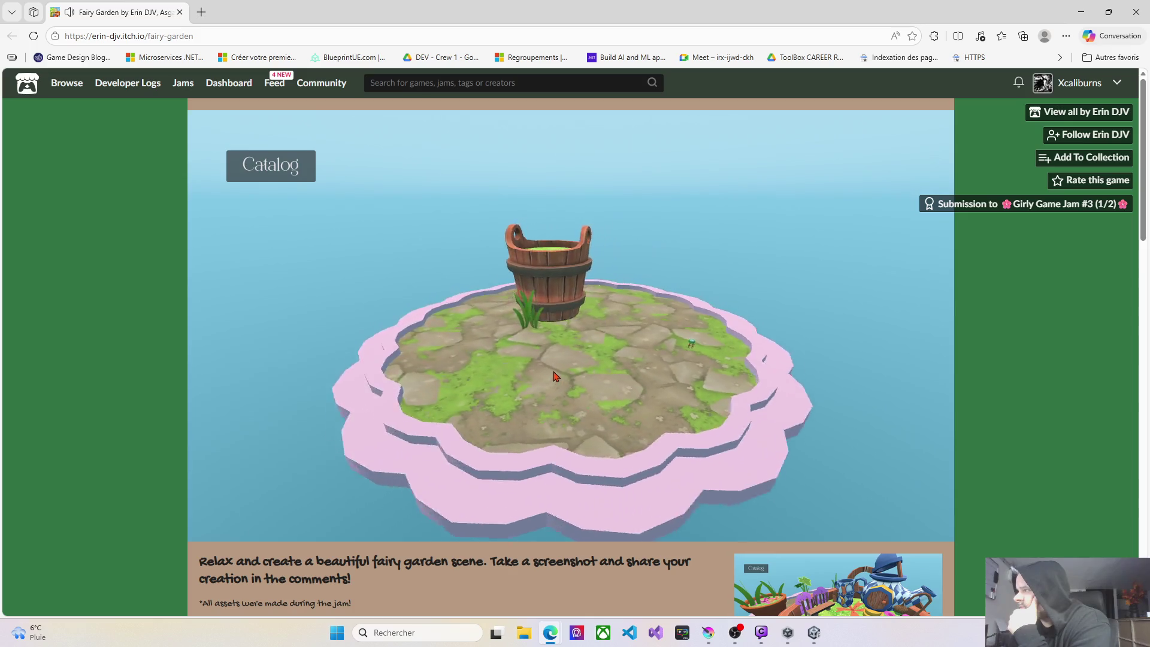
left_click_drag(633, 375, 697, 374)
left_click_drag(496, 367, 276, 341)
mouse_move(361, 343)
left_mouse_down()
mouse_move(549, 387)
mouse_move(637, 374)
left_mouse_up()
mouse_move(740, 375)
left_mouse_down()
mouse_move(606, 319)
mouse_move(539, 396)
mouse_move(541, 384)
left_mouse_up()
left_click_drag(652, 416, 588, 444)
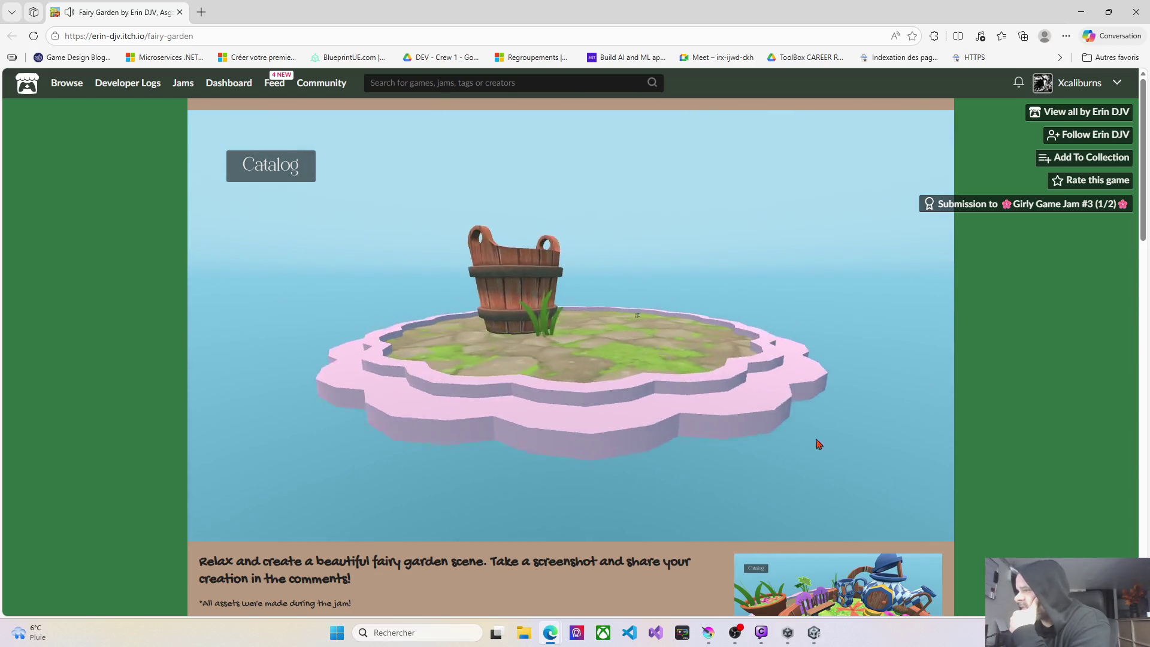
left_click_drag(819, 443, 850, 447)
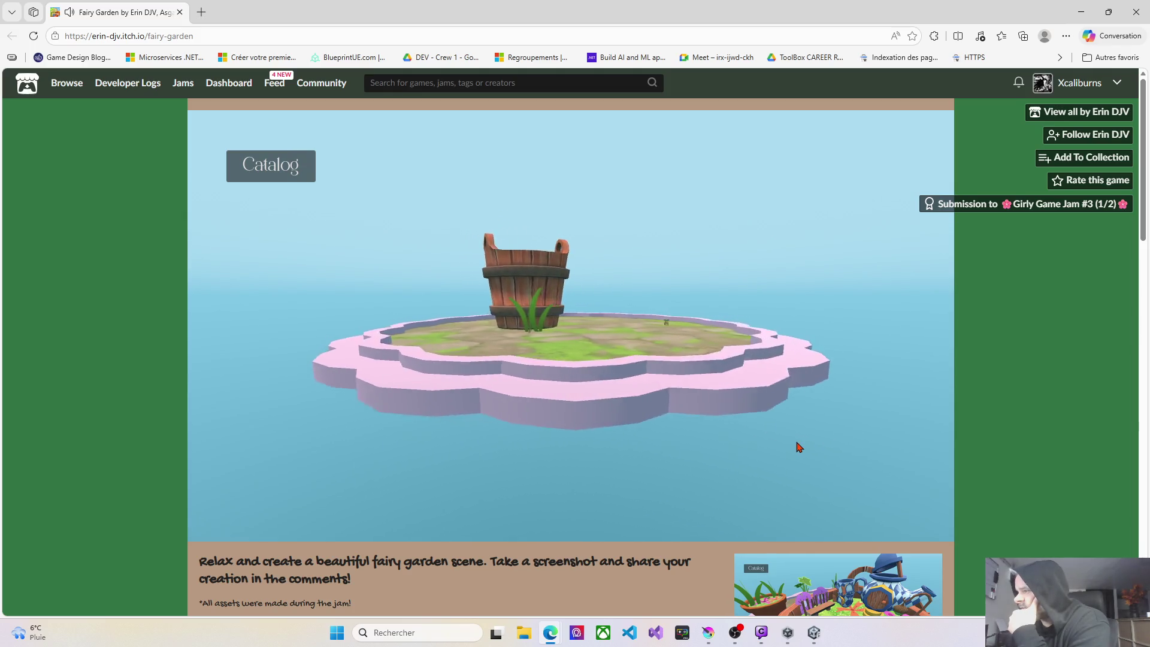
left_click(295, 174)
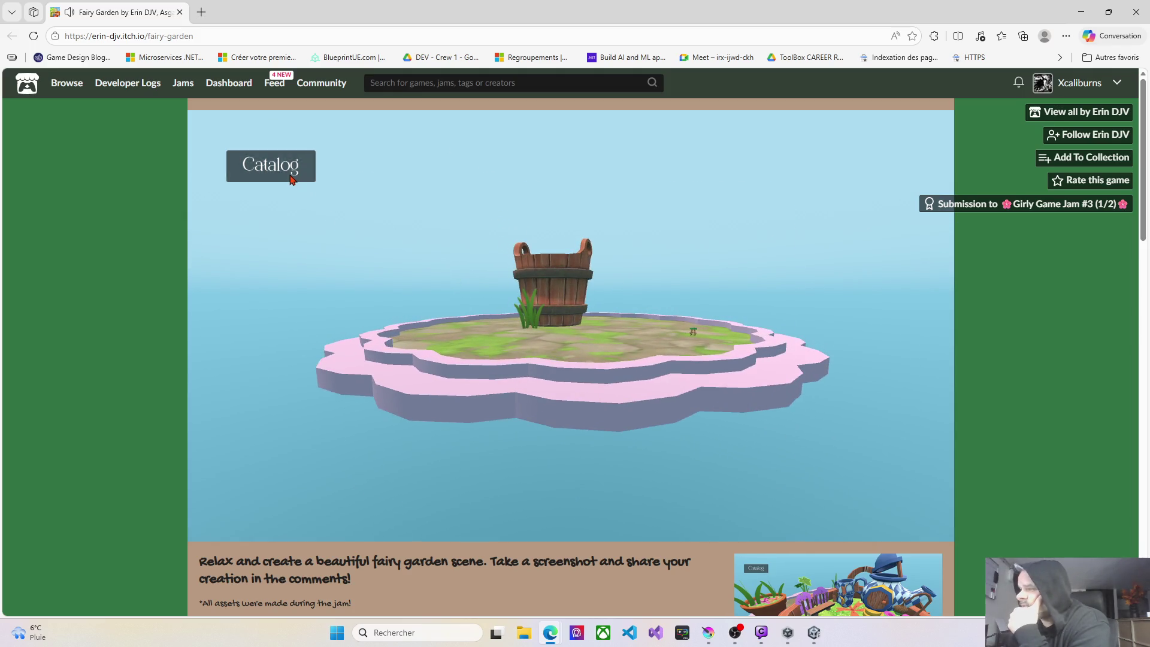
Place a small wooden bridge from Decorations just right of the bucket and grass tuft.
scroll(533, 364, "up", 5)
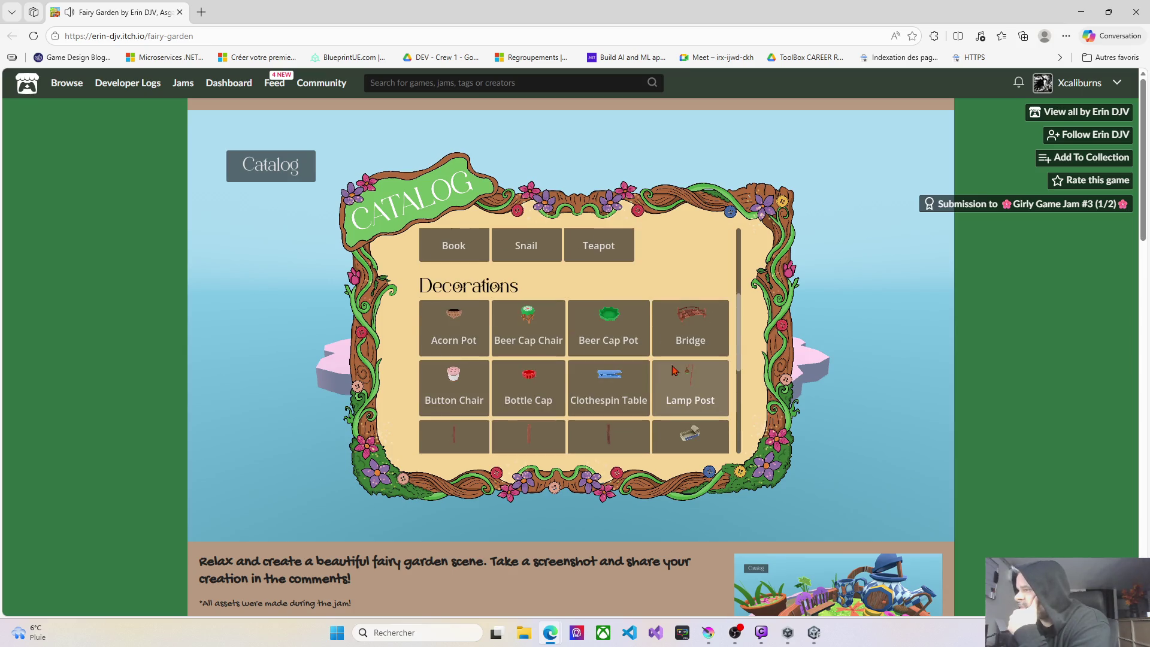
left_click(669, 371)
scroll(637, 341, "up", 10)
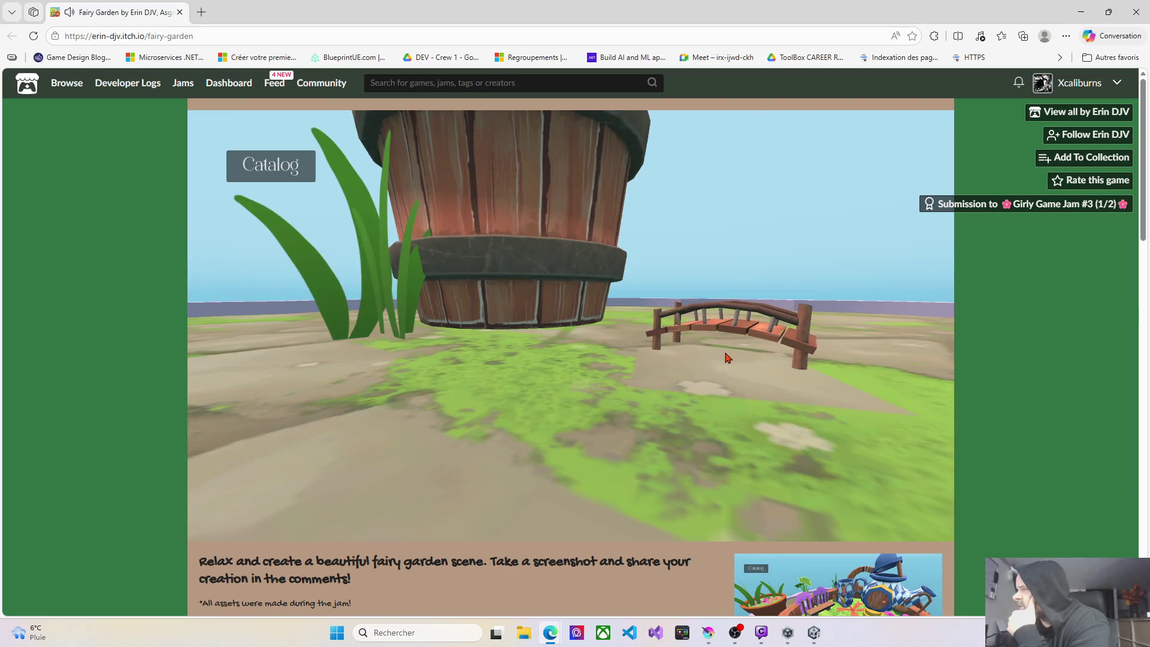
scroll(728, 360, "down", 5)
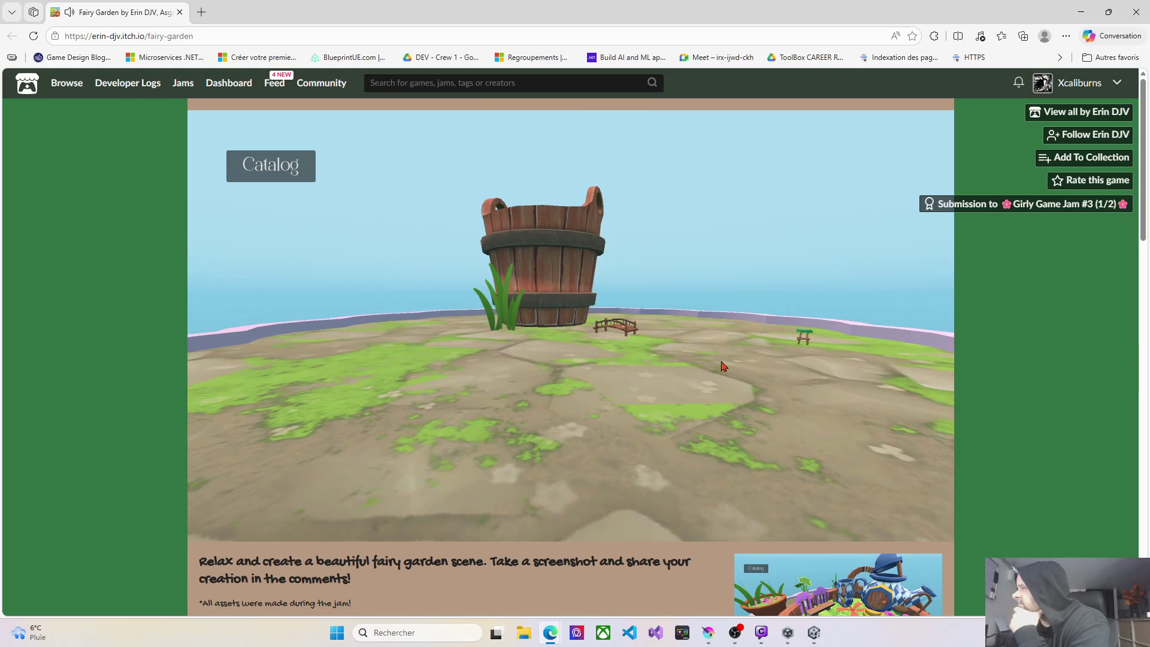
scroll(785, 560, "down", 2)
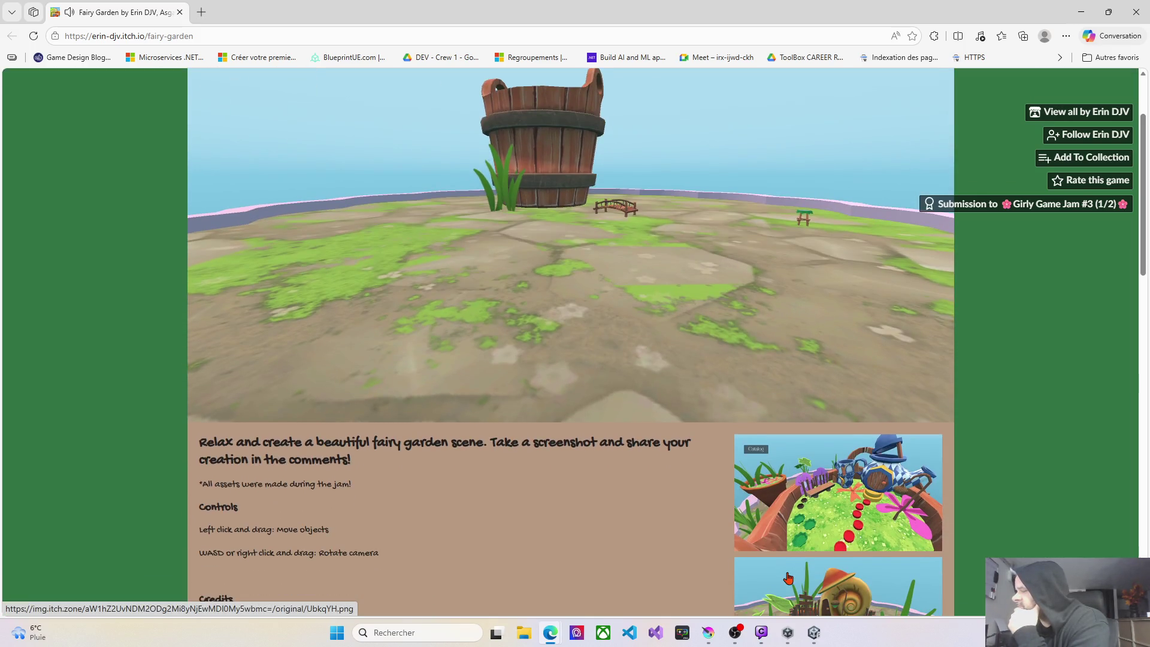
Nudge the grass clump behind the bucket and zoom in to check it.
scroll(796, 544, "down", 5)
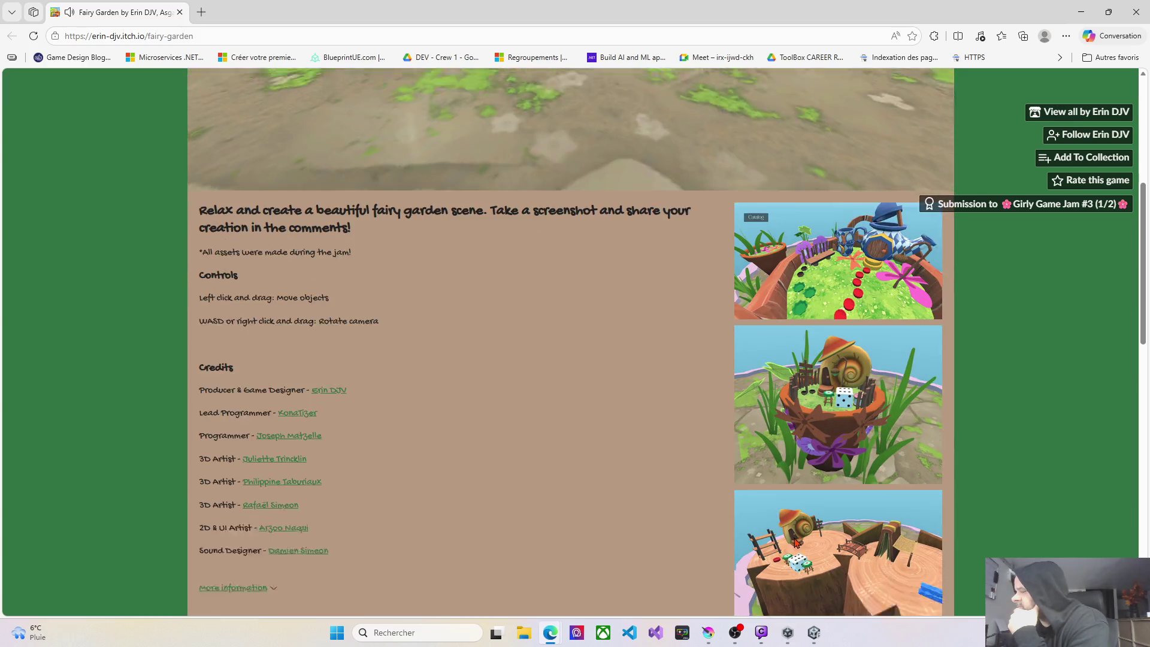
scroll(796, 543, "down", 3)
scroll(791, 539, "up", 6)
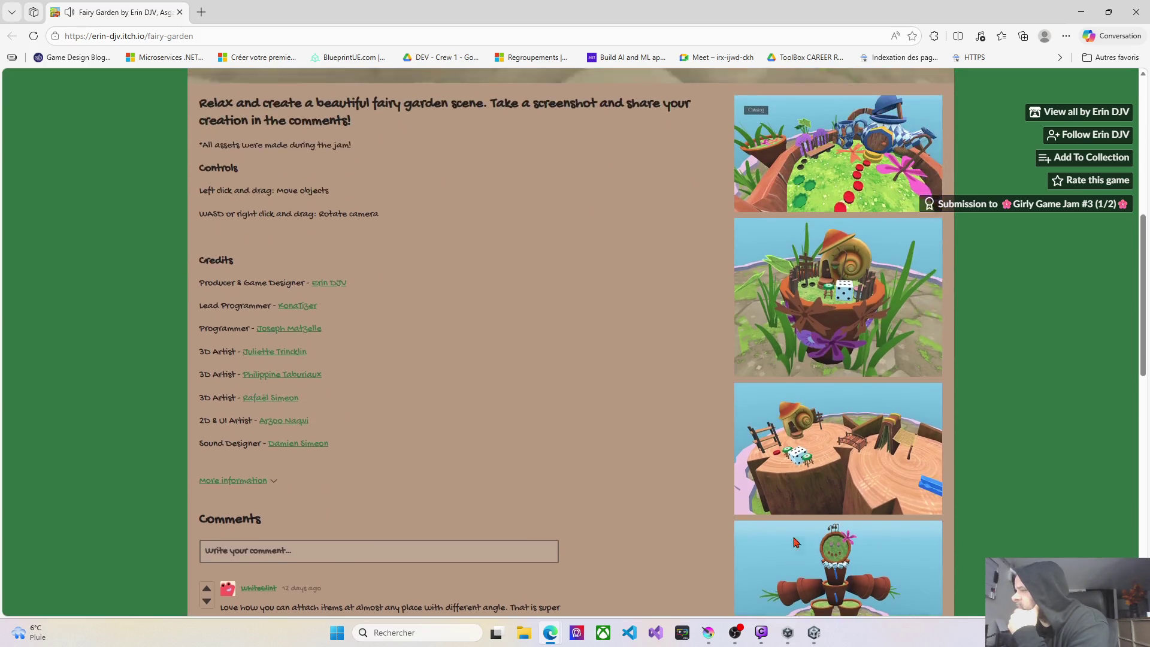
scroll(784, 537, "up", 3)
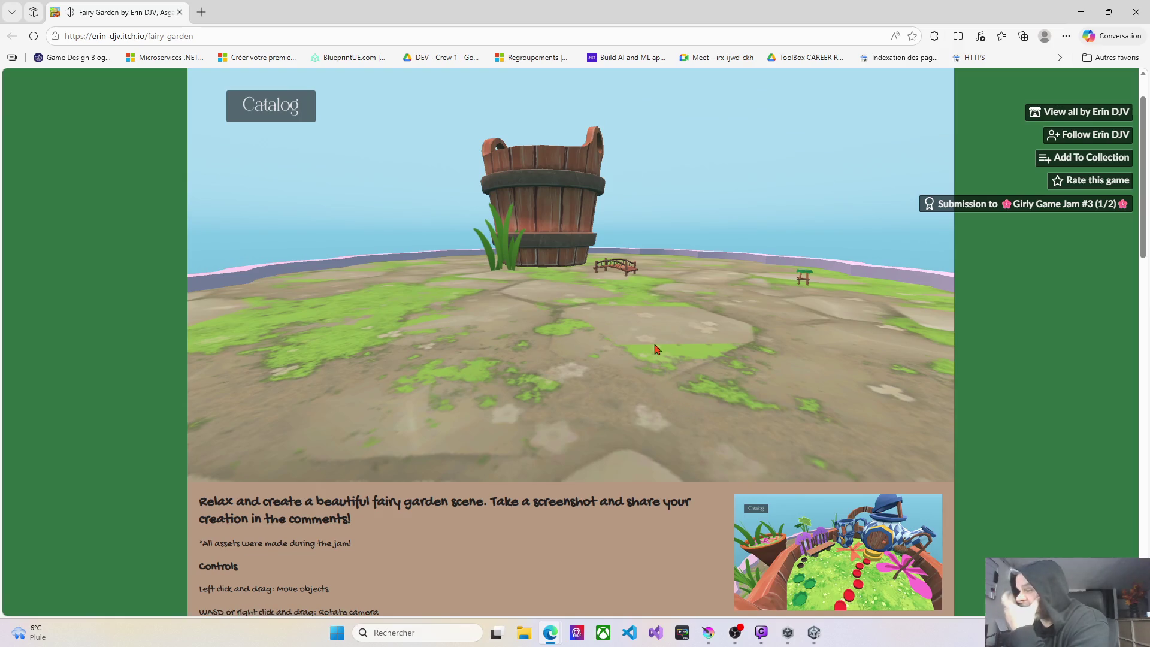
left_click_drag(502, 265, 504, 262)
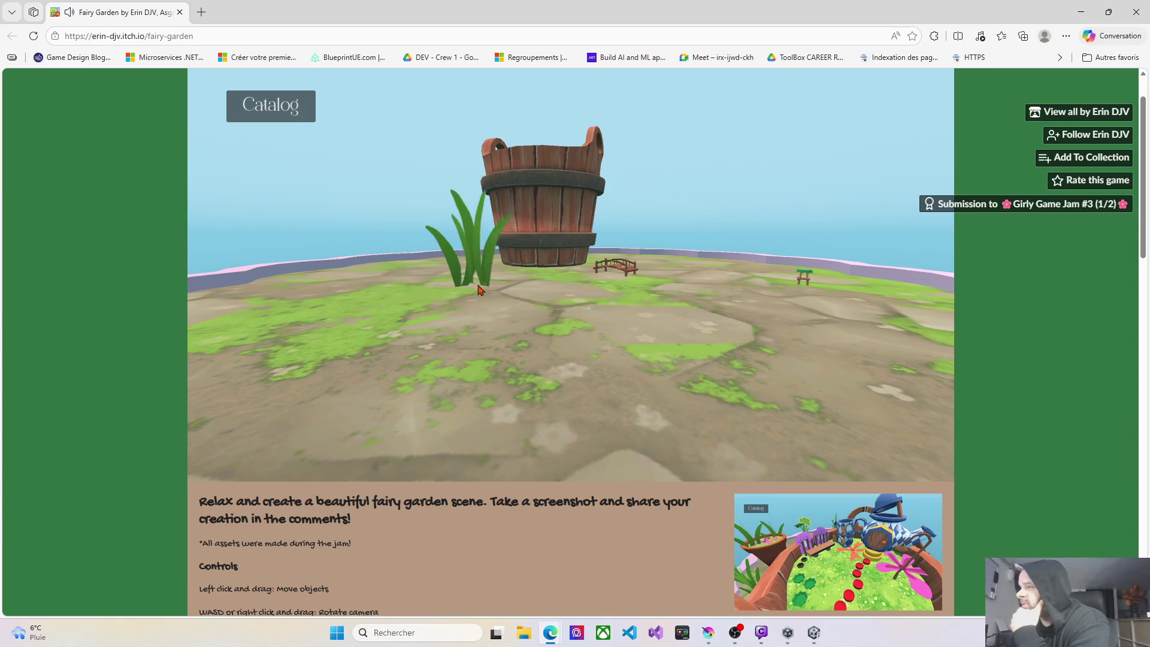
scroll(557, 293, "down", 5)
scroll(539, 294, "up", 6)
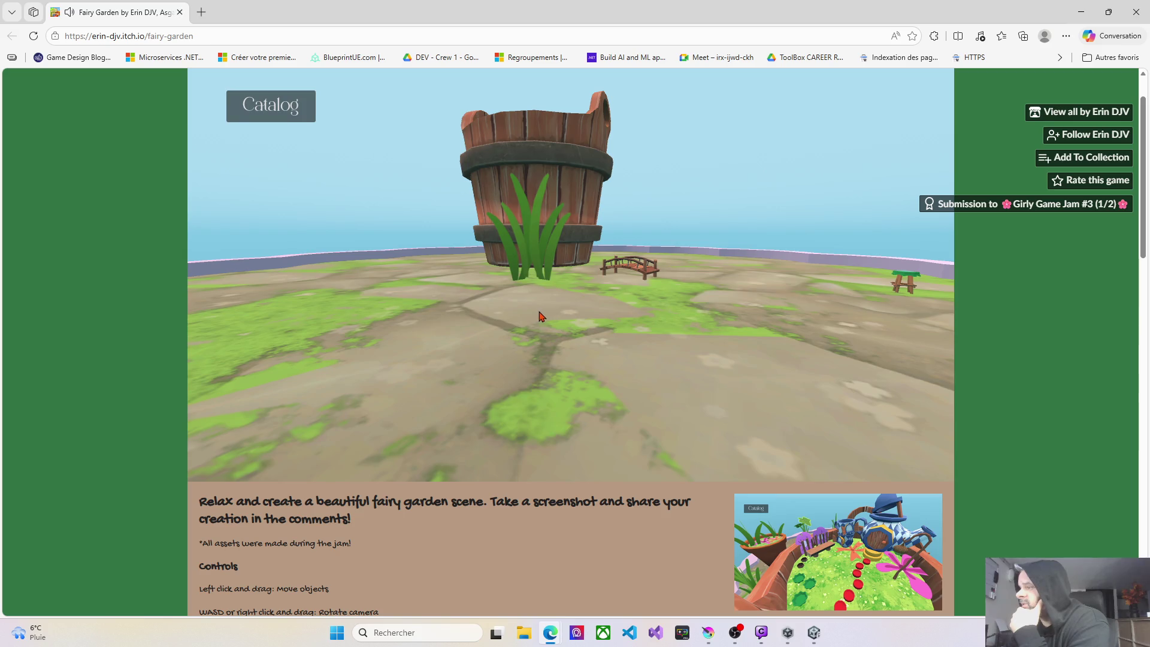
scroll(527, 333, "down", 2)
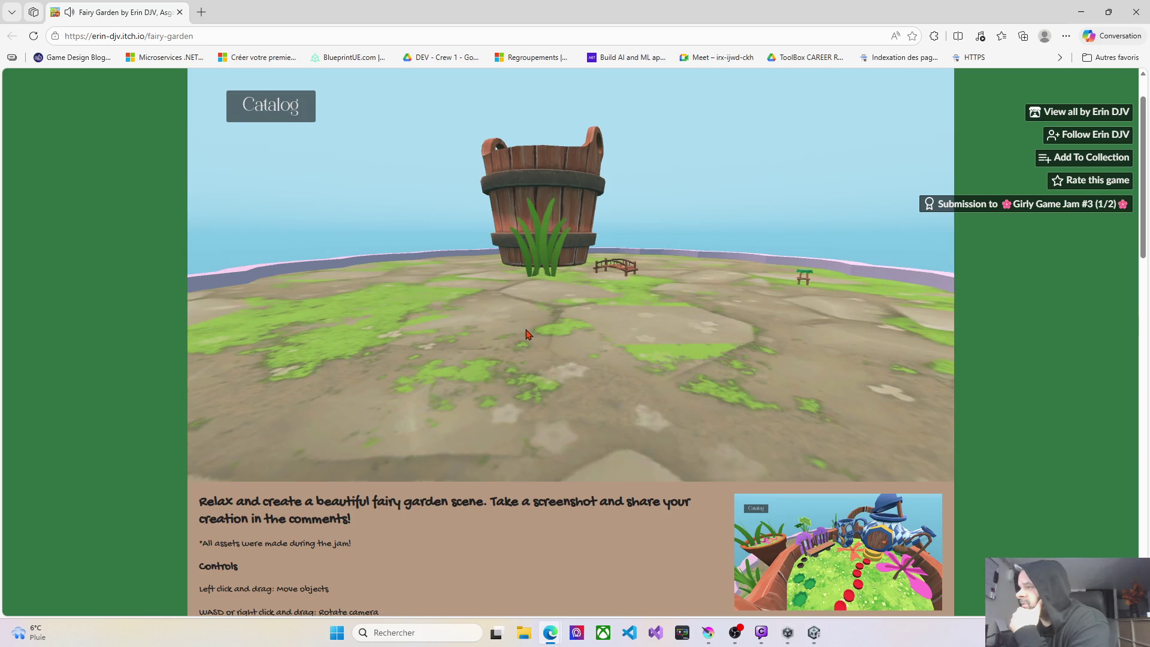
scroll(506, 307, "up", 3)
scroll(506, 316, "down", 3)
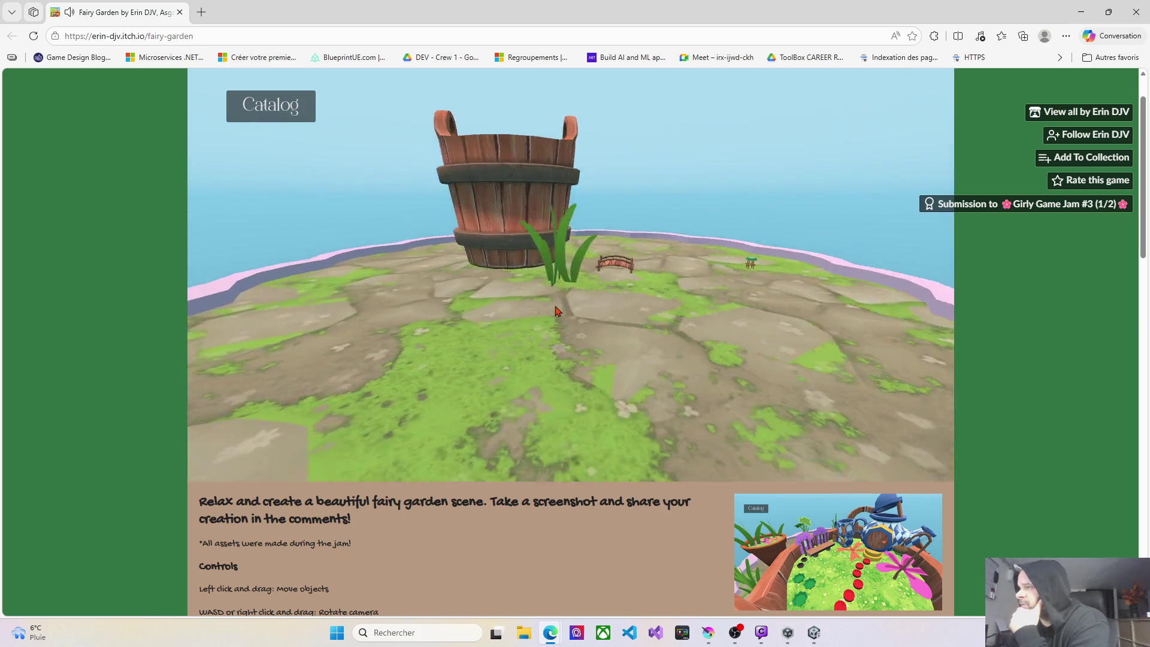
scroll(597, 336, "up", 4)
scroll(596, 337, "down", 3)
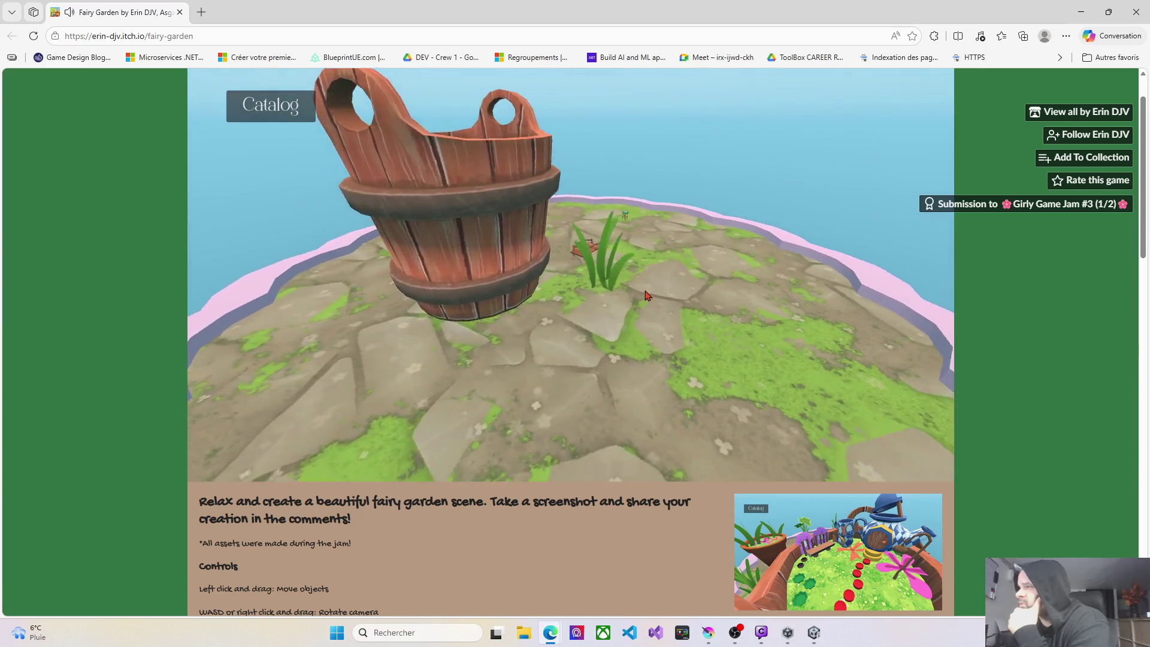
Orbit to a higher angle and place an Acorn Pot in the garden.
scroll(674, 296, "down", 3)
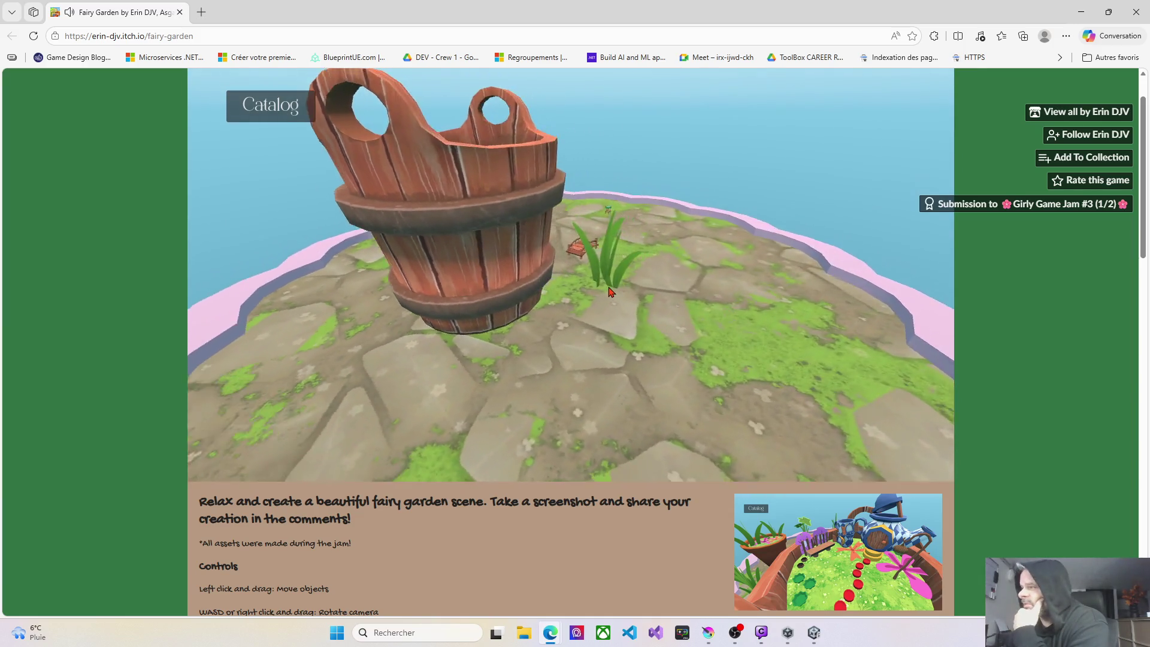
scroll(591, 290, "down", 4)
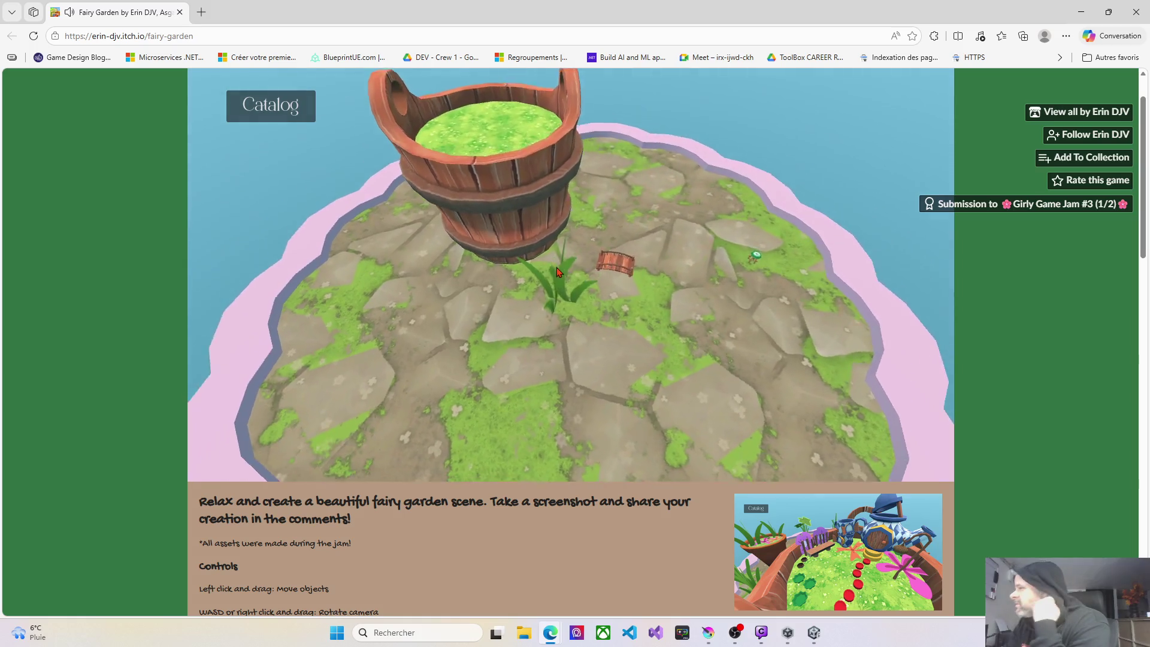
scroll(555, 255, "up", 4)
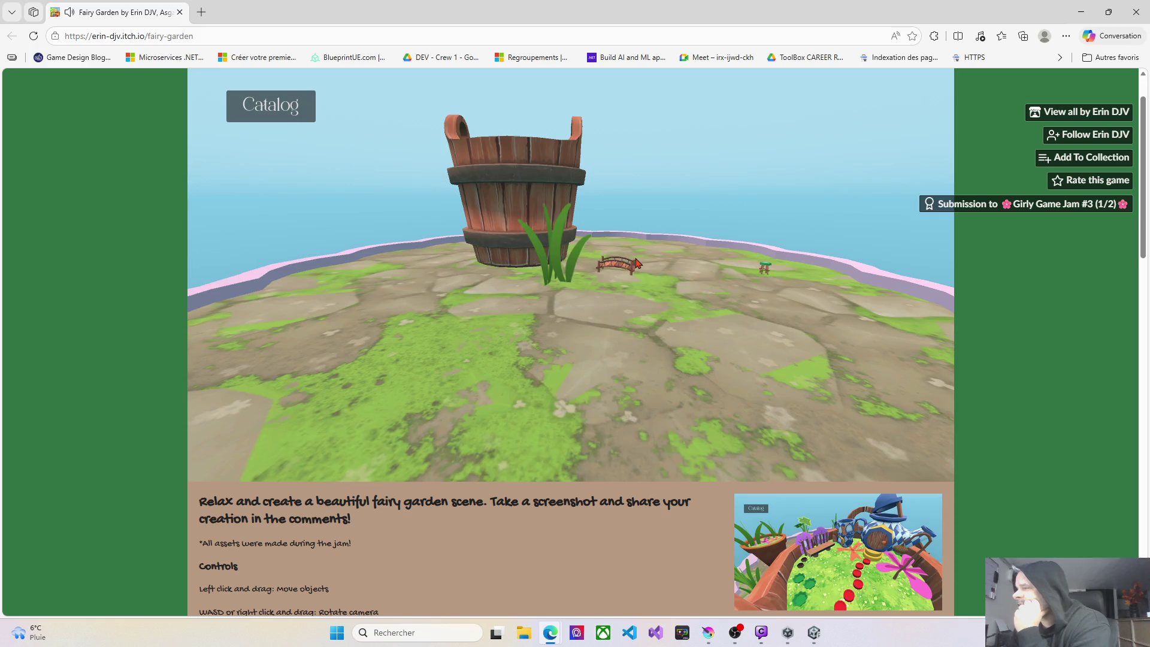
scroll(636, 263, "up", 3)
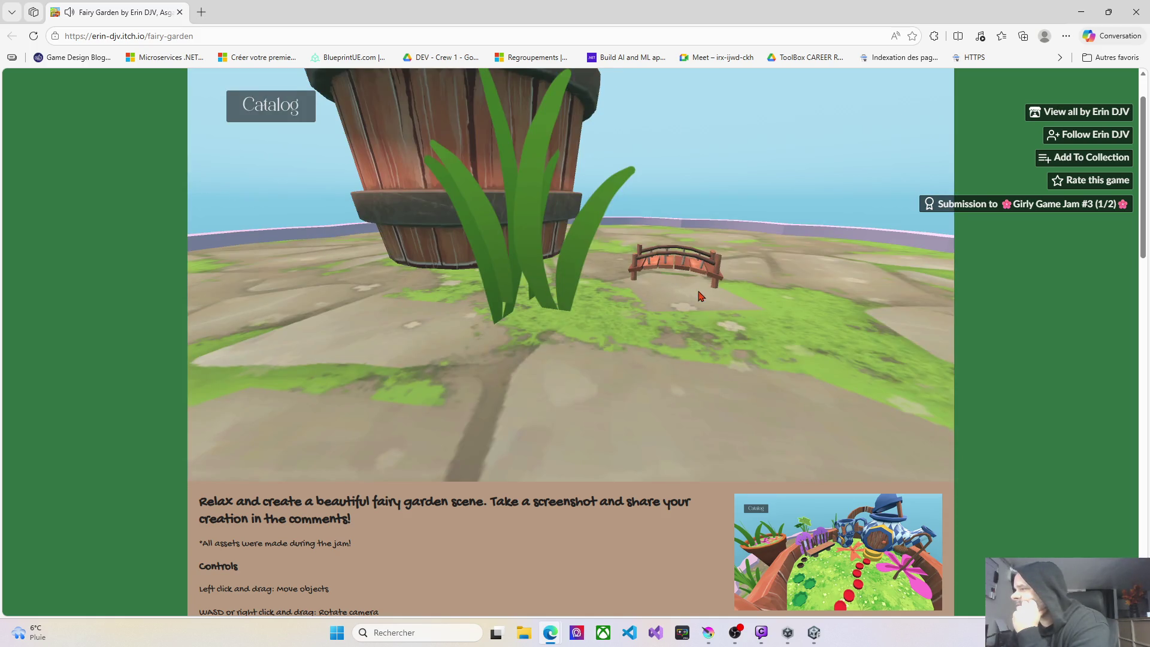
mouse_move(699, 295)
left_mouse_down()
mouse_move(599, 312)
mouse_move(635, 325)
left_mouse_up()
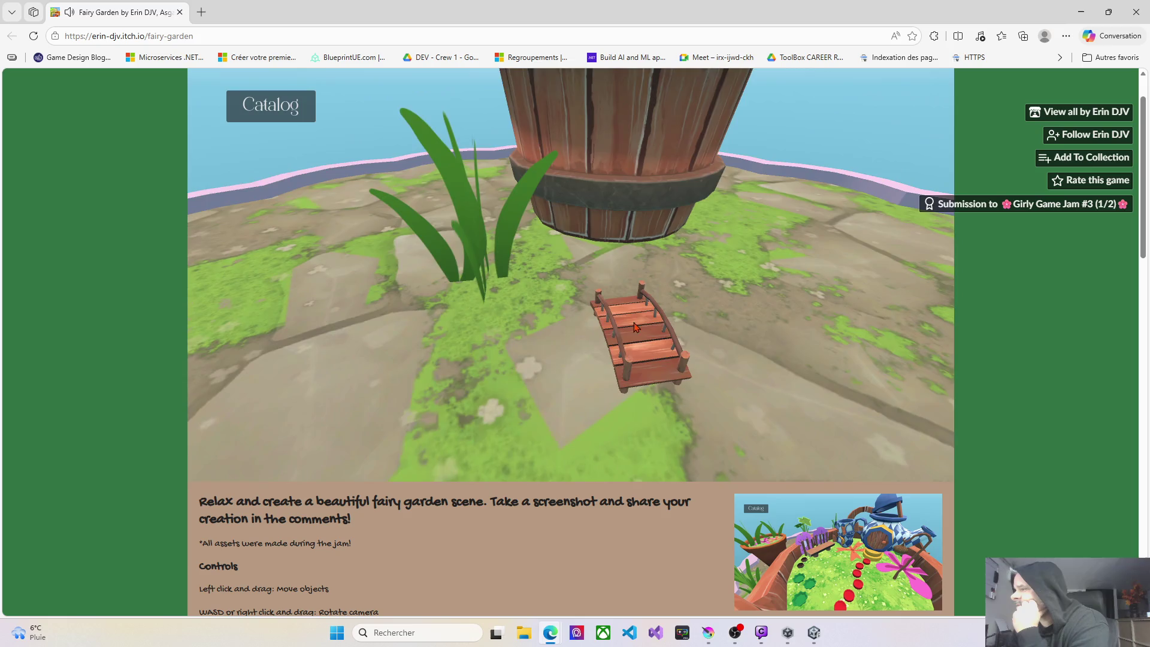
scroll(635, 325, "up", 3)
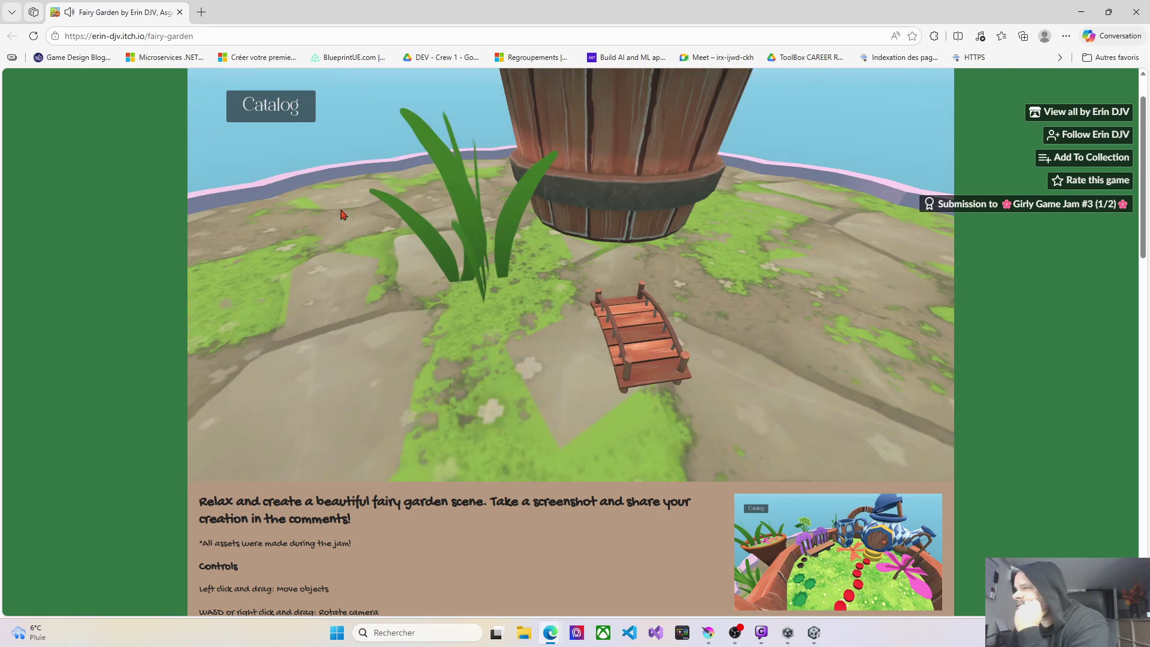
left_click(276, 108)
left_click(450, 249)
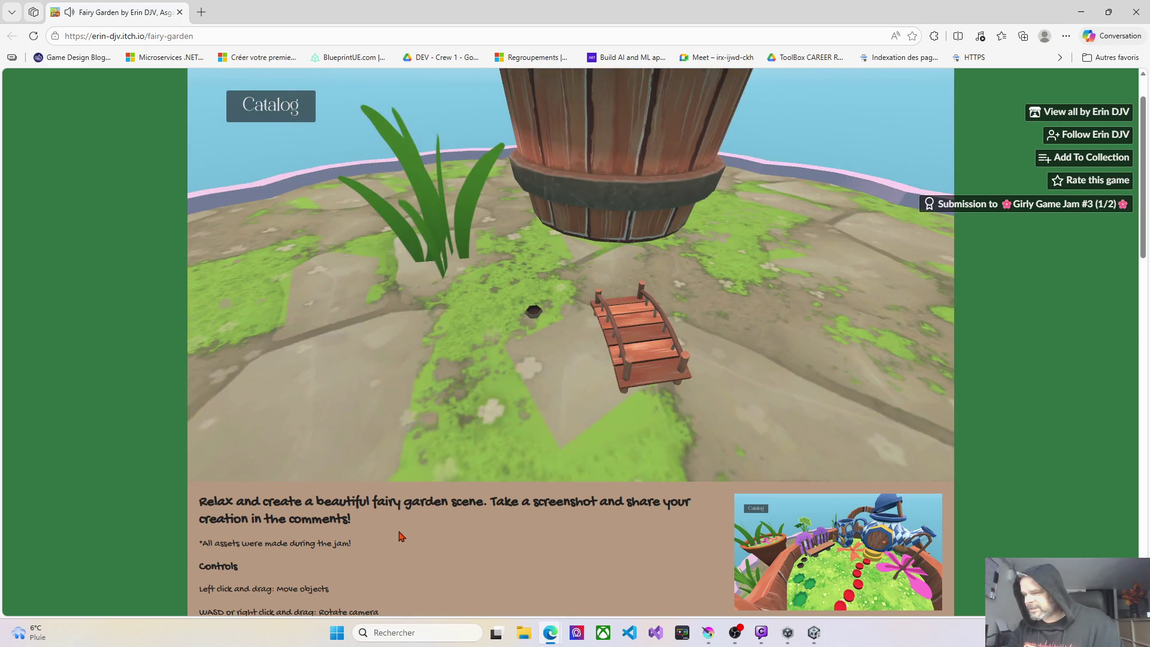
Shift the wooden bridge farther right beside the beer-cap chair.
scroll(401, 536, "down", 3)
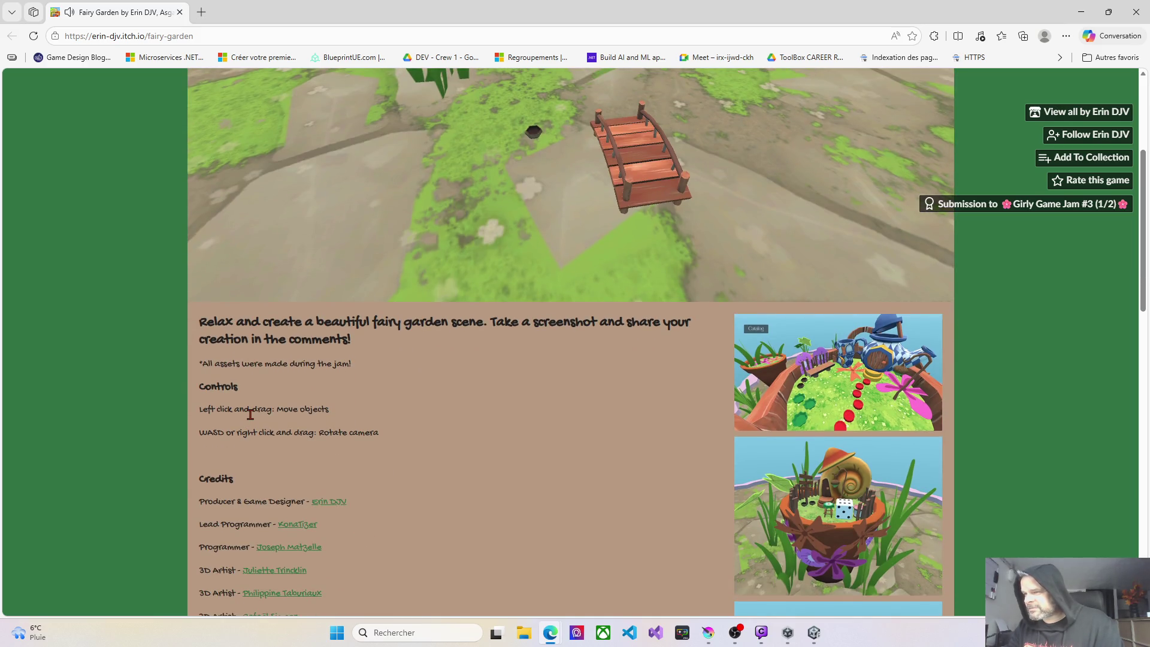
scroll(275, 447, "down", 3)
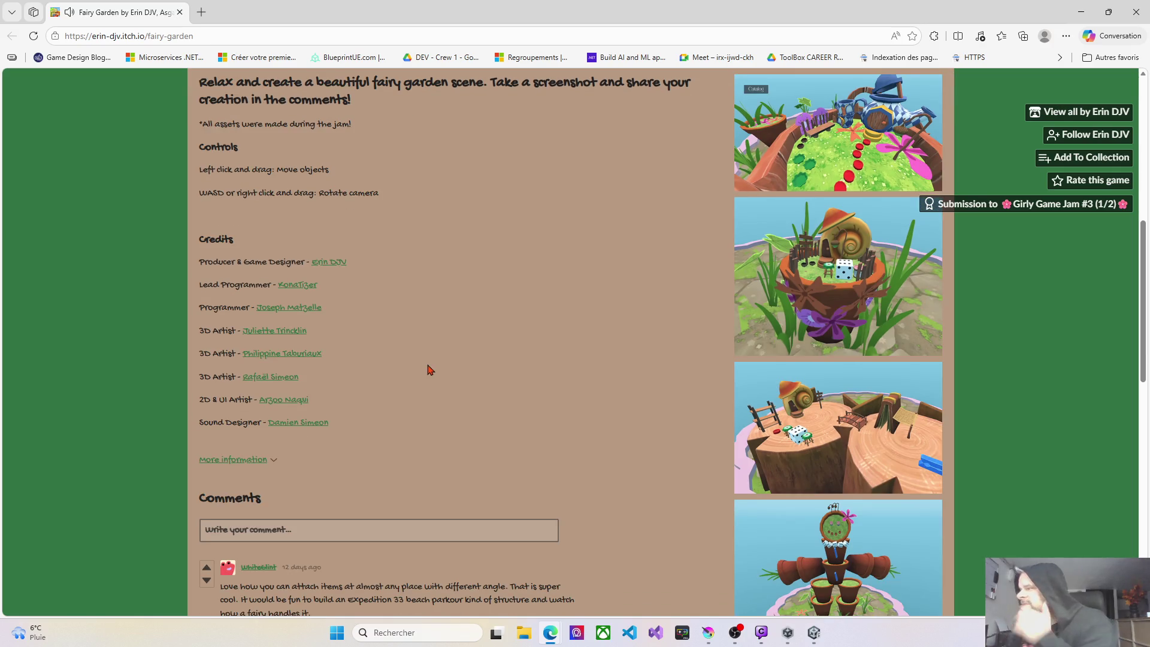
scroll(430, 384, "up", 5)
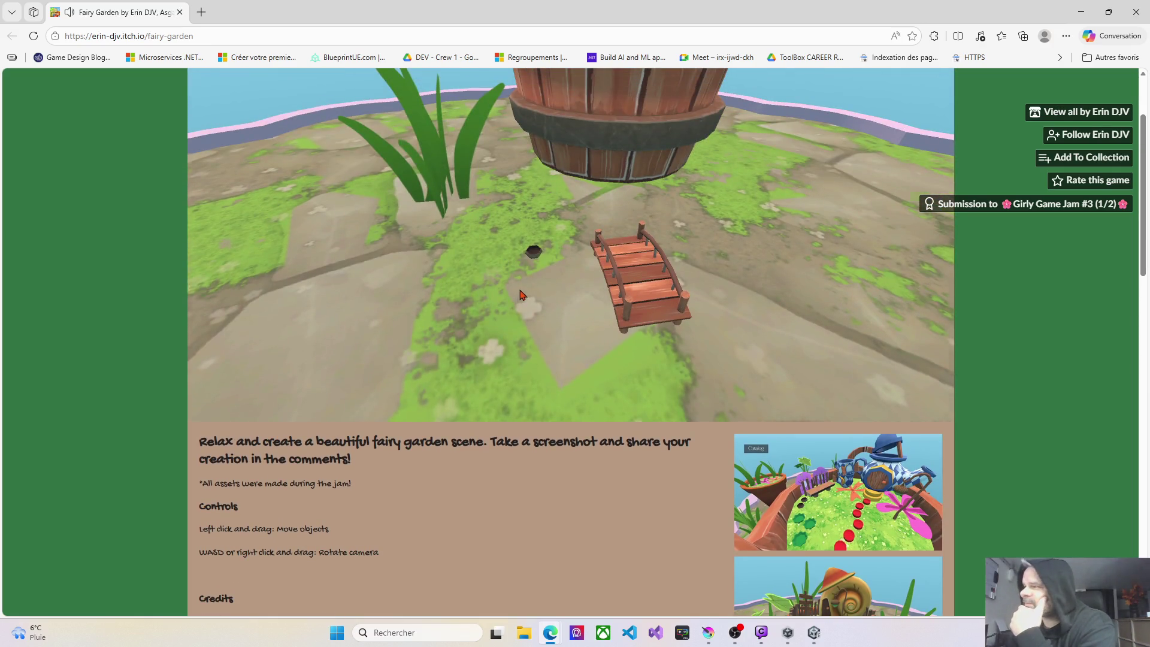
scroll(527, 291, "up", 2)
scroll(528, 291, "down", 5)
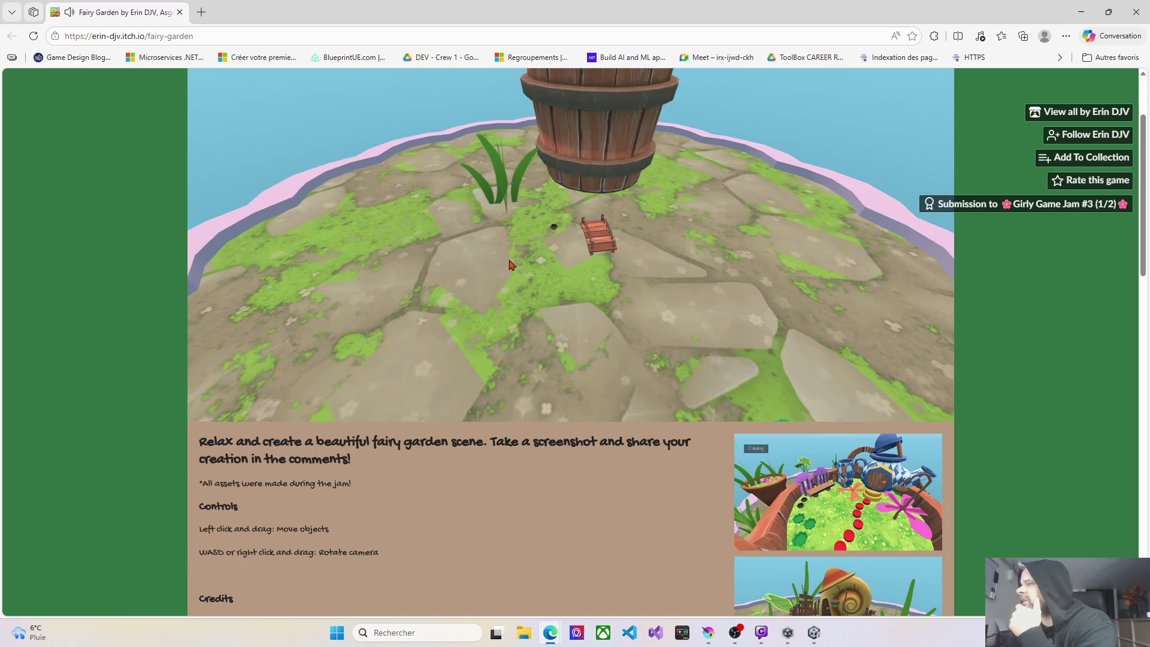
key("d")
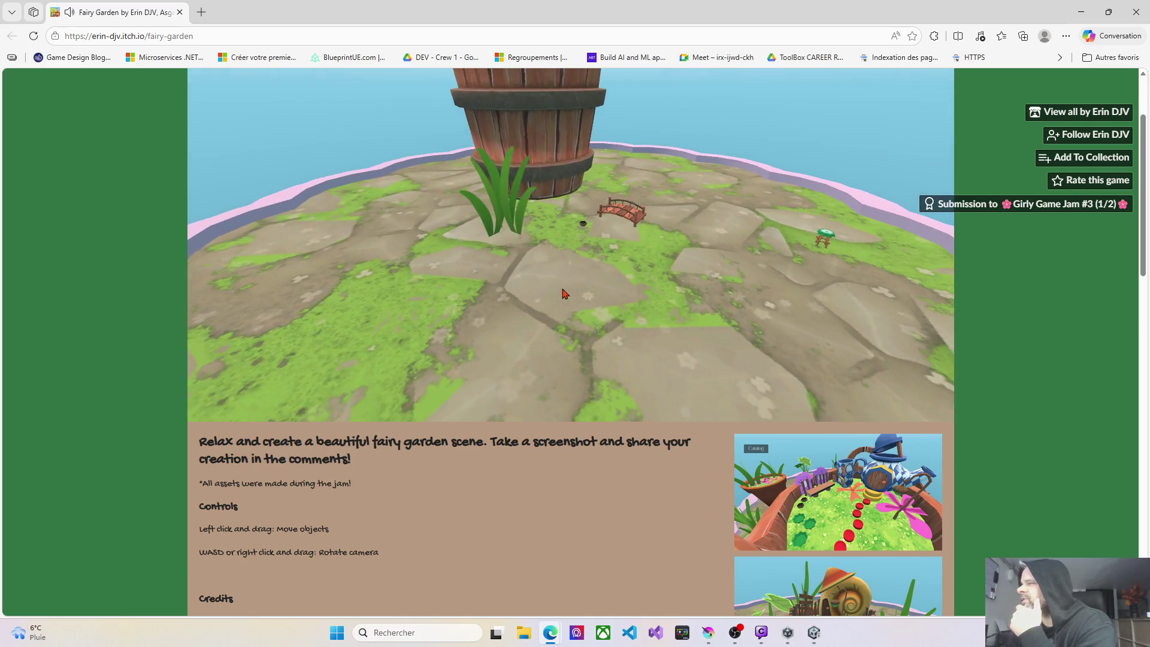
left_click_drag(624, 217, 738, 228)
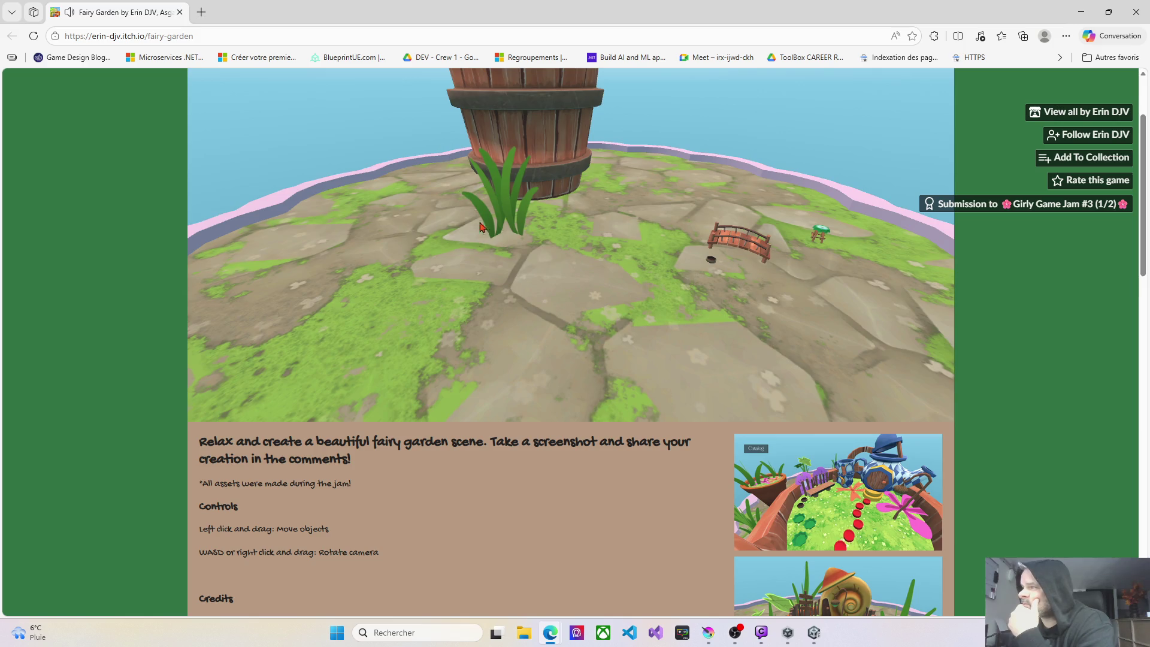
scroll(371, 249, "down", 5)
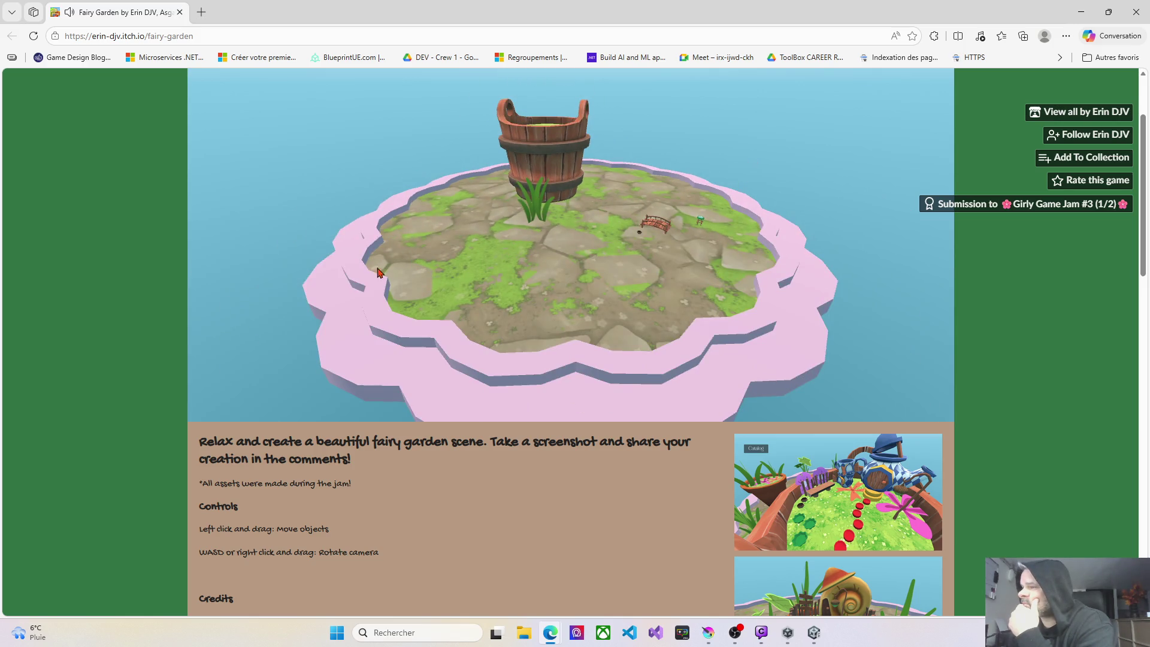
scroll(159, 243, "up", 2)
Add a Book house and a Snail house to the garden from the catalog.
left_click(254, 171)
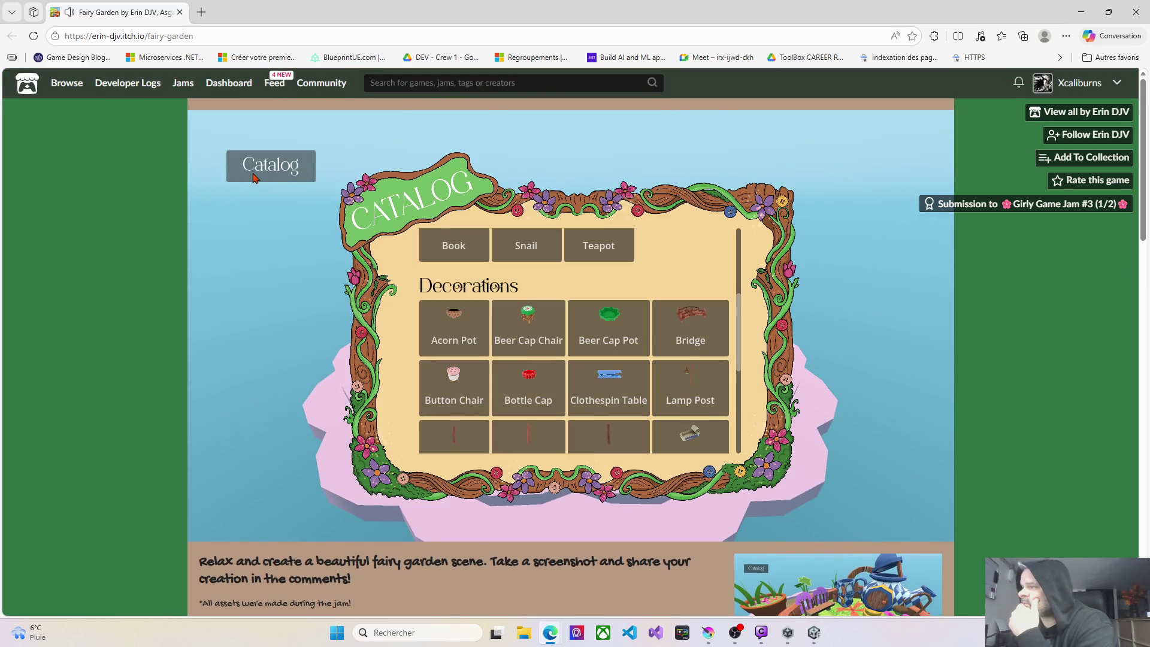
left_click(458, 256)
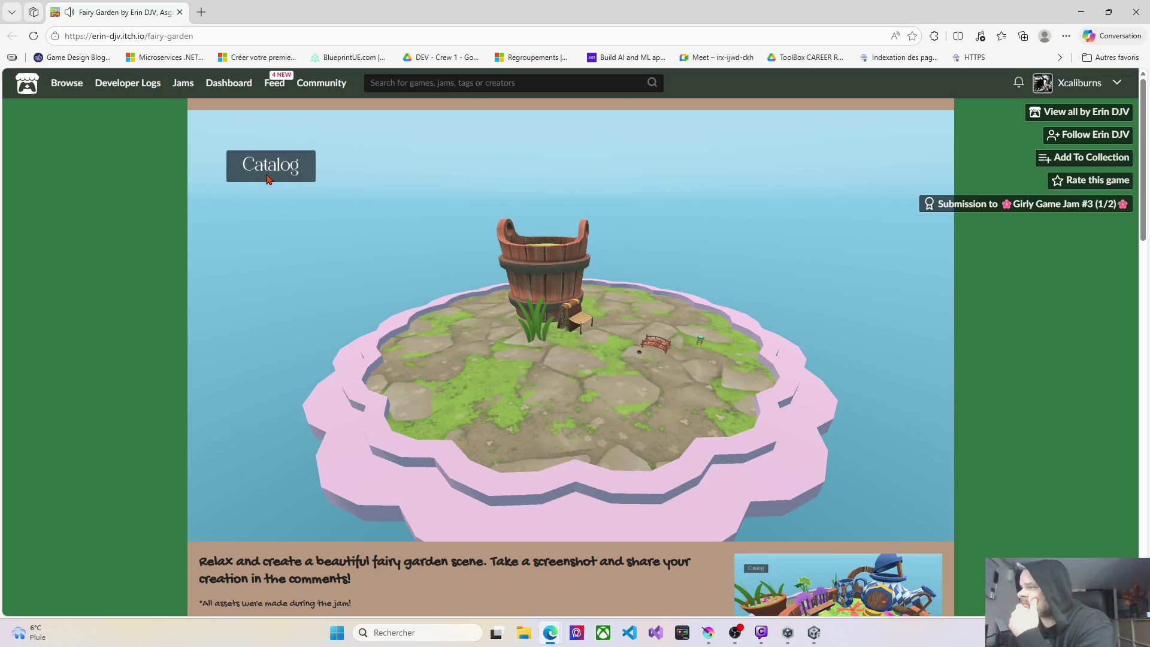
left_click(269, 177)
left_click(292, 174)
left_click(294, 172)
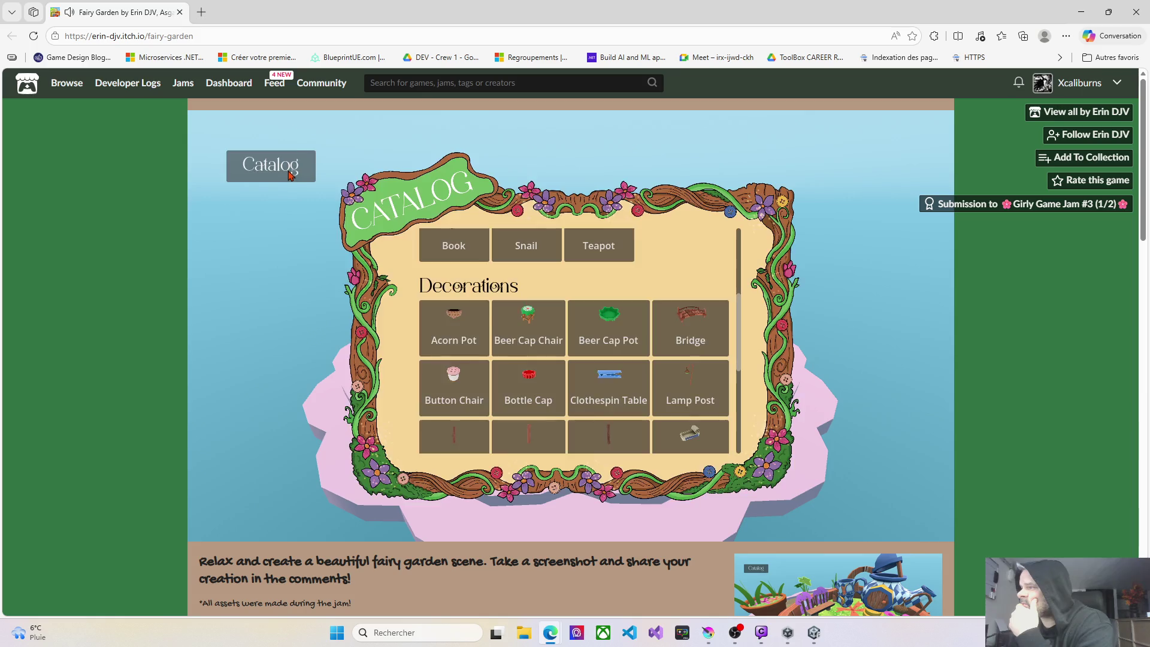
left_click(512, 247)
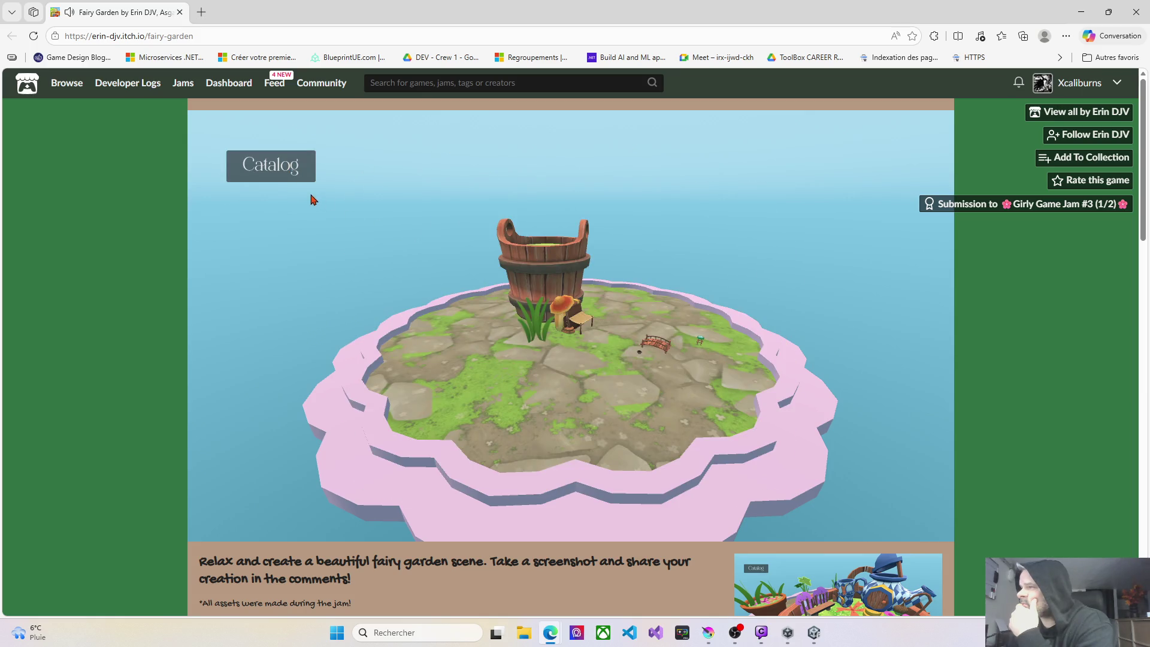
Move the book house right of the snail house and set the snail house beside the grass.
scroll(563, 316, "up", 5)
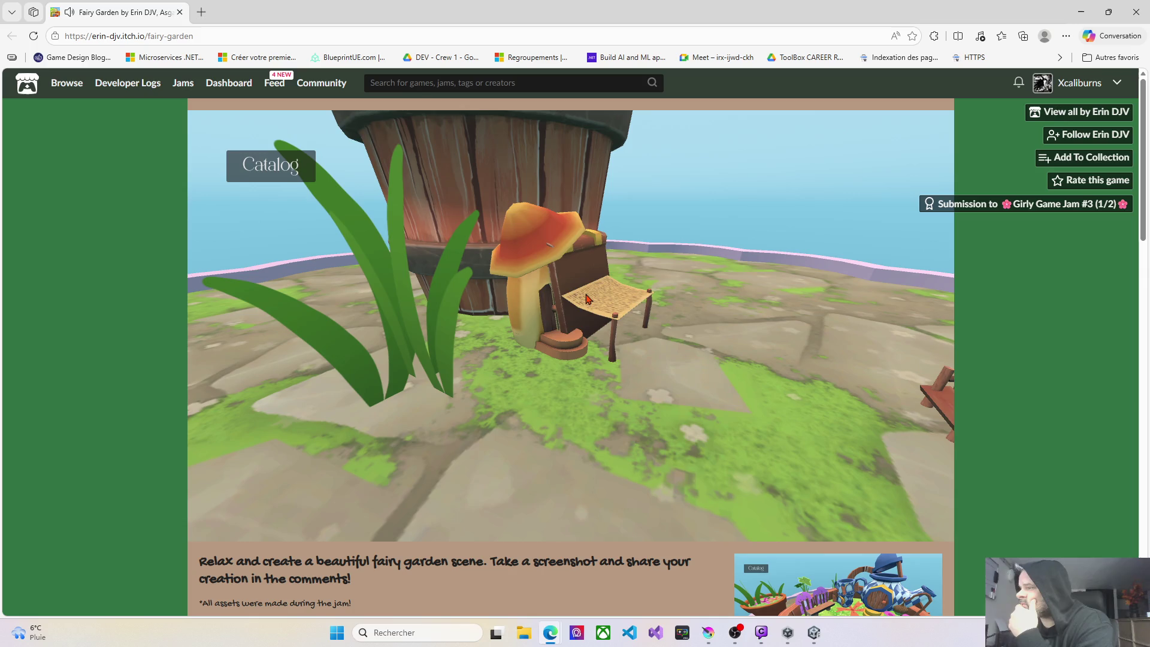
left_click_drag(587, 299, 667, 319)
left_click_drag(556, 310, 434, 365)
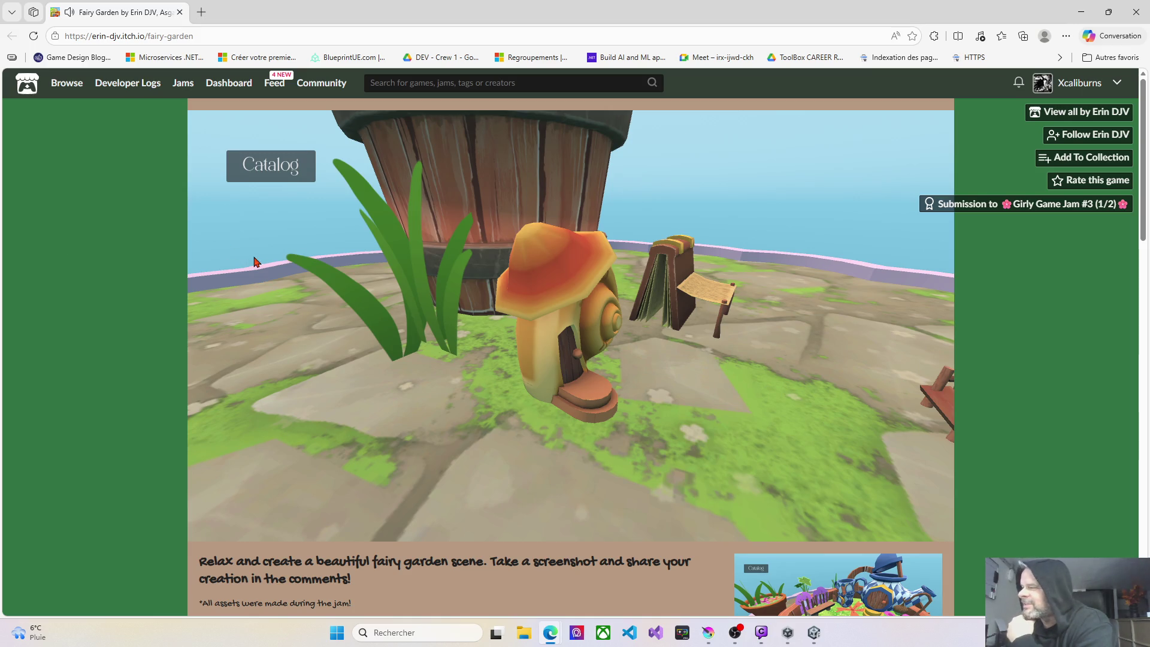
mouse_move(637, 395)
left_mouse_down()
mouse_move(491, 398)
mouse_move(636, 402)
mouse_move(553, 375)
left_mouse_up()
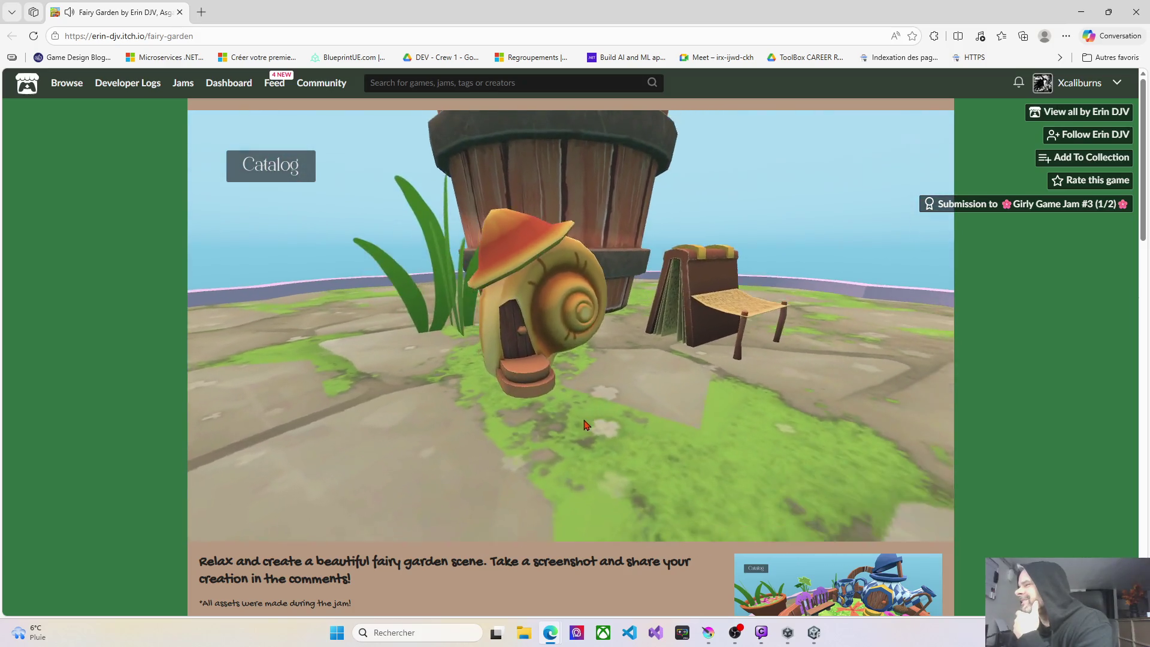
left_click(272, 172)
Add a Clothespin Table to the garden from the item catalog.
scroll(505, 353, "down", 4)
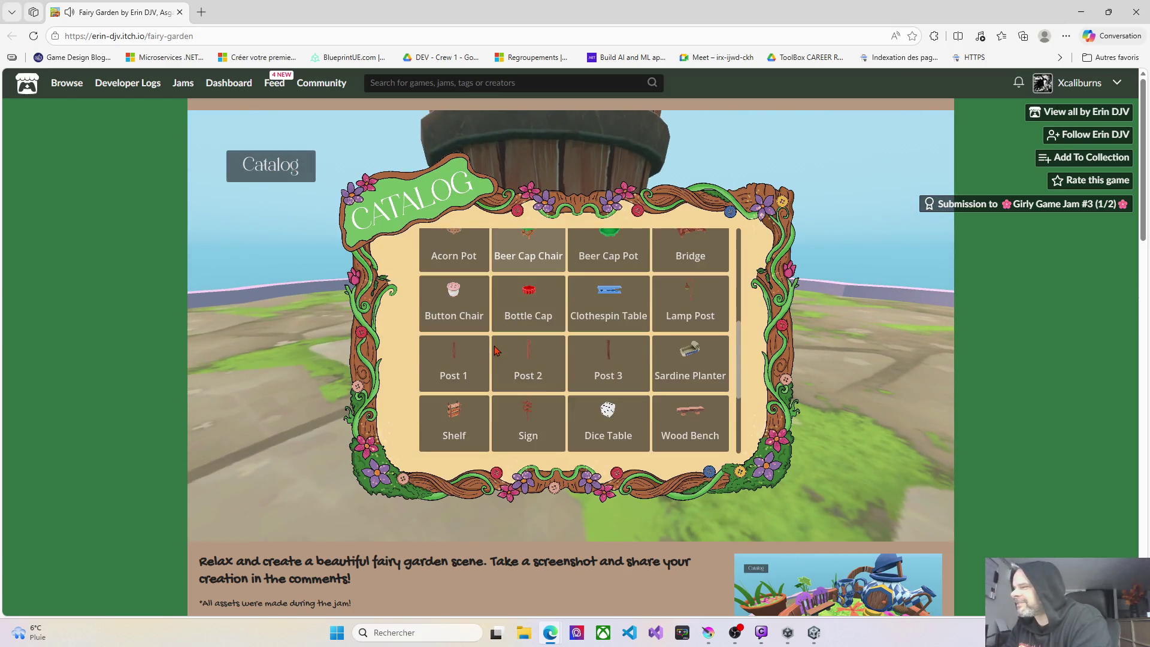
scroll(511, 355, "up", 6)
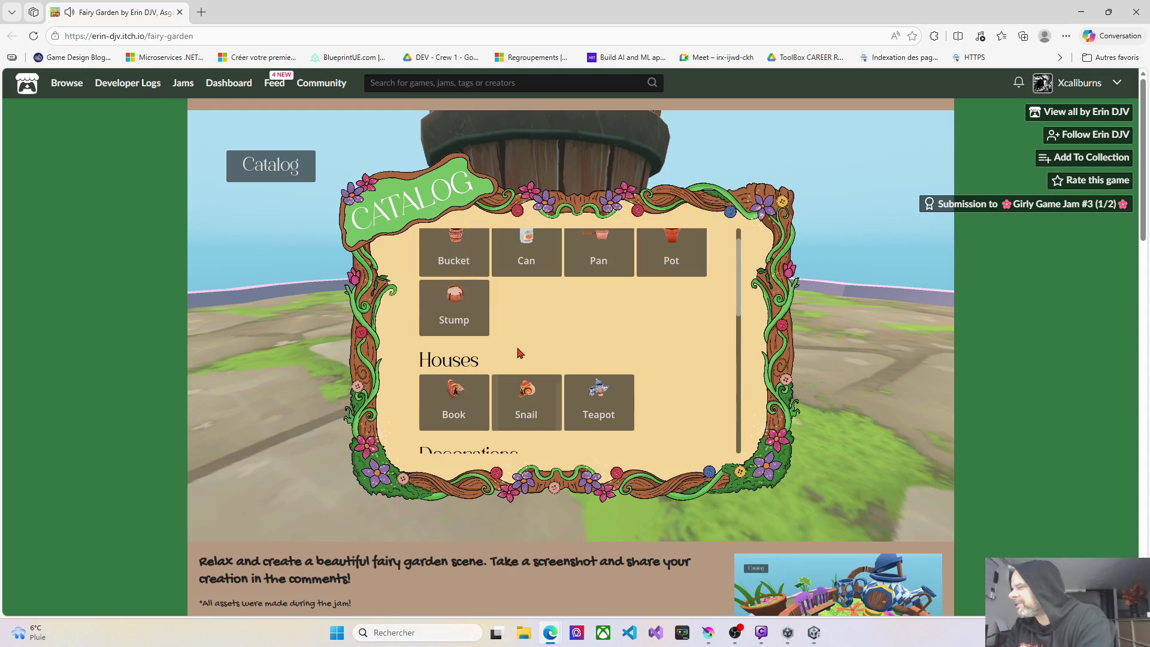
scroll(576, 329, "down", 6)
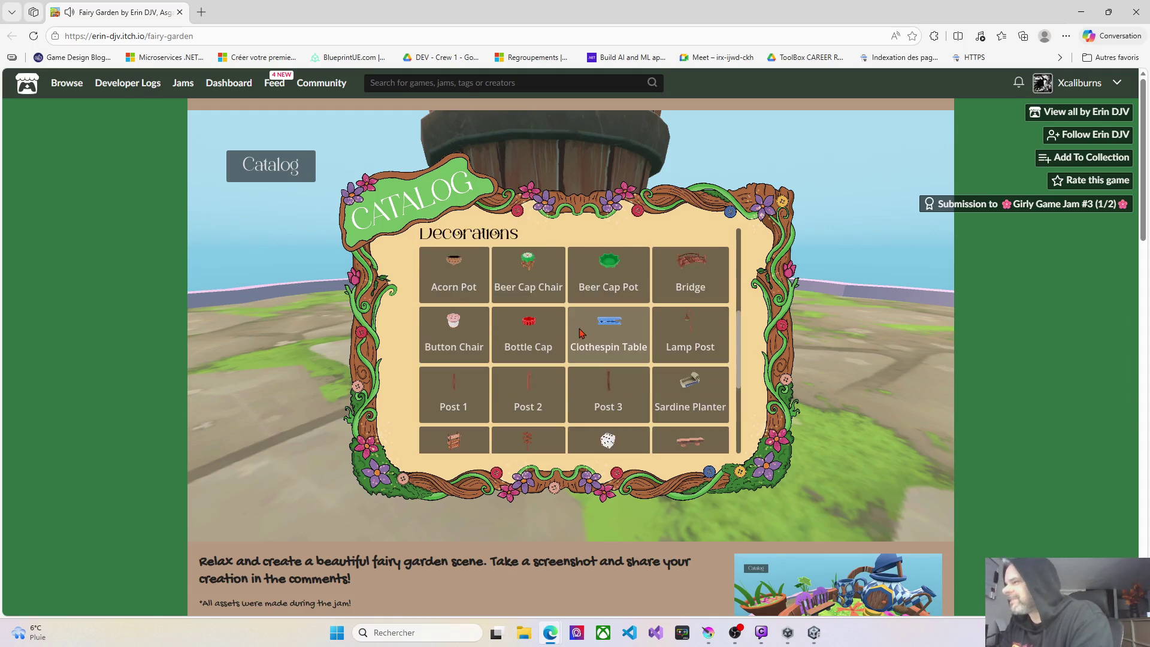
scroll(589, 331, "up", 4)
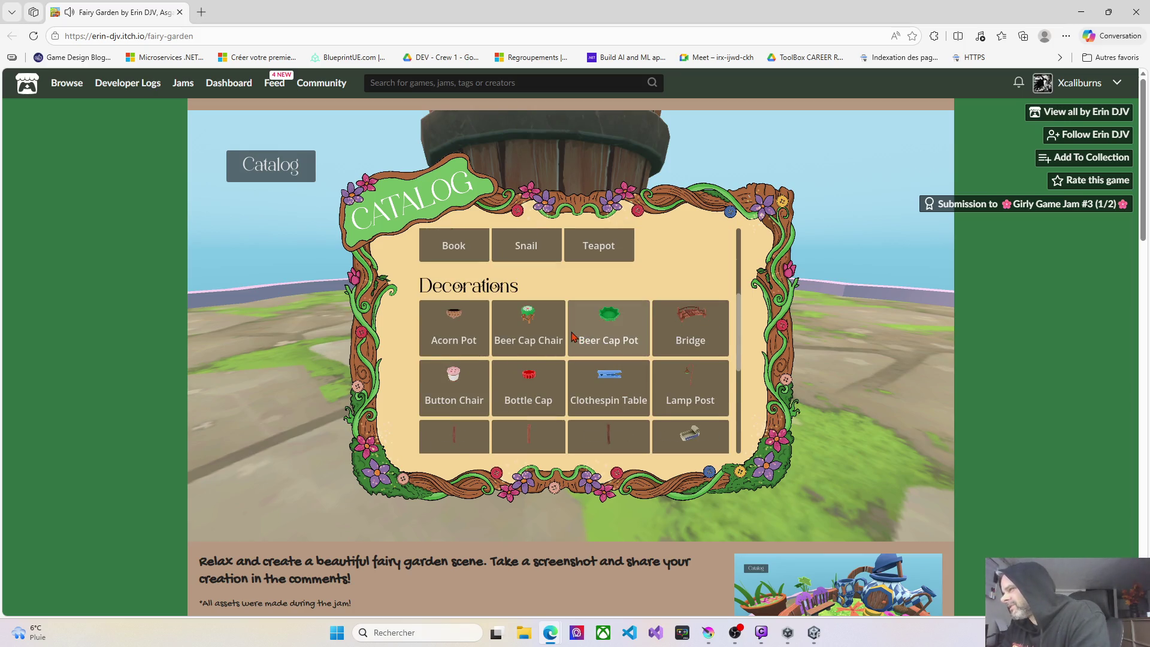
scroll(574, 337, "up", 3)
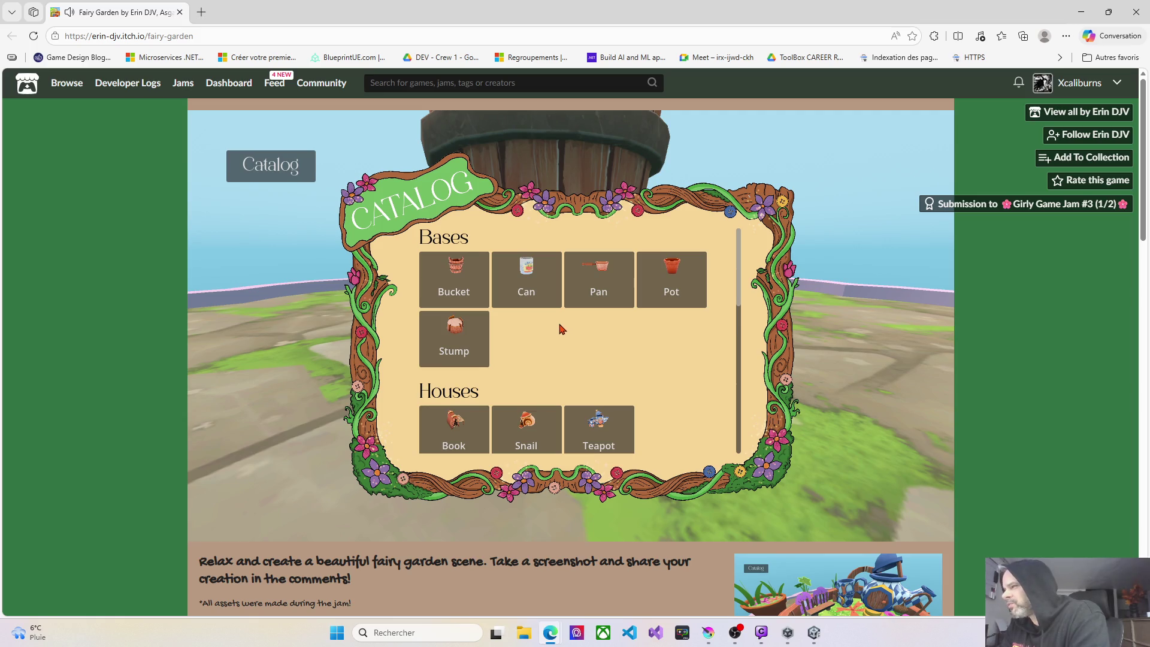
left_click(296, 175)
left_click(296, 175)
scroll(508, 385, "down", 5)
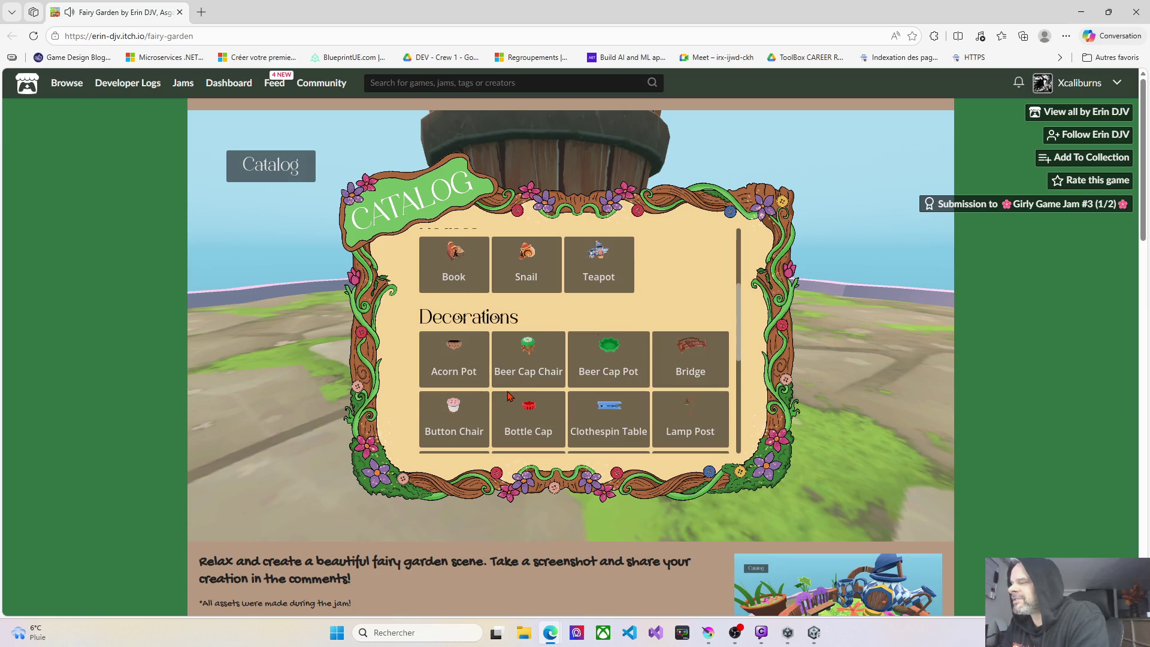
scroll(509, 395, "up", 5)
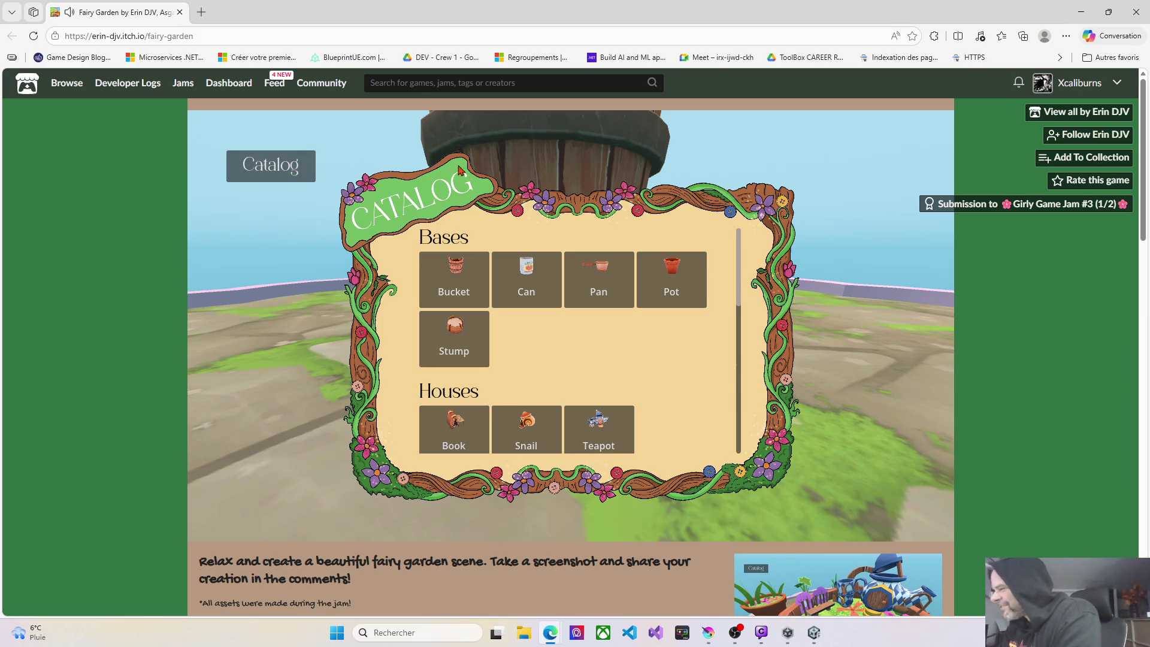
scroll(617, 425, "down", 2)
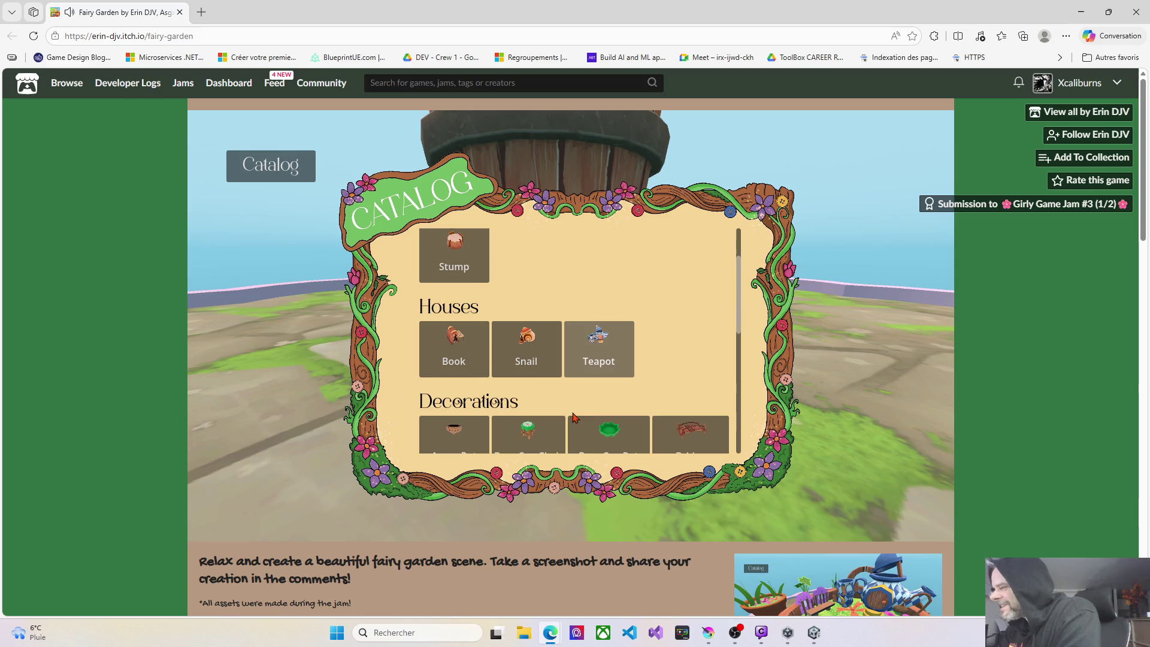
scroll(569, 391, "down", 3)
scroll(569, 391, "down", 2)
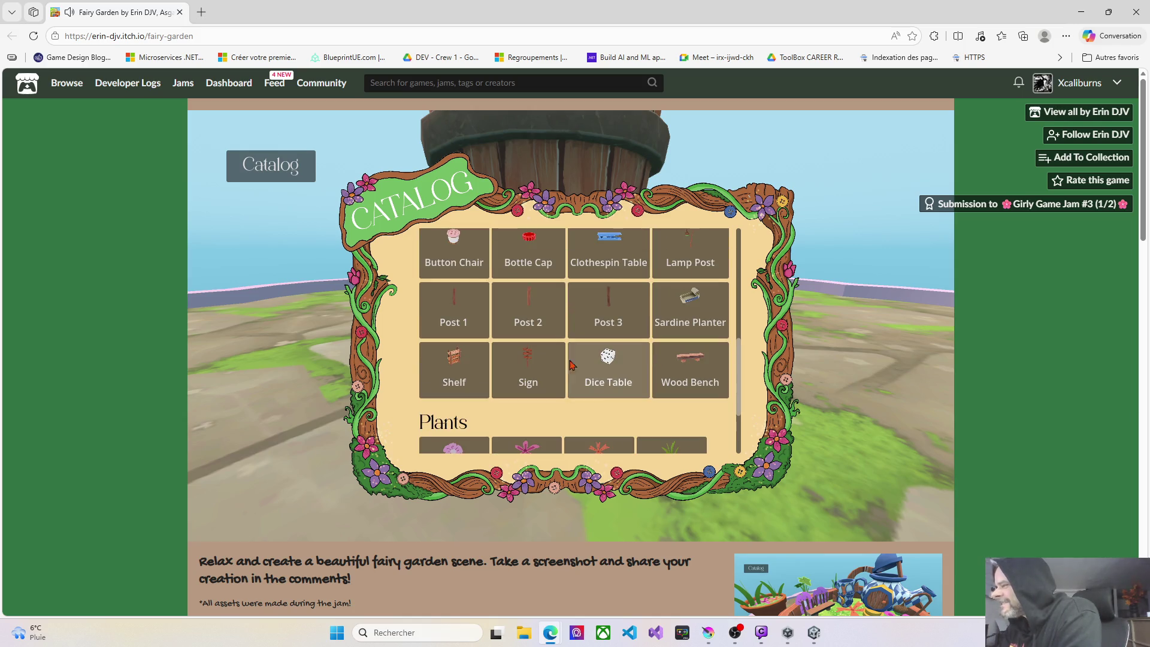
left_click(593, 258)
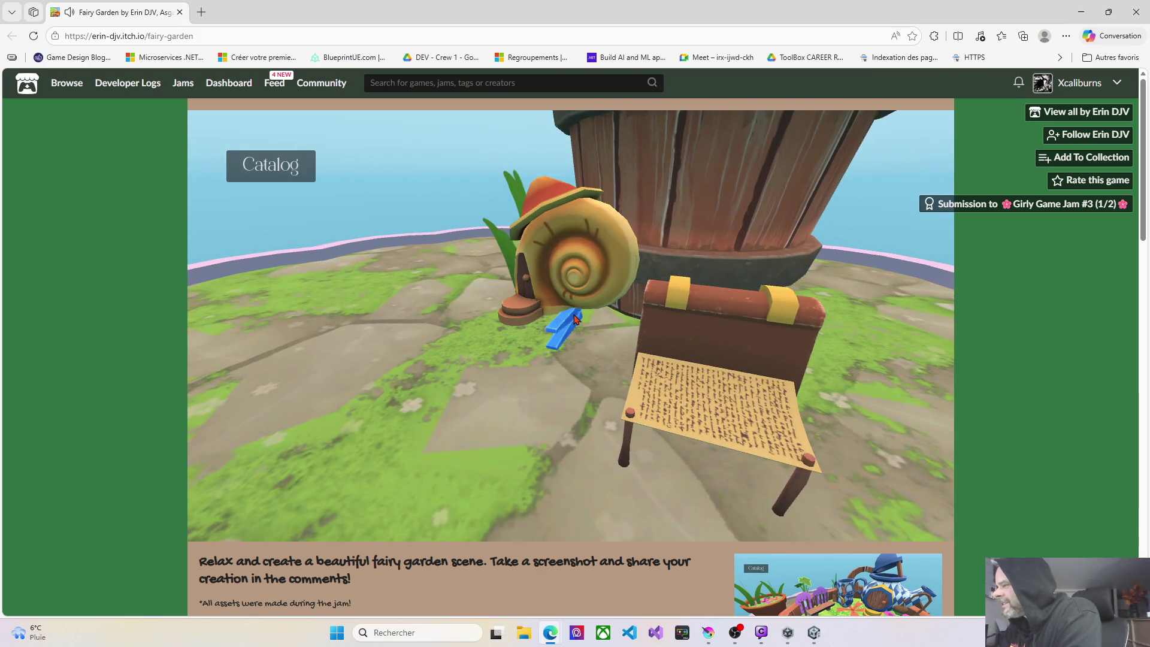
Move the clothespin table in front of the snail house and the snail house behind the barrel.
left_click_drag(565, 331, 336, 329)
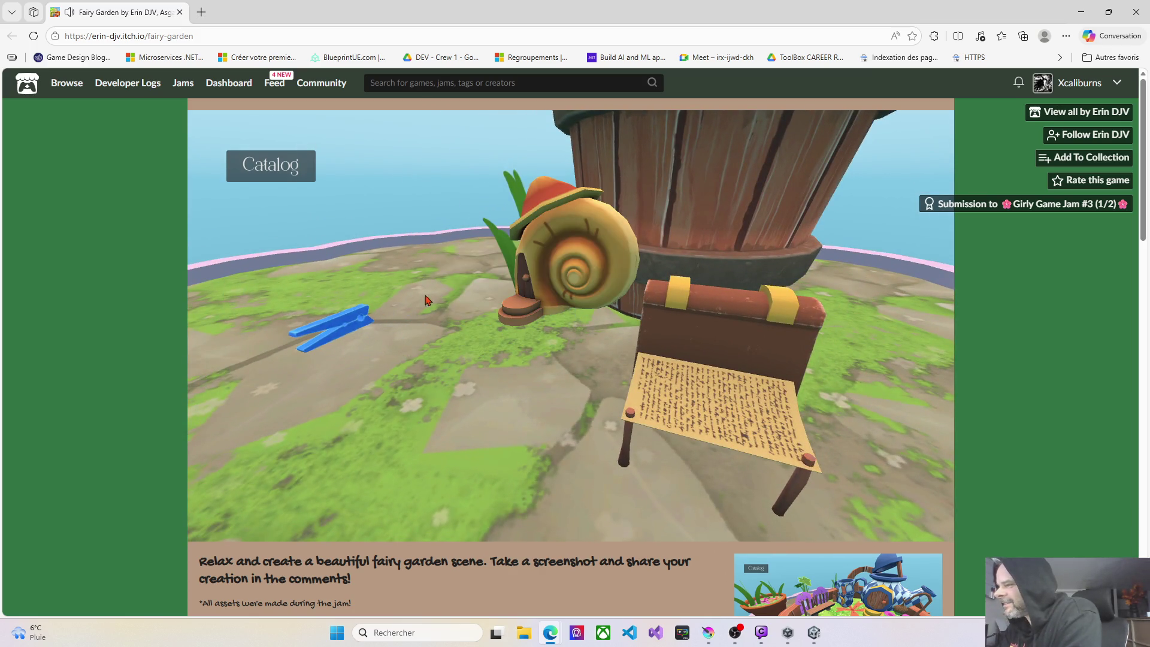
mouse_move(558, 280)
left_mouse_down()
mouse_move(462, 282)
mouse_move(519, 284)
mouse_move(512, 373)
mouse_move(530, 398)
mouse_move(627, 425)
mouse_move(563, 454)
mouse_move(572, 310)
left_mouse_up()
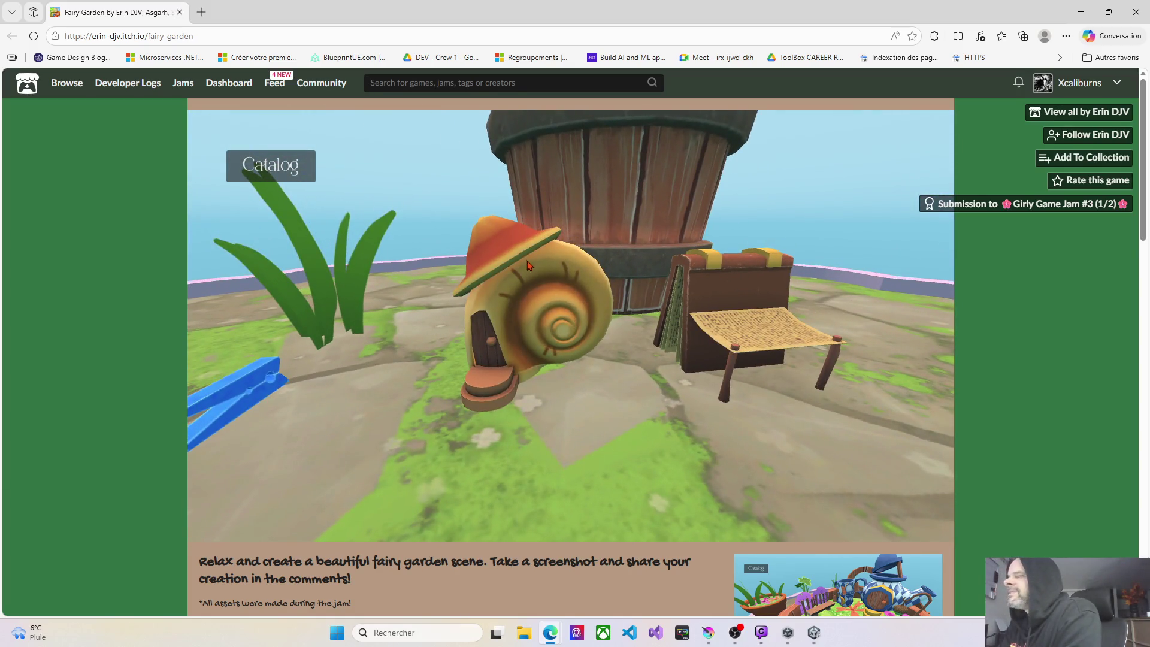
scroll(502, 262, "down", 5)
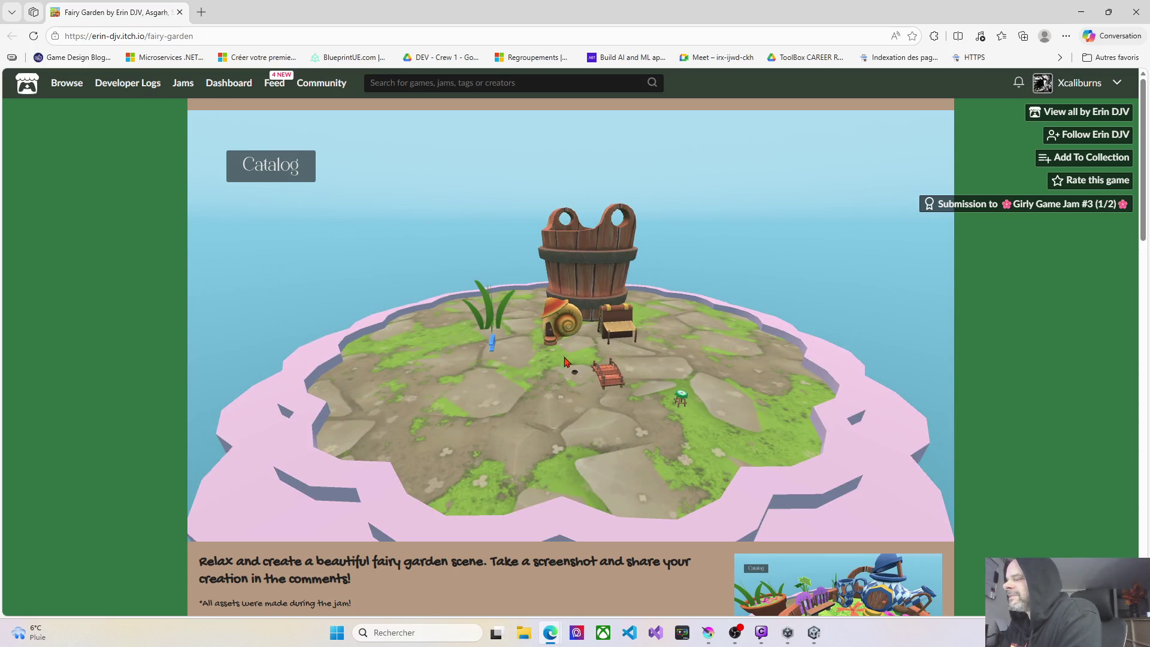
mouse_move(564, 349)
left_mouse_down()
mouse_move(550, 397)
mouse_move(574, 375)
mouse_move(537, 368)
mouse_move(503, 214)
left_mouse_up()
scroll(574, 376, "up", 5)
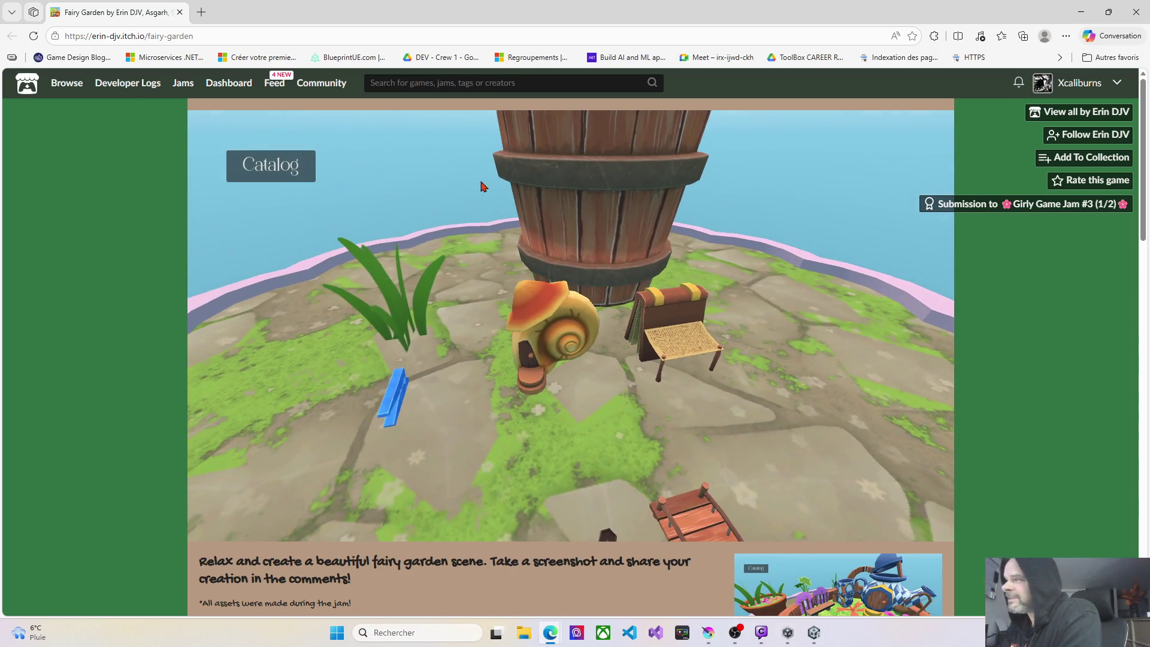
Scroll the catalog to its Plants section, then minimize the browser to return to Unity.
left_click(290, 162)
scroll(544, 342, "down", 2)
scroll(543, 341, "down", 1)
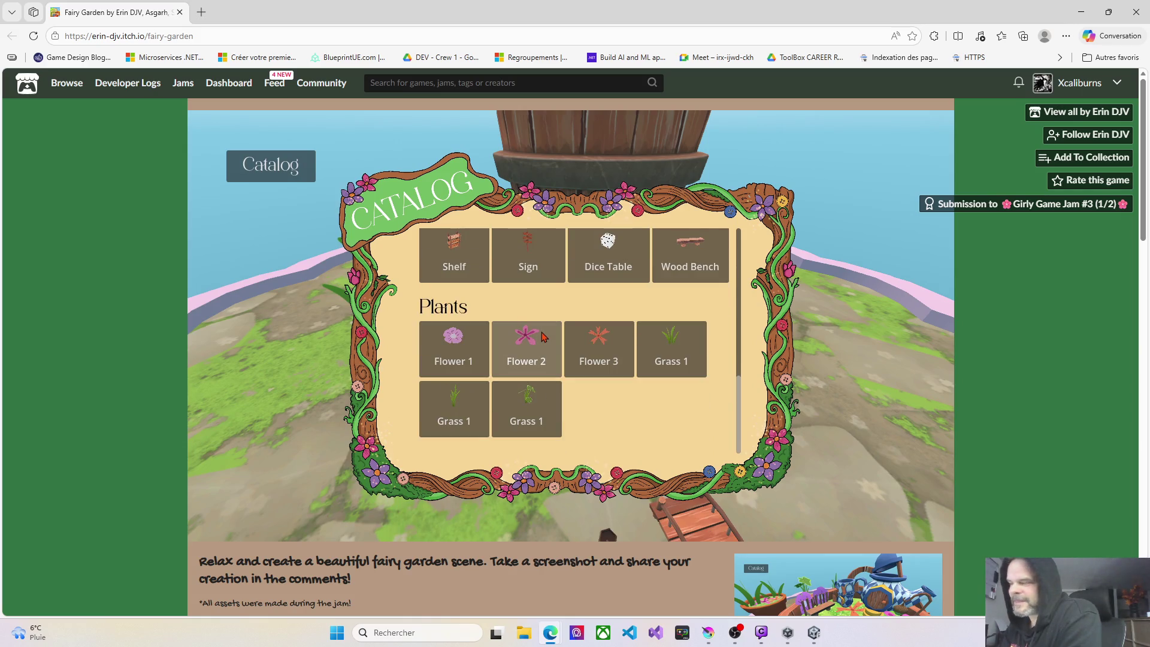
left_click(1081, 12)
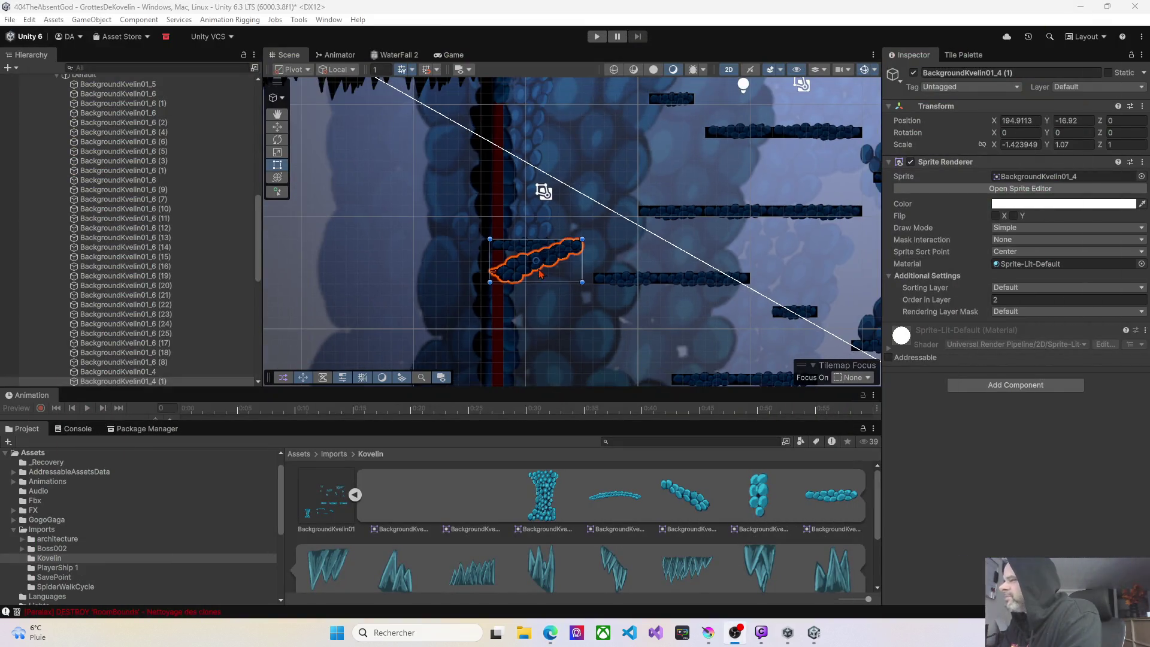
Pan and zoom the Scene view to the cave's spawn point.
key("Up")
key("Left")
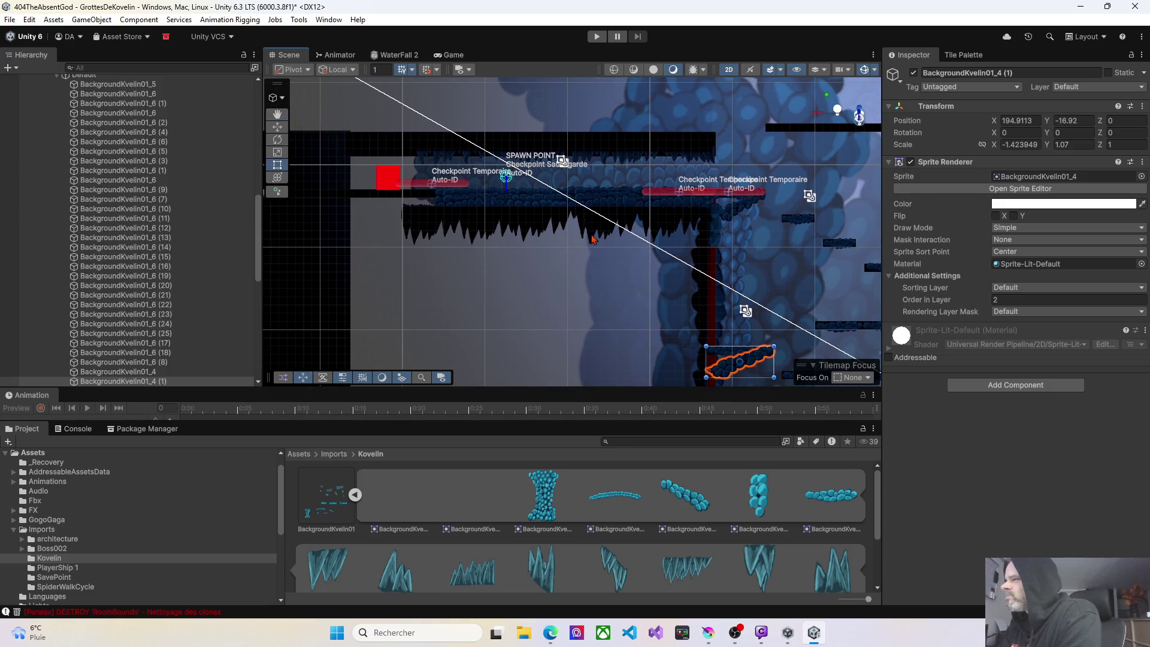
scroll(556, 227, "up", 5)
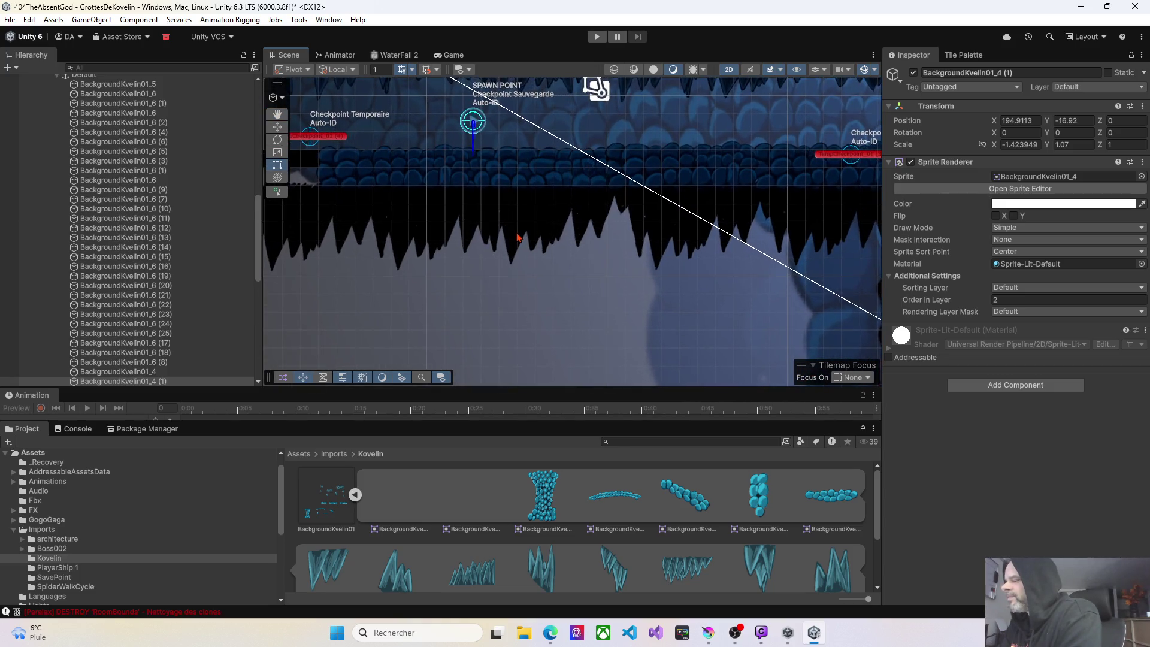
scroll(519, 238, "down", 2)
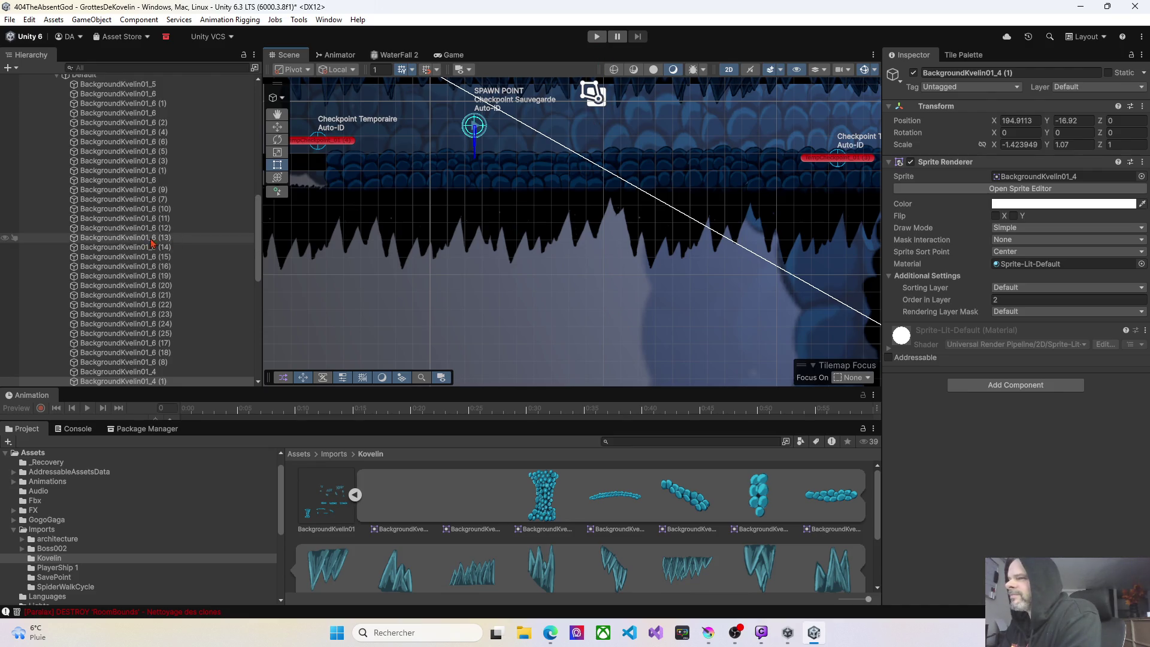
scroll(149, 249, "down", 6)
scroll(139, 250, "up", 7)
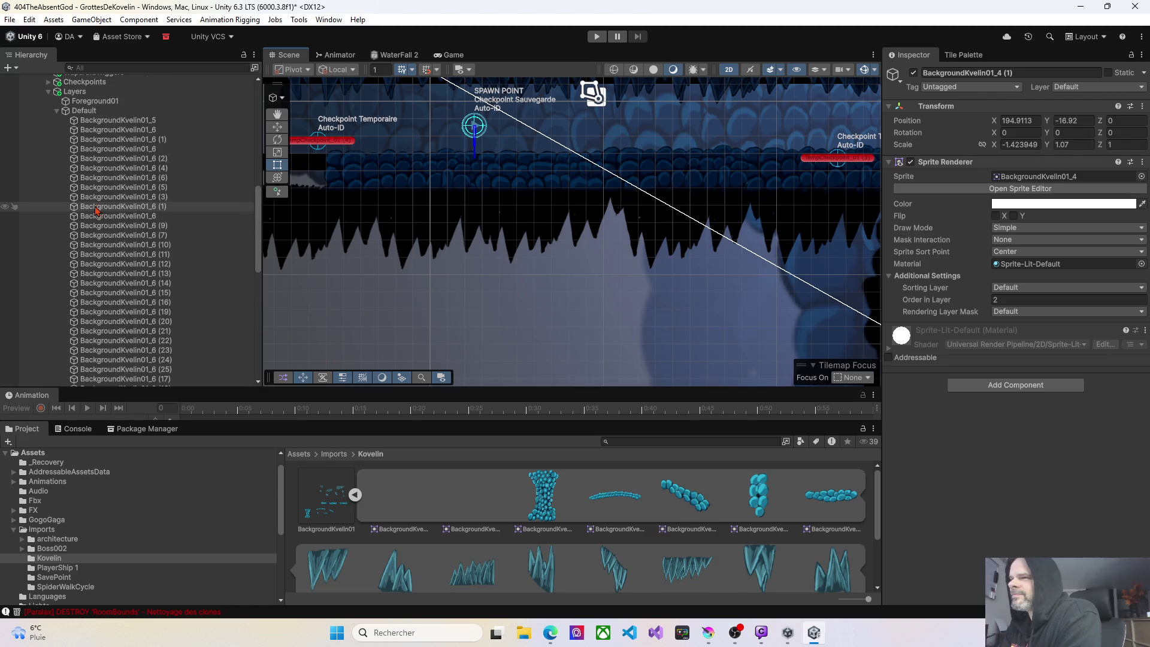
Collapse the Default and Layers groups in the Hierarchy and select Spronz.
left_click(57, 111)
left_click(48, 92)
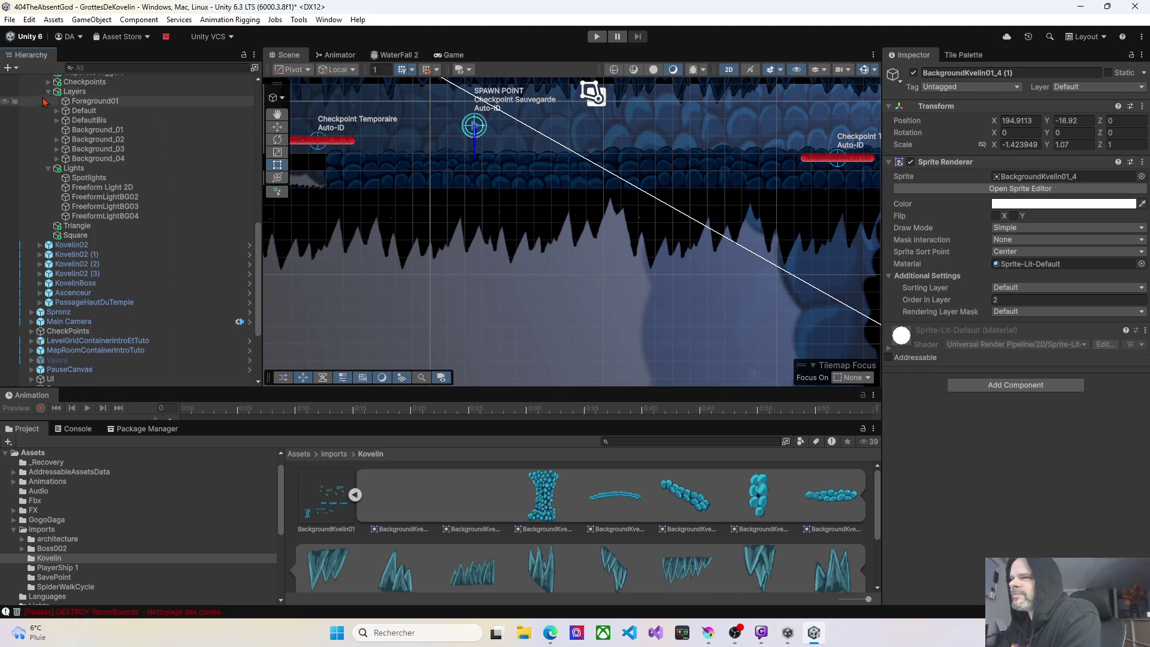
left_click(48, 102)
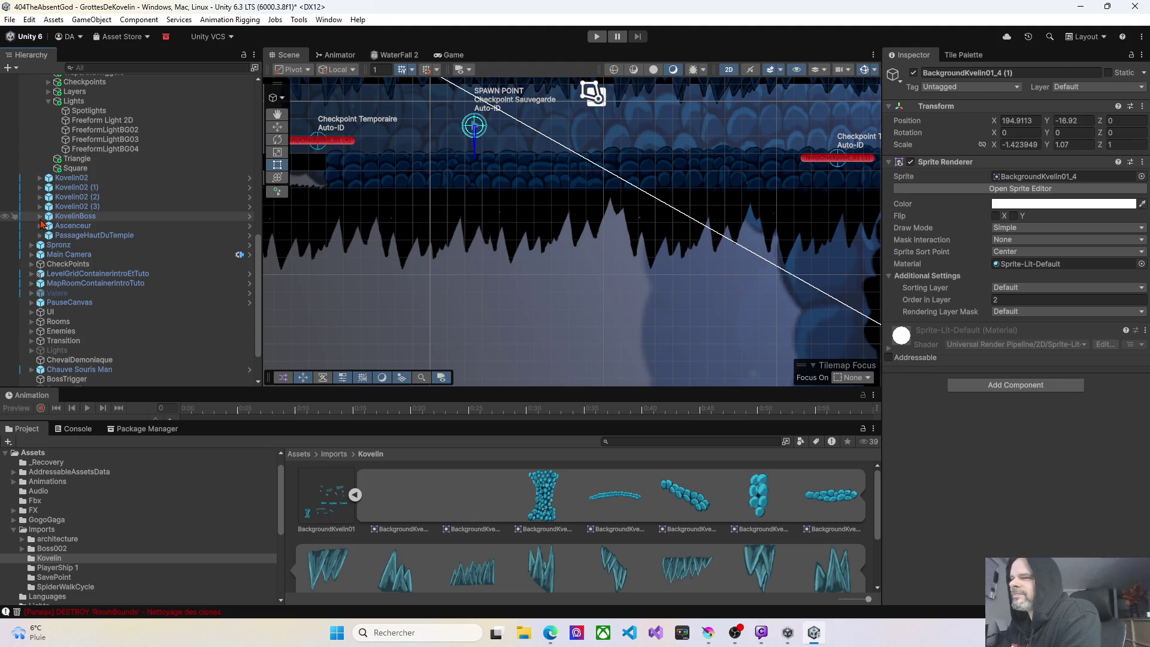
left_click(58, 246)
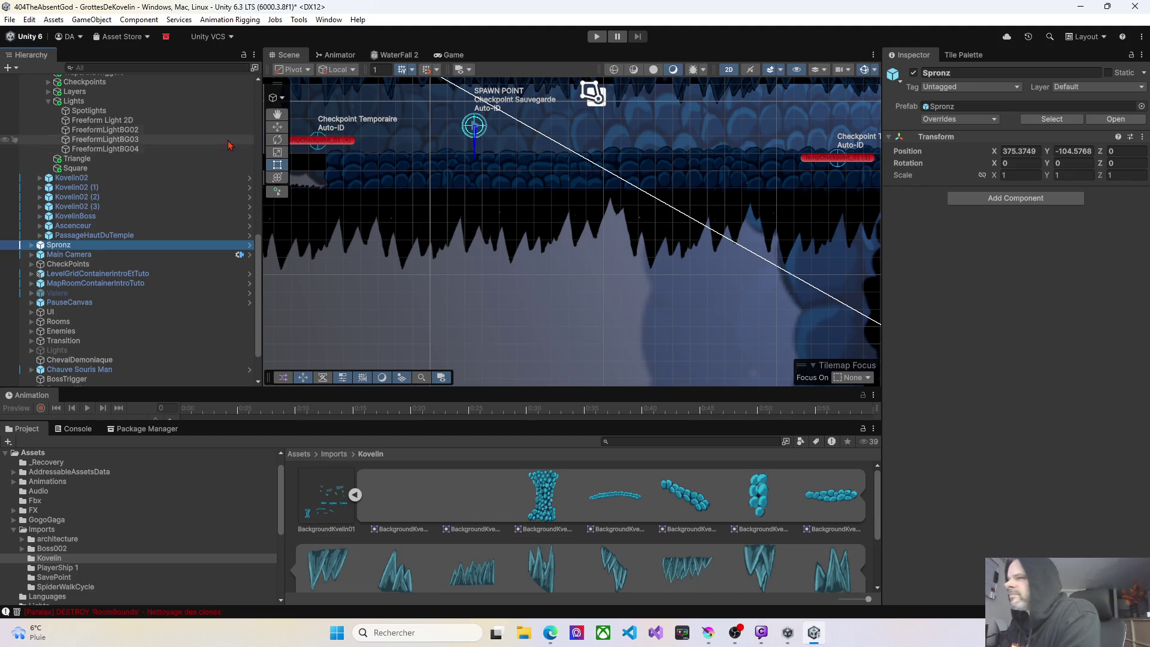
Move Spronz to view, raise it onto the ledge at 339.43, -111.93, and start Play mode.
left_click(673, 136)
right_click(672, 136)
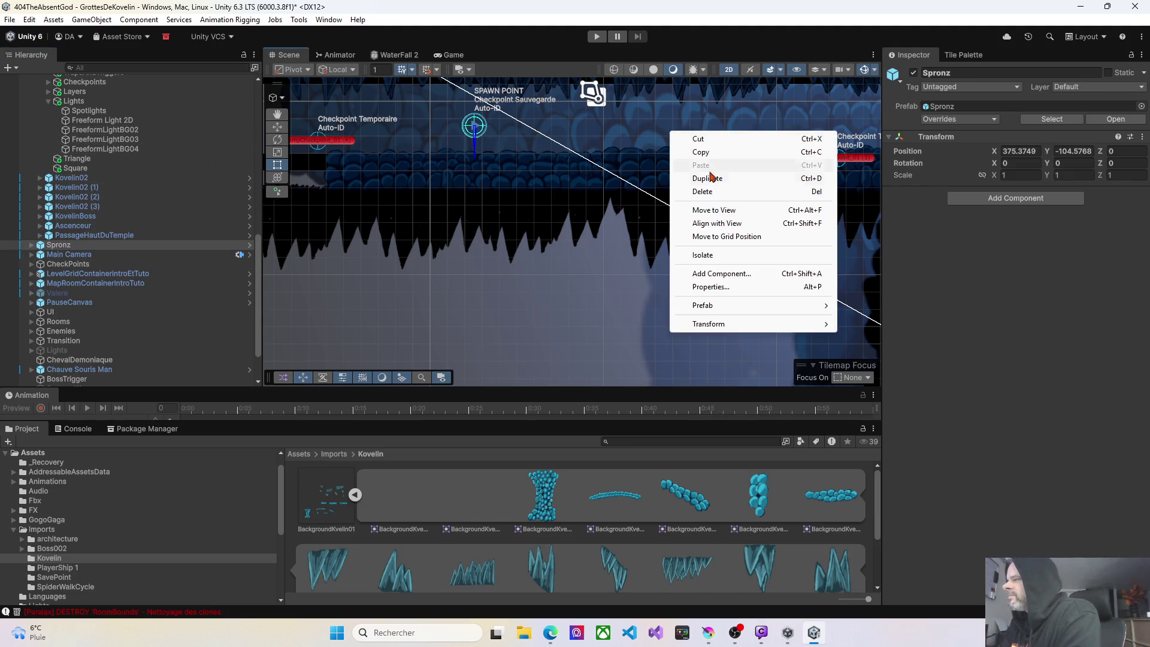
left_click(710, 213)
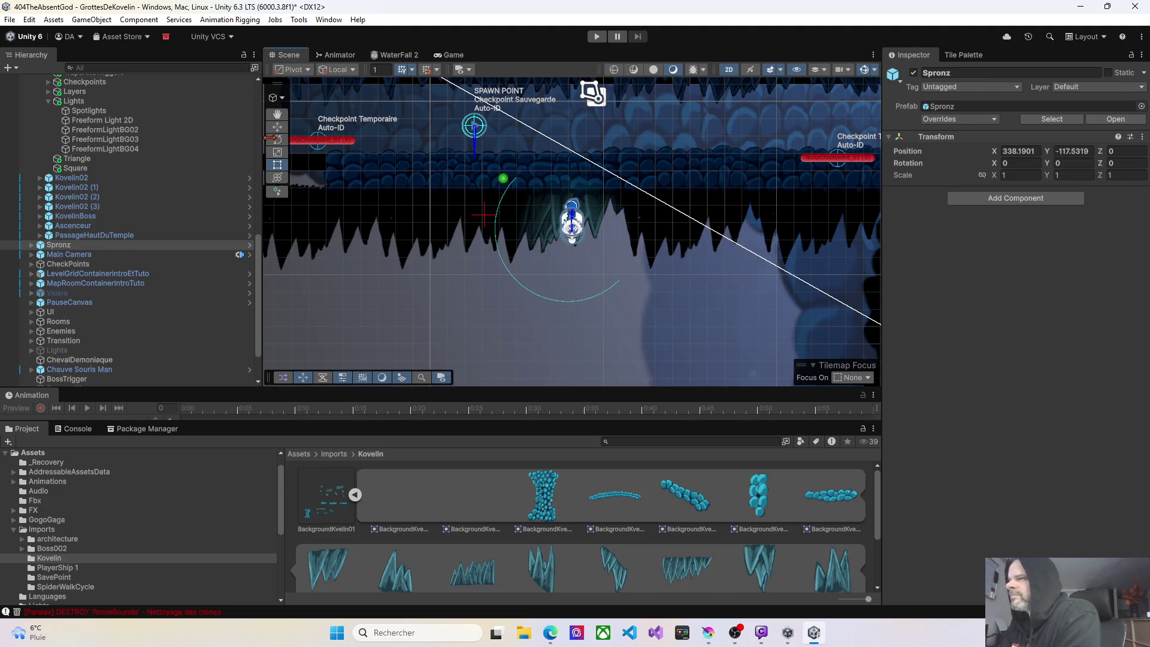
left_click(280, 129)
left_click_drag(584, 230, 603, 133)
left_click(597, 37)
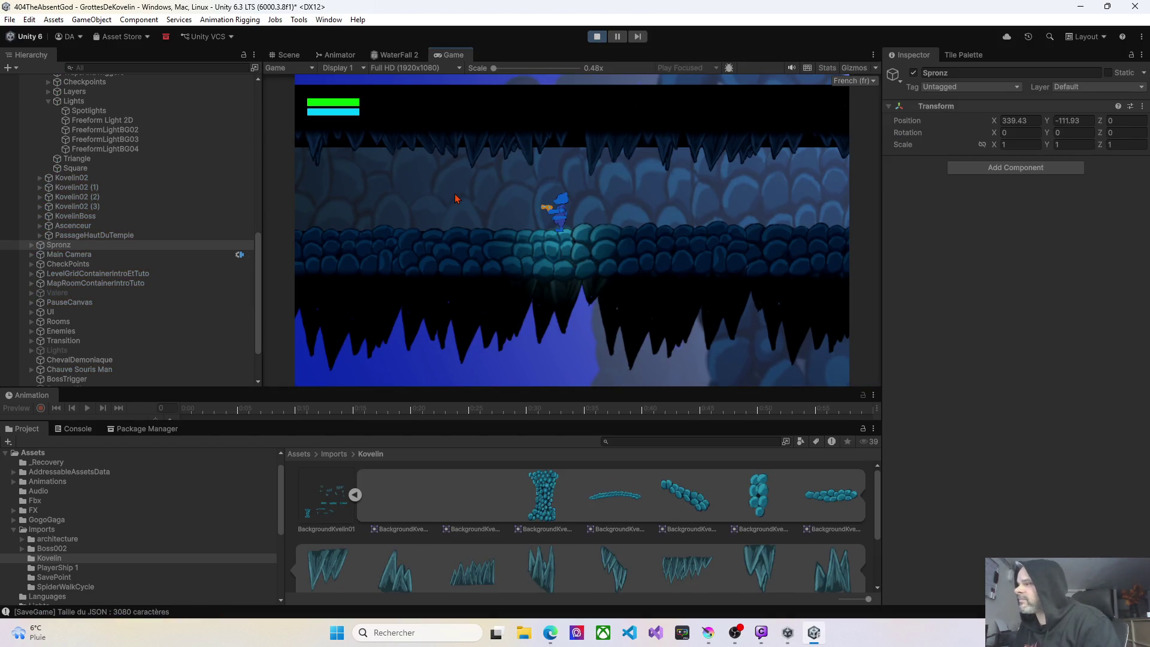
Walk the character right and back along the cave ledges, then left to the walkway's edge.
key("d")
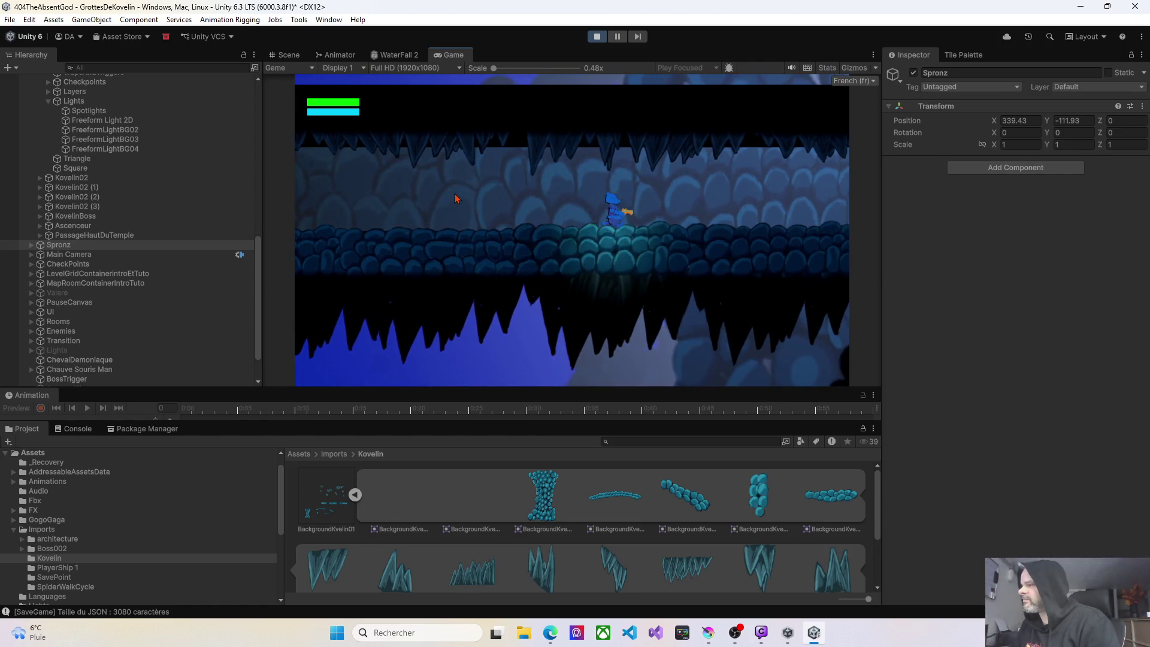
key("a")
key("a")
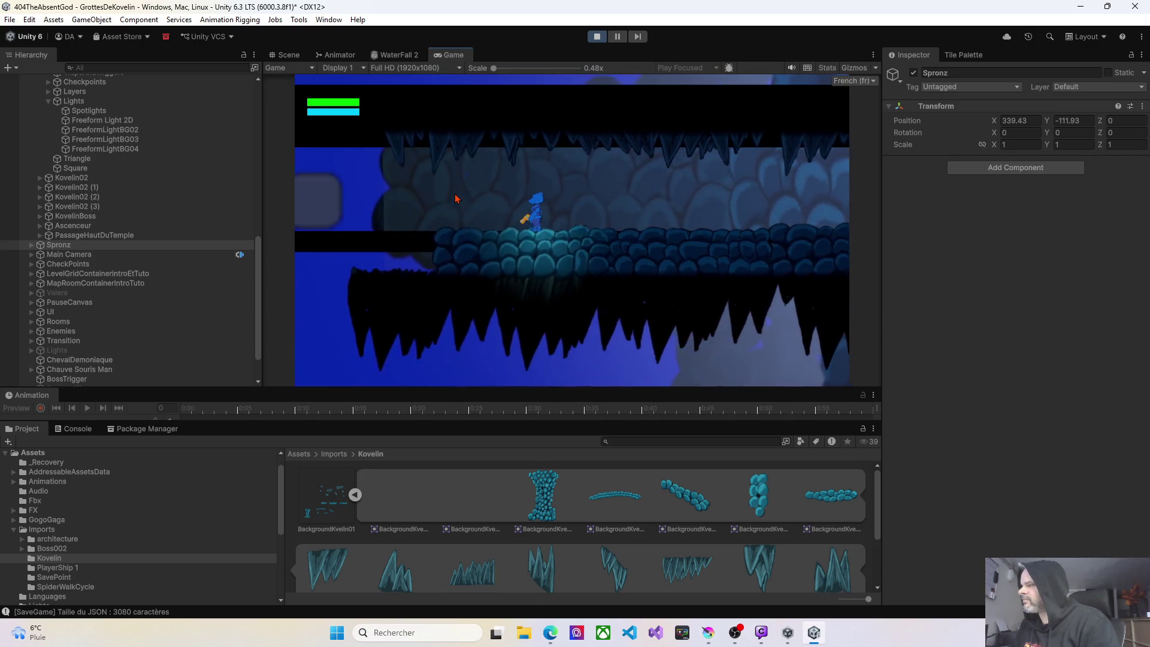
key("d")
key("d")
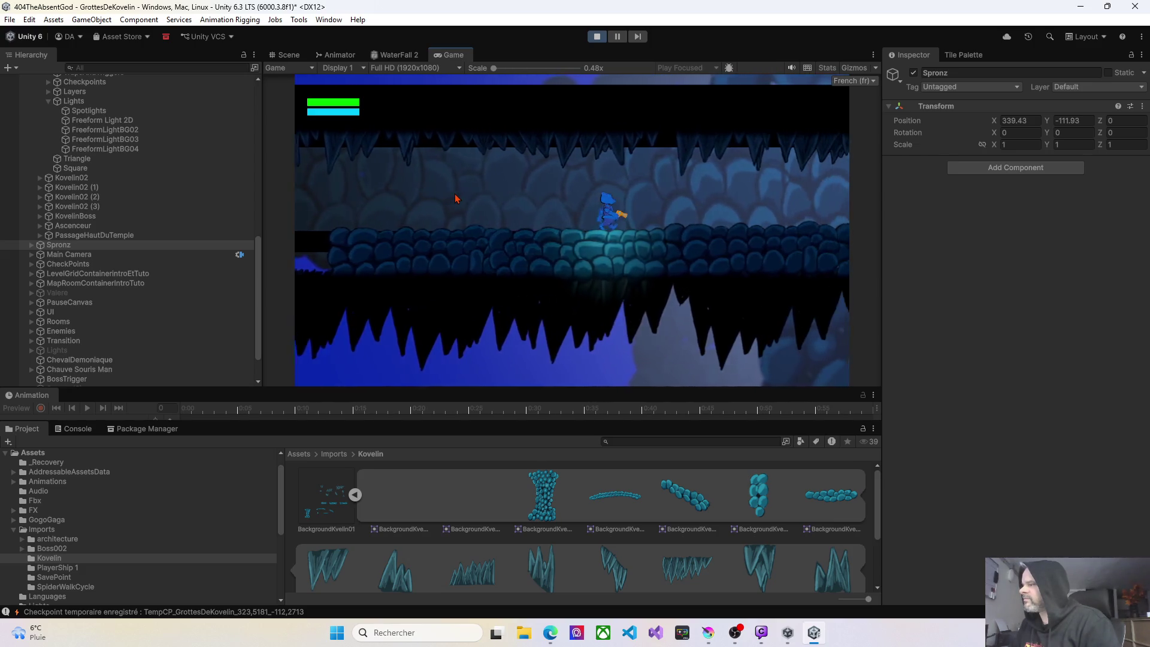
key("d")
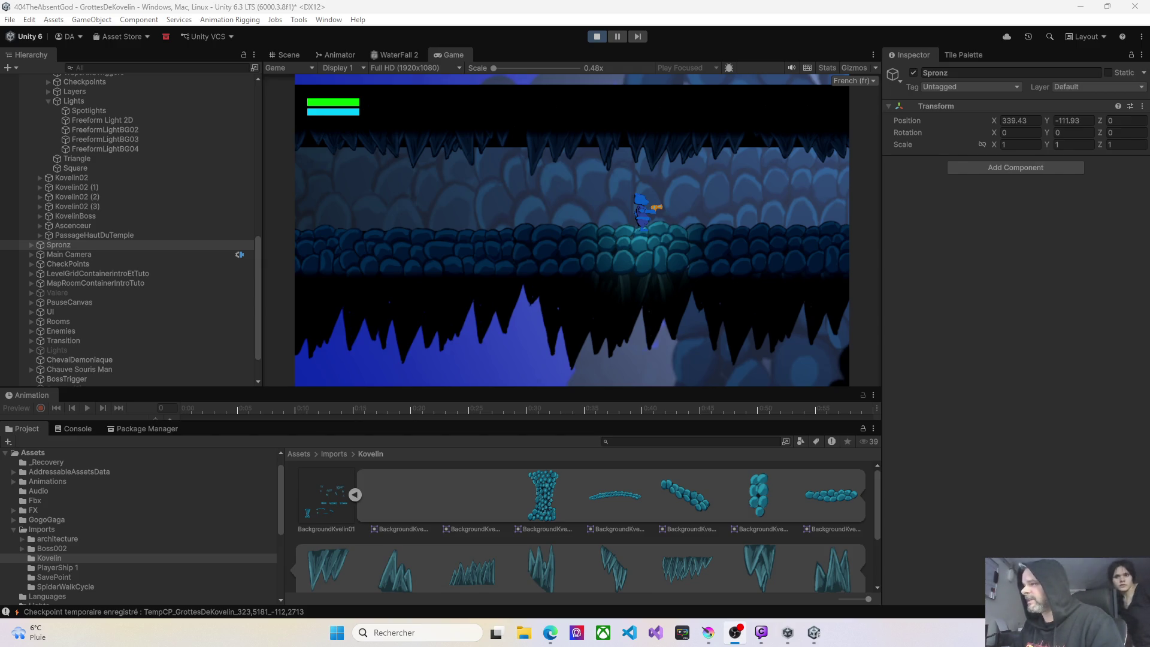
left_click(503, 221)
key("Left")
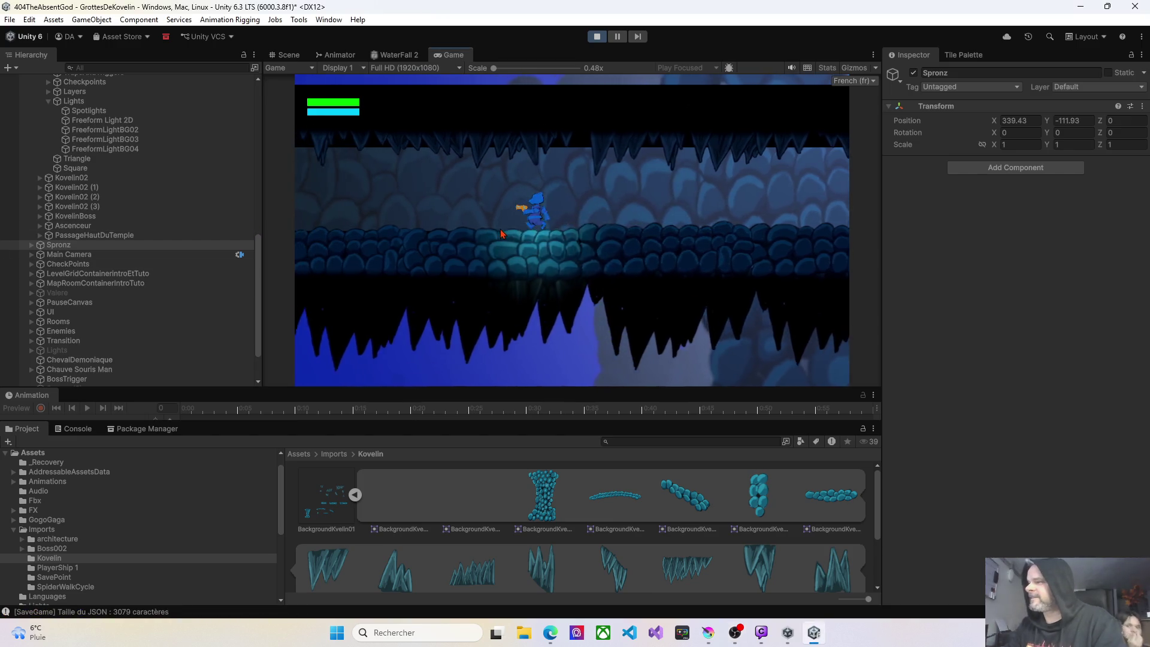
key("Left")
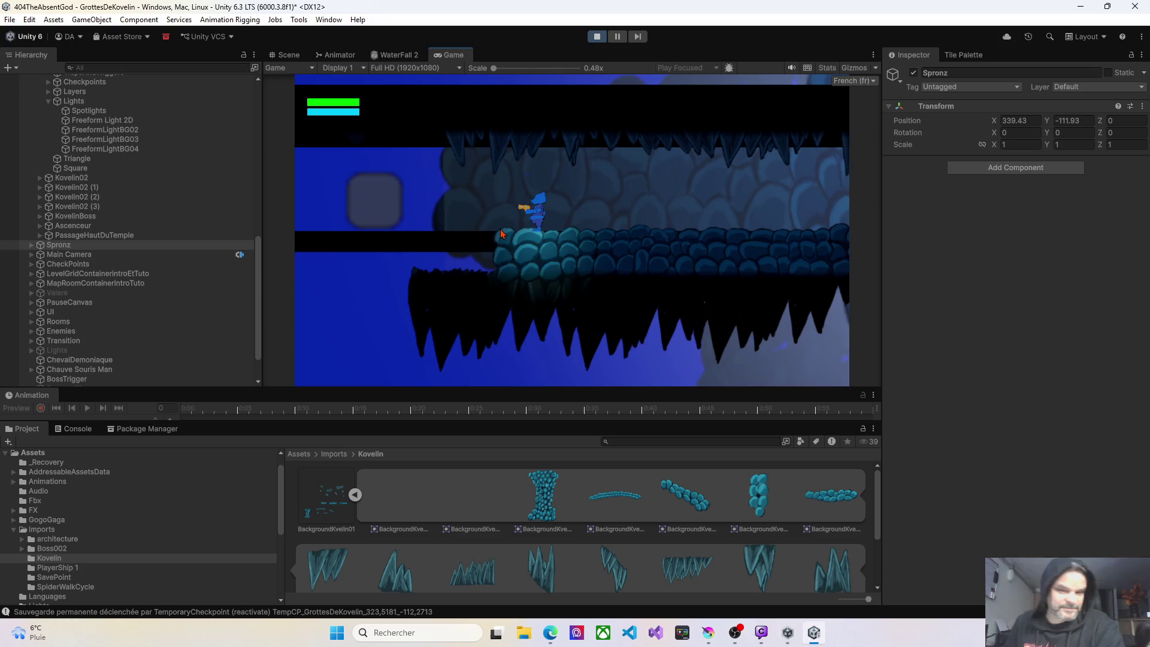
key("Left")
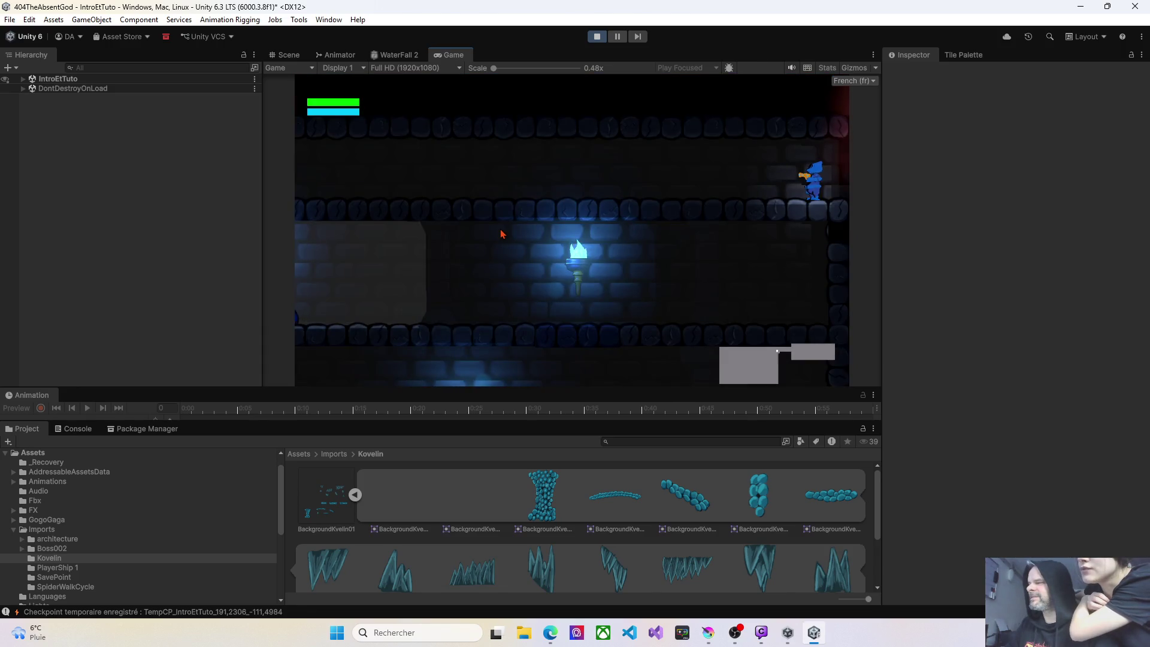
Walk the player left along the upper ledge, then right out into the lava room.
key("Left")
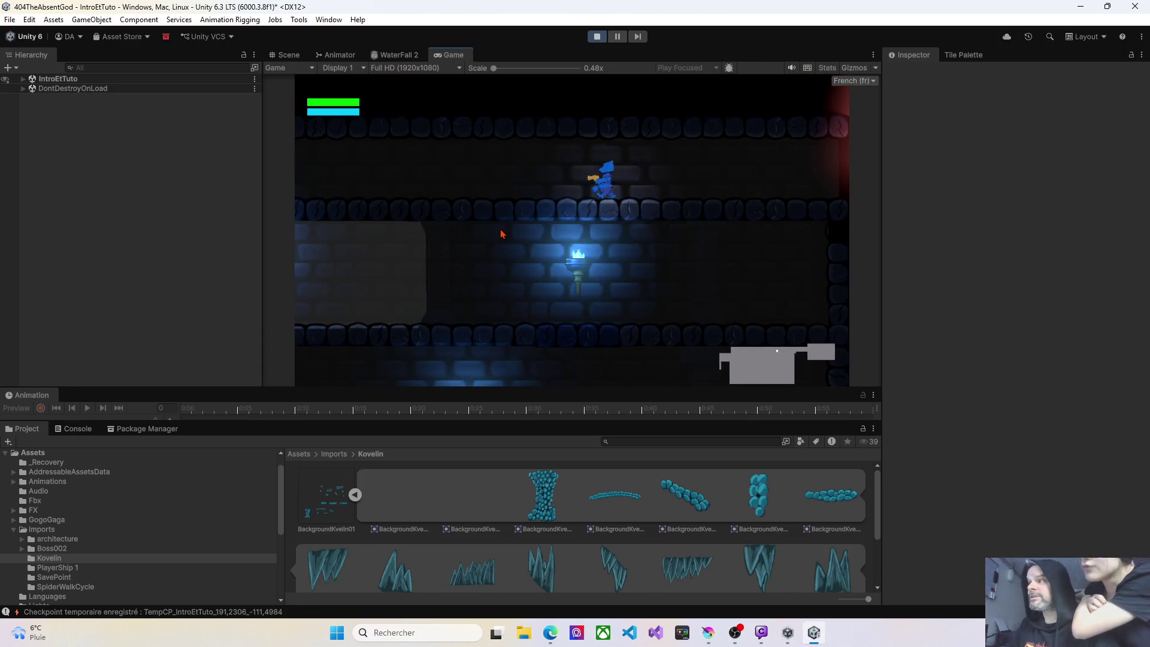
key("Left")
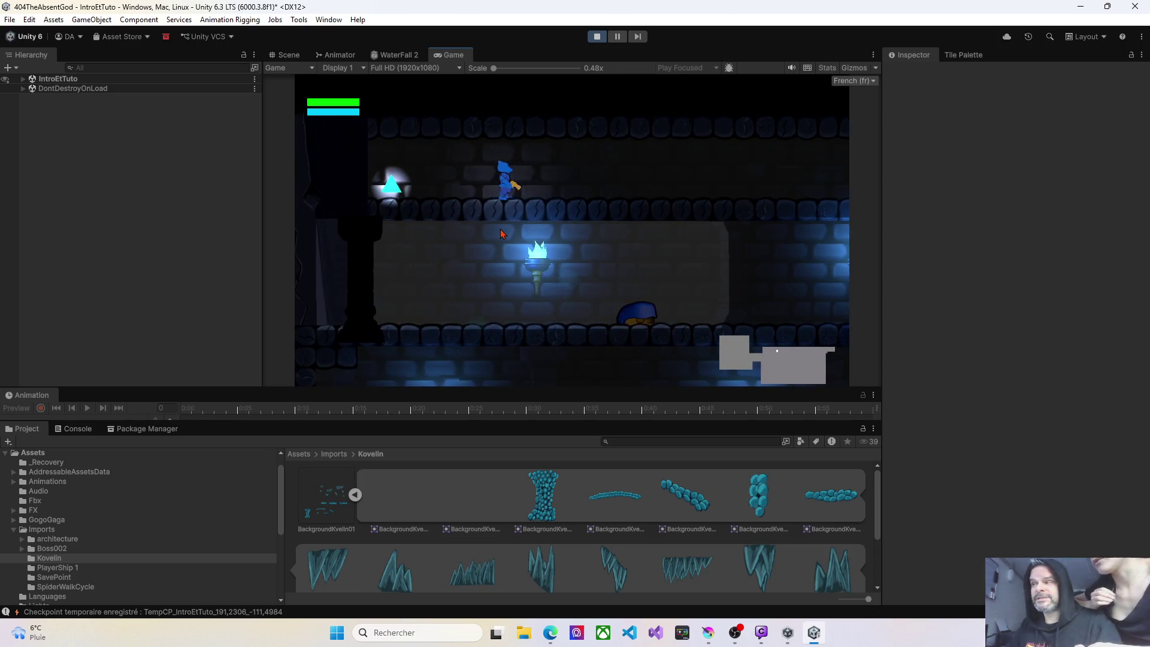
key("Right")
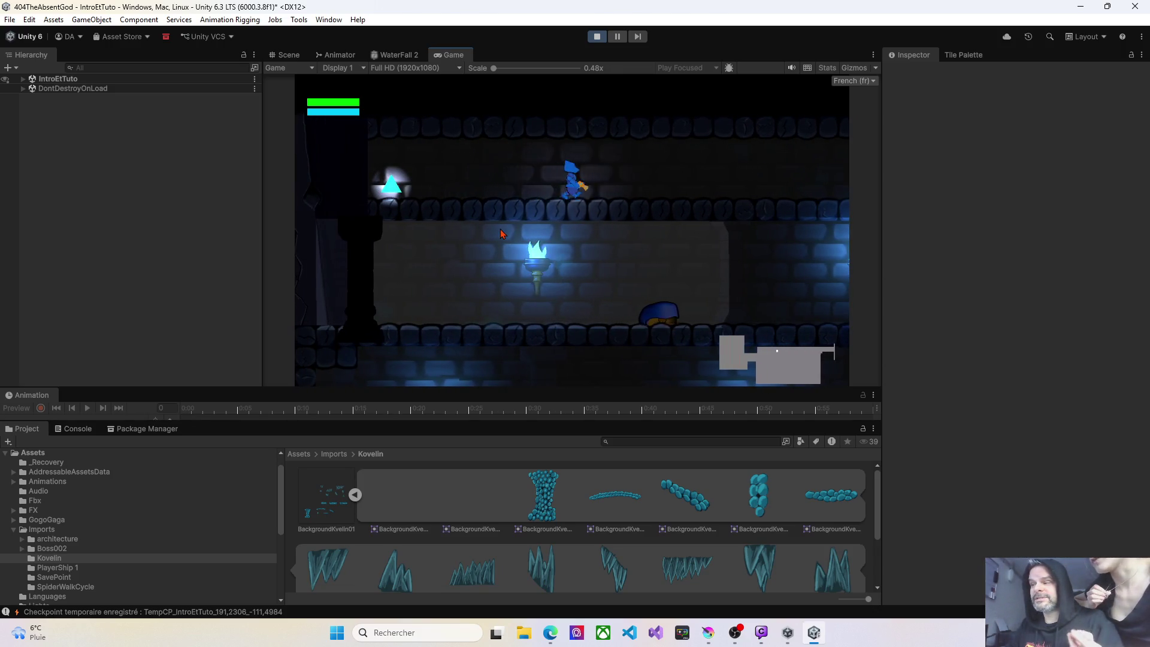
key("Right")
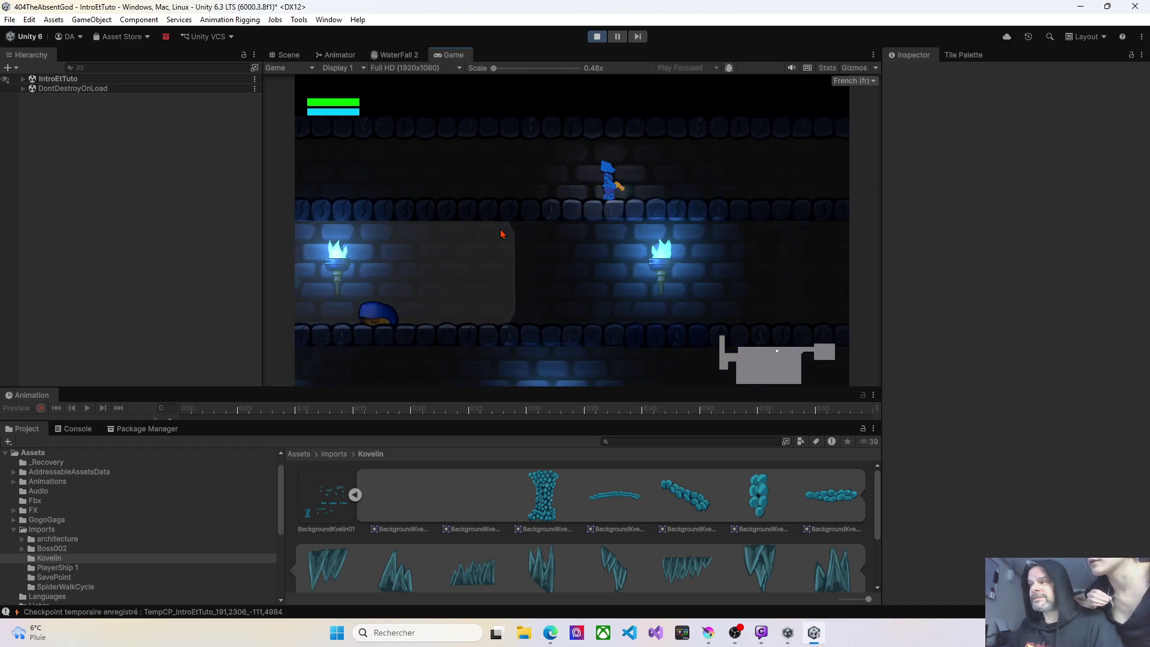
key("Right")
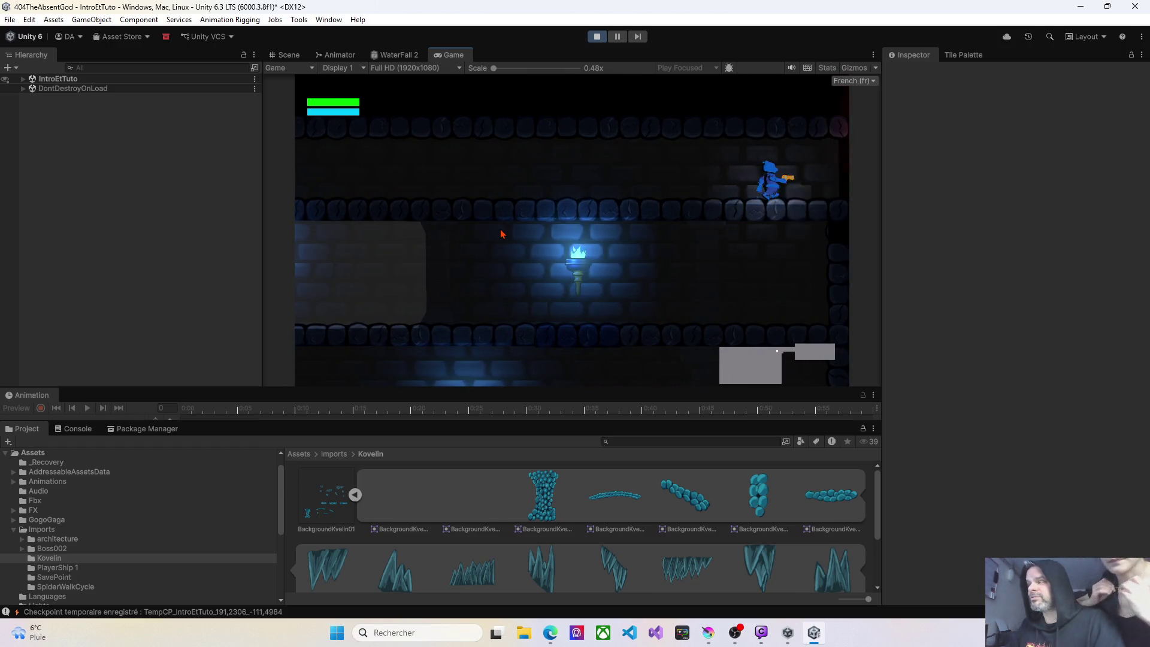
key("Right")
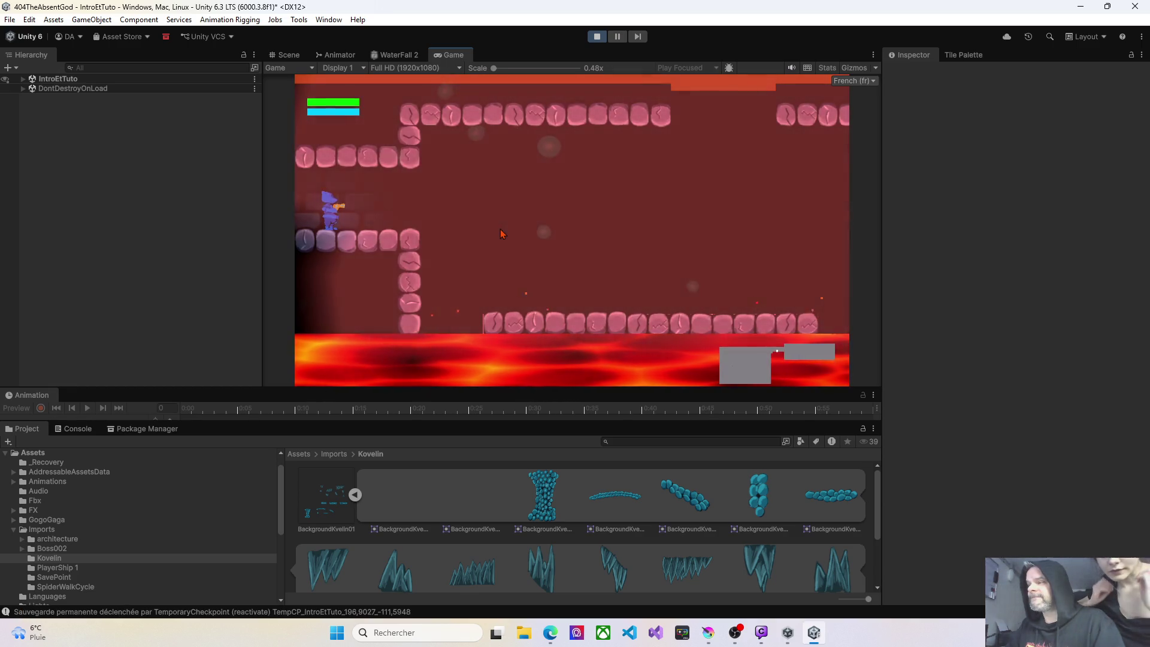
key("Right")
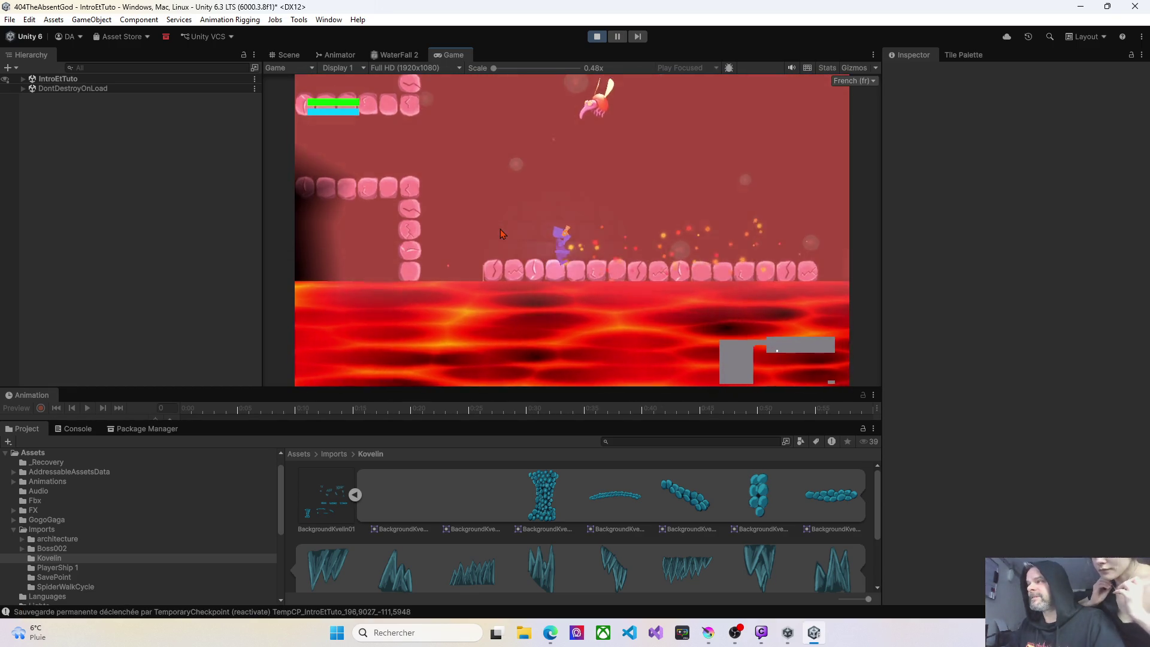
key("Right")
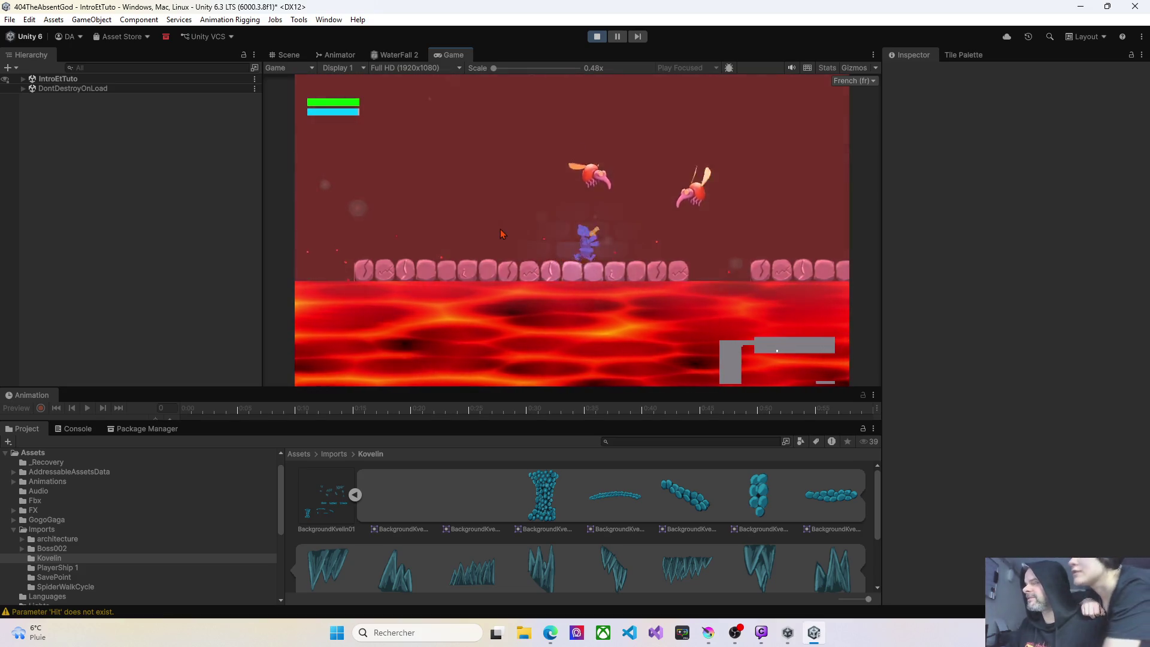
Run and jump across the lava platforms past the flying enemy onto the higher ledge.
key("Left")
key("Right")
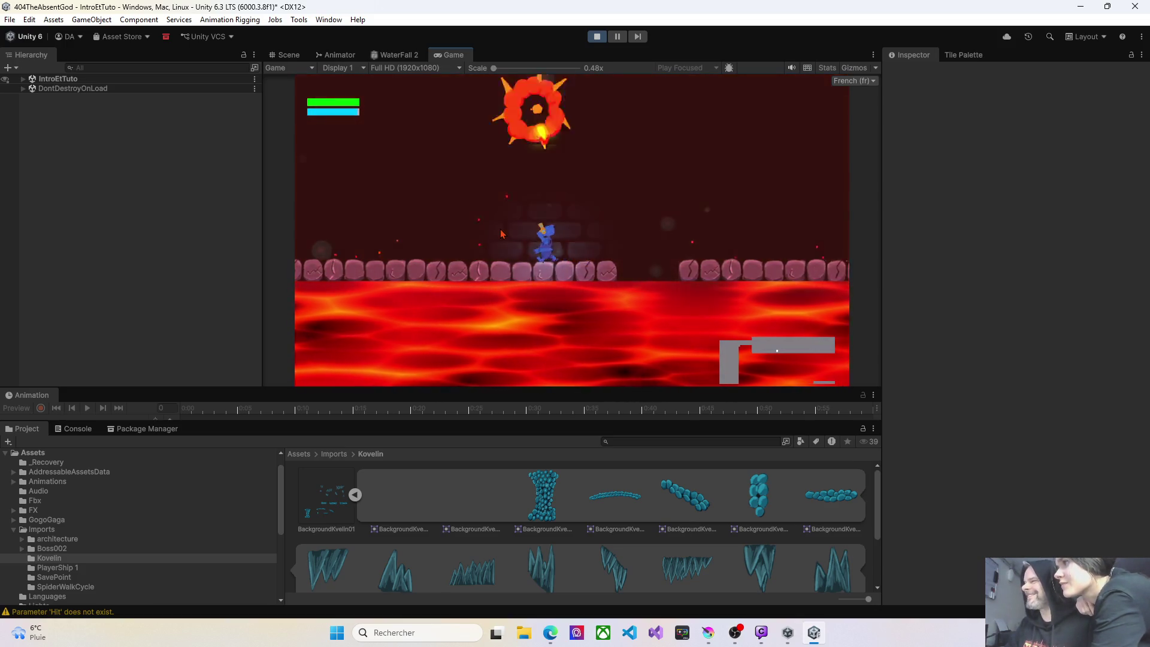
key("space")
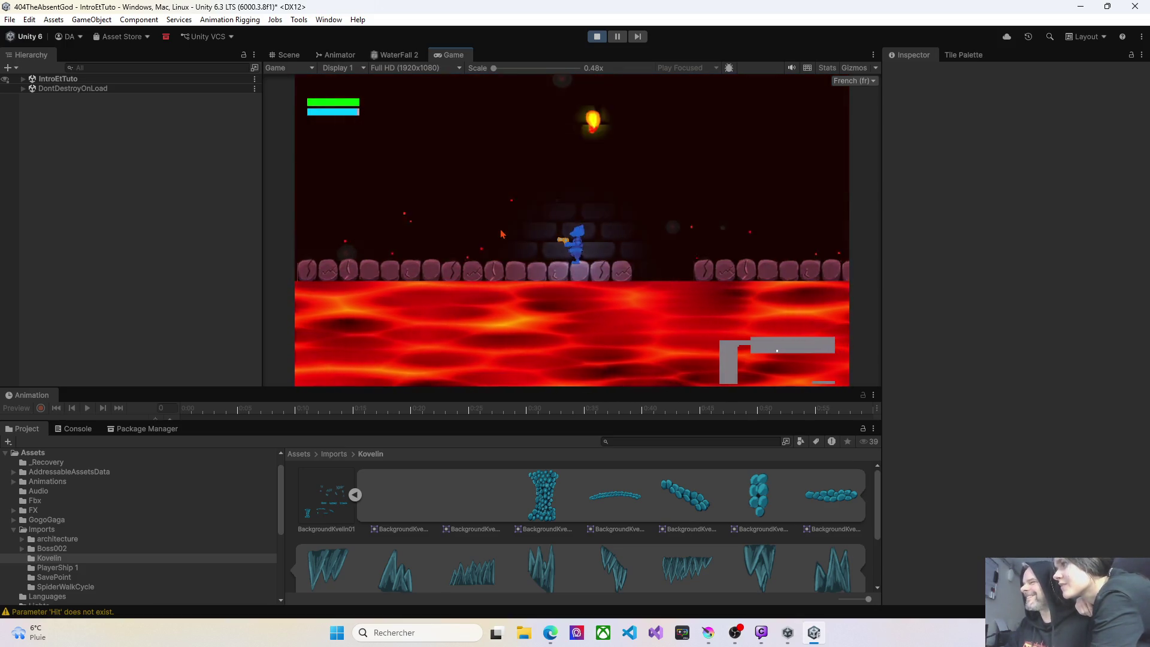
key("Right")
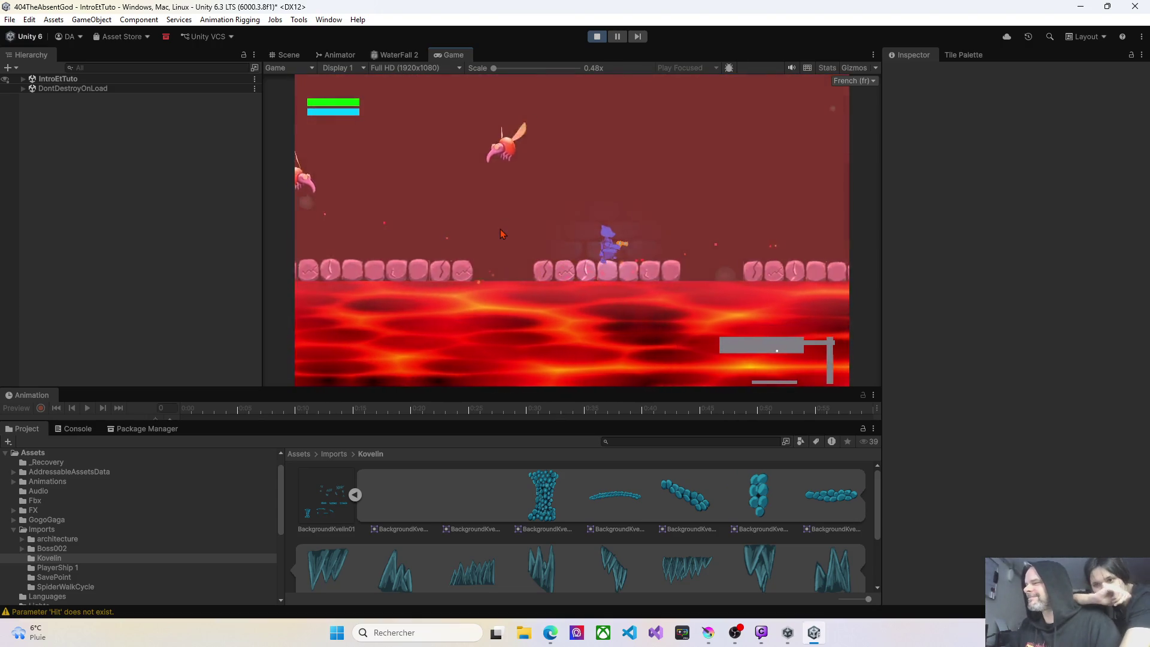
key("space")
key("Right")
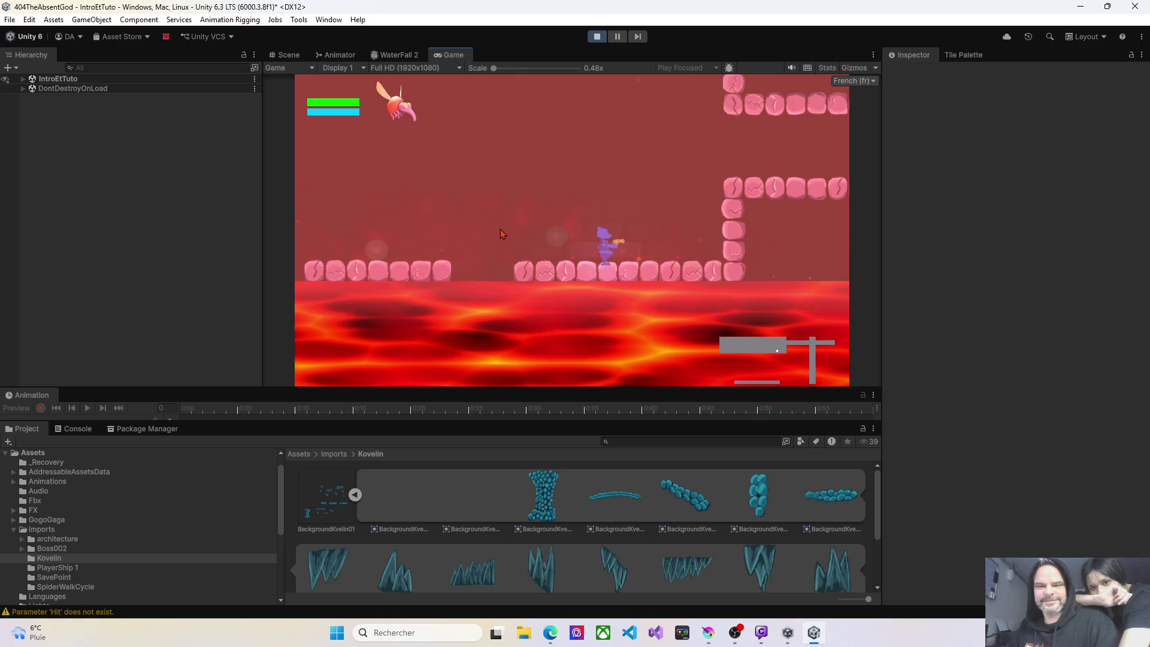
key("space")
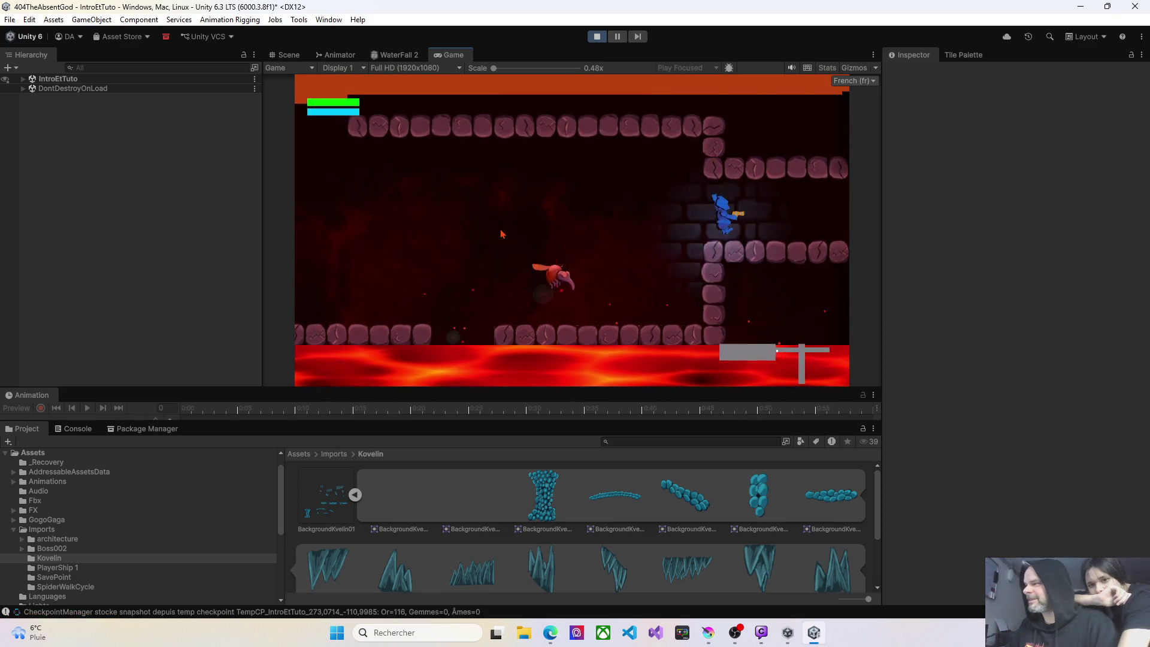
Ride the elevator up, walk left over the lava, and jump onto the glowing save point.
key("Right")
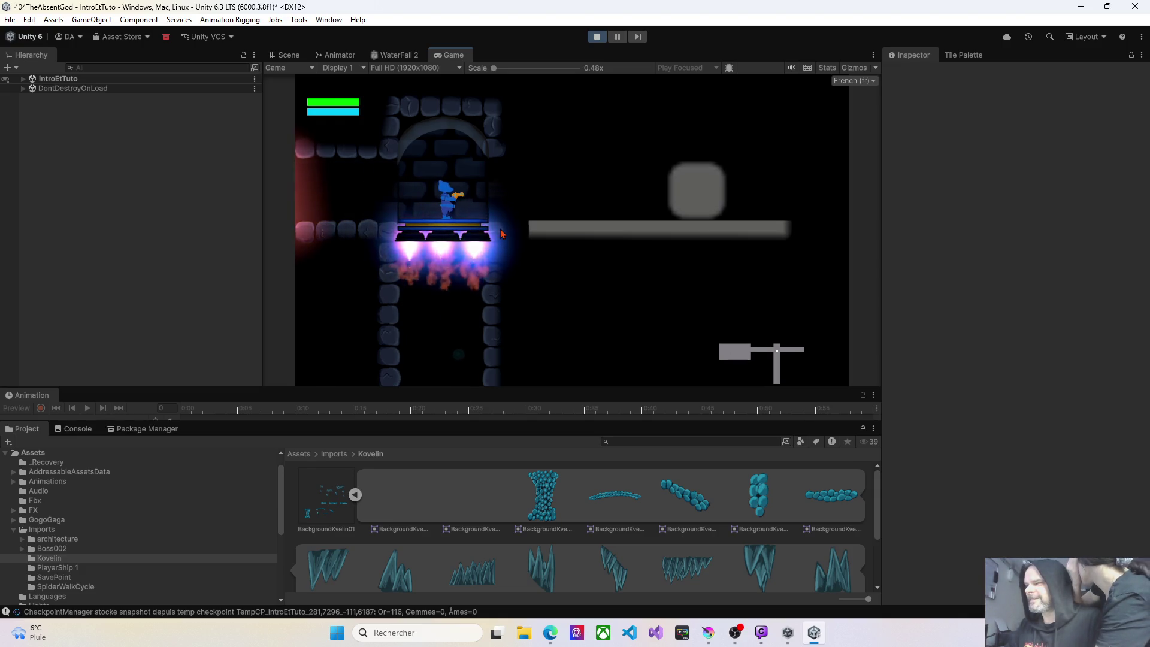
key("Left")
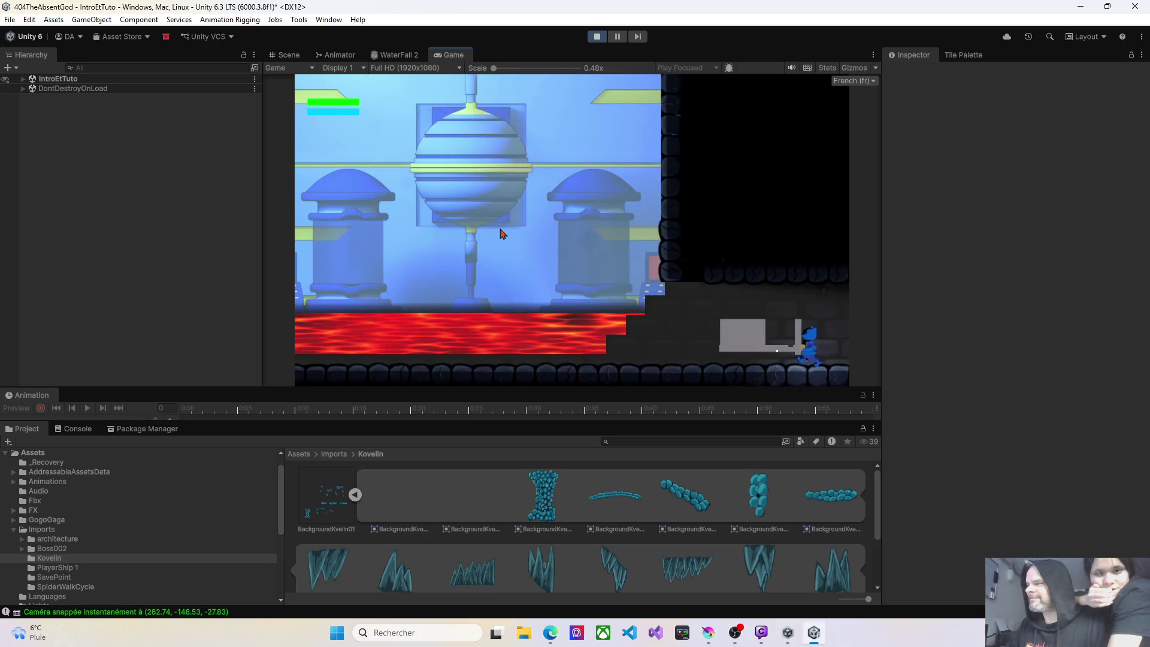
key("Left")
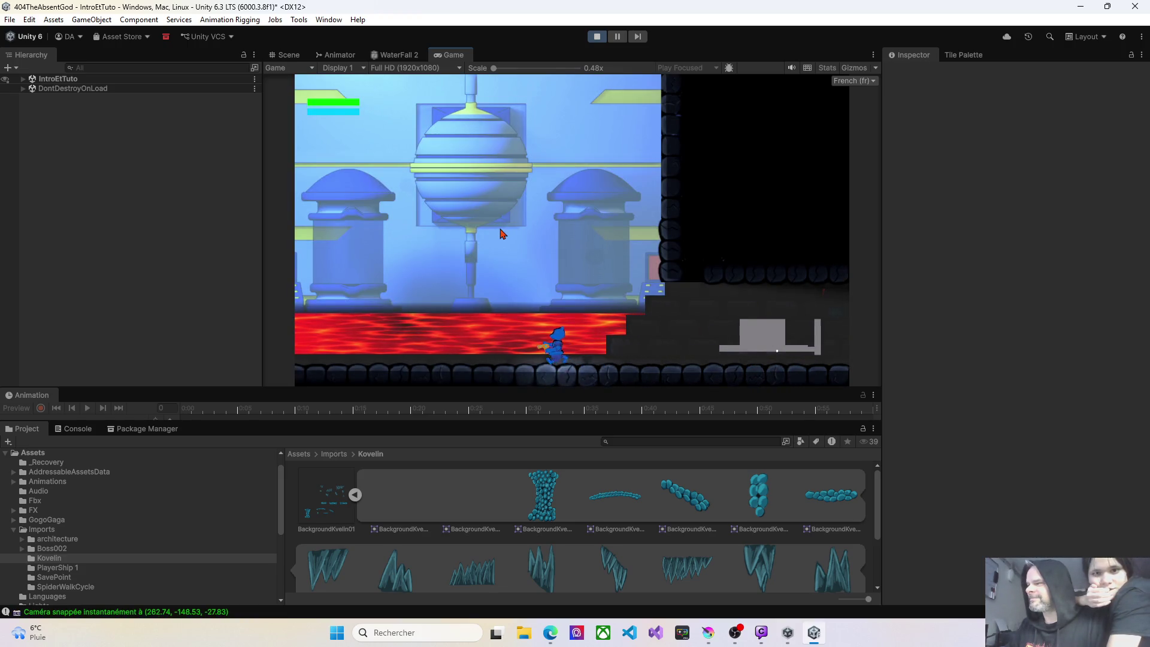
key("Left")
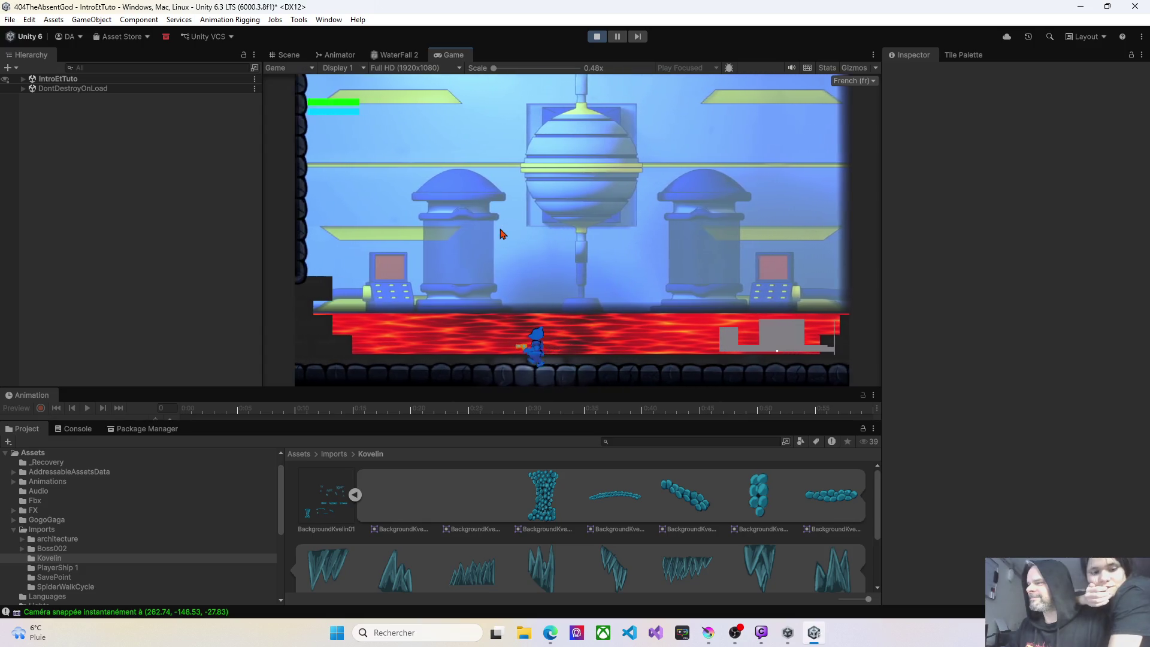
key("Left")
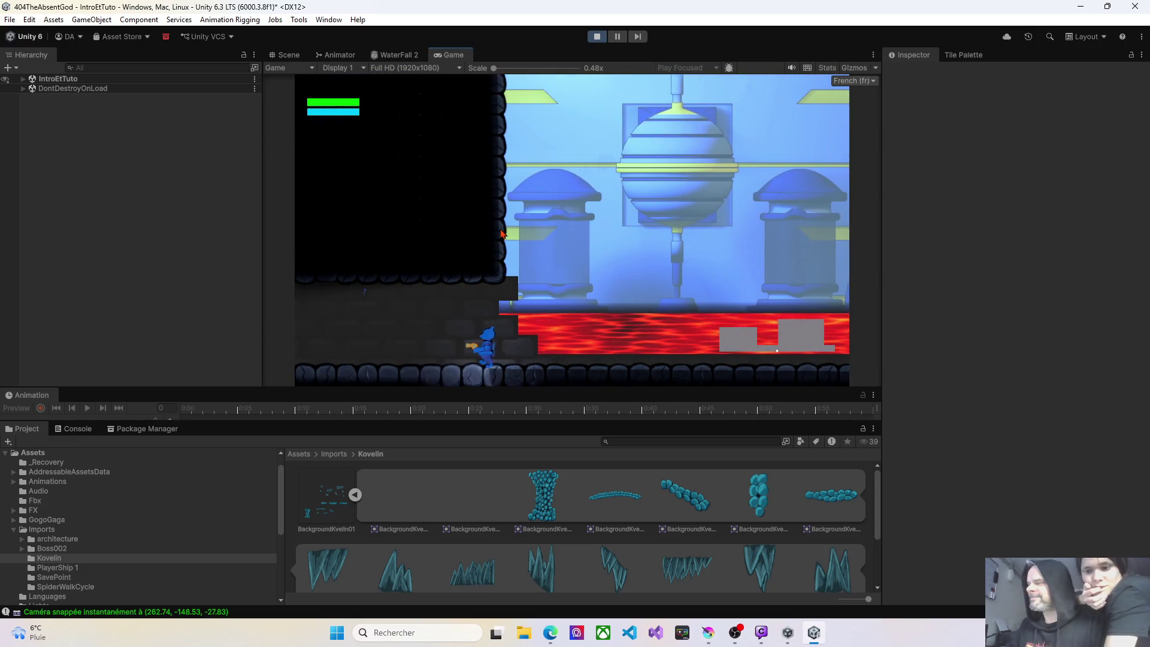
key("Left")
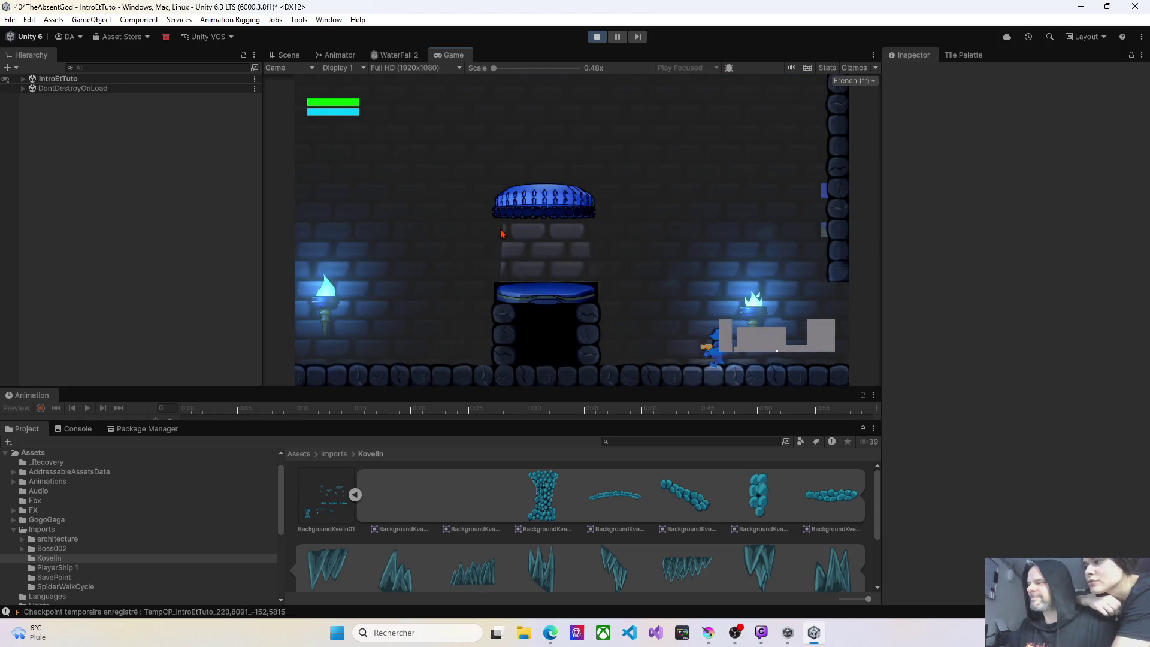
key("Left")
key("space")
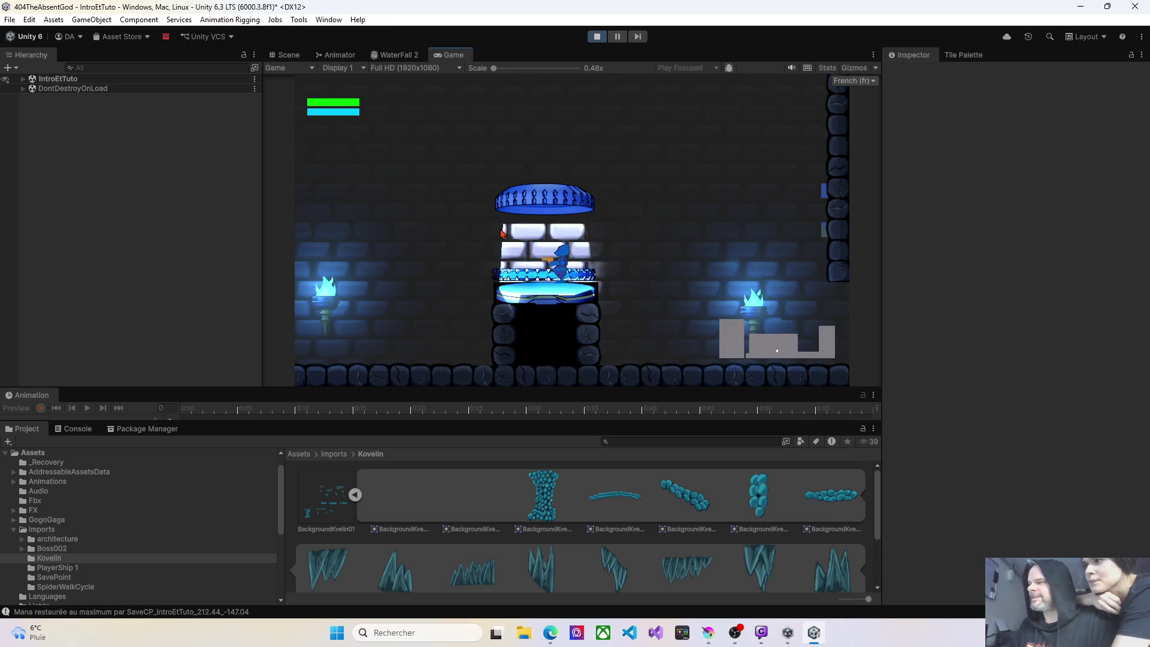
Walk left through the torch rooms, return right onto the grey blocks, and pause the game.
key("Left")
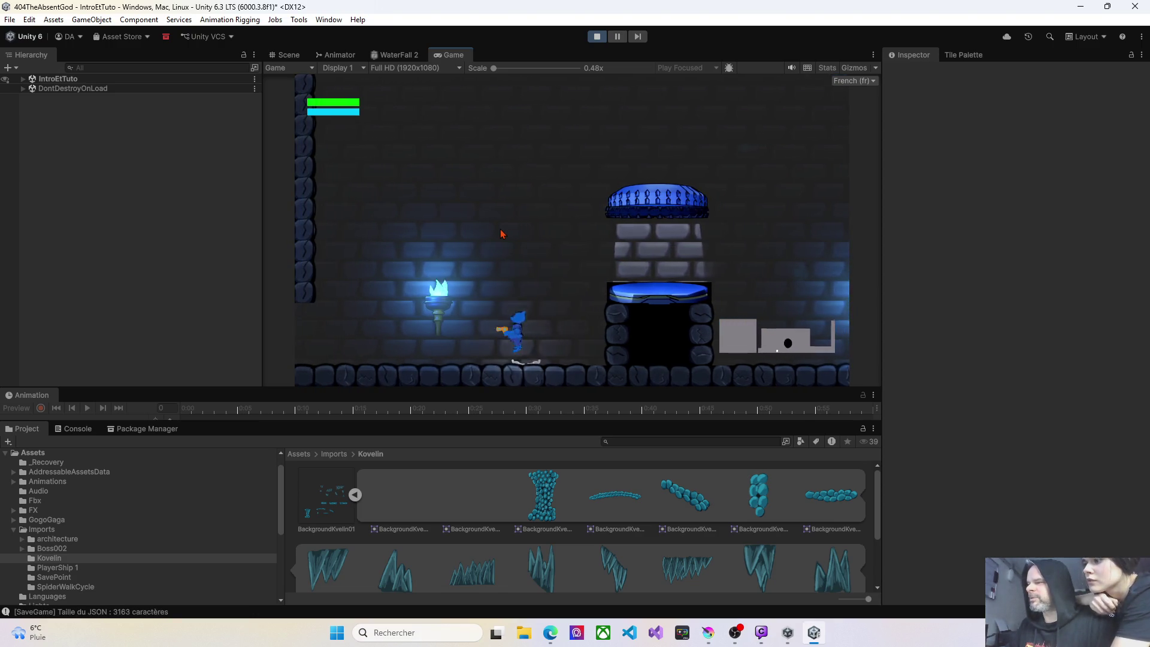
key("Left")
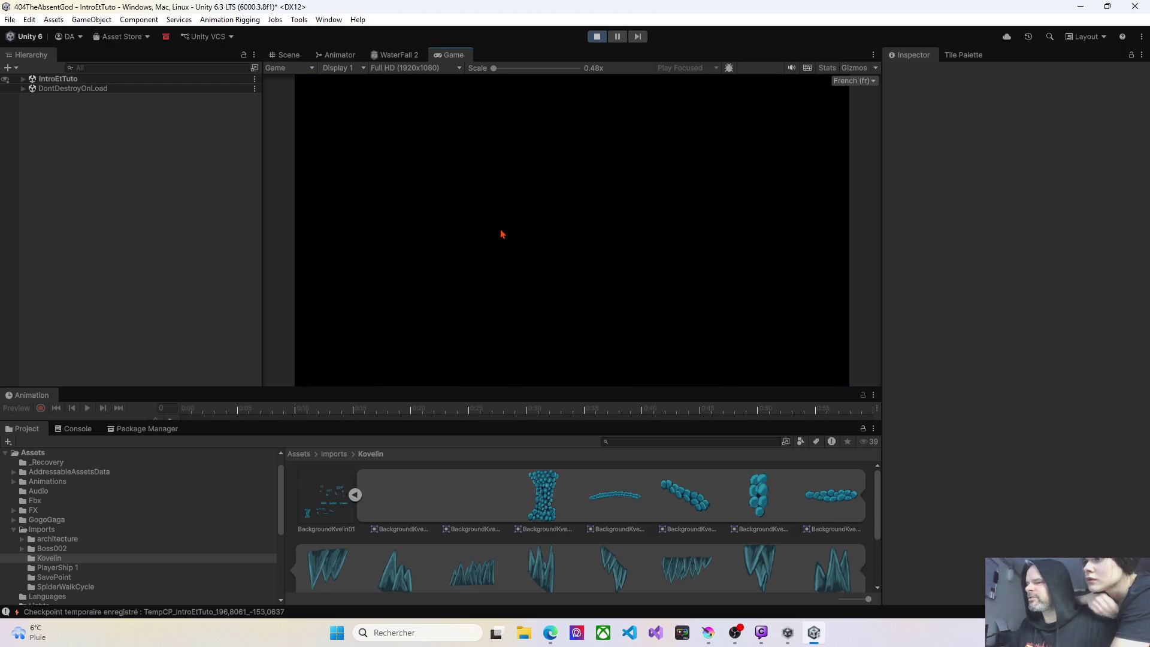
key("Left")
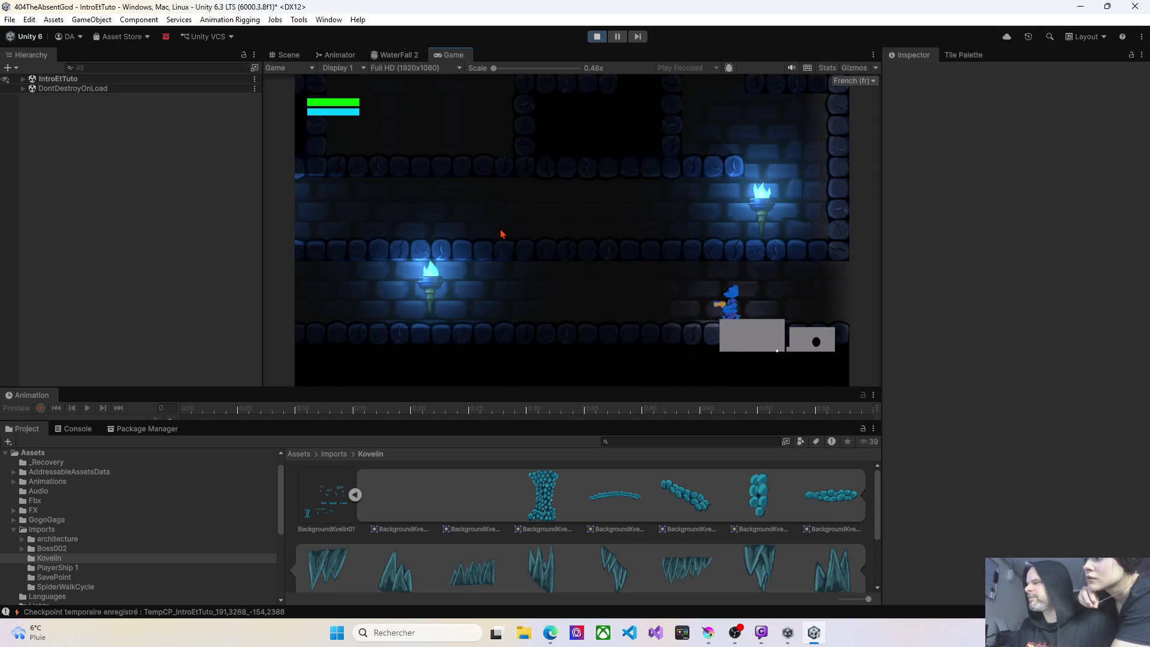
key("Left")
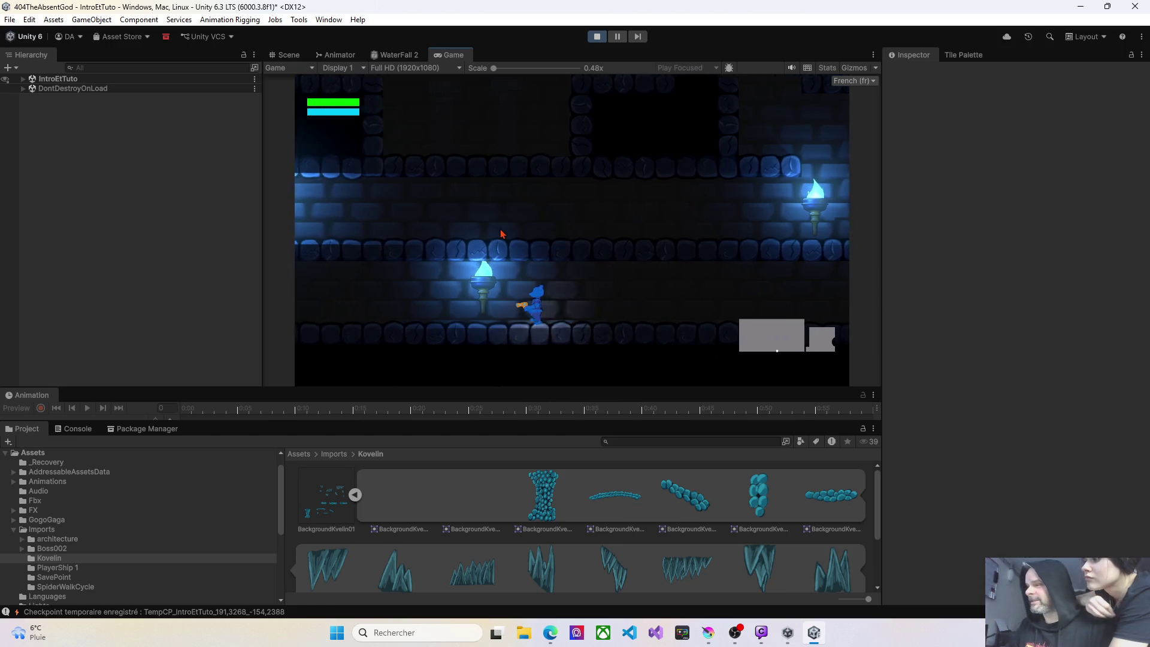
key("Left")
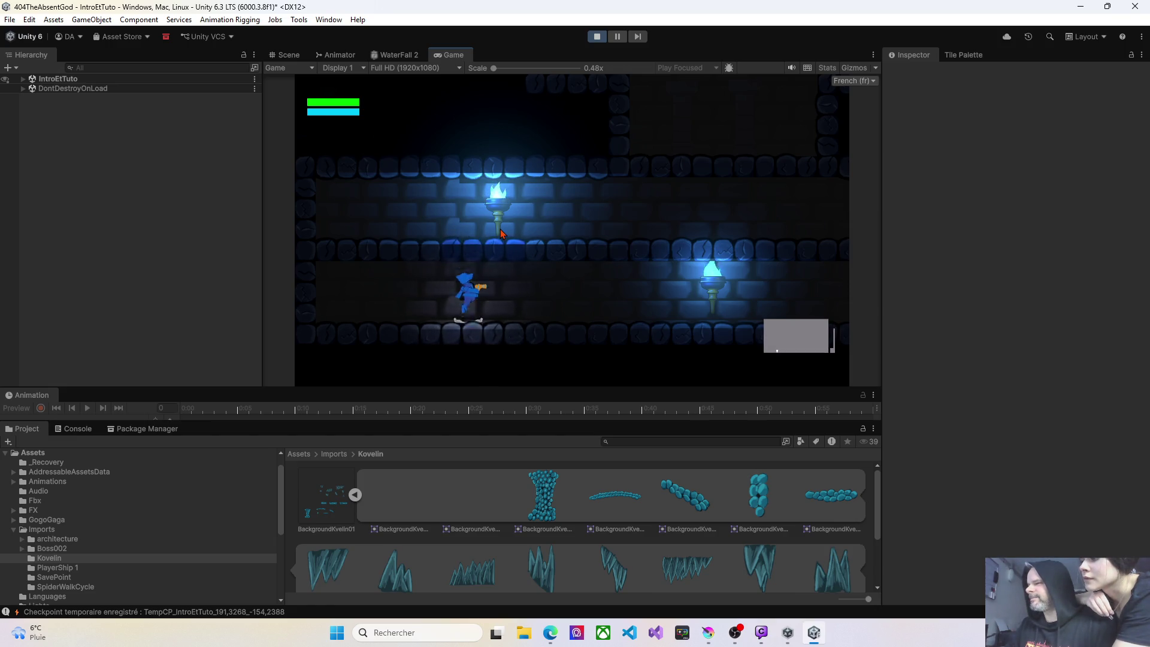
key("Right")
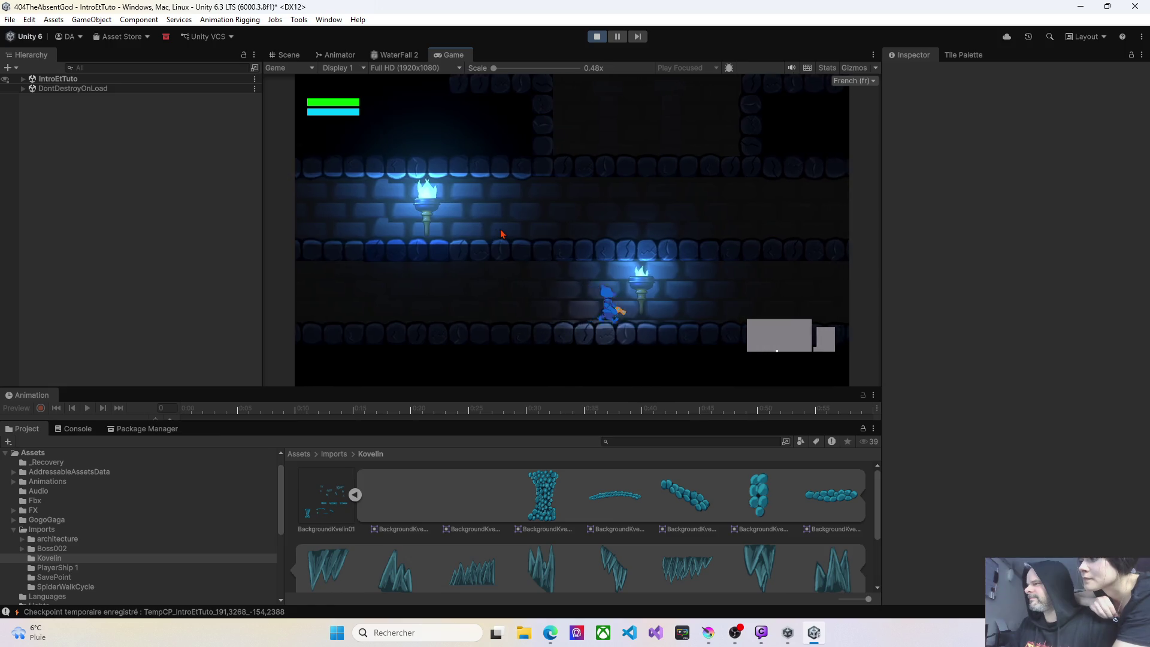
key("Right")
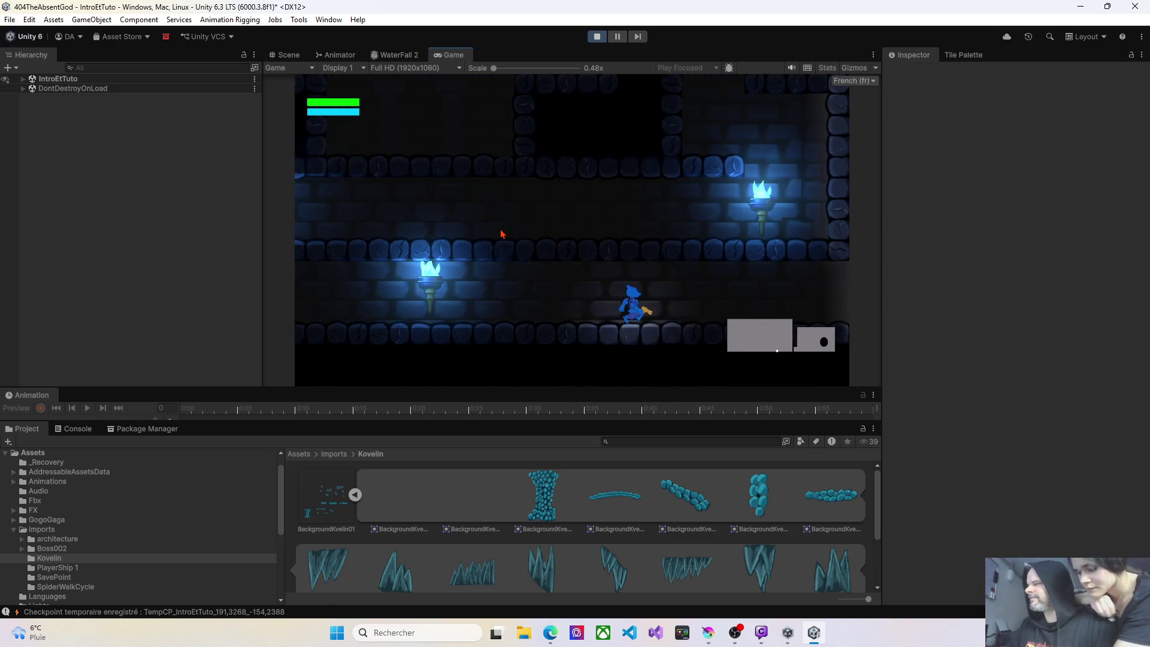
key("Right")
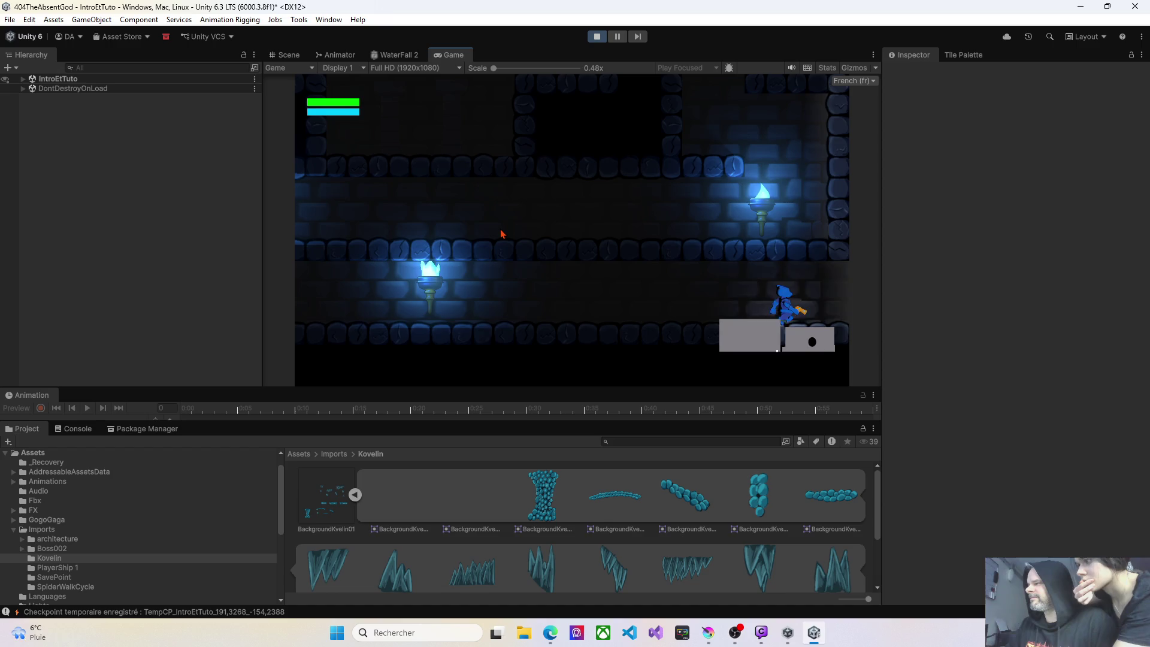
key("Escape")
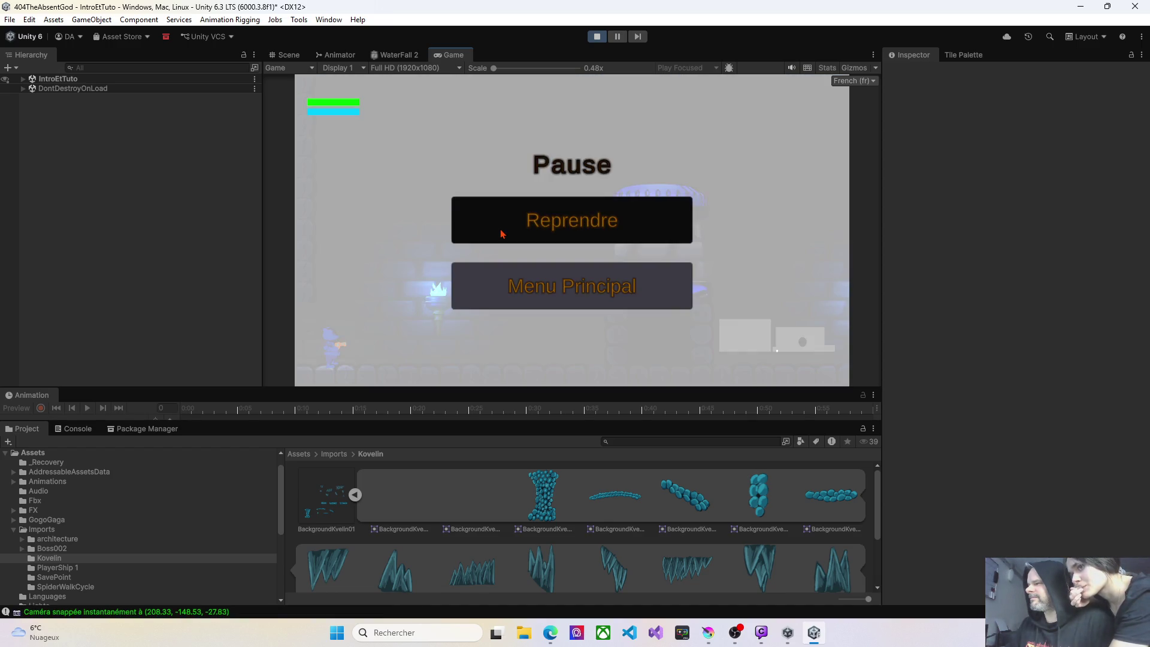
Choose Menu Principal from the pause menu and exit Play mode back to GrottesDeKovelin.
key("Down")
key("Return")
key("Return")
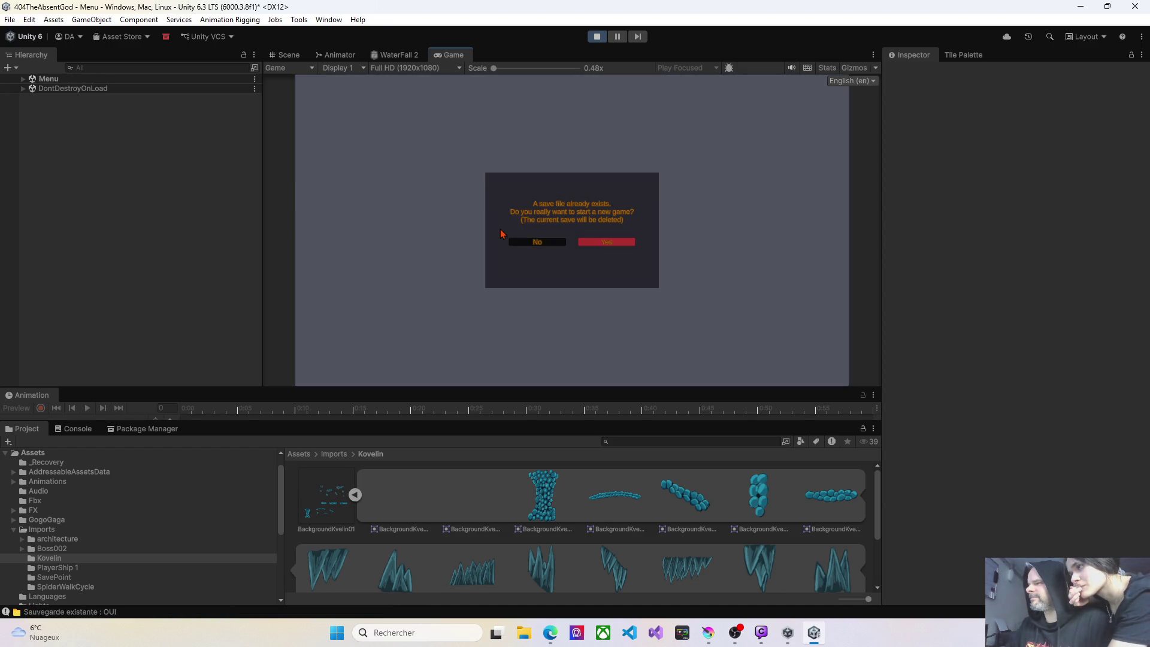
key("Return")
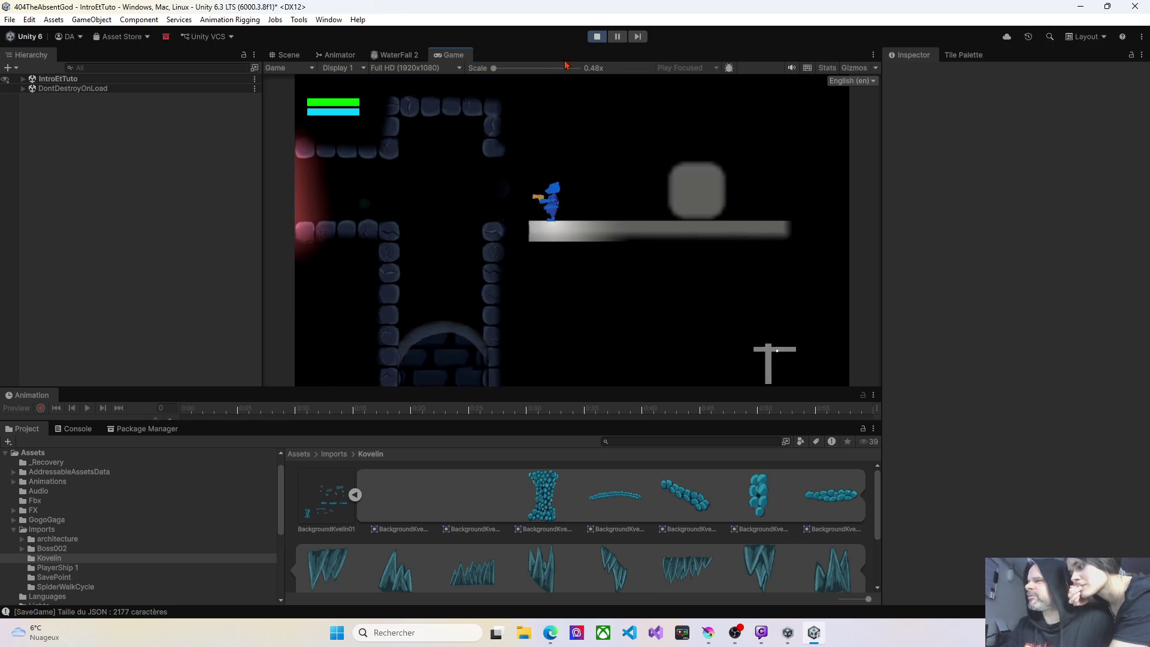
left_click(597, 37)
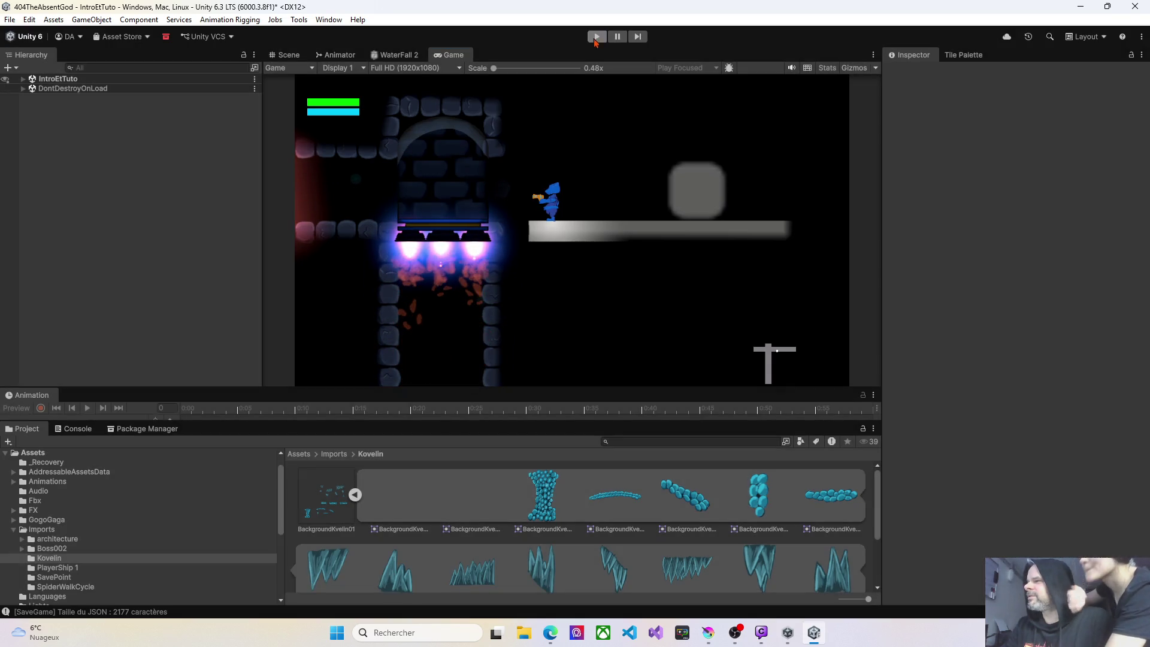
scroll(460, 206, "down", 5)
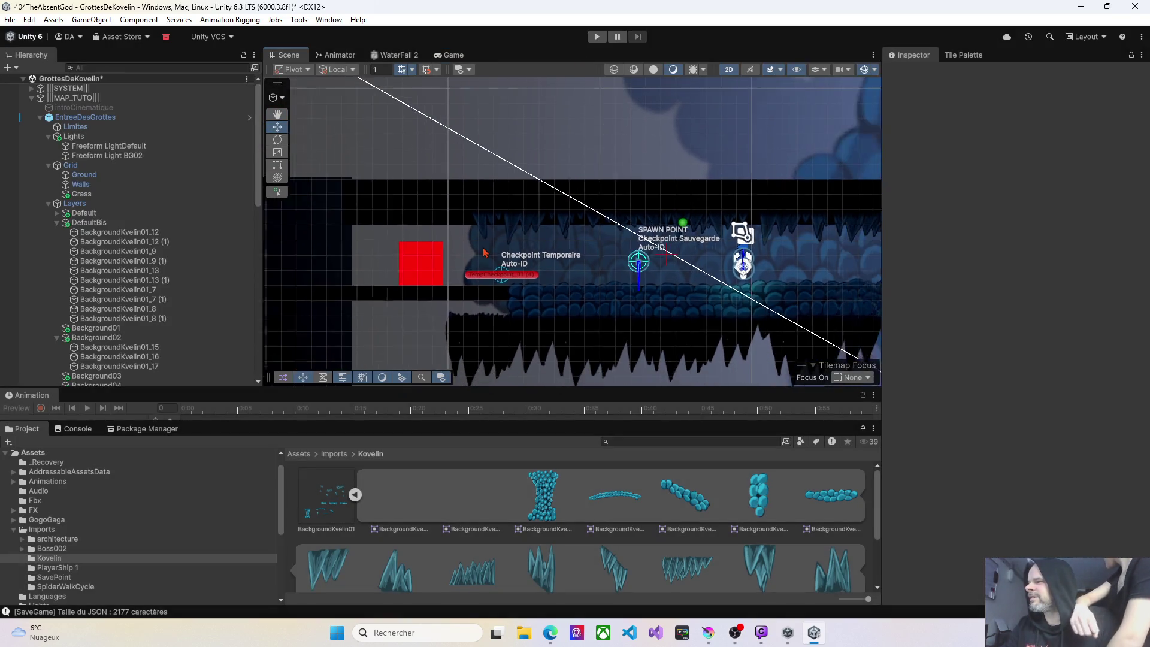